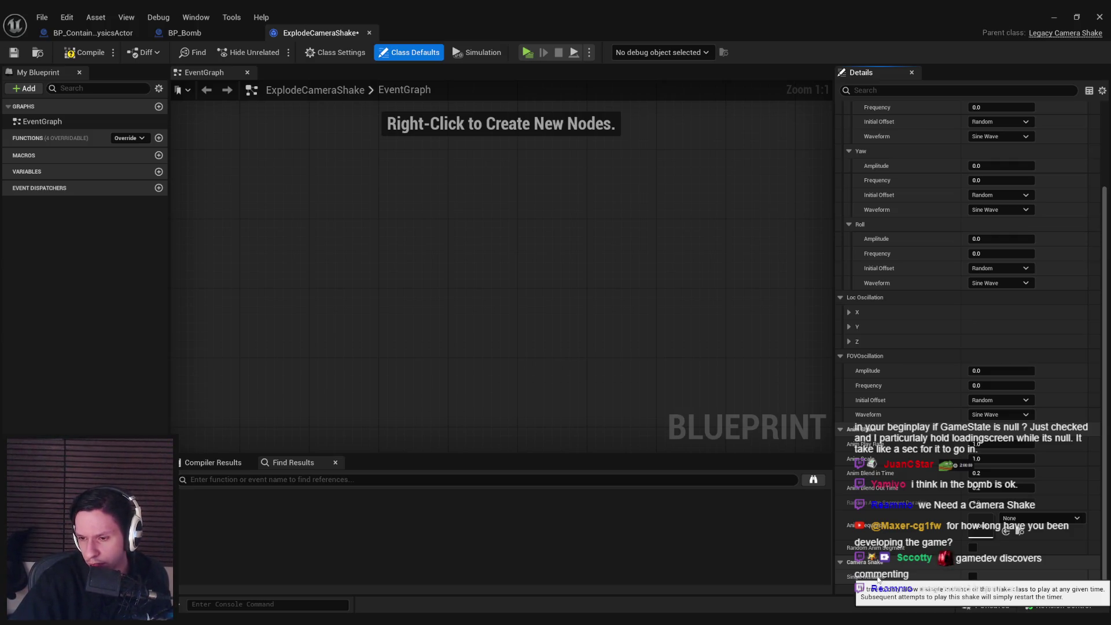
Step: Set the pitch oscillation amplitude to 2 and the roll amplitude and frequency to 1
{"action": "scroll", "coordinate": [899, 424], "scroll_direction": "up", "scroll_amount": 4}
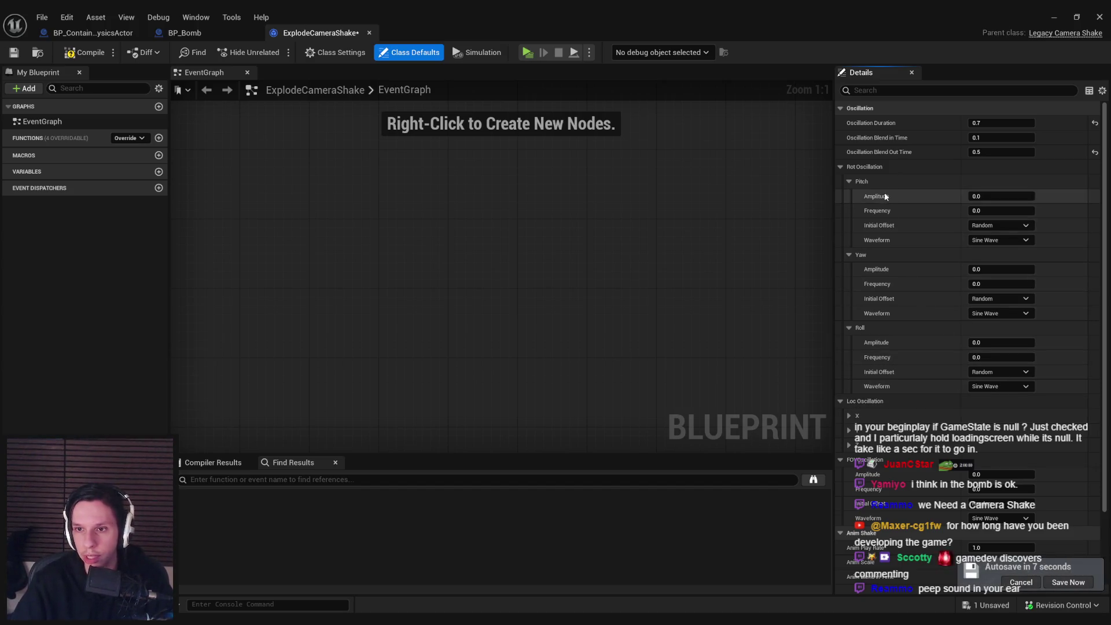
{"action": "left_click", "coordinate": [993, 209]}
{"action": "type", "text": "2"}
{"action": "key", "text": "Return"}
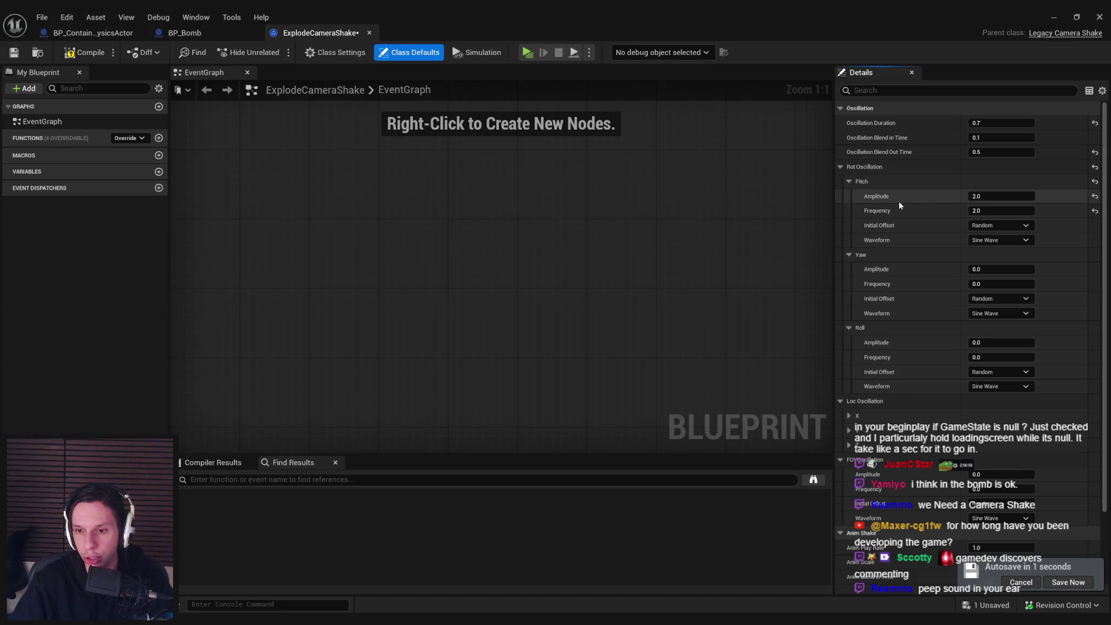
{"action": "left_click", "coordinate": [1000, 342]}
{"action": "type", "text": "1"}
{"action": "key", "text": "Tab"}
{"action": "type", "text": "1"}
{"action": "key", "text": "Return"}
Step: Set location X amplitude and frequency to 3 and location Y amplitude to 3
{"action": "left_click", "coordinate": [849, 415]}
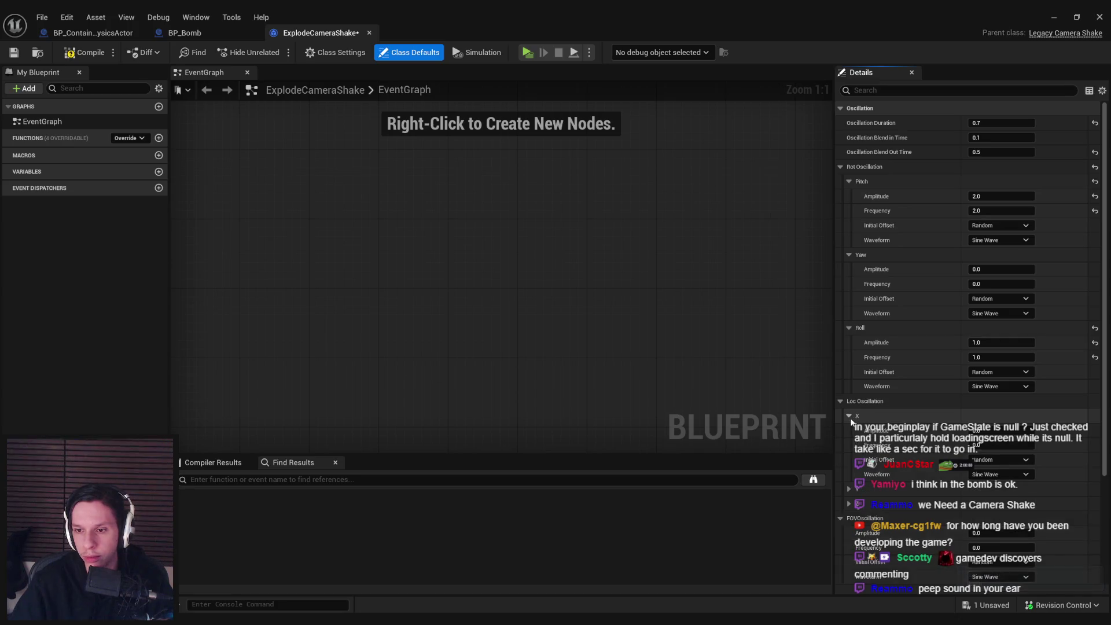
{"action": "left_click", "coordinate": [848, 489]}
{"action": "scroll", "coordinate": [991, 405], "scroll_direction": "down", "scroll_amount": 2}
{"action": "left_click", "coordinate": [991, 396]}
{"action": "type", "text": "3"}
{"action": "key", "text": "Tab"}
{"action": "type", "text": "3"}
{"action": "key", "text": "Tab"}
{"action": "type", "text": "3"}
Step: Set the location Z oscillation to 2 and save ExplodeCameraShake
{"action": "key", "text": "Tab"}
{"action": "type", "text": "3"}
{"action": "scroll", "coordinate": [909, 493], "scroll_direction": "down", "scroll_amount": 3}
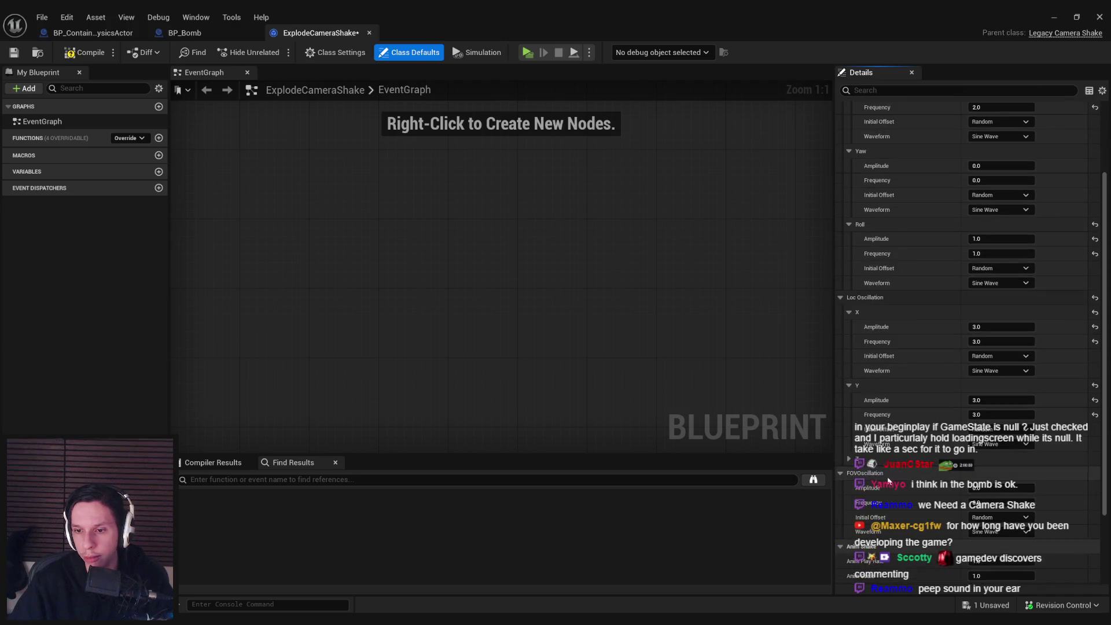
{"action": "key", "text": "Tab"}
{"action": "type", "text": "2"}
{"action": "key", "text": "Tab"}
{"action": "type", "text": "2"}
{"action": "scroll", "coordinate": [917, 492], "scroll_direction": "down", "scroll_amount": 3}
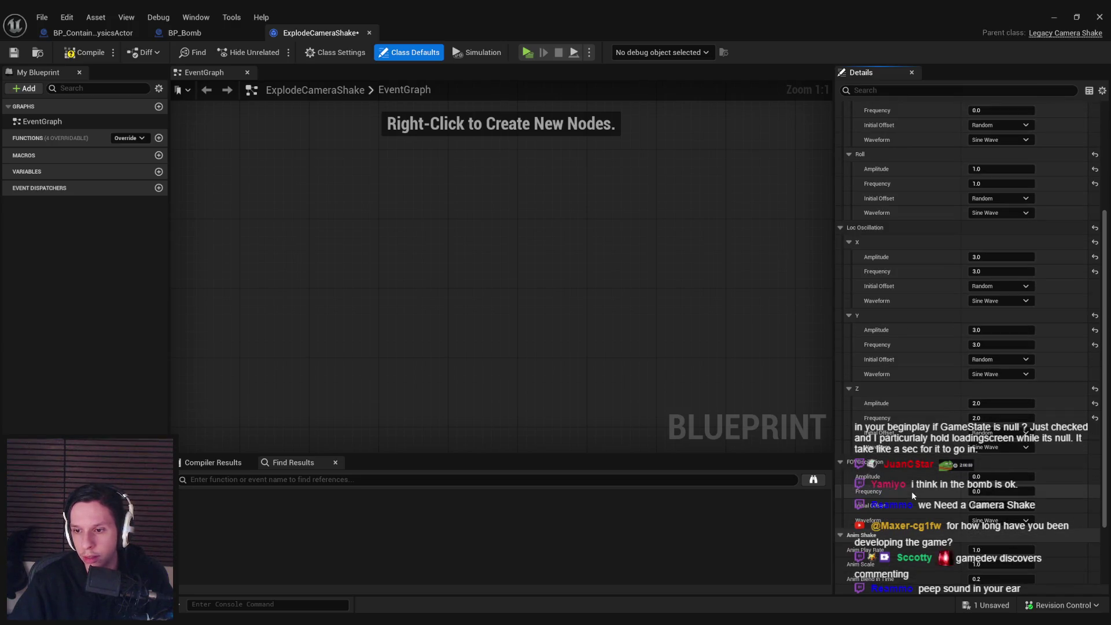
{"action": "key", "text": "ctrl+s"}
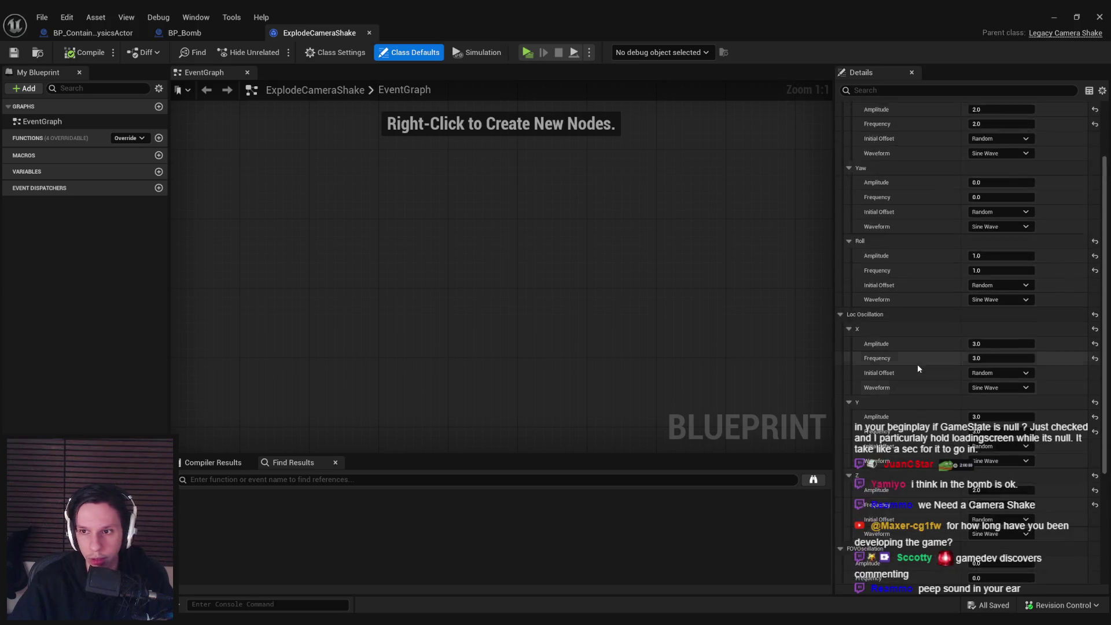
{"action": "left_click", "coordinate": [197, 33]}
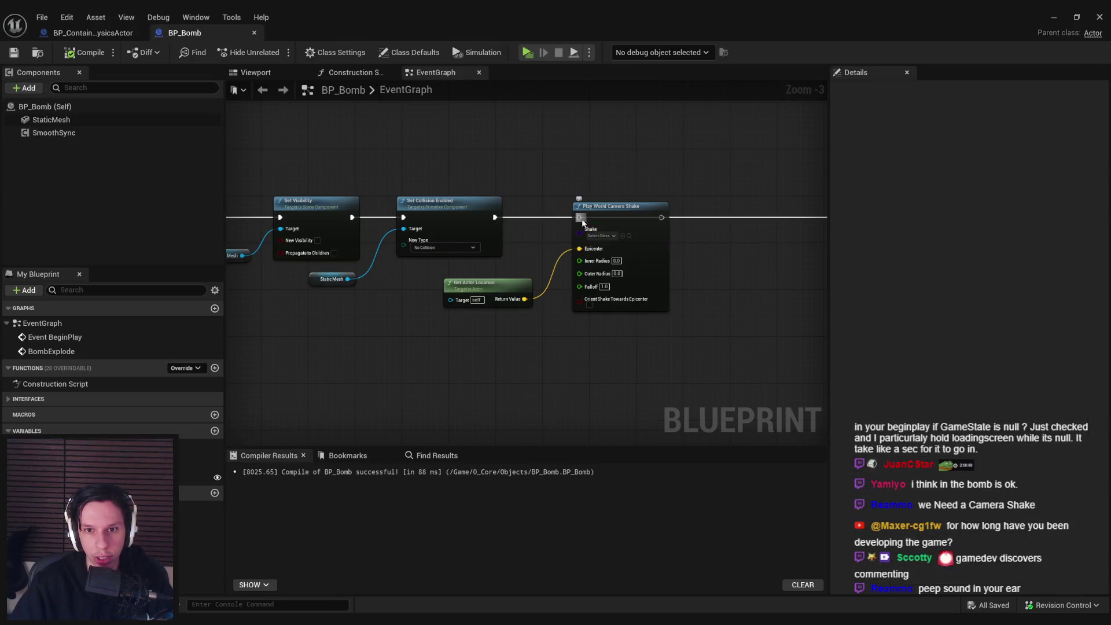
Step: Wire Play World Camera Shake to Set Life Span with ExplodeCameraShake and Outer Radius 600
{"action": "mouse_move", "coordinate": [661, 217]}
{"action": "left_mouse_down"}
{"action": "mouse_move", "coordinate": [875, 227]}
{"action": "mouse_move", "coordinate": [650, 217]}
{"action": "left_mouse_up"}
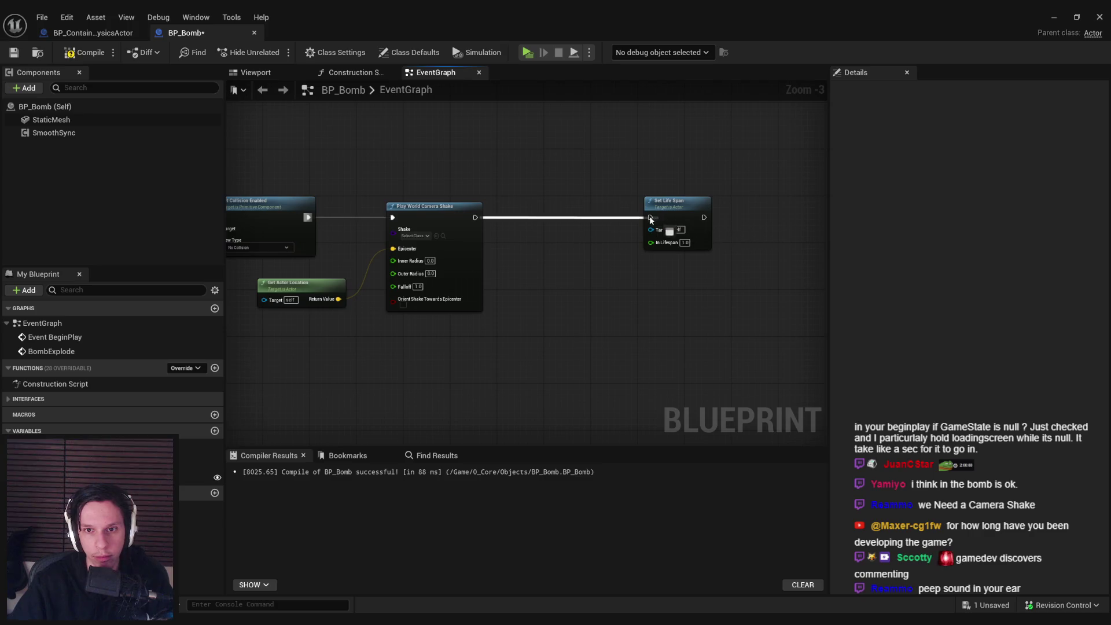
{"action": "left_click", "coordinate": [414, 235]}
{"action": "type", "text": "expl"}
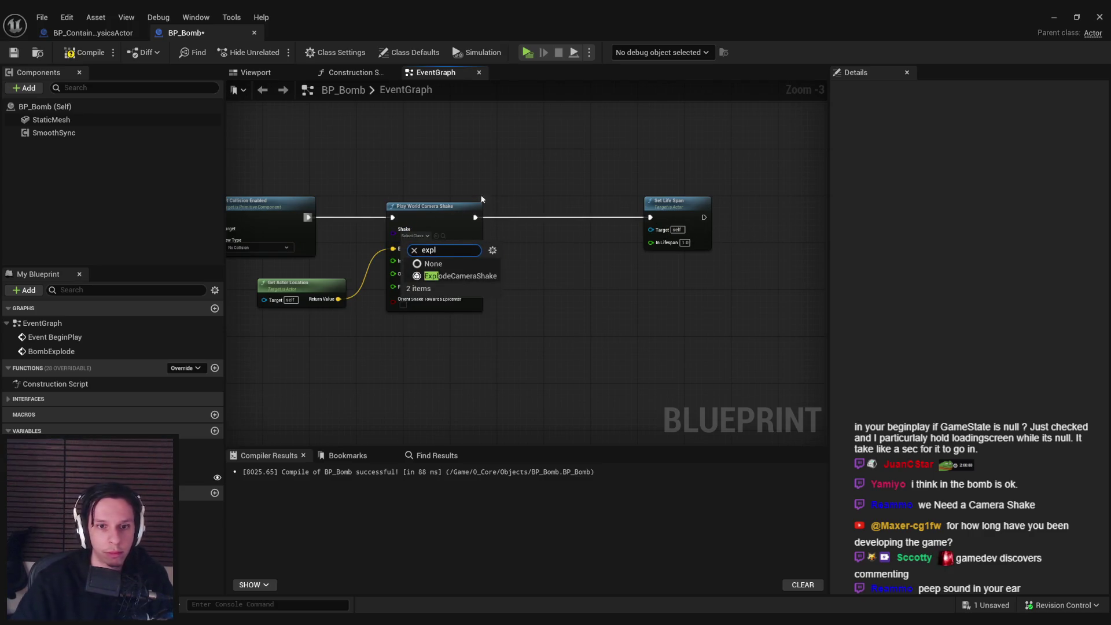
{"action": "left_click", "coordinate": [453, 276]}
{"action": "scroll", "coordinate": [386, 257], "scroll_direction": "up", "scroll_amount": 3}
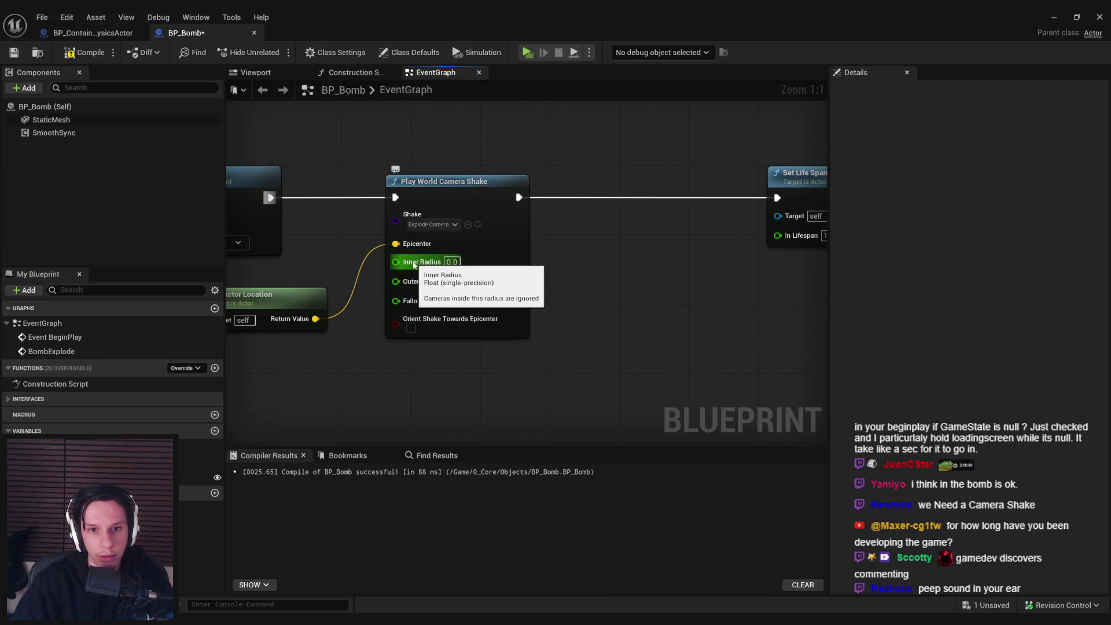
{"action": "left_click", "coordinate": [454, 282]}
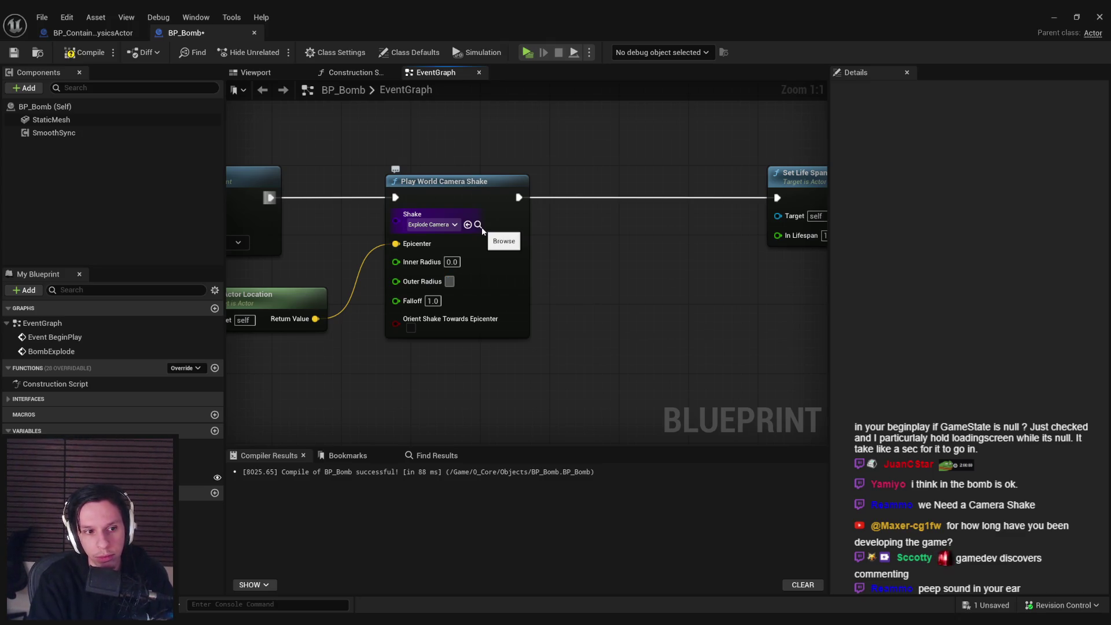
{"action": "type", "text": "600"}
{"action": "left_click", "coordinate": [486, 387]}
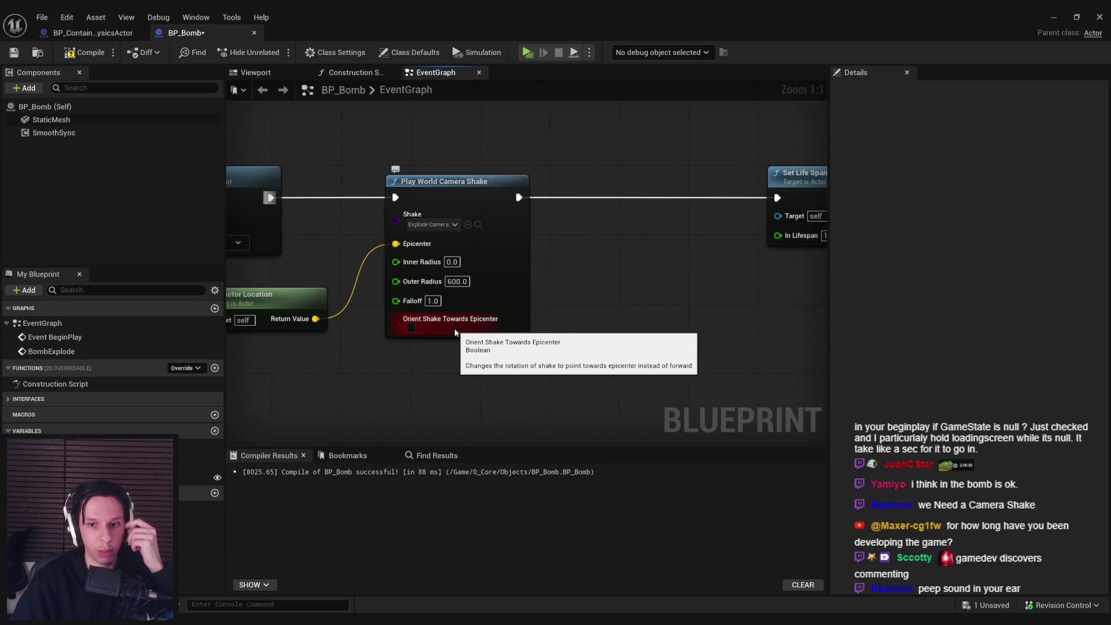
Step: Compile and save BP_Bomb, close its editor, and launch a server-plus-two-clients play test
{"action": "left_click", "coordinate": [81, 52]}
{"action": "left_click", "coordinate": [14, 52]}
{"action": "scroll", "coordinate": [632, 295], "scroll_direction": "down", "scroll_amount": 2}
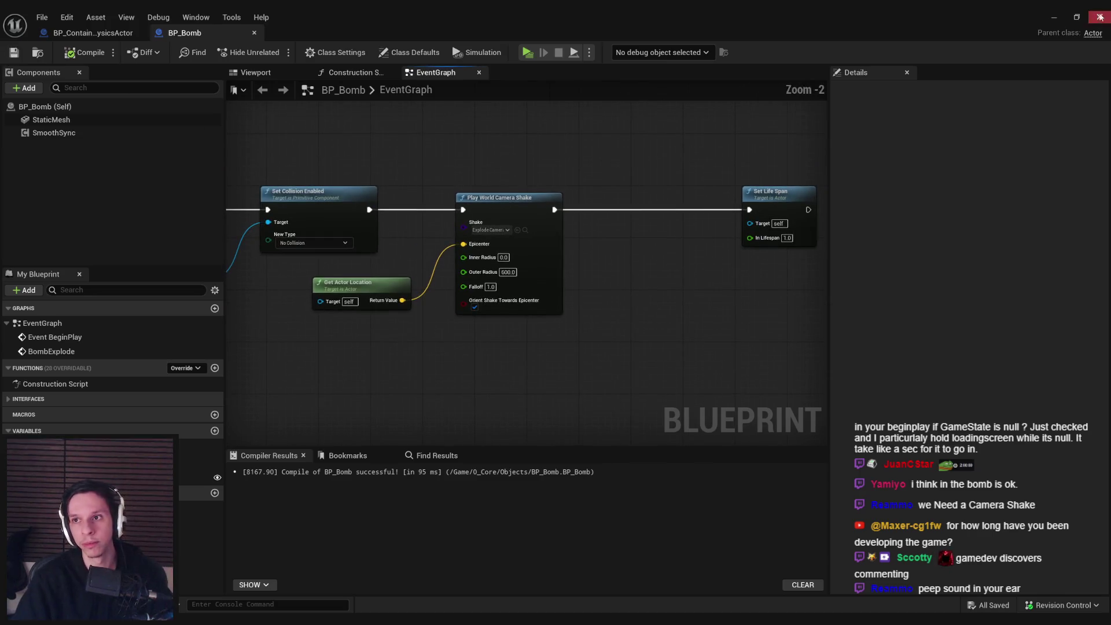
{"action": "left_click", "coordinate": [1100, 16]}
{"action": "left_click_drag", "start_coordinate": [318, 131], "coordinate": [376, 162]}
{"action": "key", "text": "alt+p"}
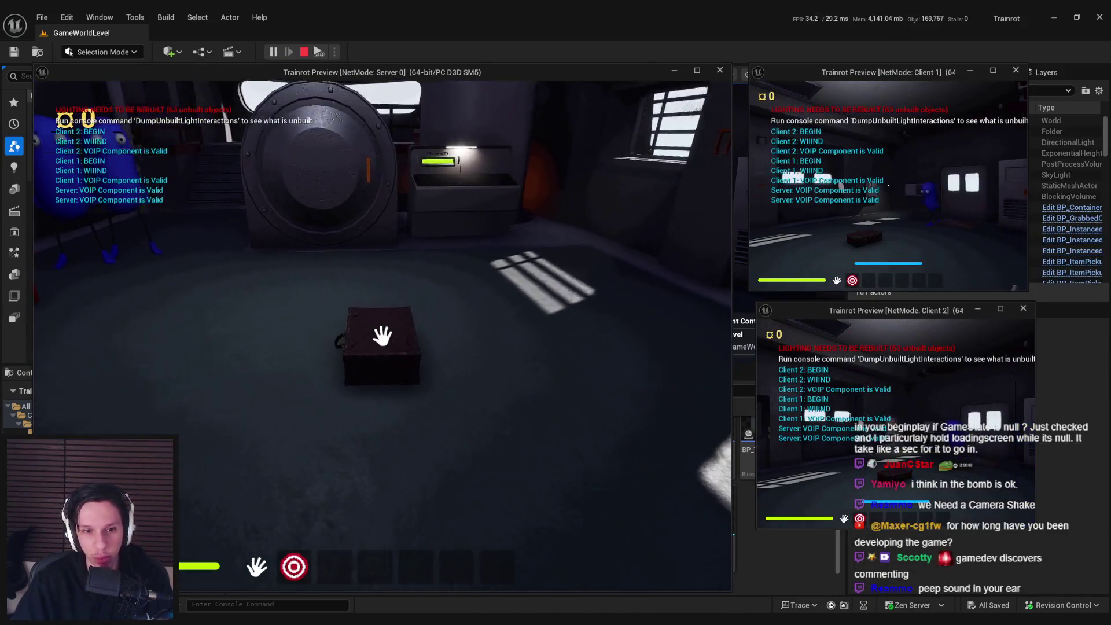
Step: Pick up the crate, drop it on the floor, and stop the play session
{"action": "left_click", "coordinate": [382, 336]}
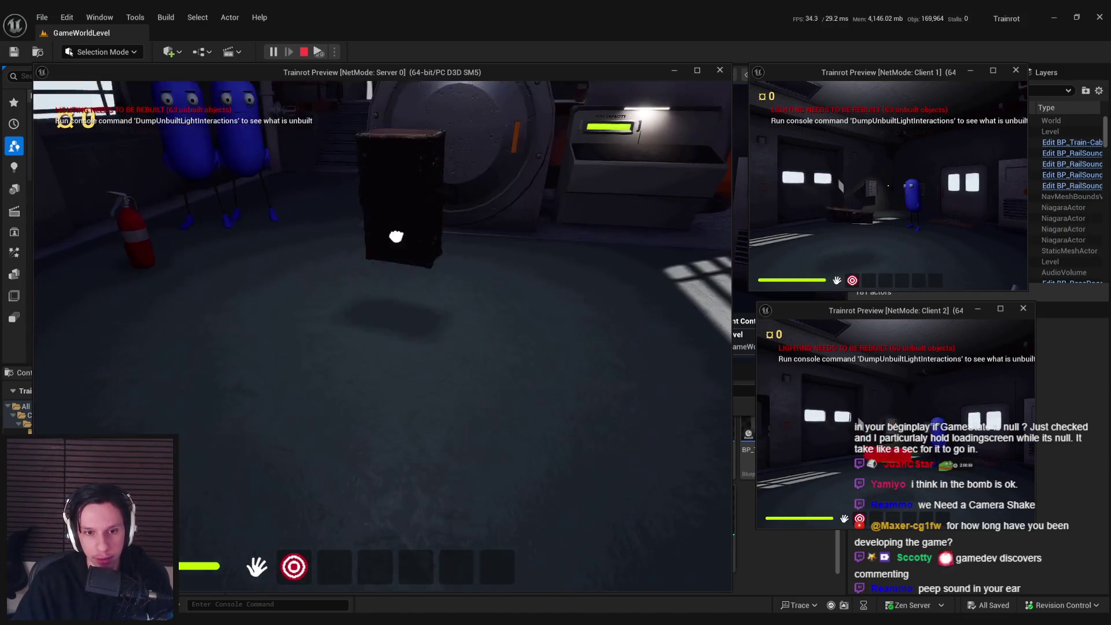
{"action": "left_click", "coordinate": [387, 441]}
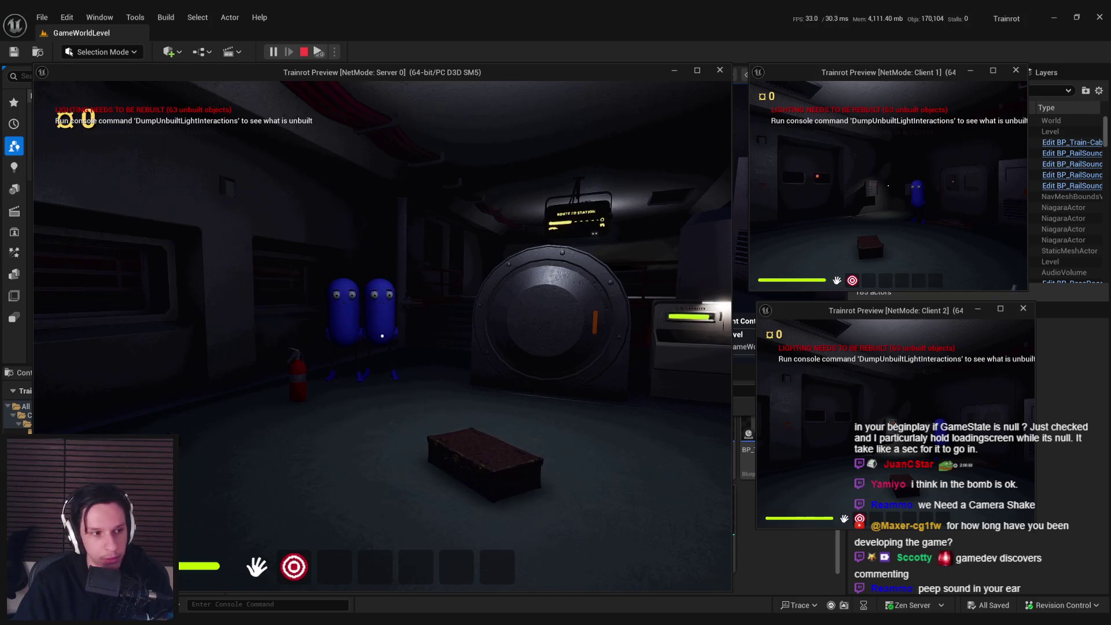
{"action": "key", "text": "Escape"}
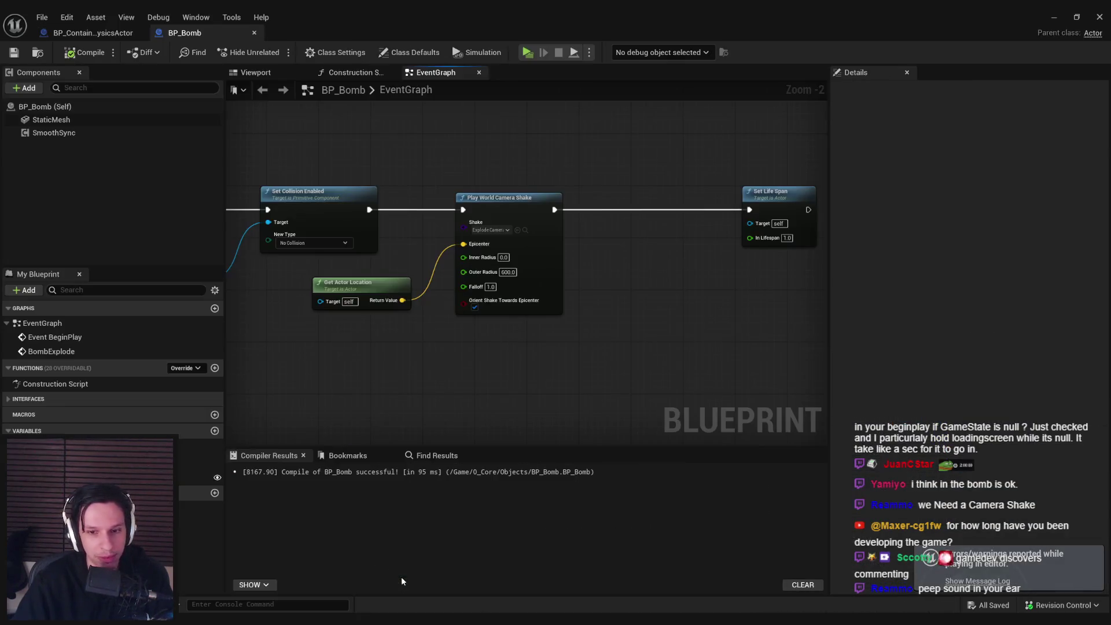
Step: Change Play World Camera Shake's Outer Radius in BP_Bomb to 800
{"action": "left_click", "coordinate": [1048, 18]}
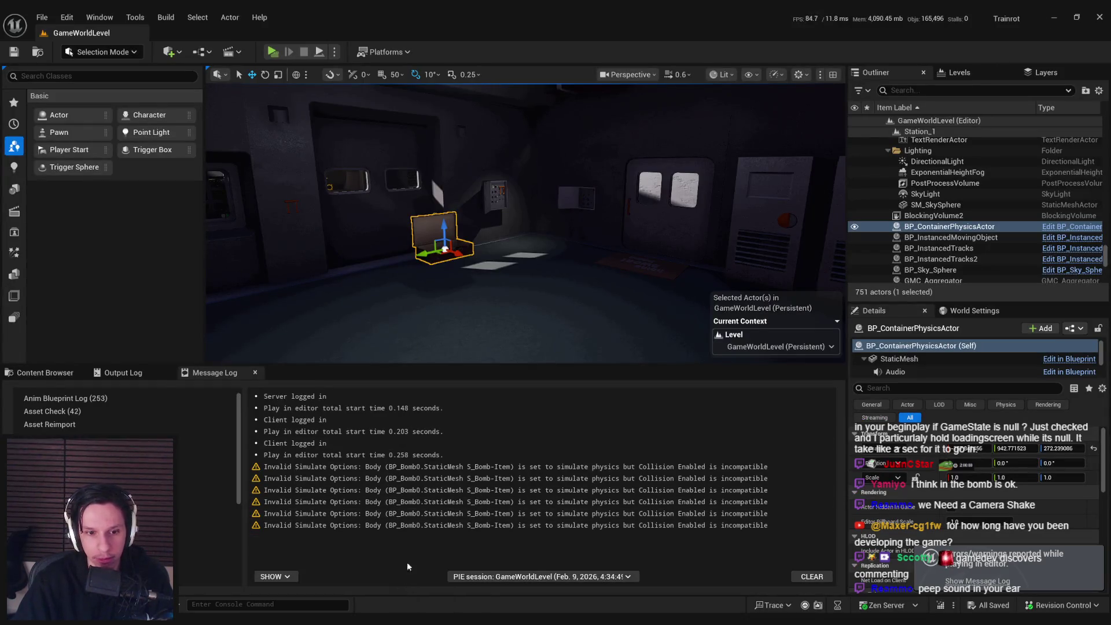
{"action": "left_click", "coordinate": [439, 605]}
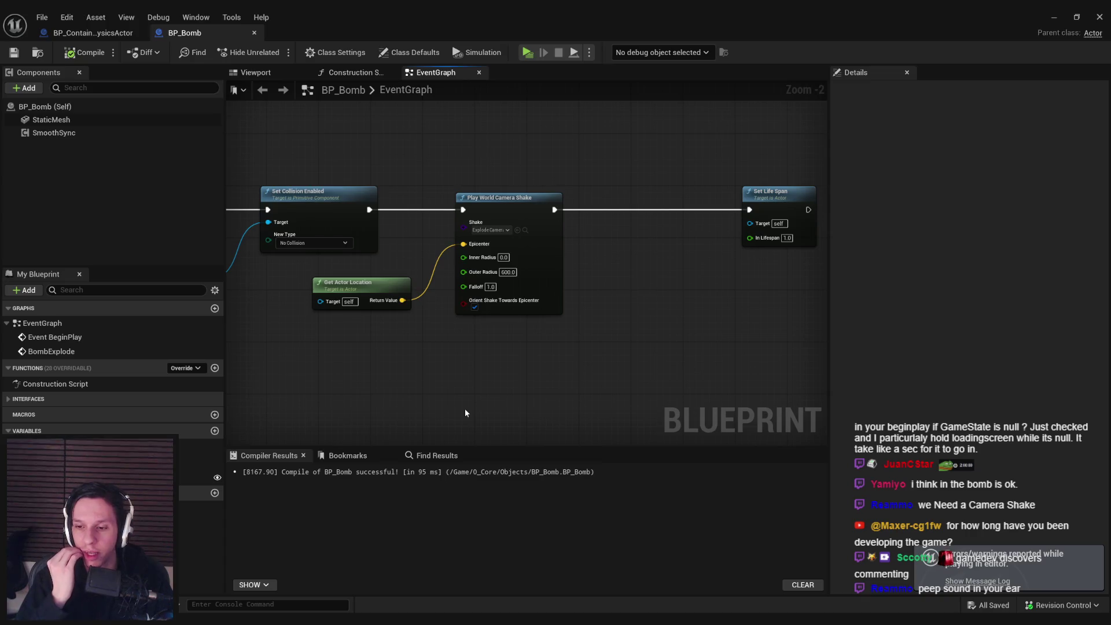
{"action": "left_click_drag", "start_coordinate": [466, 411], "coordinate": [676, 393]}
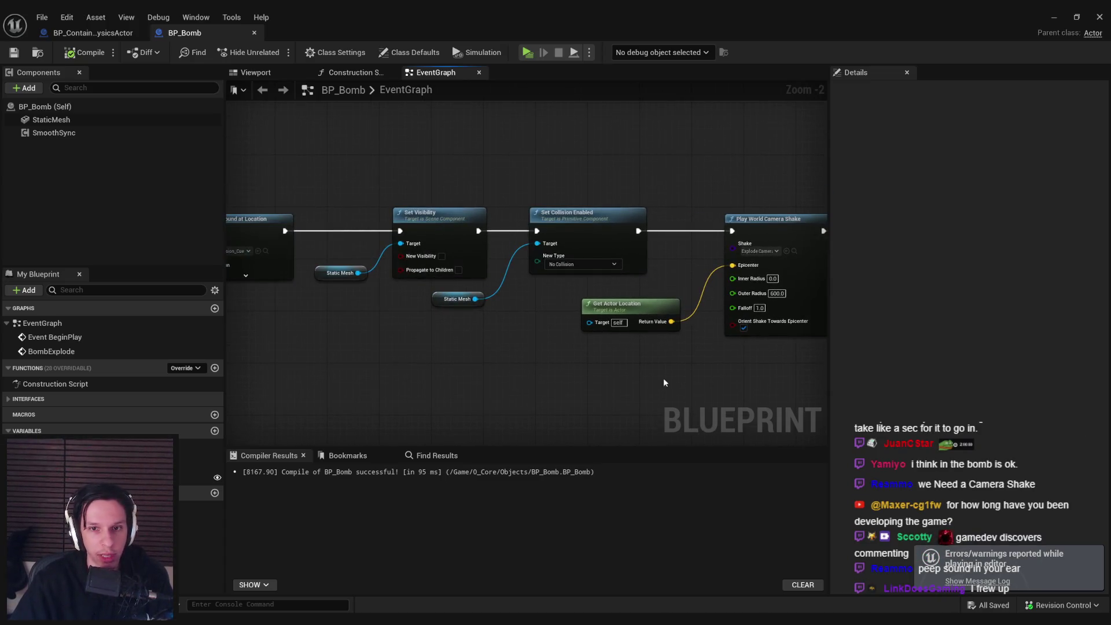
{"action": "scroll", "coordinate": [648, 278], "scroll_direction": "up", "scroll_amount": 2}
{"action": "left_click", "coordinate": [651, 278]}
{"action": "type", "text": "800"}
{"action": "key", "text": "Return"}
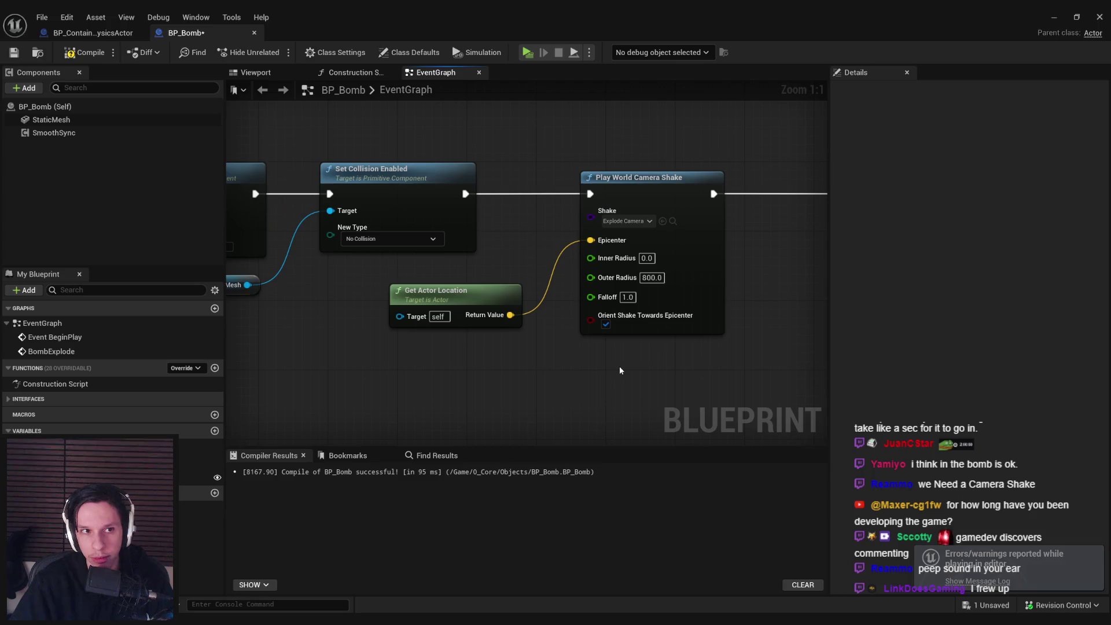
Step: Recompile BP_Bomb and open the ExplodeCameraShake asset
{"action": "left_click", "coordinate": [87, 54]}
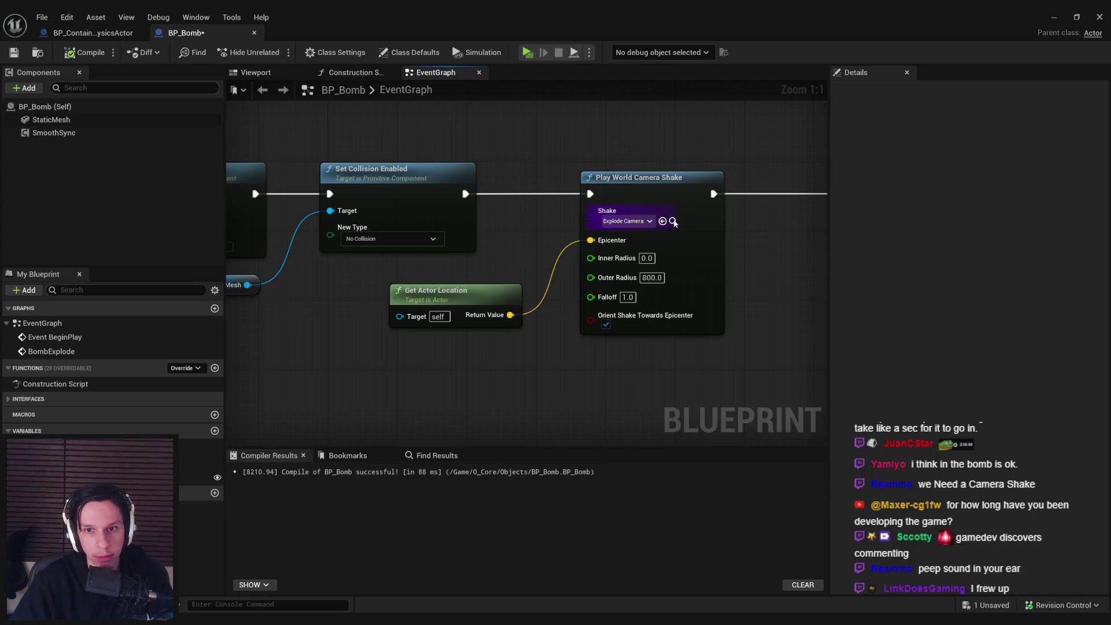
{"action": "left_click", "coordinate": [1054, 17]}
{"action": "double_click", "coordinate": [255, 513]}
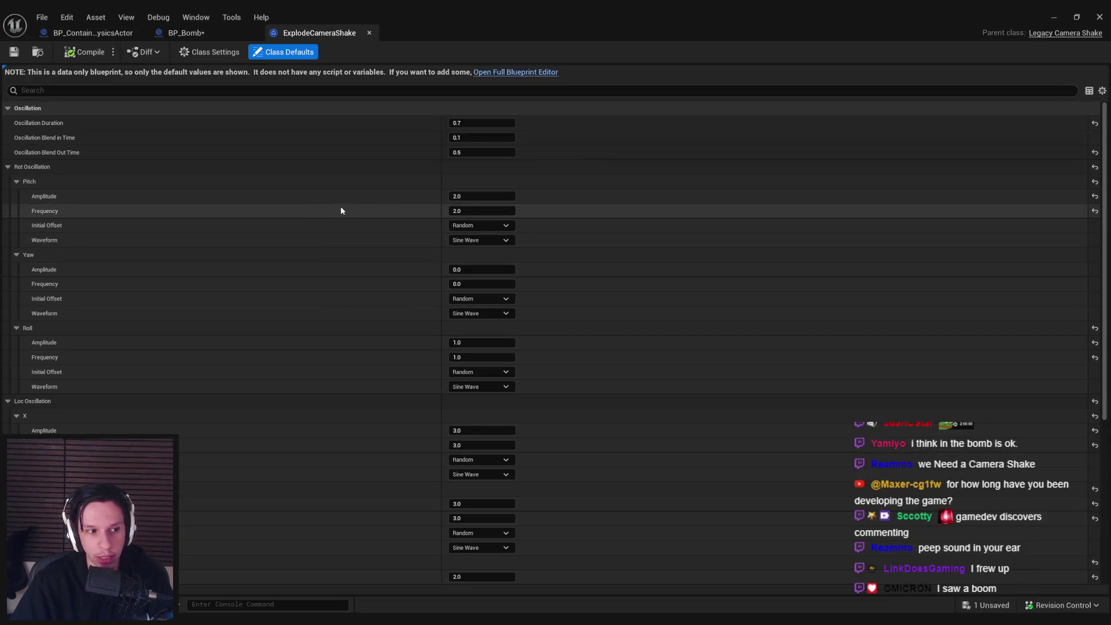
Step: Set oscillation duration 1.5 and blend-out time 0.6, save, and start a new play test
{"action": "left_click", "coordinate": [471, 137]}
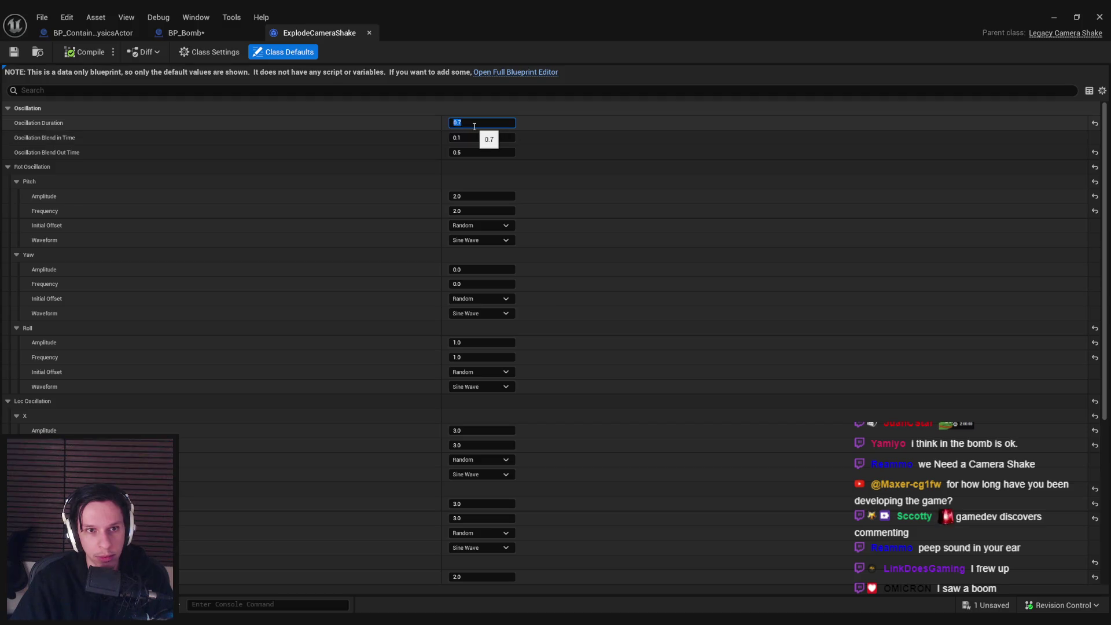
{"action": "type", "text": "1.5"}
{"action": "left_click", "coordinate": [487, 152]}
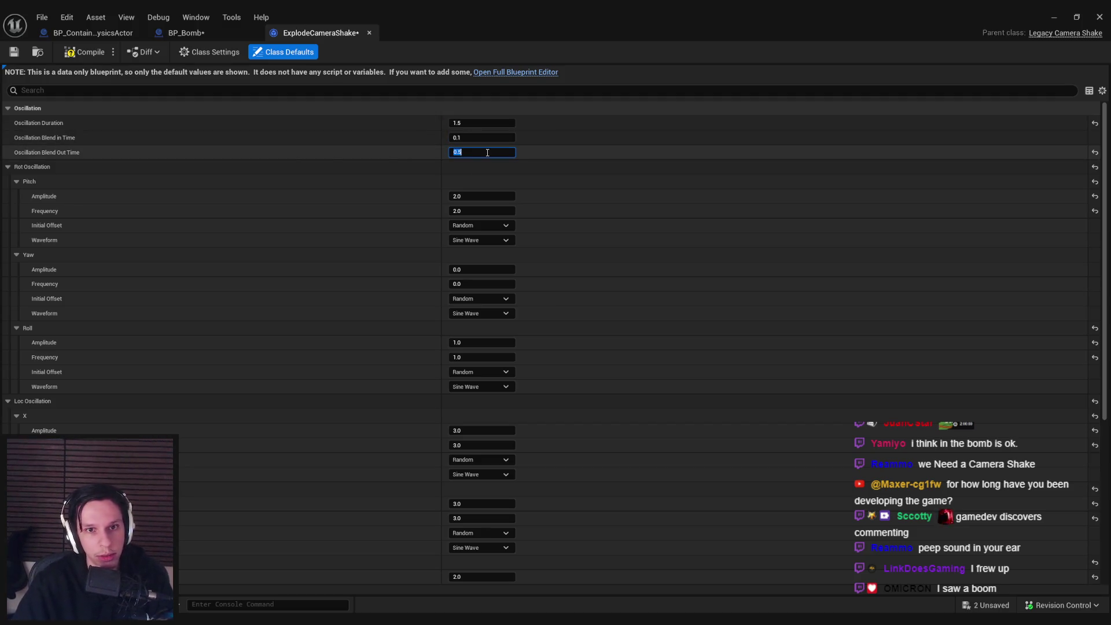
{"action": "key", "text": "Return"}
{"action": "left_click", "coordinate": [14, 52]}
{"action": "left_click", "coordinate": [1052, 15]}
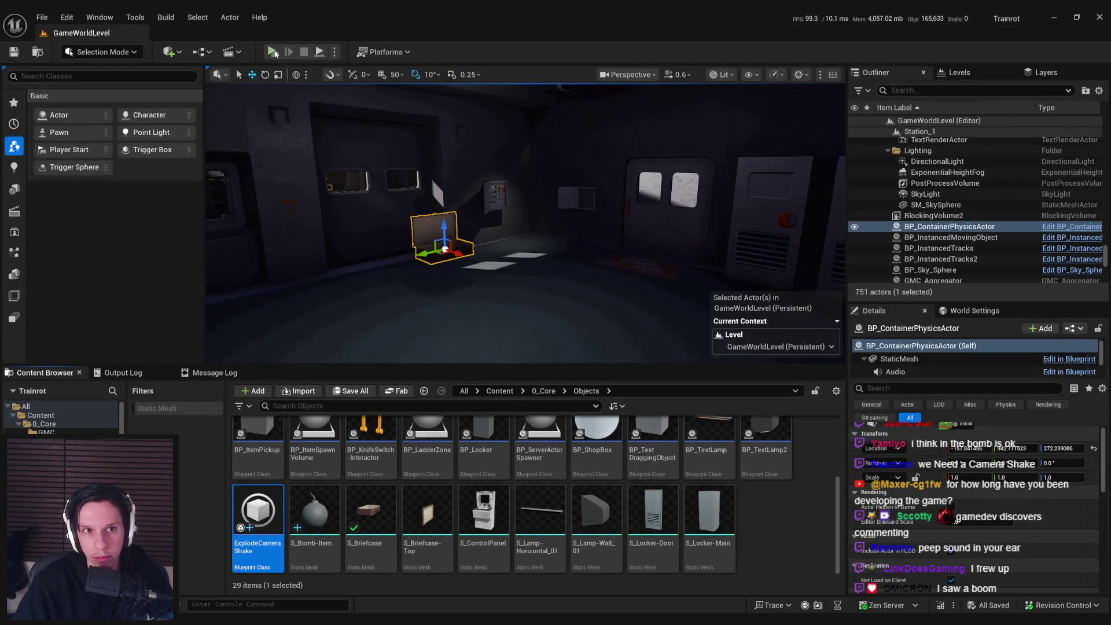
{"action": "key", "text": "alt+p"}
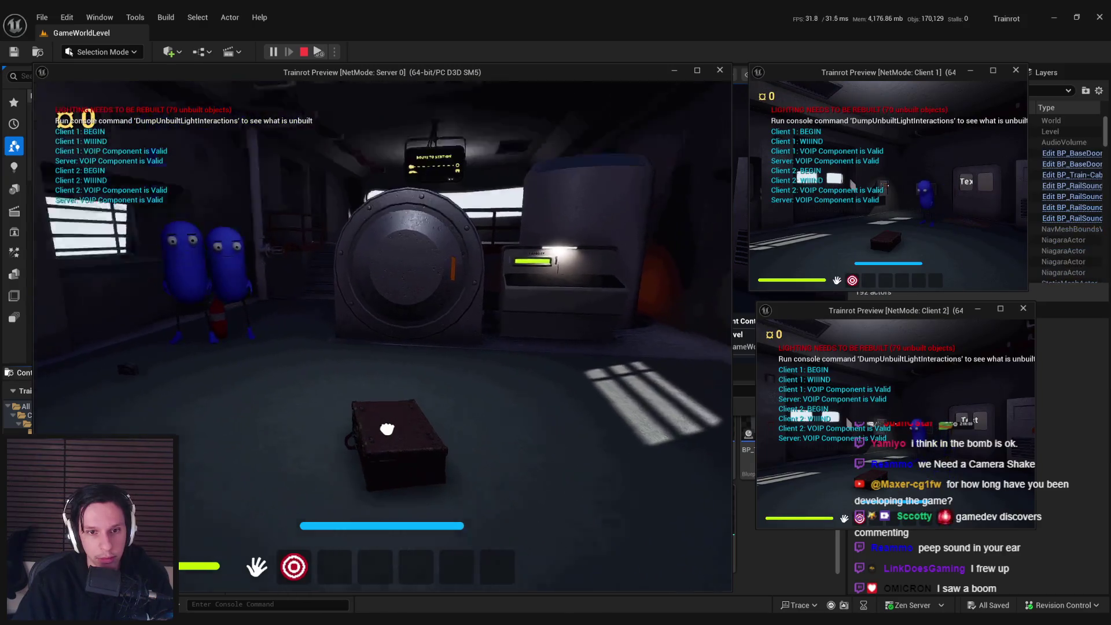
{"action": "left_click", "coordinate": [382, 335]}
{"action": "left_click", "coordinate": [382, 335]}
{"action": "left_click", "coordinate": [382, 335]}
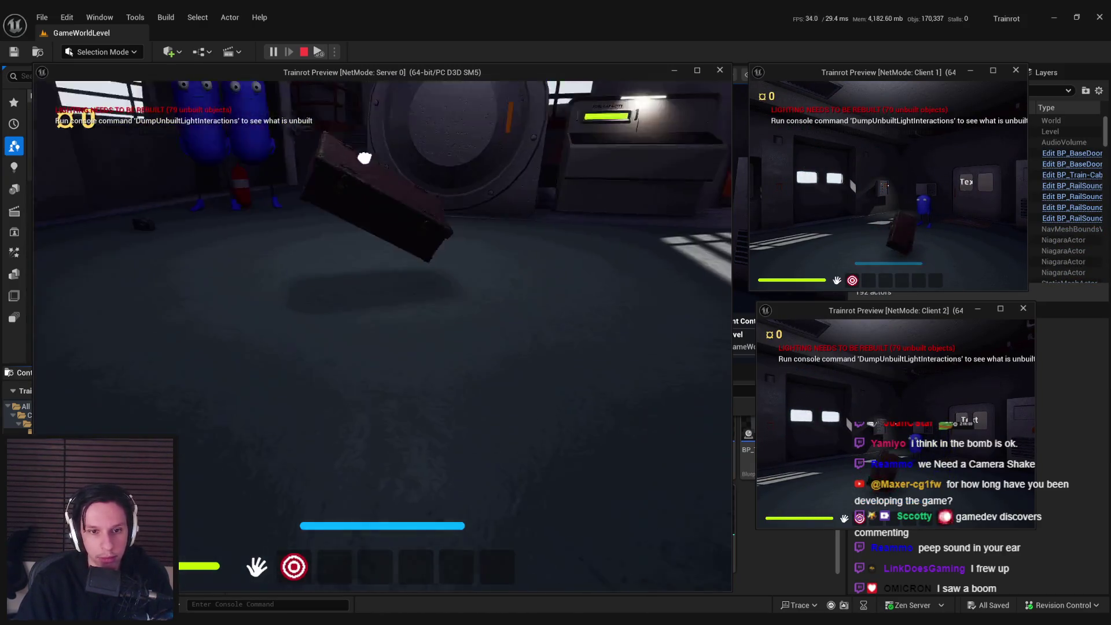
{"action": "left_click", "coordinate": [382, 336]}
{"action": "left_click", "coordinate": [382, 336]}
{"action": "left_click", "coordinate": [382, 335]}
{"action": "left_click", "coordinate": [381, 336]}
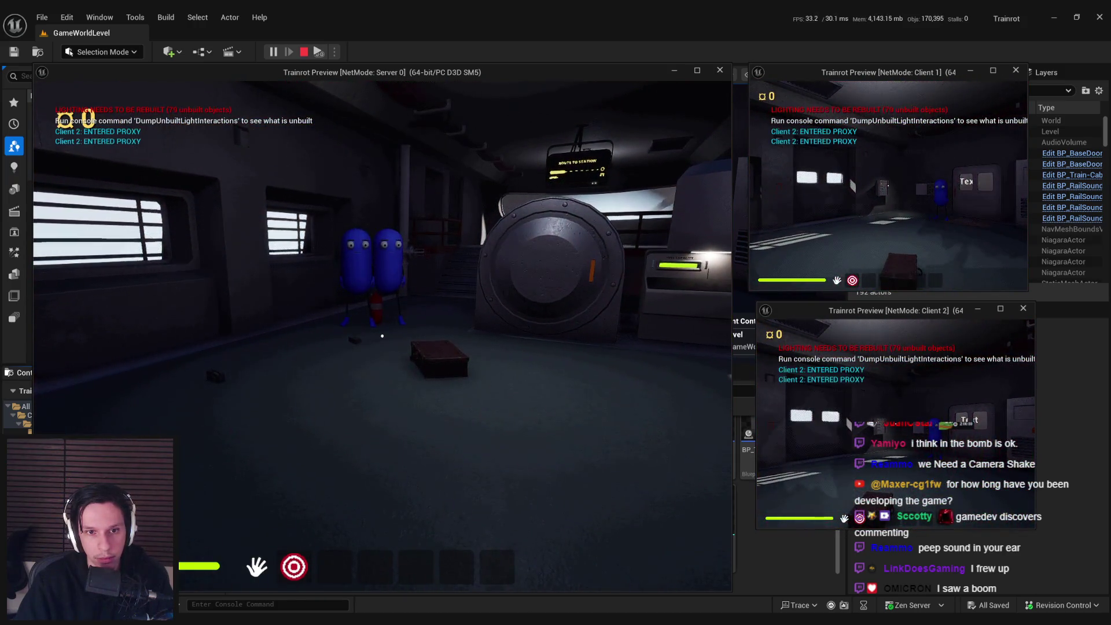
{"action": "key", "text": "Escape"}
Step: Set the oscillation duration to 1.2 and the pitch amplitude to 5
{"action": "left_click", "coordinate": [35, 604]}
{"action": "double_click", "coordinate": [257, 509]}
{"action": "left_click", "coordinate": [497, 124]}
{"action": "type", "text": "1.2"}
{"action": "key", "text": "Return"}
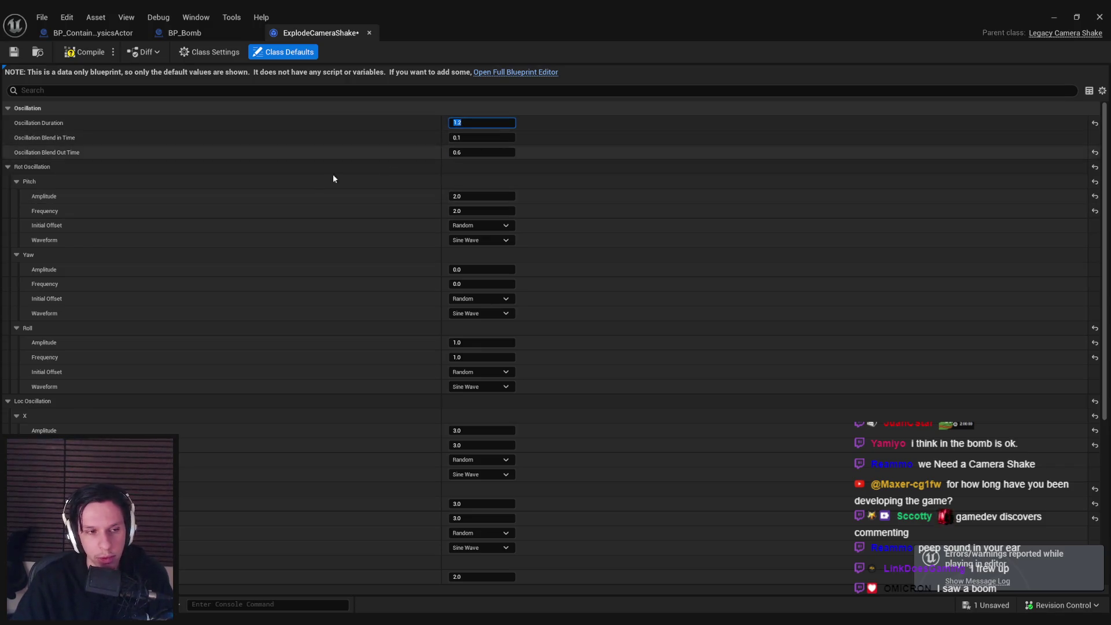
{"action": "left_click", "coordinate": [480, 196]}
{"action": "type", "text": "5"}
{"action": "type", "text": "5"}
Step: Set the pitch and roll initial offsets to Zero
{"action": "left_click", "coordinate": [485, 227]}
{"action": "left_click", "coordinate": [476, 226]}
{"action": "left_click", "coordinate": [475, 227]}
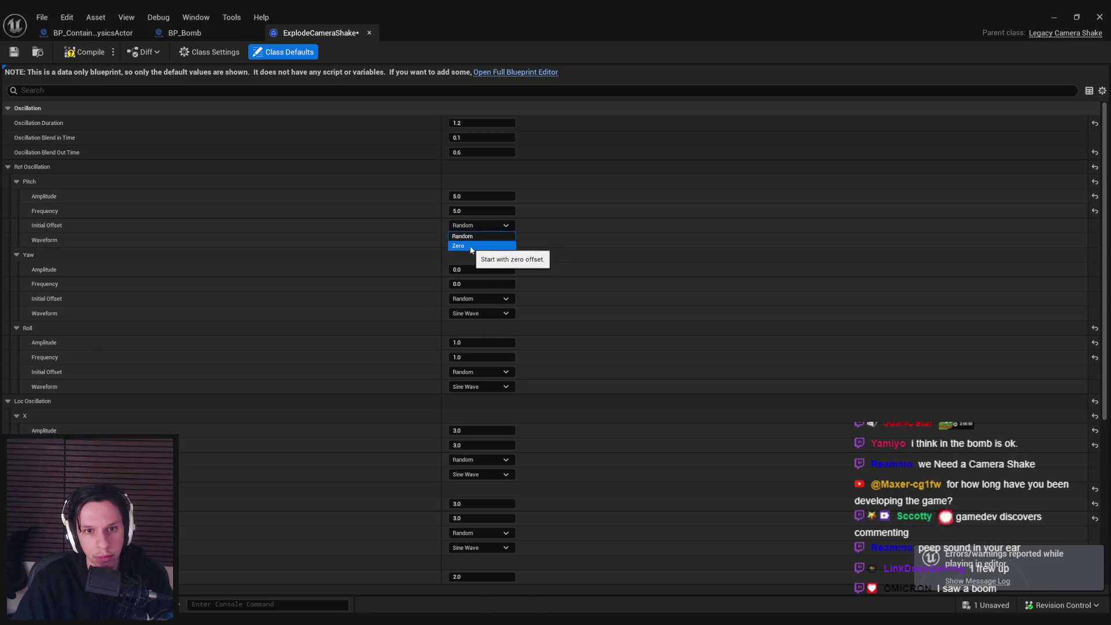
{"action": "left_click", "coordinate": [471, 246]}
{"action": "left_click", "coordinate": [477, 372]}
{"action": "left_click", "coordinate": [471, 400]}
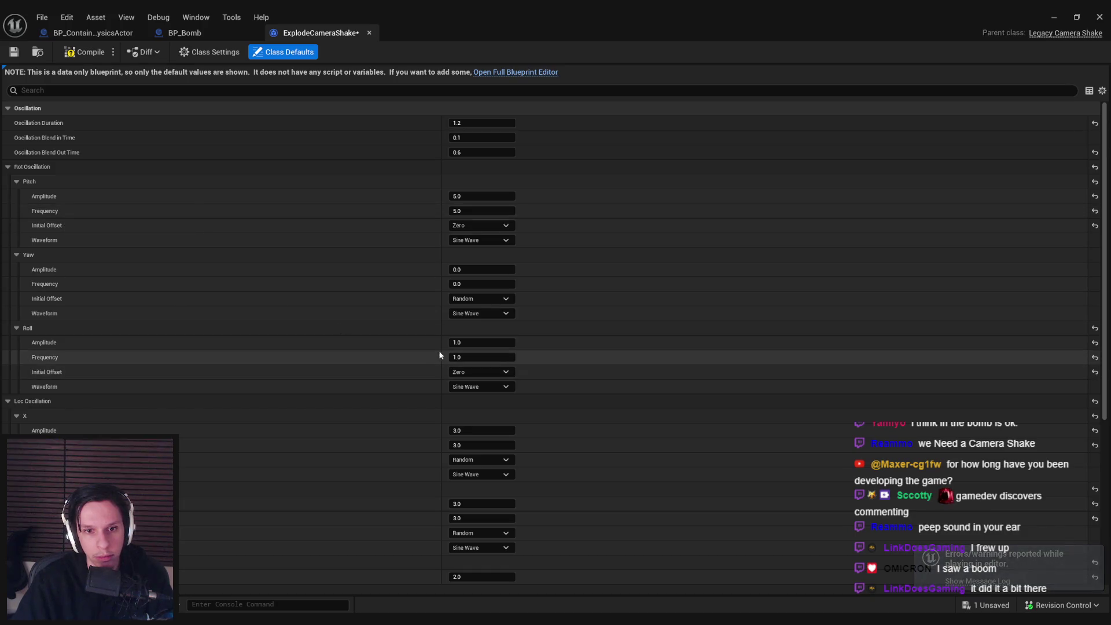
Step: Set roll amplitude to 4 and location X amplitude and frequency to 8
{"action": "left_click", "coordinate": [456, 343]}
{"action": "scroll", "coordinate": [398, 362], "scroll_direction": "down", "scroll_amount": 5}
{"action": "left_click", "coordinate": [478, 344]}
{"action": "type", "text": "8"}
{"action": "key", "text": "Tab"}
{"action": "type", "text": "8"}
{"action": "key", "text": "Tab"}
Step: Set location Y oscillation to 8 and location Z to 5
{"action": "scroll", "coordinate": [429, 382], "scroll_direction": "down", "scroll_amount": 1}
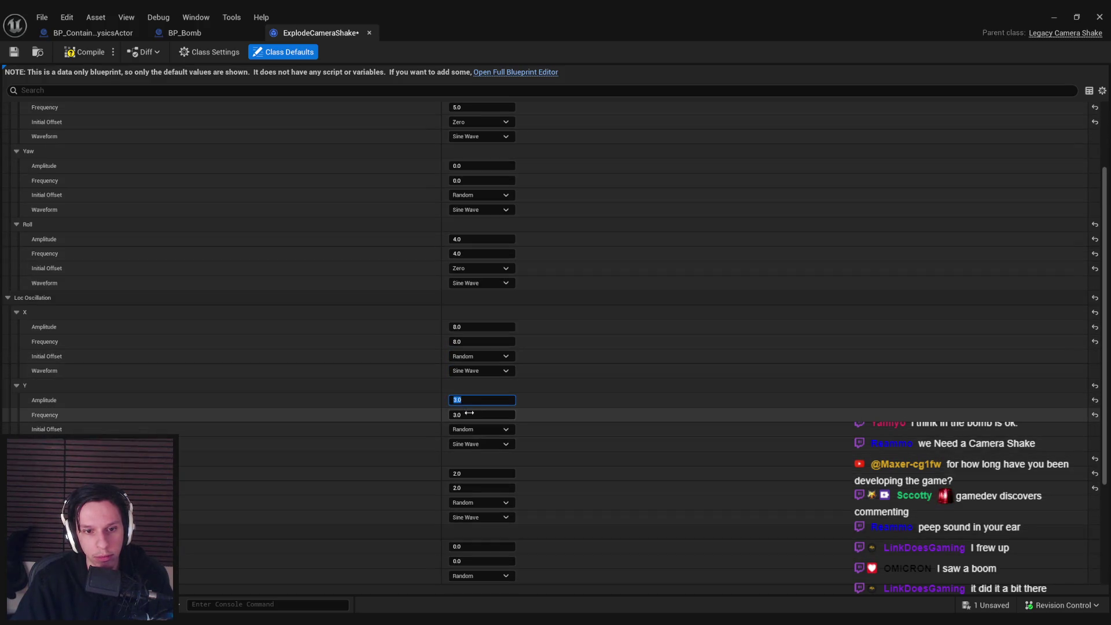
{"action": "key", "text": "Tab"}
{"action": "type", "text": "8"}
{"action": "key", "text": "Tab"}
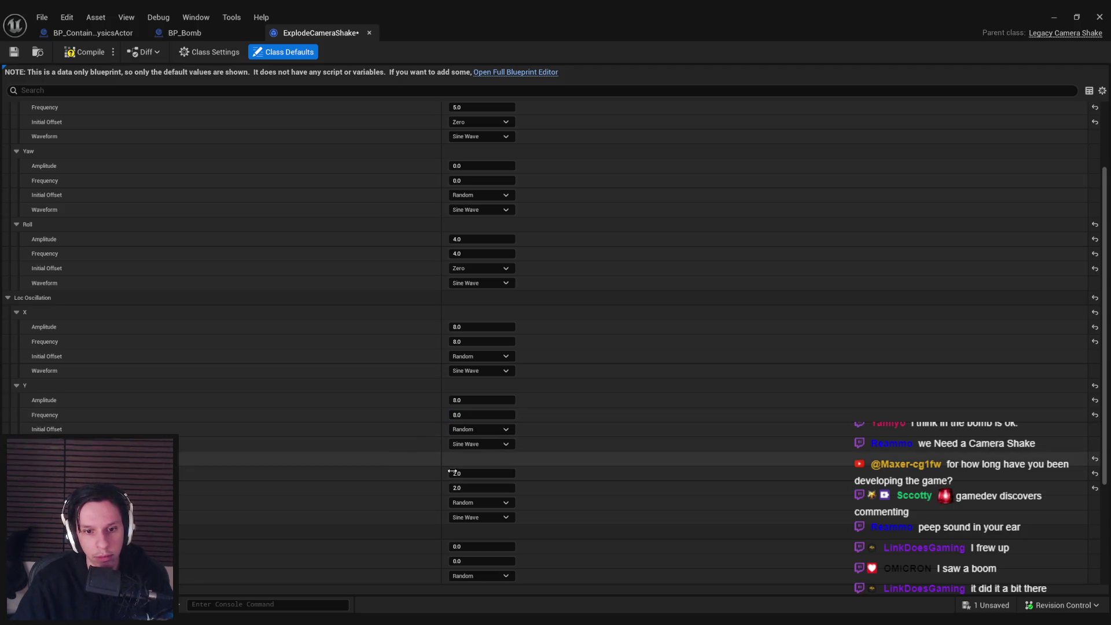
{"action": "type", "text": "5"}
{"action": "key", "text": "Tab"}
{"action": "type", "text": "5"}
{"action": "key", "text": "Return"}
{"action": "scroll", "coordinate": [415, 489], "scroll_direction": "down", "scroll_amount": 10}
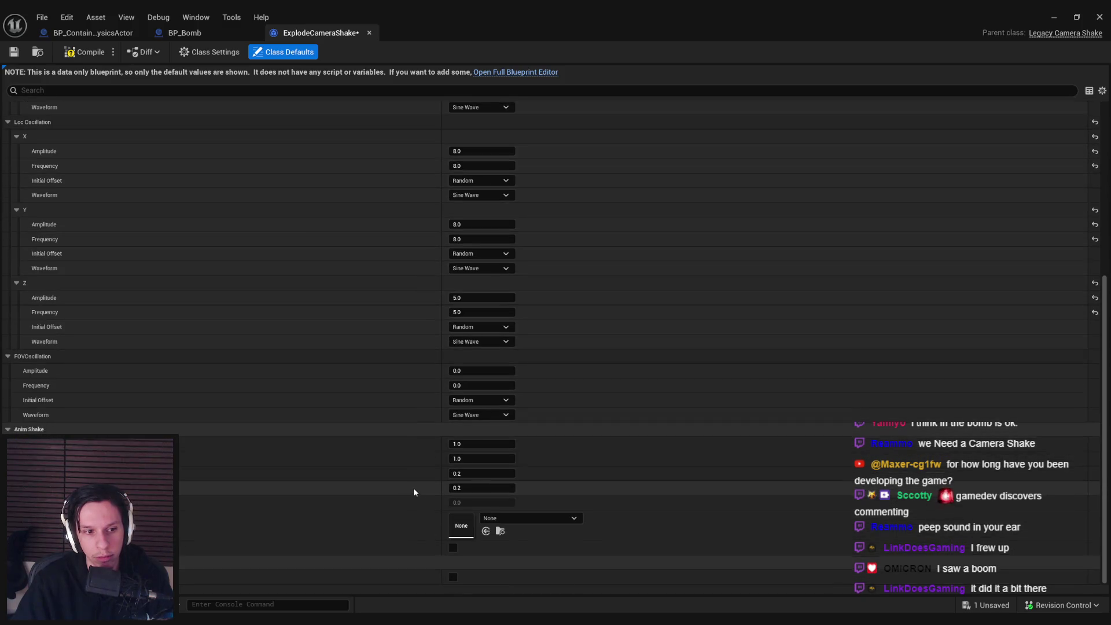
{"action": "scroll", "coordinate": [411, 482], "scroll_direction": "up", "scroll_amount": 1}
{"action": "scroll", "coordinate": [411, 483], "scroll_direction": "down", "scroll_amount": 1}
{"action": "scroll", "coordinate": [411, 487], "scroll_direction": "up", "scroll_amount": 8}
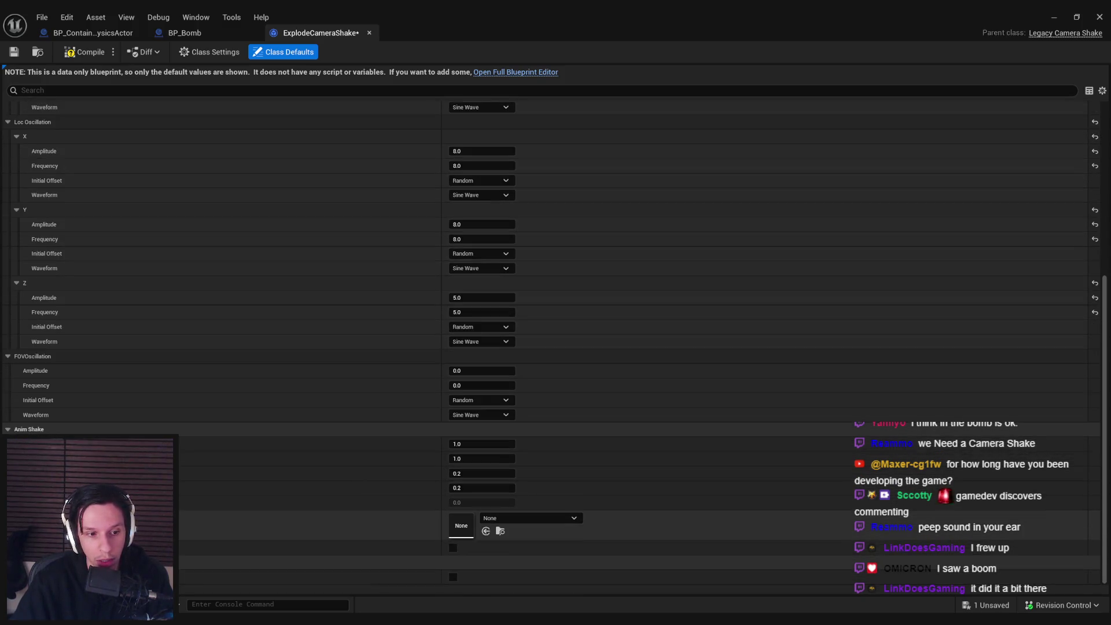
Step: Set the location X, Y and Z initial offsets to Zero
{"action": "left_click", "coordinate": [475, 320]}
{"action": "left_click", "coordinate": [471, 333]}
{"action": "left_click", "coordinate": [475, 392]}
{"action": "left_click", "coordinate": [470, 414]}
{"action": "left_click", "coordinate": [474, 466]}
{"action": "left_click", "coordinate": [467, 494]}
{"action": "scroll", "coordinate": [391, 441], "scroll_direction": "up", "scroll_amount": 1}
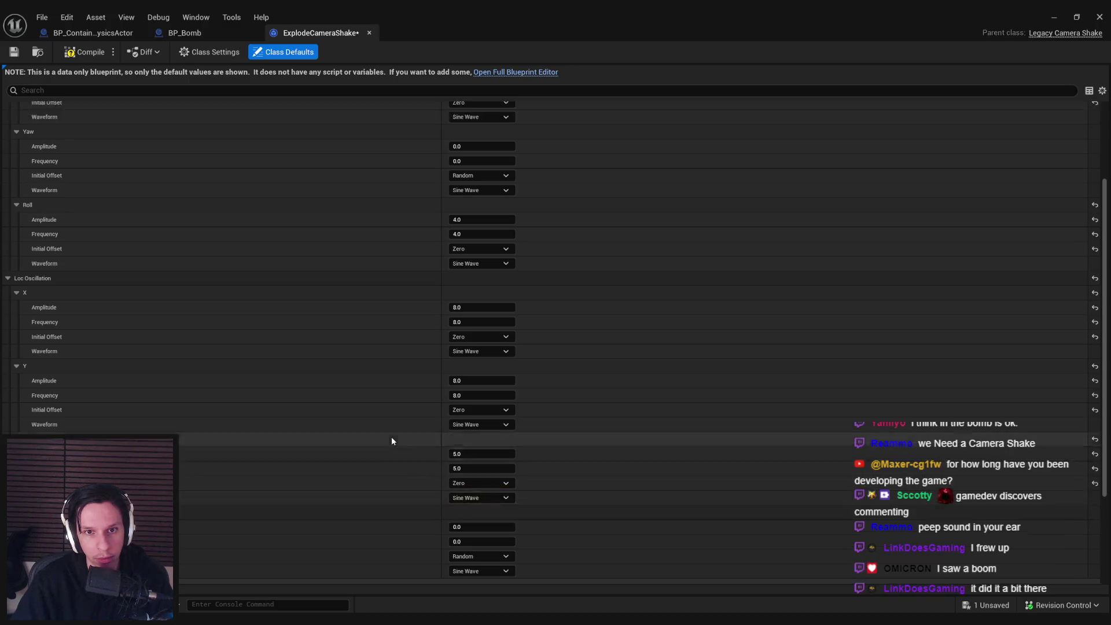
{"action": "scroll", "coordinate": [391, 441], "scroll_direction": "up", "scroll_amount": 7}
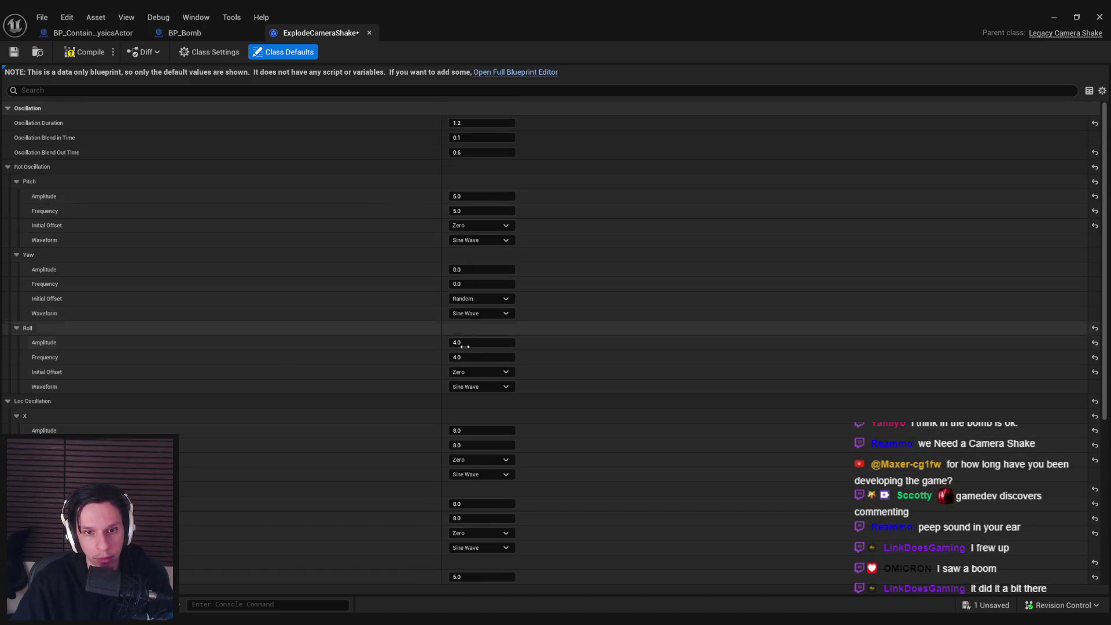
Step: Save ExplodeCameraShake, keeping the pitch waveform as Sine Wave, and return to the level
{"action": "key", "text": "ctrl+s"}
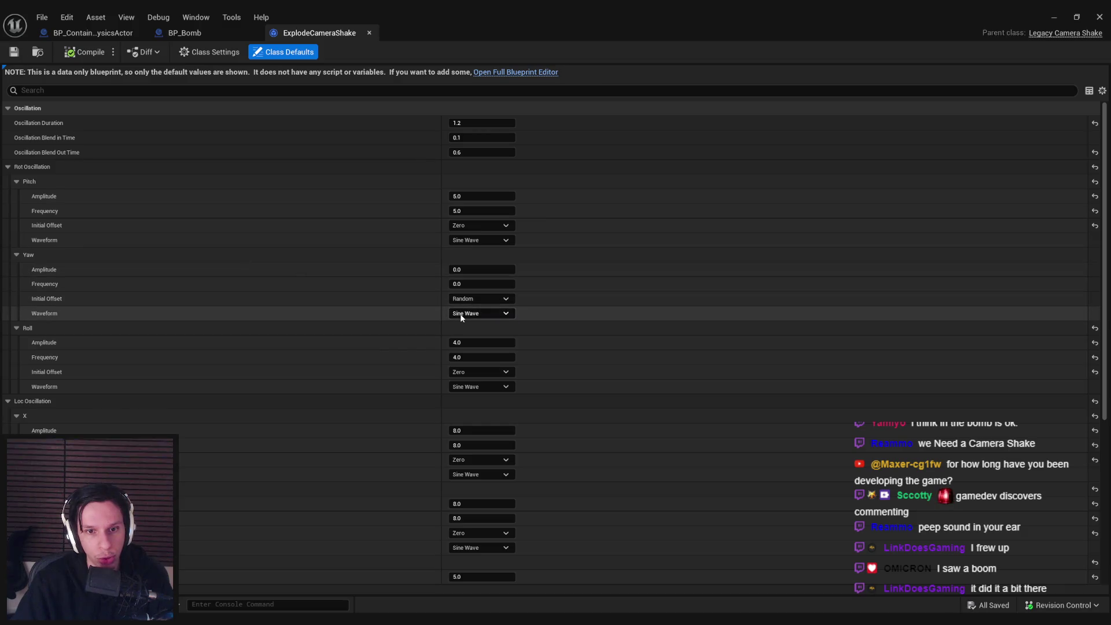
{"action": "left_click", "coordinate": [472, 241]}
{"action": "left_click", "coordinate": [390, 240]}
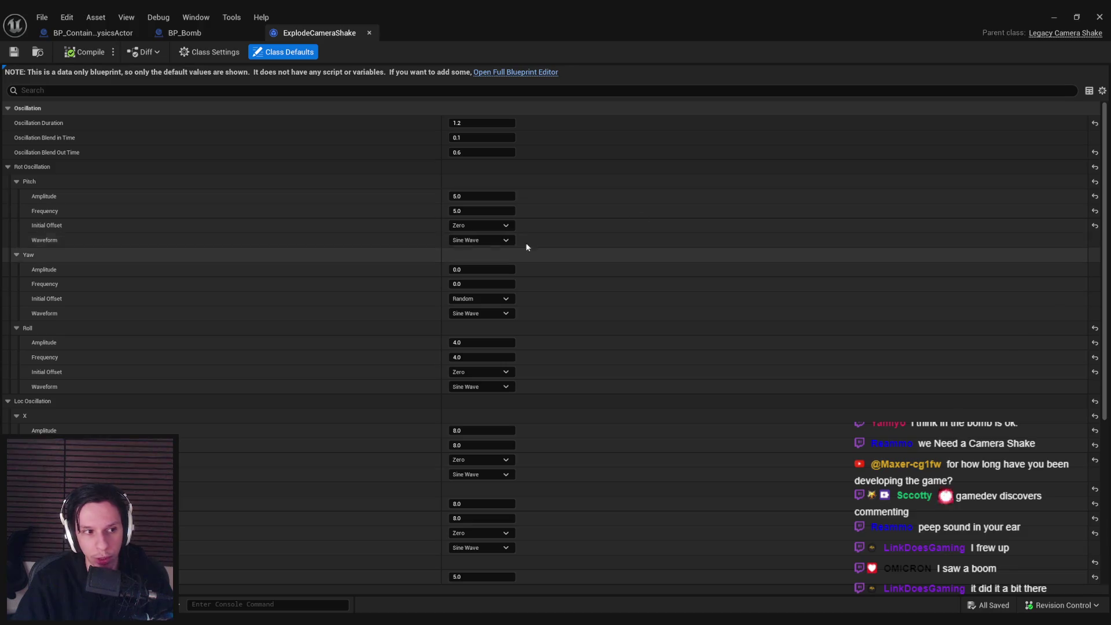
{"action": "left_click", "coordinate": [1053, 16]}
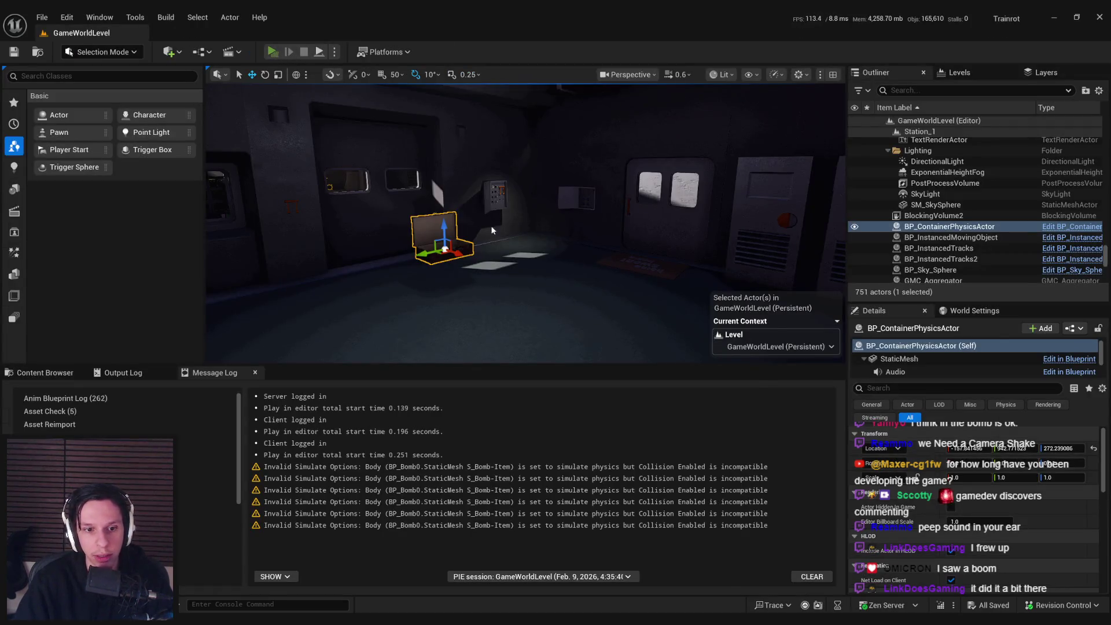
Step: Play-test multiplayer, throw the box, detonate the bomb, then stop and reopen ExplodeCameraShake
{"action": "key", "text": "alt+p"}
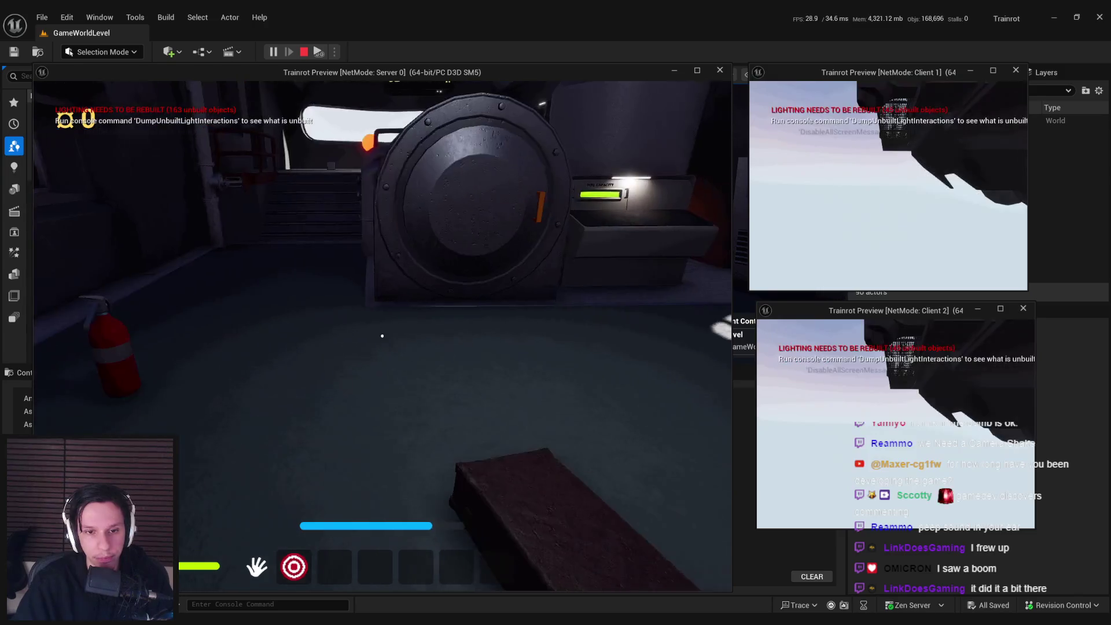
{"action": "left_click", "coordinate": [382, 335]}
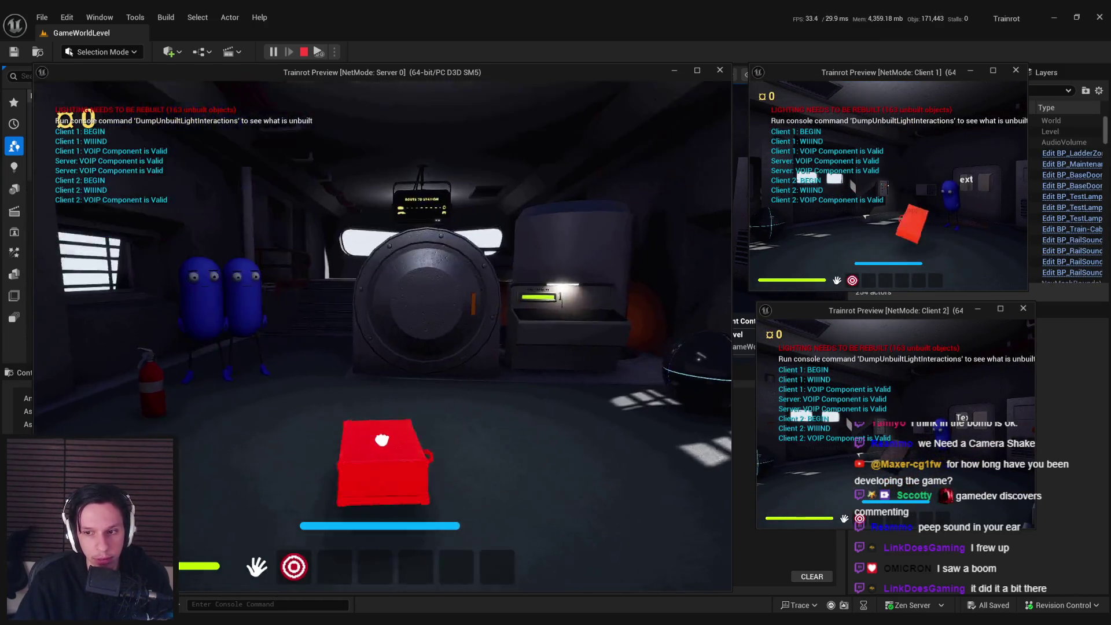
{"action": "left_click", "coordinate": [382, 439]}
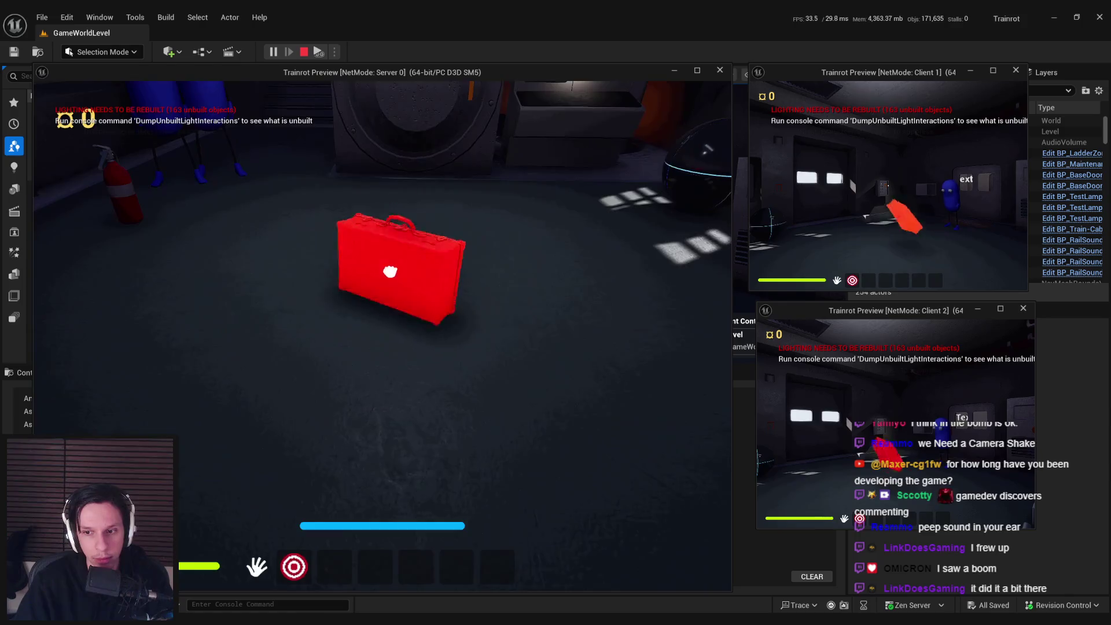
{"action": "left_click", "coordinate": [384, 243]}
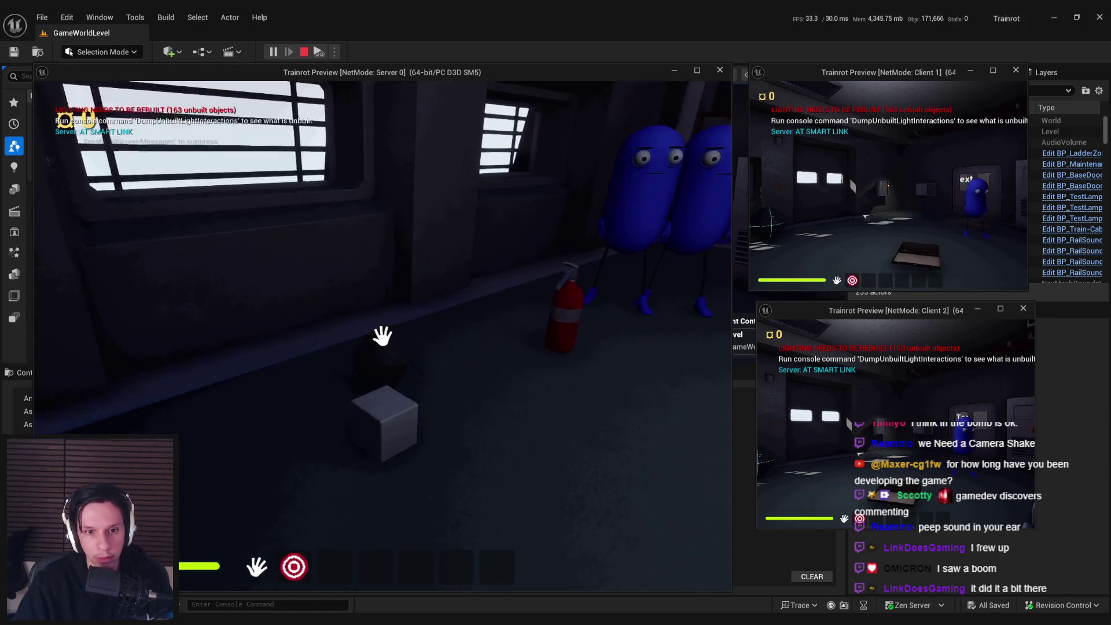
{"action": "left_click", "coordinate": [369, 353]}
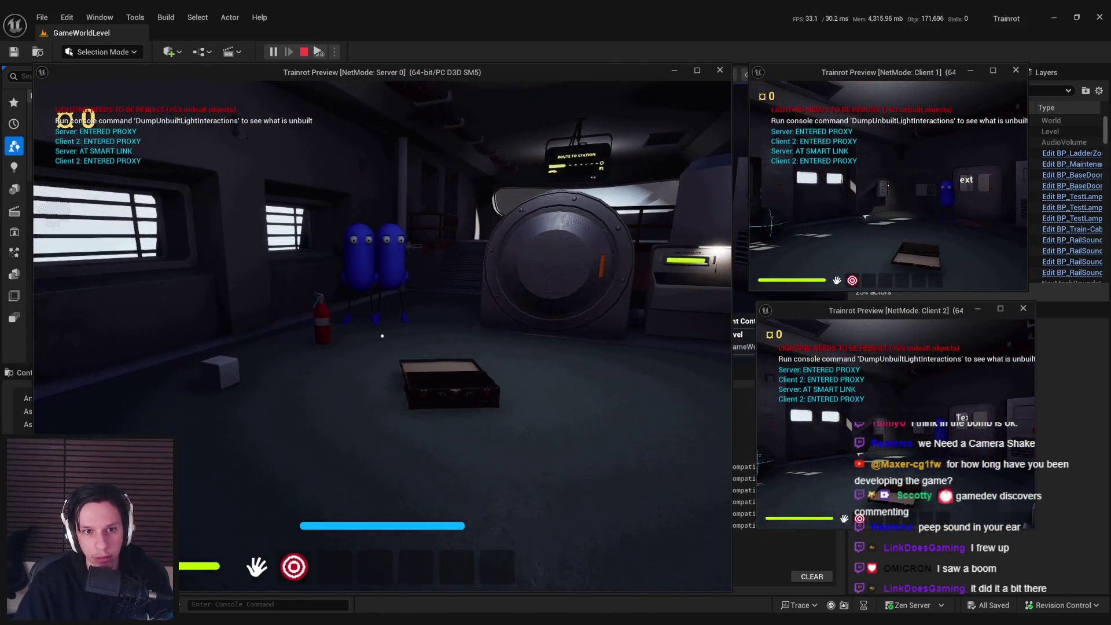
{"action": "key", "text": "Escape"}
{"action": "left_click", "coordinate": [411, 585]}
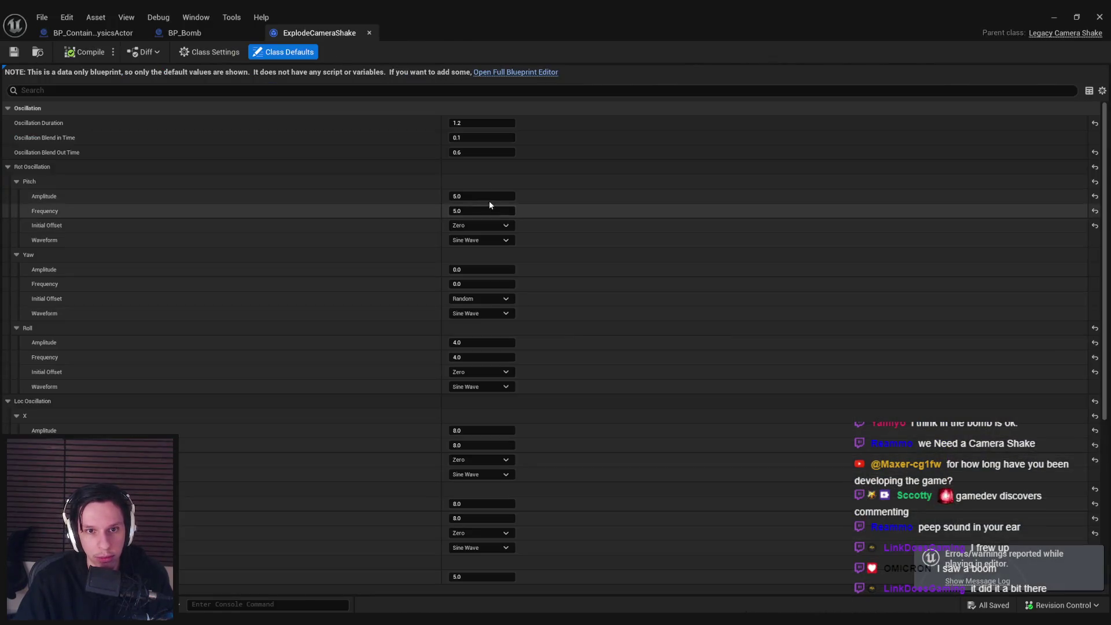
Step: Save a 1.5 s oscillation duration and set BP_Bomb's camera shake Falloff to 500
{"action": "left_click", "coordinate": [431, 118]}
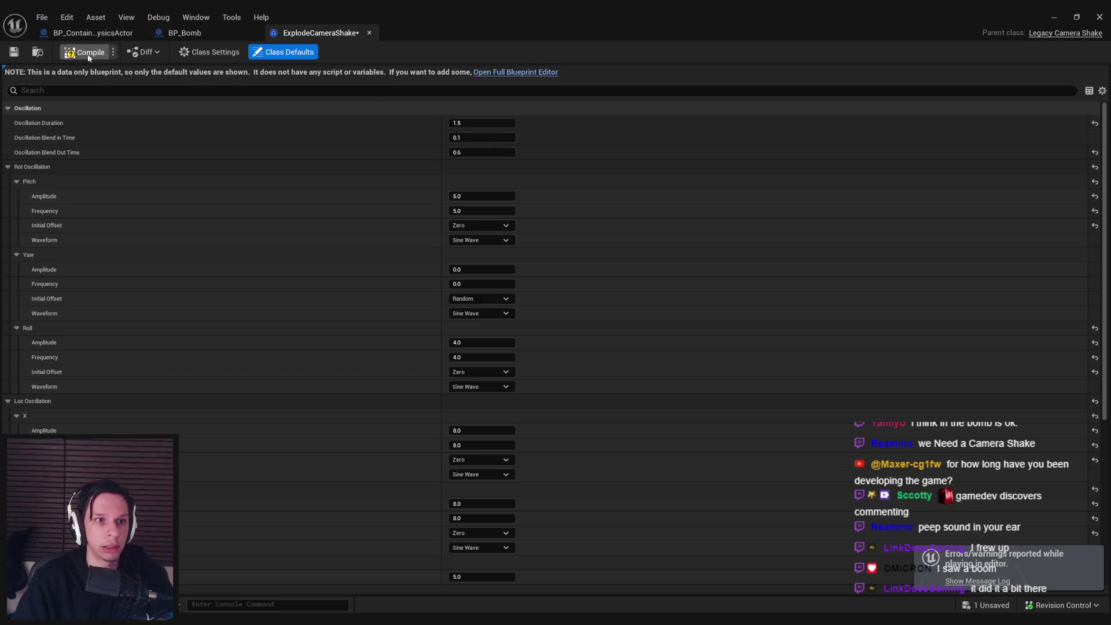
{"action": "left_click", "coordinate": [23, 54]}
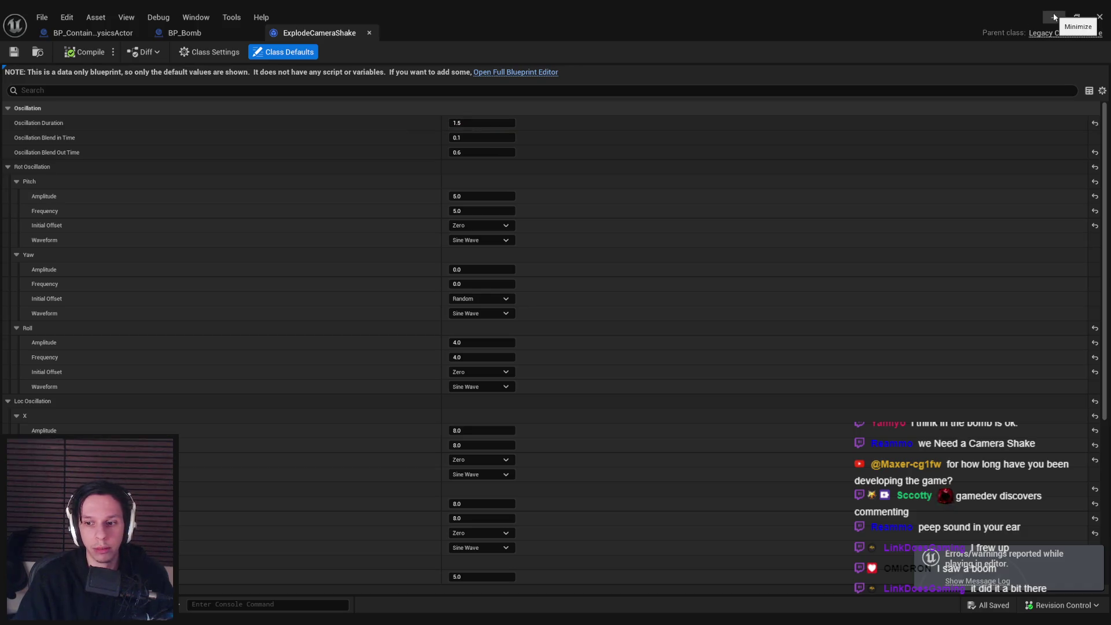
{"action": "left_click", "coordinate": [184, 33]}
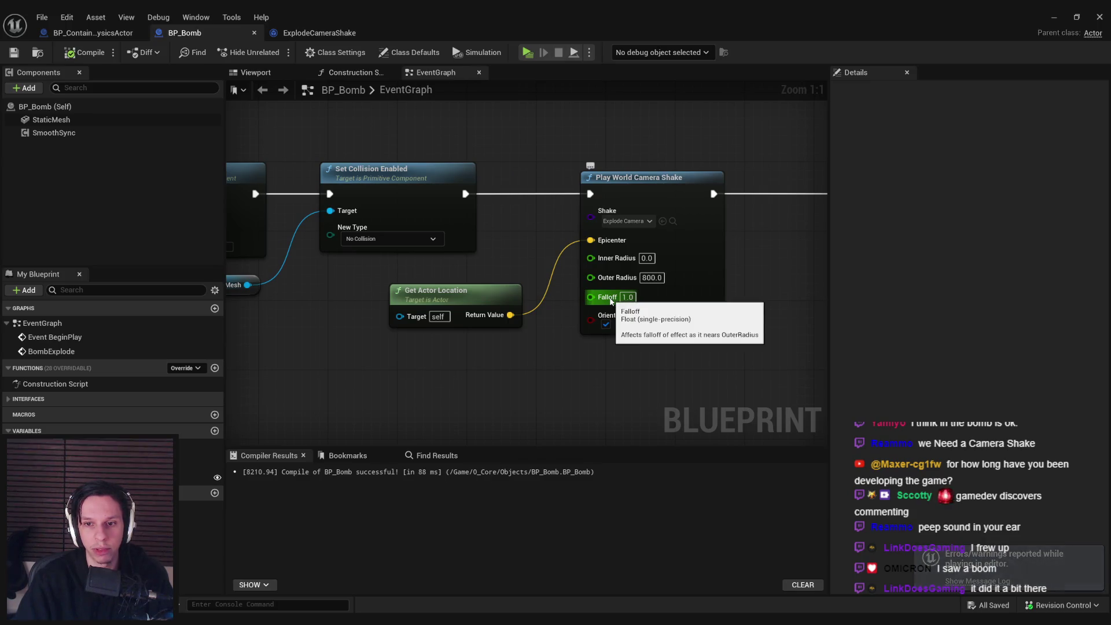
{"action": "left_click", "coordinate": [627, 297]}
{"action": "type", "text": "3"}
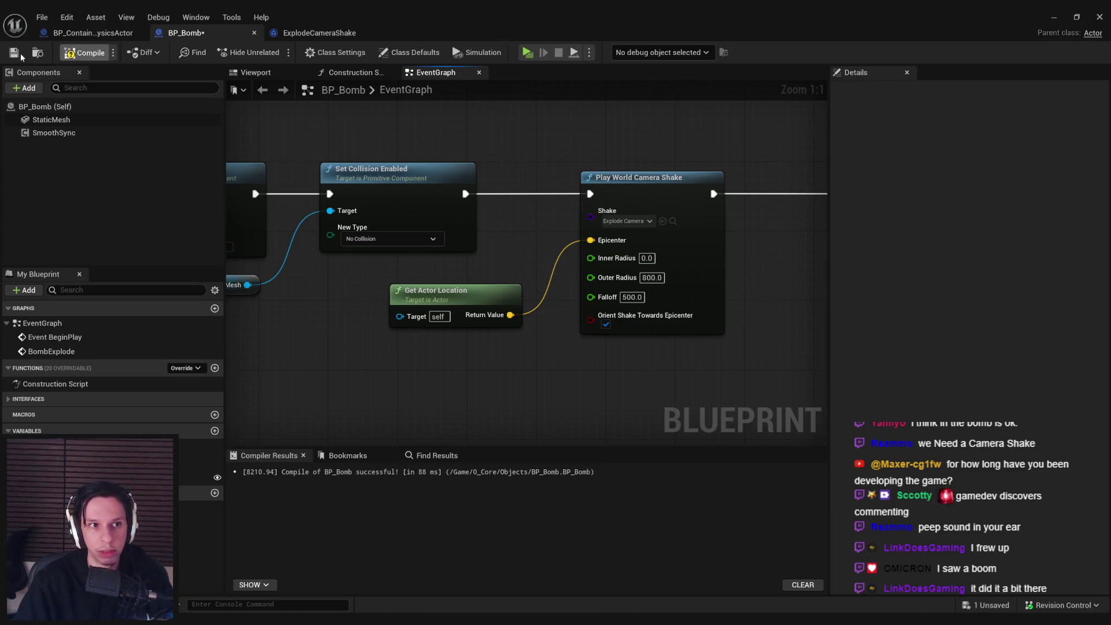
{"action": "key", "text": "alt+Tab"}
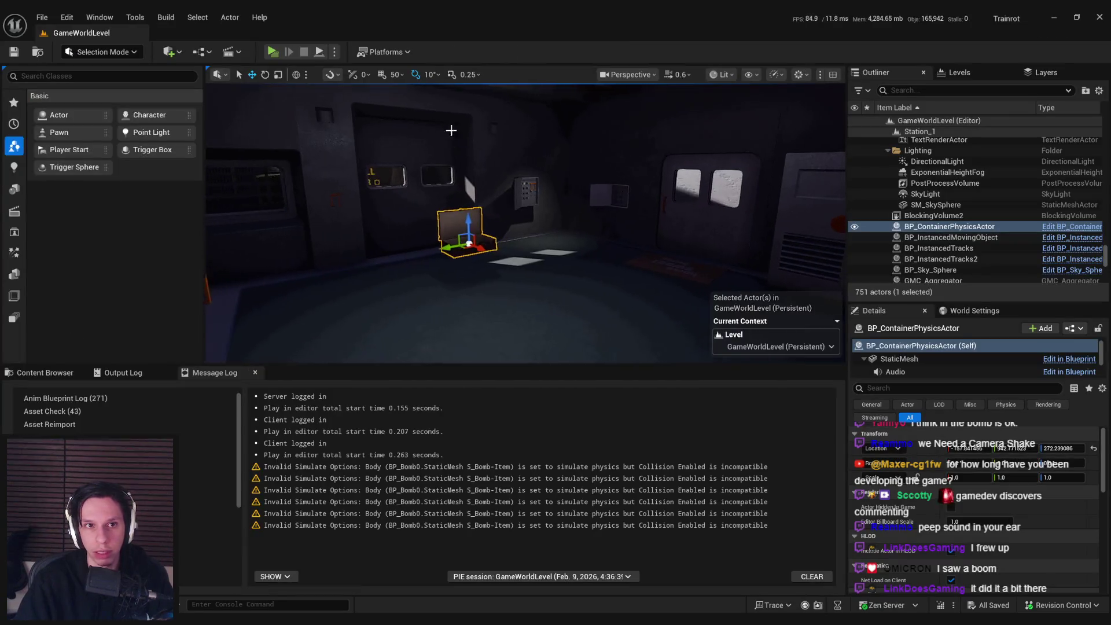
Step: Start a play session, walk to the suitcase bomb, drop it, and end the session
{"action": "left_click", "coordinate": [274, 53]}
{"action": "key", "text": "w"}
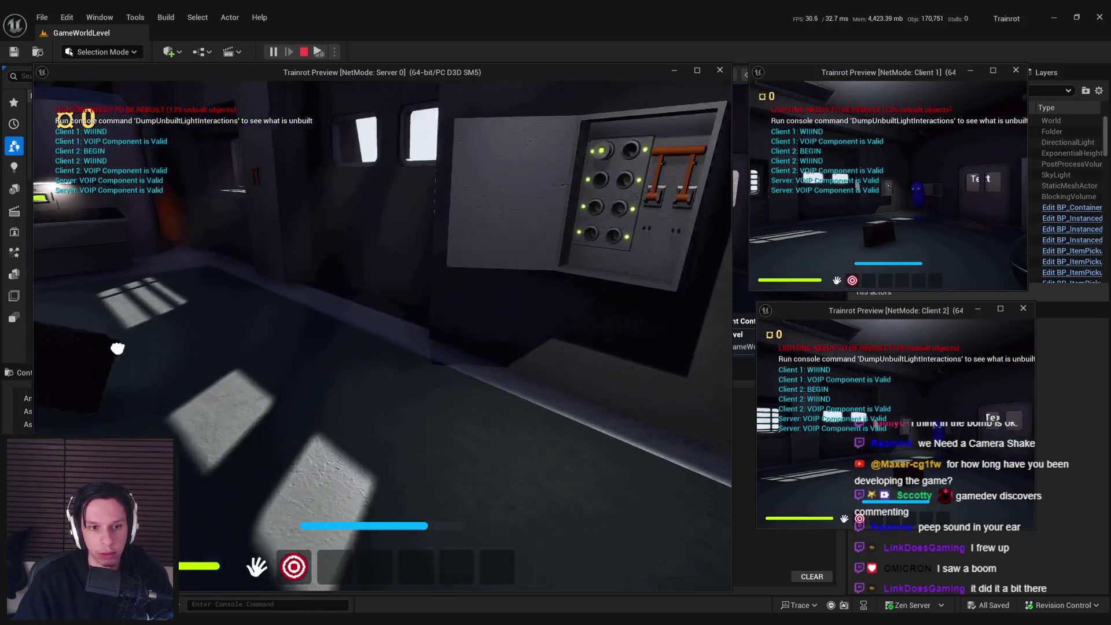
{"action": "left_click_drag", "start_coordinate": [382, 335], "coordinate": [373, 352]}
{"action": "key", "text": "w"}
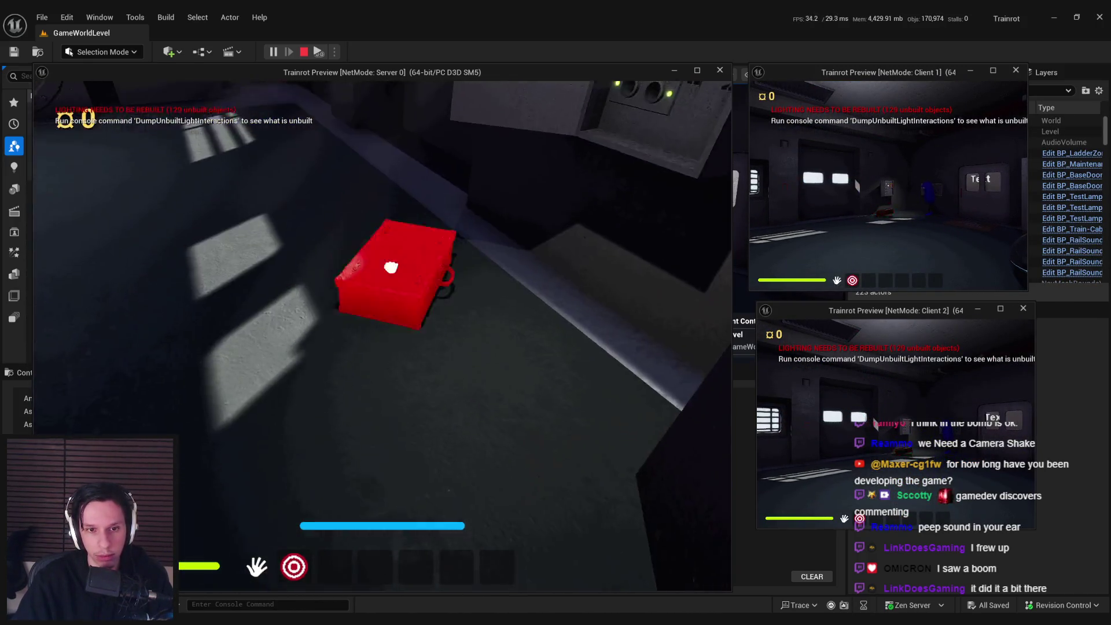
{"action": "left_click", "coordinate": [391, 267]}
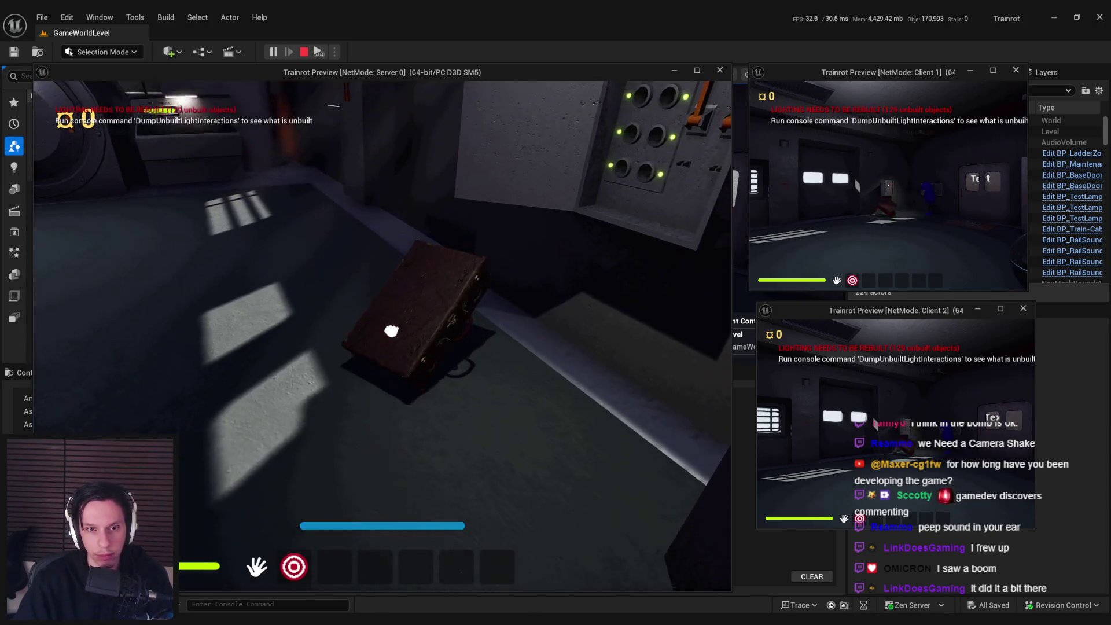
{"action": "left_click_drag", "start_coordinate": [391, 330], "coordinate": [382, 336]}
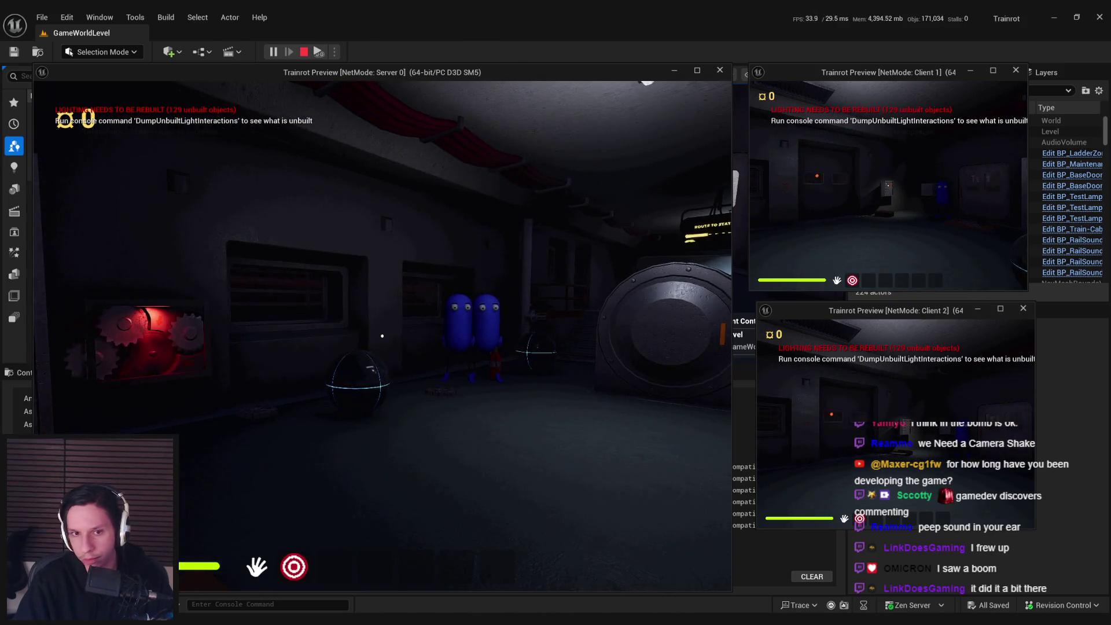
{"action": "key", "text": "Escape"}
Step: Set BP_Bomb's camera shake Falloff to 1 and recompile
{"action": "left_click", "coordinate": [408, 584]}
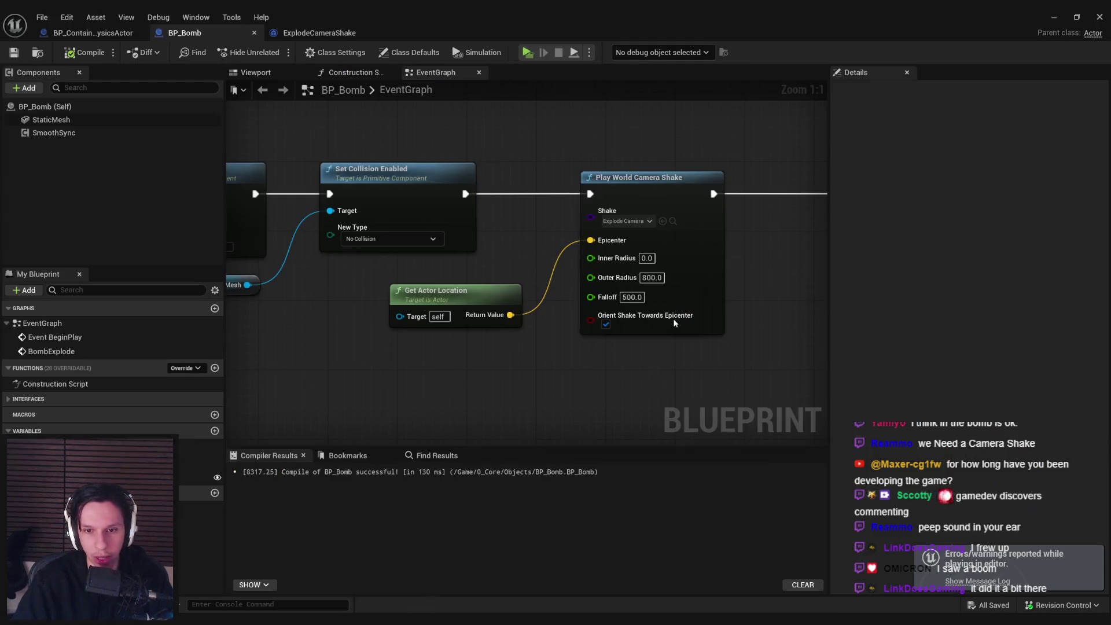
{"action": "left_click", "coordinate": [620, 297]}
{"action": "type", "text": "1"}
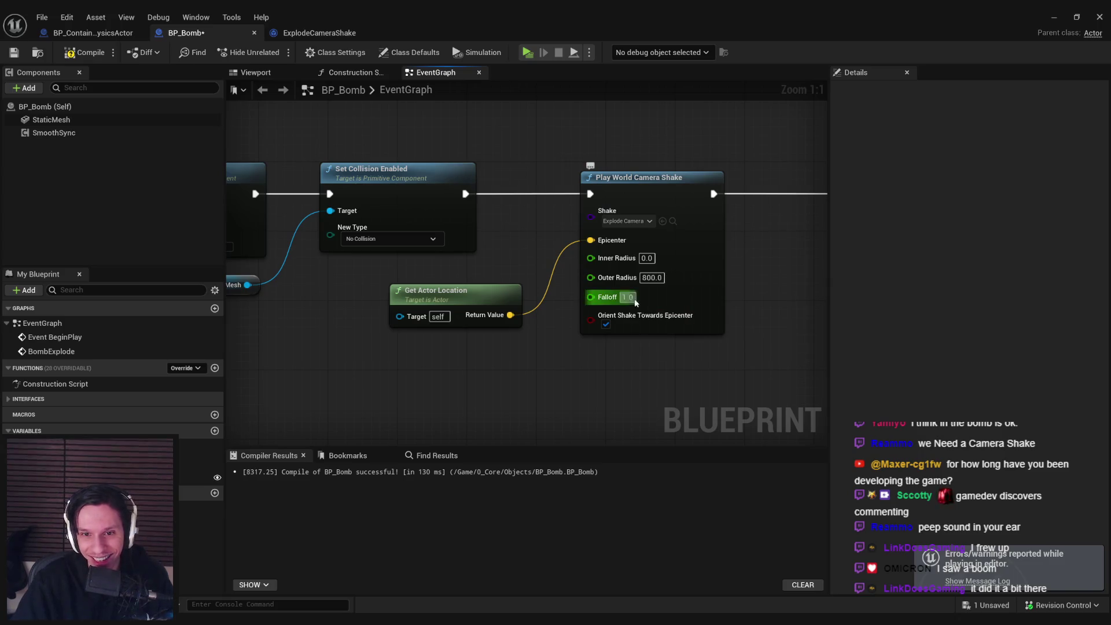
{"action": "left_click", "coordinate": [84, 52]}
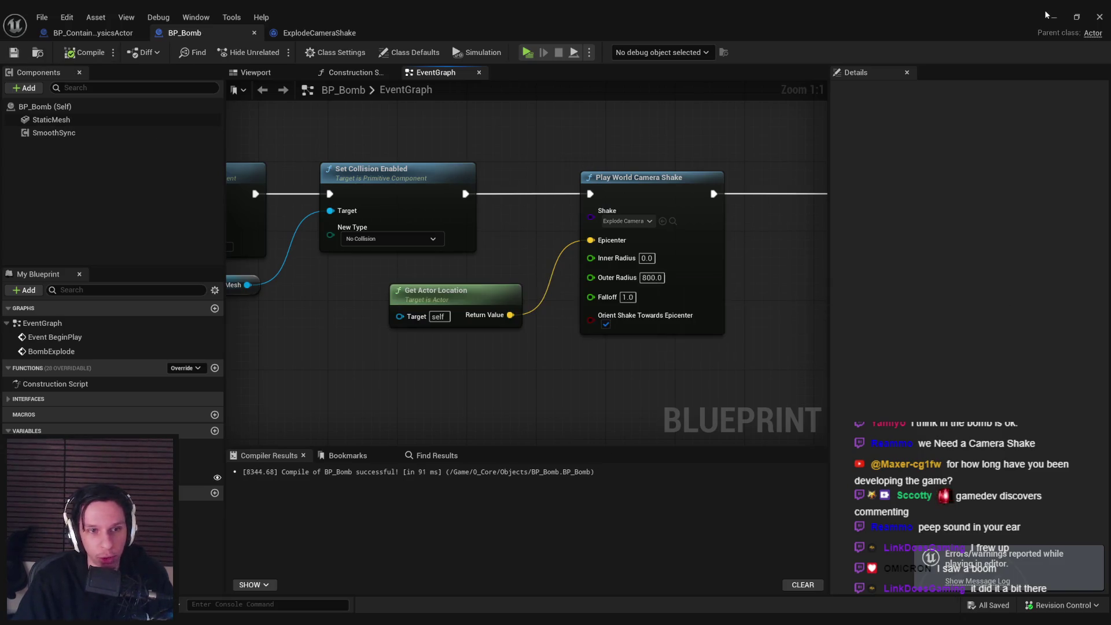
{"action": "left_click", "coordinate": [1049, 16]}
Step: Play-test again, dropping the bomb onto the floor, then end the session
{"action": "key", "text": "alt+p"}
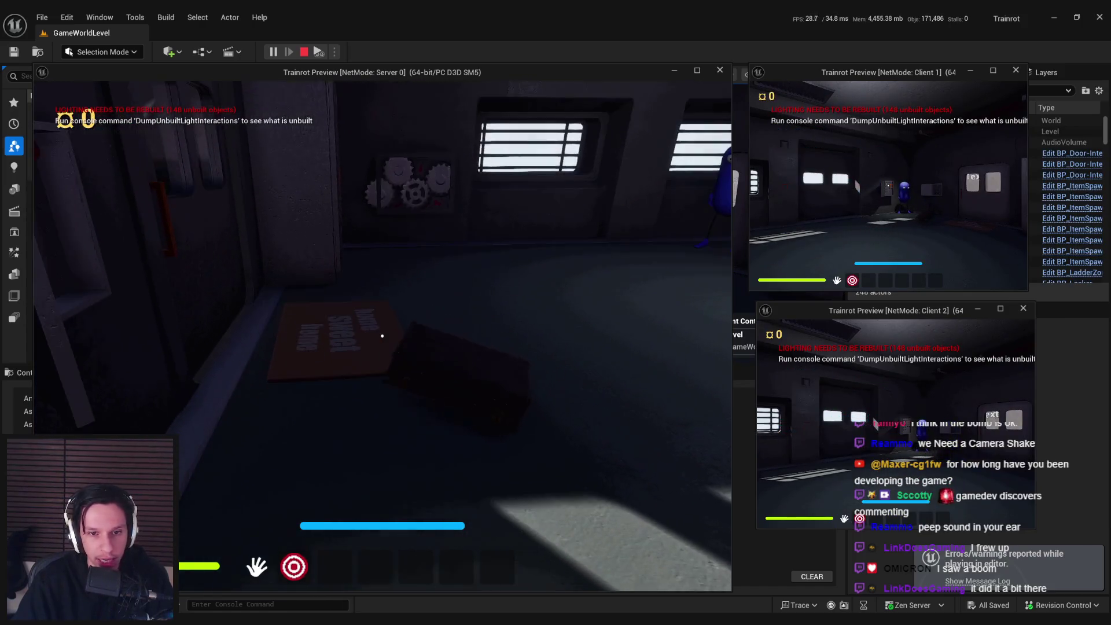
{"action": "left_click", "coordinate": [382, 336]}
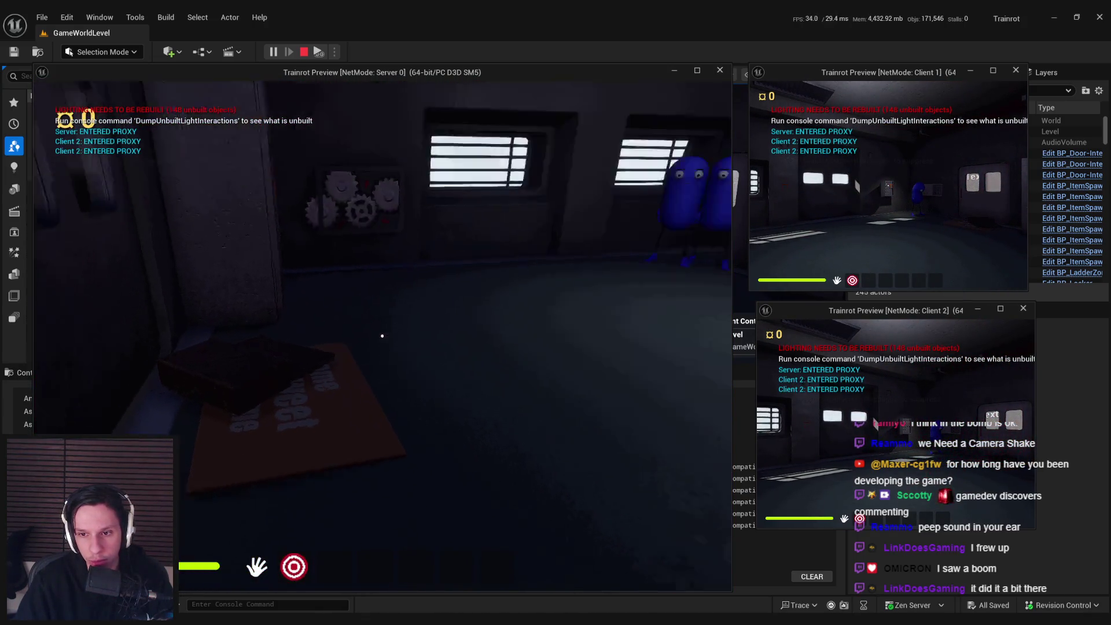
{"action": "key", "text": "Escape"}
Step: Set the Play World Camera Shake Outer Radius to 1250 and save BP_Bomb
{"action": "left_click", "coordinate": [423, 576]}
{"action": "type", "text": "10"}
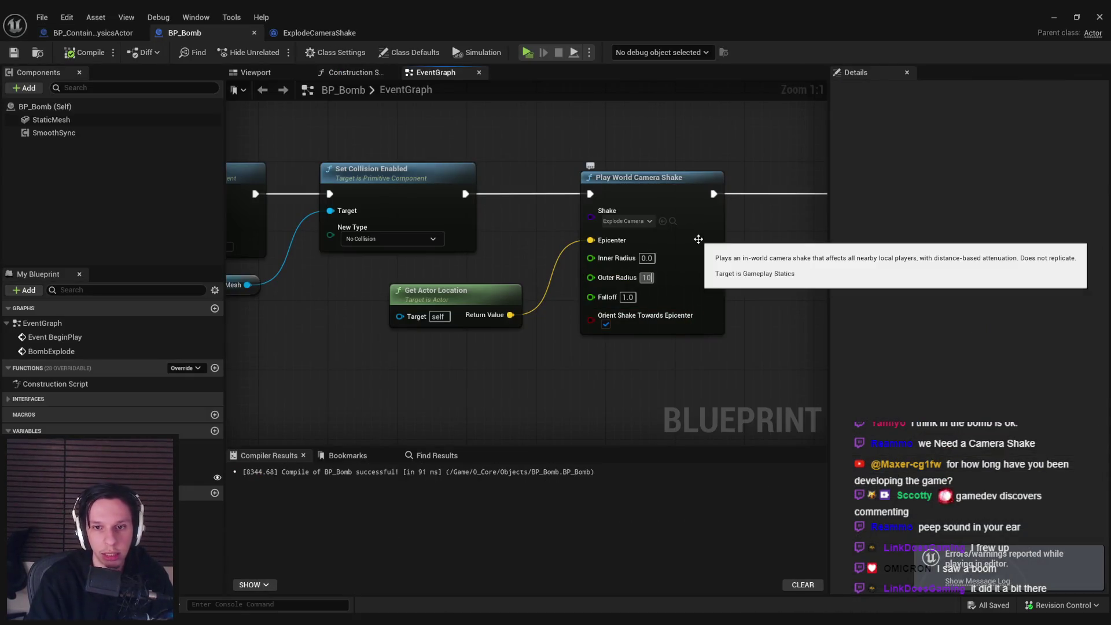
{"action": "type", "text": "1250"}
{"action": "key", "text": "Return"}
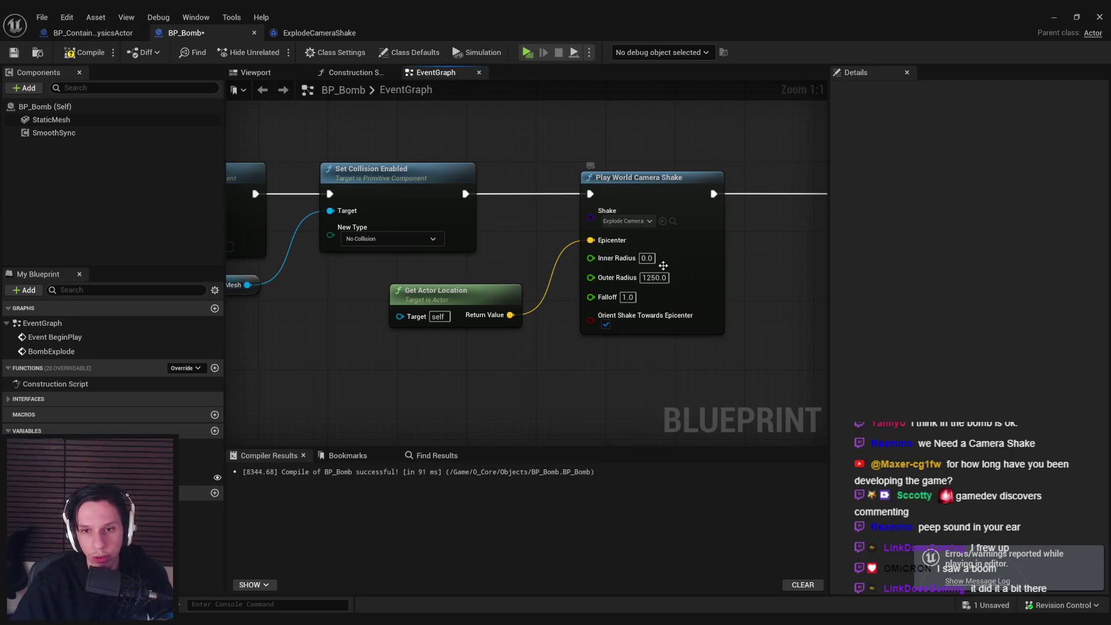
{"action": "scroll", "coordinate": [350, 337], "scroll_direction": "down", "scroll_amount": 2}
{"action": "key", "text": "ctrl+s"}
Step: Change the camera shake Falloff to 1.3, then compile and save
{"action": "scroll", "coordinate": [598, 358], "scroll_direction": "up", "scroll_amount": 2}
{"action": "left_click", "coordinate": [597, 267]}
{"action": "type", "text": "1.5"}
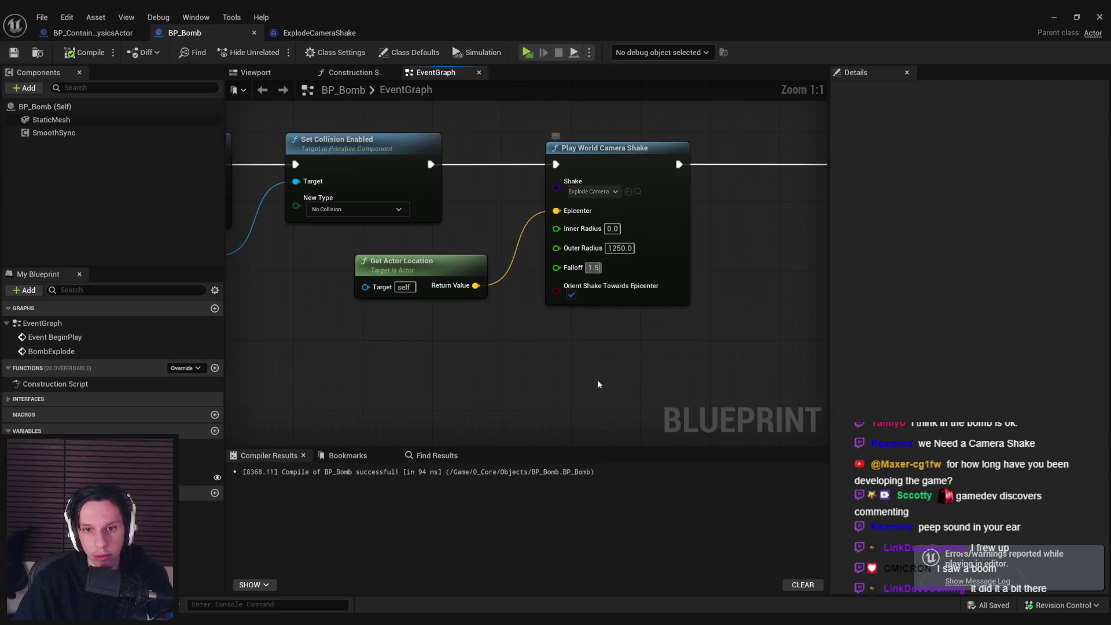
{"action": "type", "text": "1.3"}
{"action": "key", "text": "Return"}
{"action": "left_click", "coordinate": [16, 53]}
Step: Peek at the Play World Camera Shake node's source, then minimize BP_Bomb to reach the level
{"action": "left_click", "coordinate": [581, 276]}
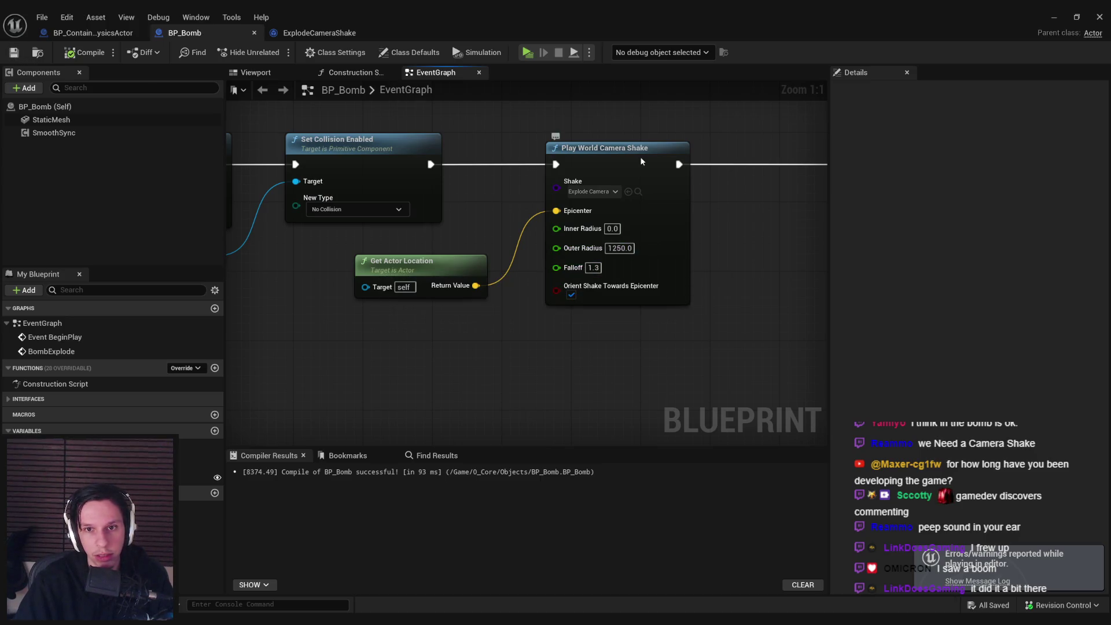
{"action": "double_click", "coordinate": [582, 272]}
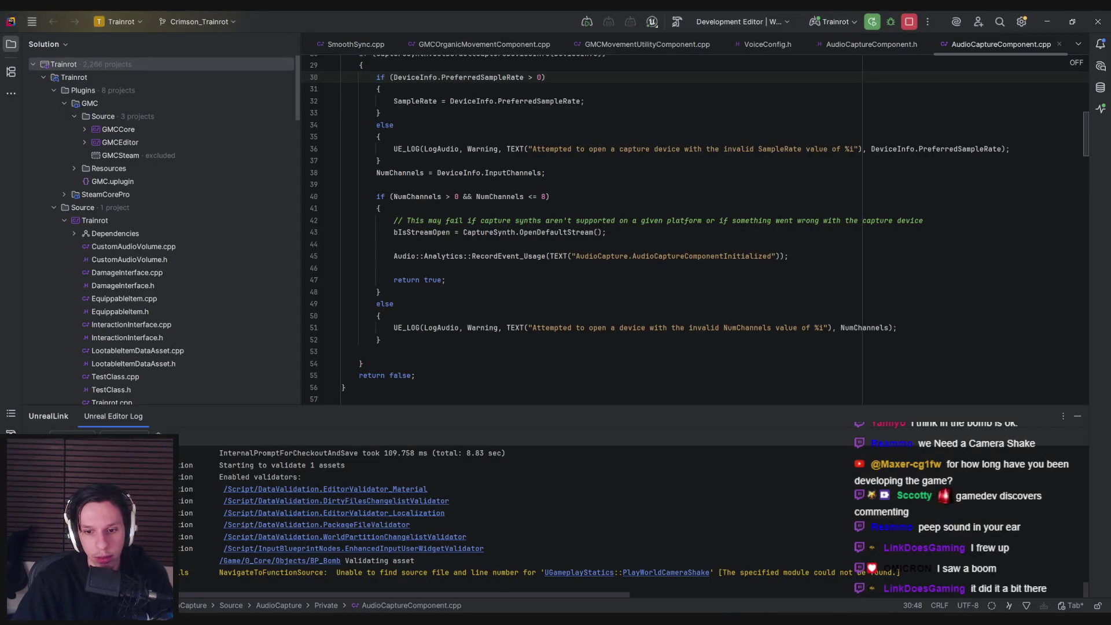
{"action": "key", "text": "alt+Tab"}
{"action": "left_click", "coordinate": [470, 346]}
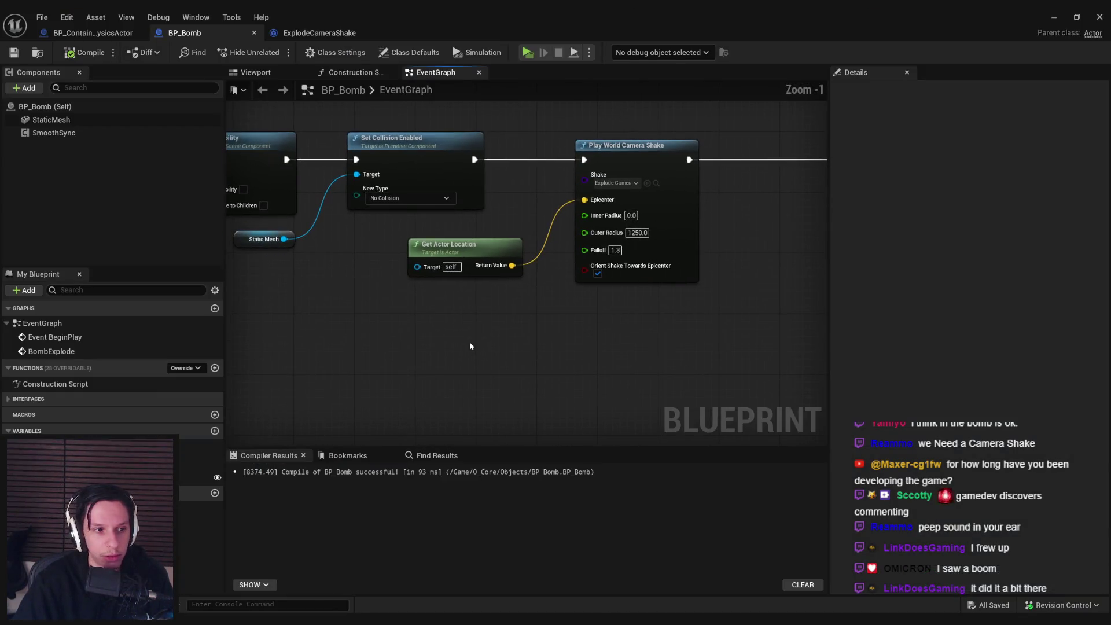
{"action": "left_click", "coordinate": [1048, 17]}
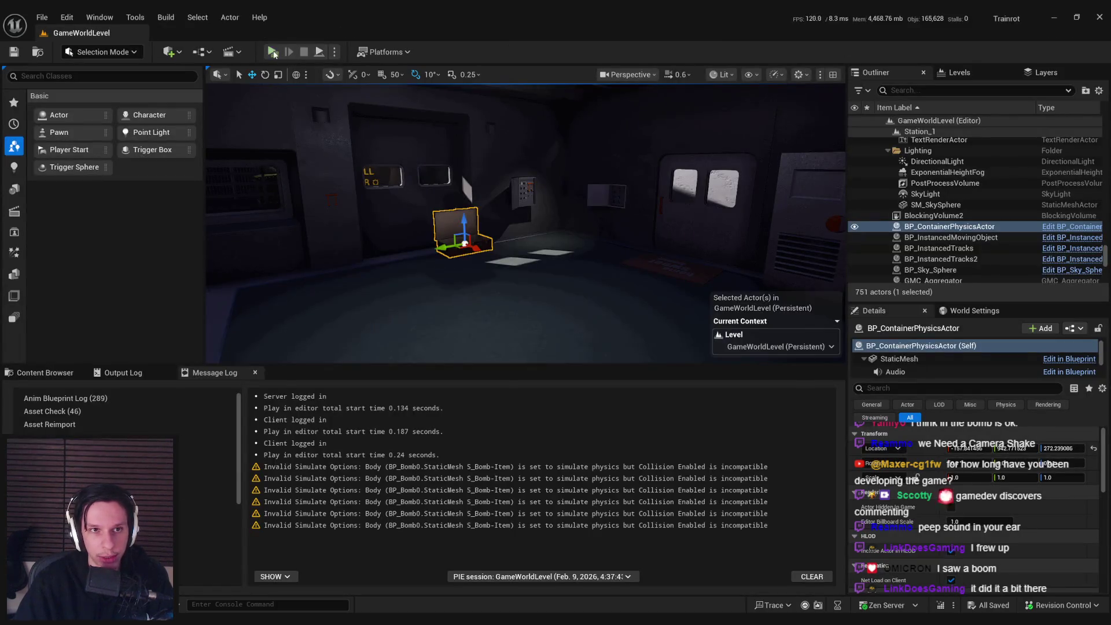
Step: Run a multiplayer playtest, pick up and throw the bomb, then stop with Esc
{"action": "key", "text": "alt+p"}
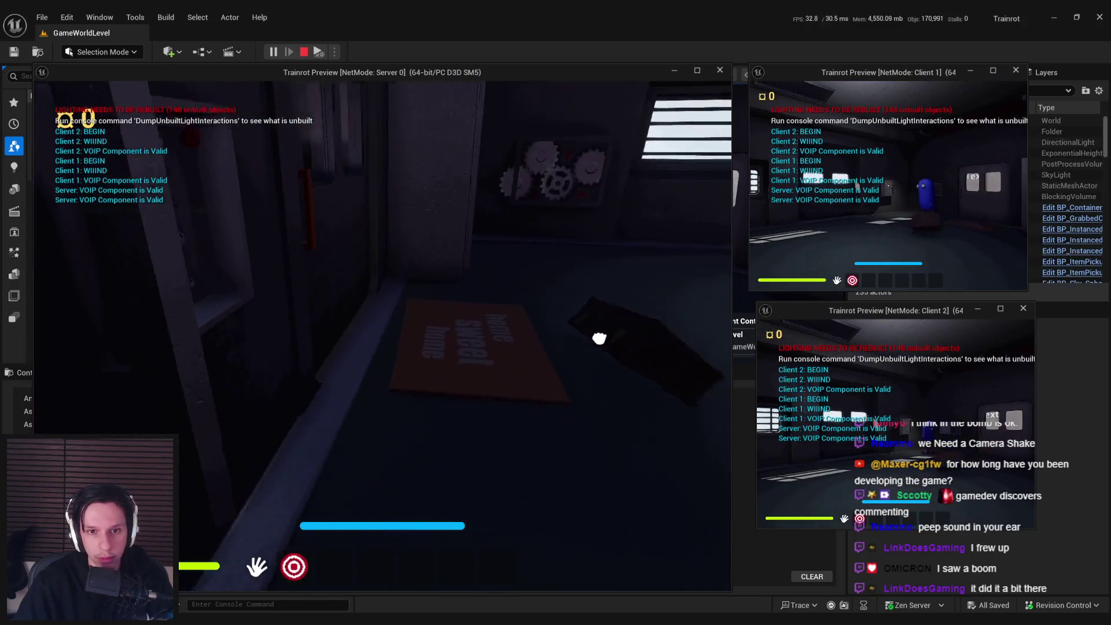
{"action": "key", "text": "e"}
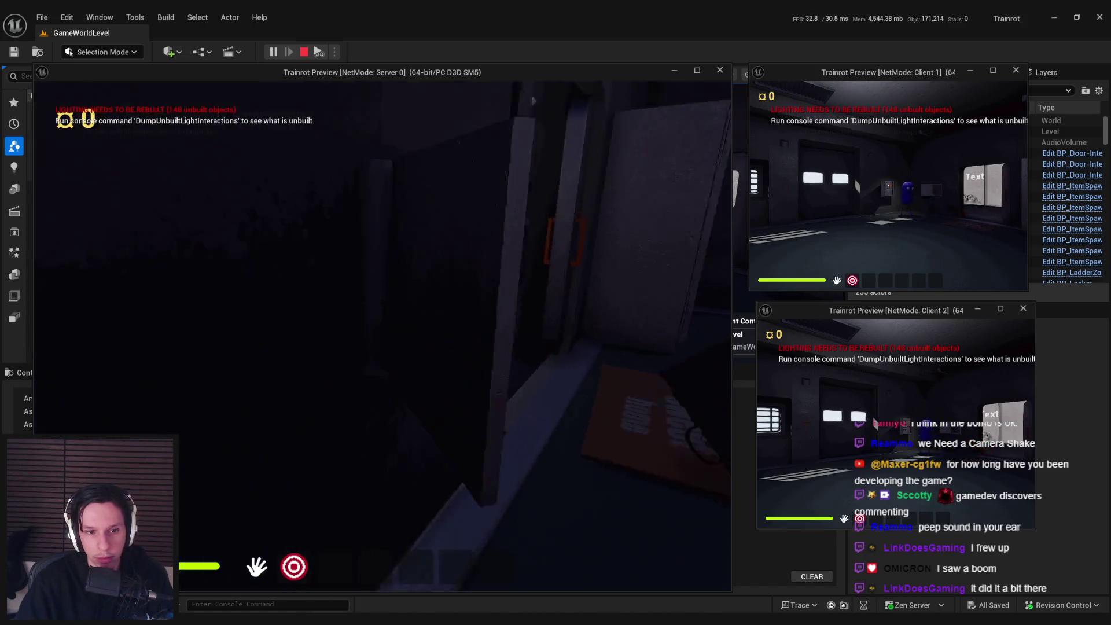
{"action": "key", "text": "e"}
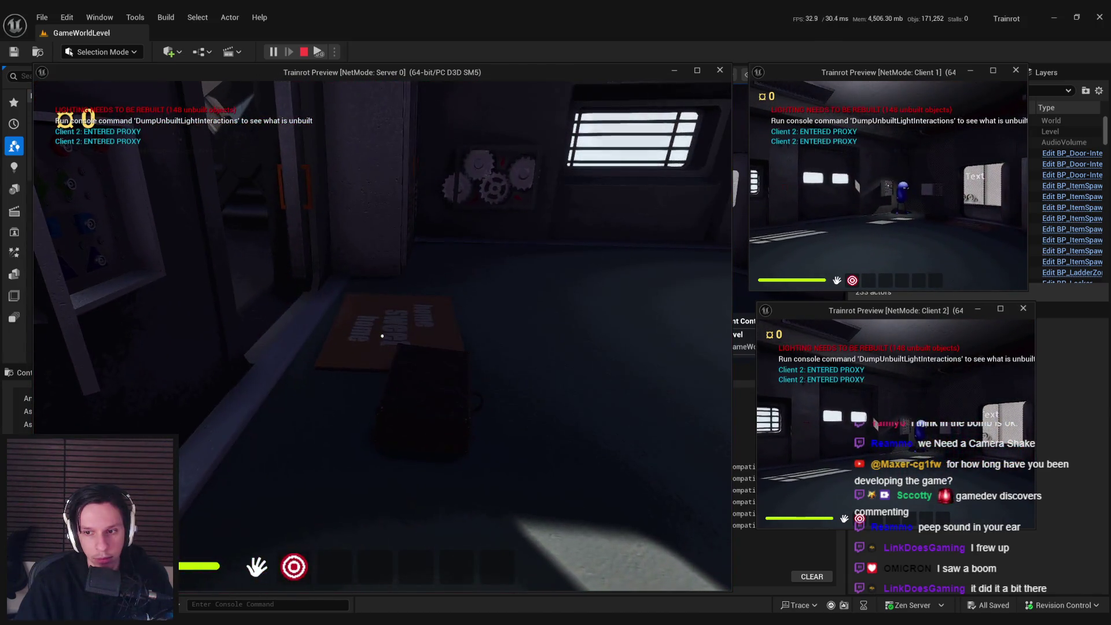
{"action": "key", "text": "Escape"}
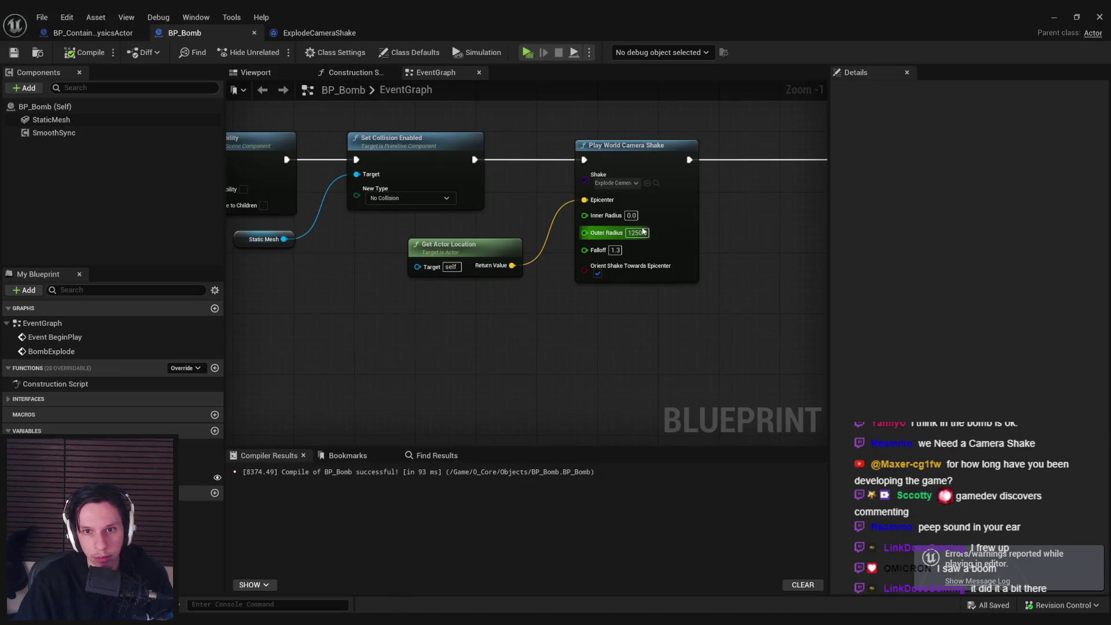
Step: Give ExplodeCameraShake a 0.05 blend in and 0.85 blend out, then compile and save
{"action": "left_click", "coordinate": [303, 36]}
{"action": "left_click", "coordinate": [497, 151]}
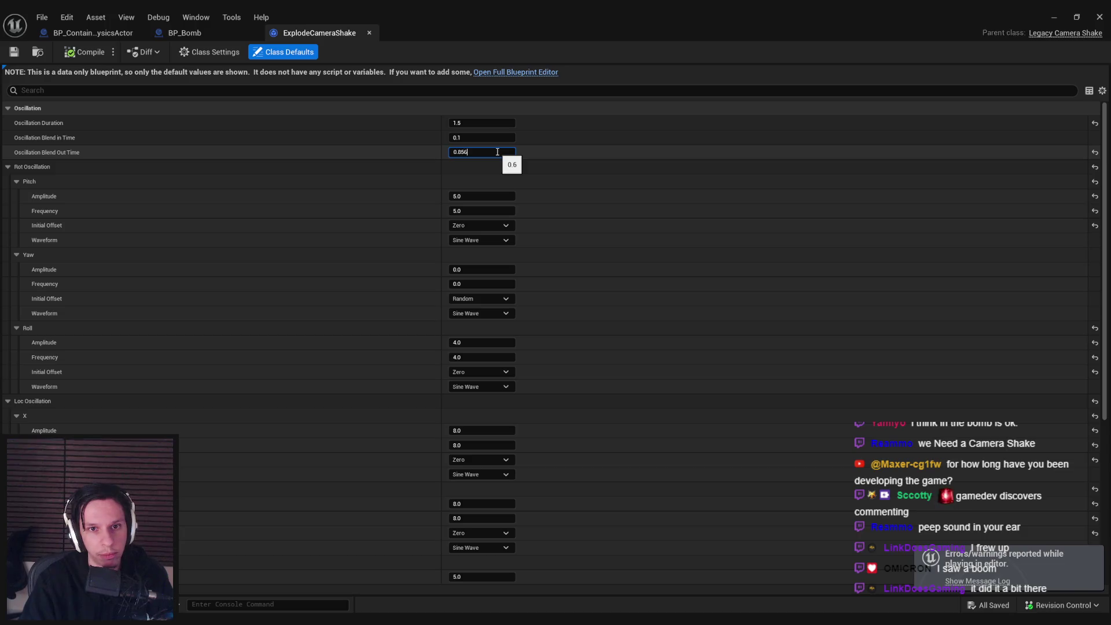
{"action": "key", "text": "Return"}
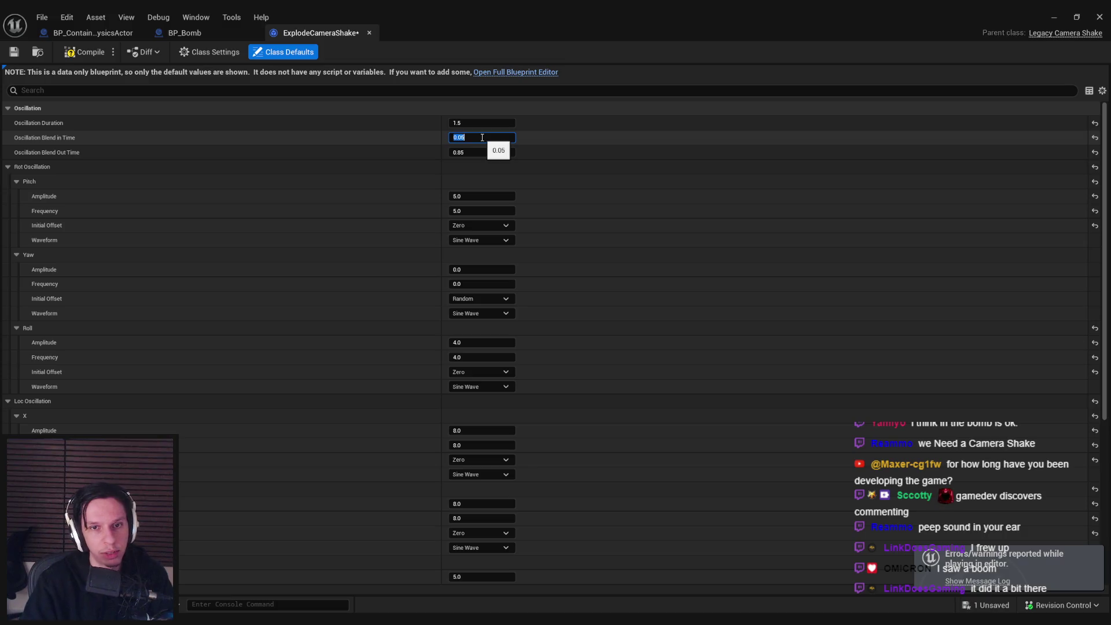
{"action": "key", "text": "Escape"}
{"action": "left_click", "coordinate": [82, 52]}
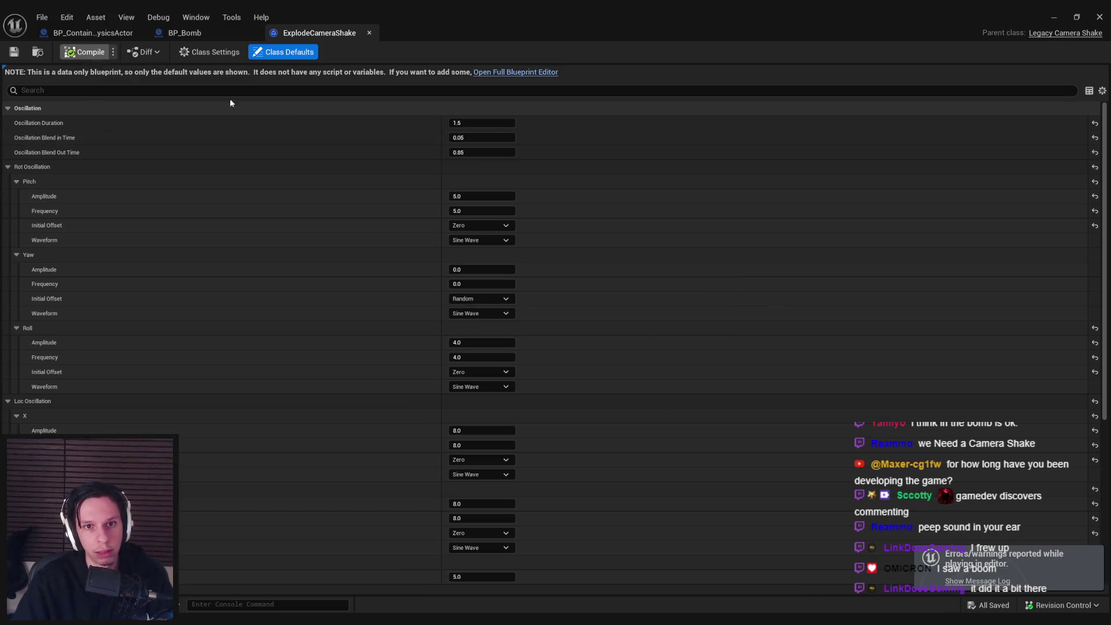
Step: Set BP_Bomb's shake Outer Radius to 1000, save, and minimize the blueprint
{"action": "left_click", "coordinate": [210, 32]}
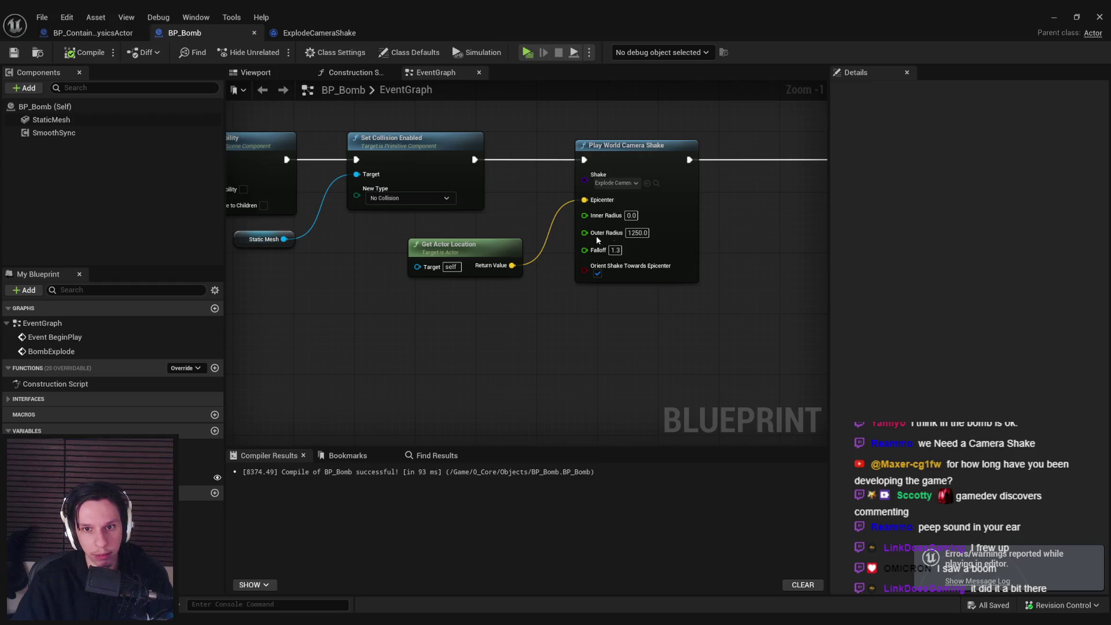
{"action": "type", "text": "1"}
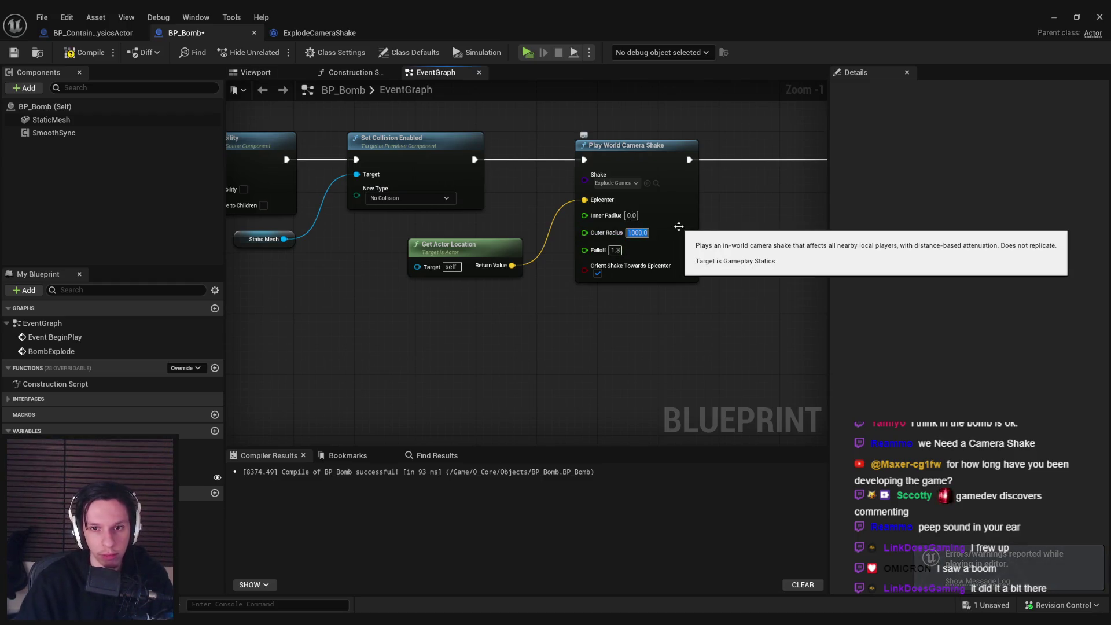
{"action": "key", "text": "ctrl+s"}
{"action": "left_click", "coordinate": [1046, 19]}
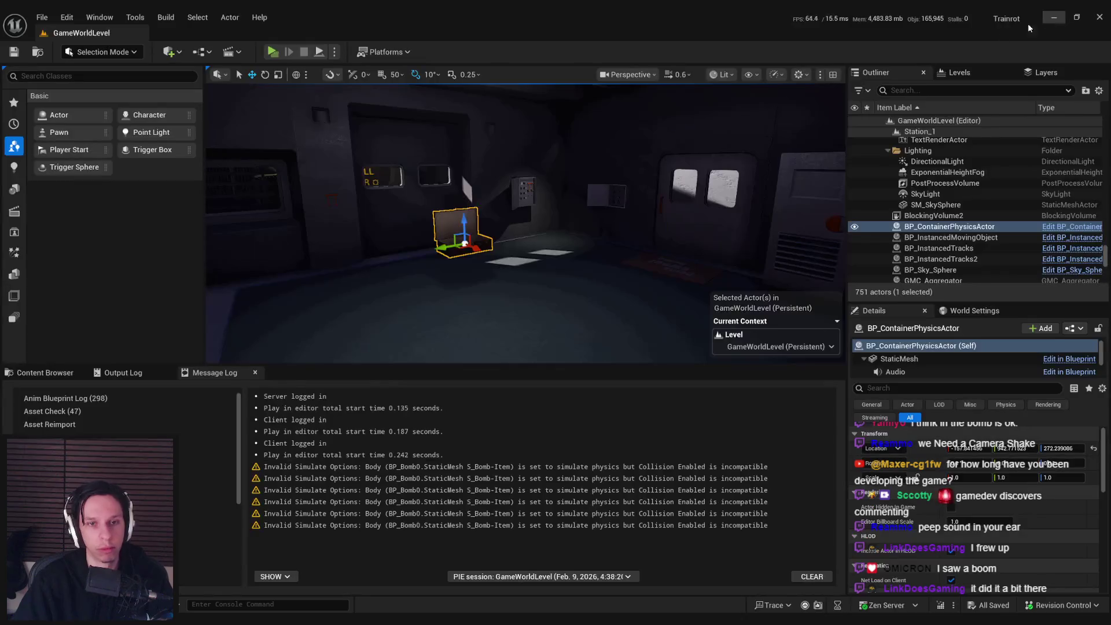
Step: Move the Set Life Span node further right in BP_Bomb's graph and save
{"action": "key", "text": "f"}
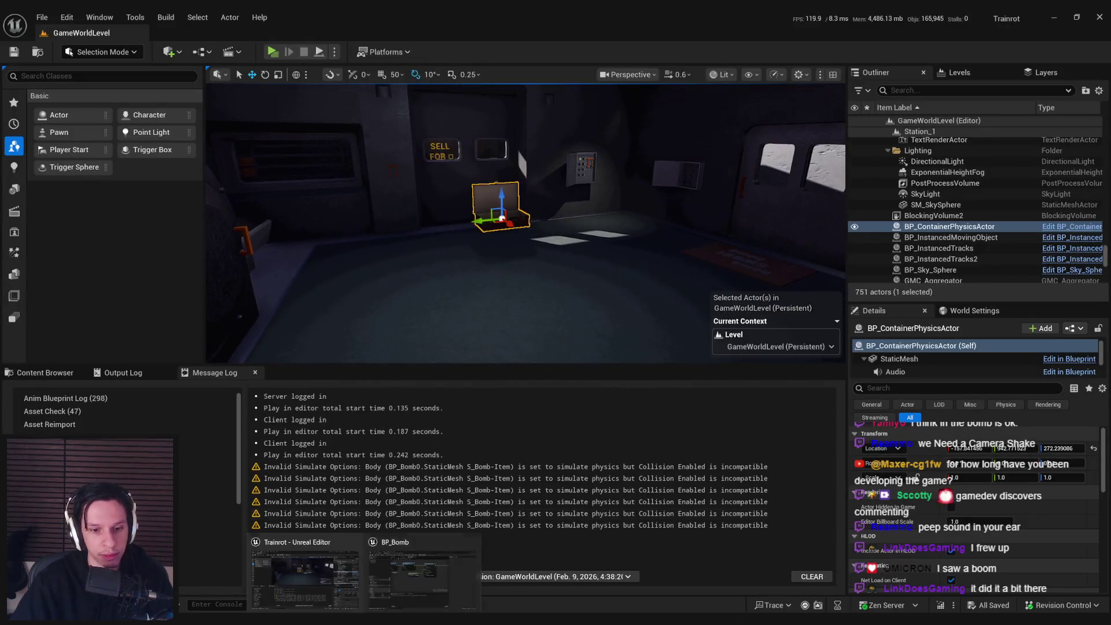
{"action": "key", "text": "alt+Tab"}
{"action": "scroll", "coordinate": [578, 290], "scroll_direction": "down", "scroll_amount": 2}
{"action": "left_click_drag", "start_coordinate": [537, 184], "coordinate": [696, 184]}
{"action": "mouse_move", "coordinate": [521, 212]}
{"action": "left_mouse_down"}
{"action": "mouse_move", "coordinate": [557, 265]}
{"action": "mouse_move", "coordinate": [488, 389]}
{"action": "mouse_move", "coordinate": [569, 279]}
{"action": "left_mouse_up"}
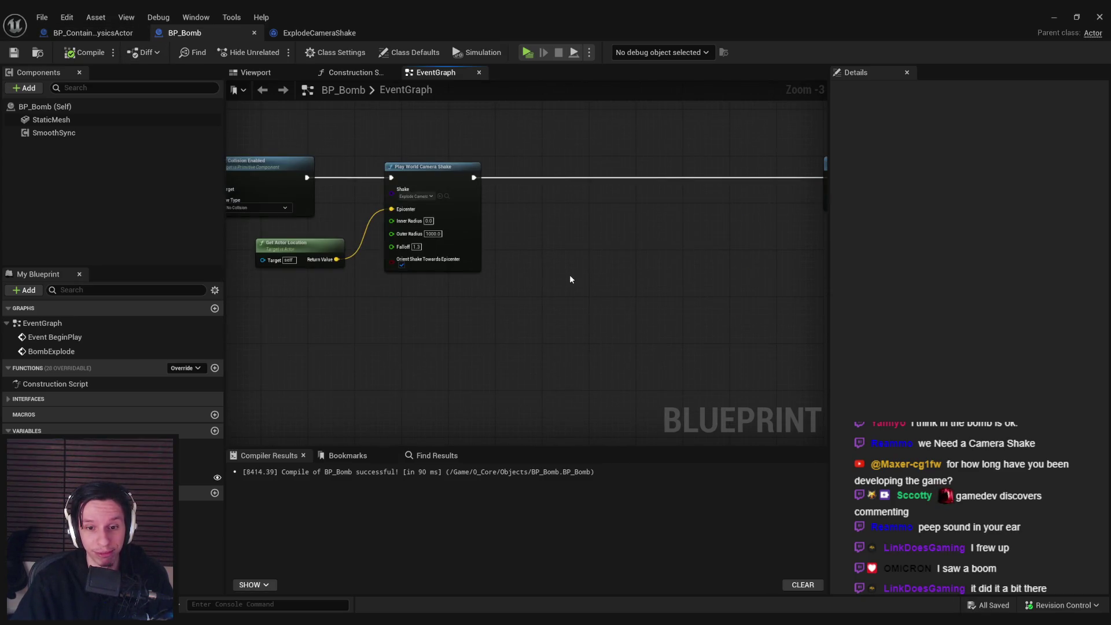
{"action": "scroll", "coordinate": [569, 278], "scroll_direction": "down", "scroll_amount": 1}
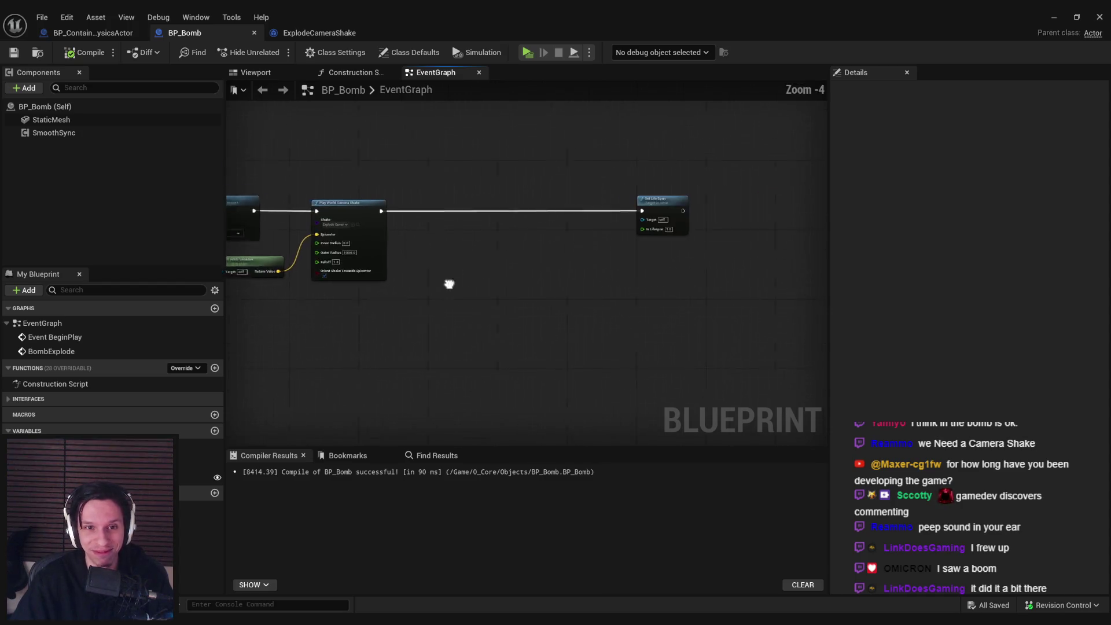
{"action": "left_click_drag", "start_coordinate": [602, 223], "coordinate": [746, 222]}
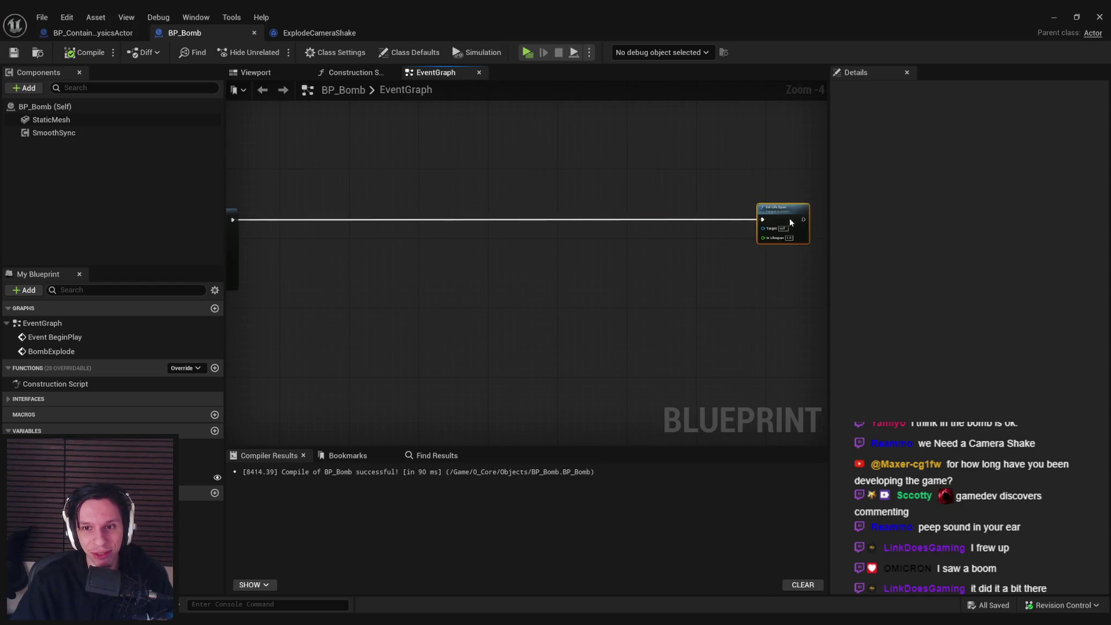
{"action": "mouse_move", "coordinate": [592, 207]}
{"action": "left_mouse_down"}
{"action": "mouse_move", "coordinate": [354, 226]}
{"action": "mouse_move", "coordinate": [329, 213]}
{"action": "left_mouse_up"}
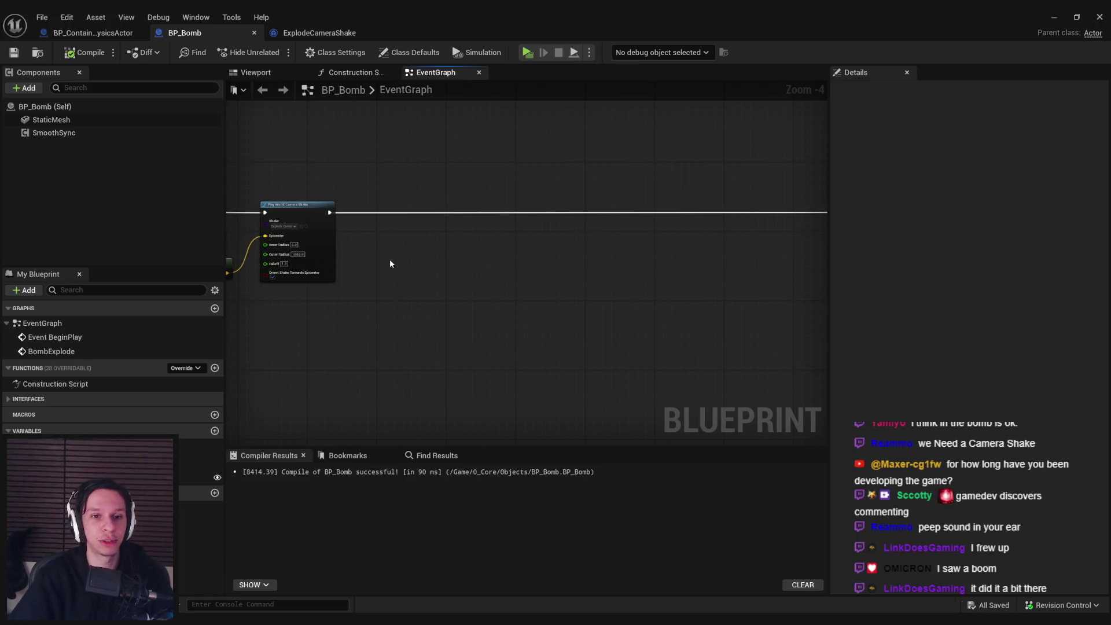
{"action": "key", "text": "ctrl+s"}
Step: Minimize BP_Bomb and bring up the Content Browser
{"action": "scroll", "coordinate": [342, 315], "scroll_direction": "down", "scroll_amount": 2}
{"action": "scroll", "coordinate": [382, 295], "scroll_direction": "up", "scroll_amount": 3}
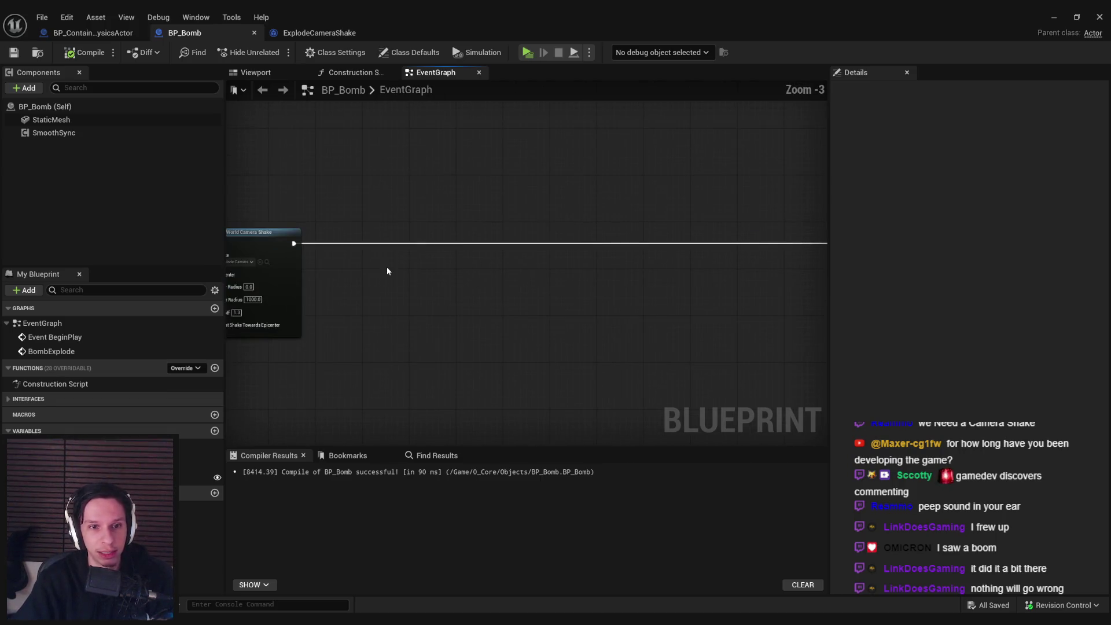
{"action": "left_click", "coordinate": [1053, 18]}
{"action": "left_click", "coordinate": [39, 373]}
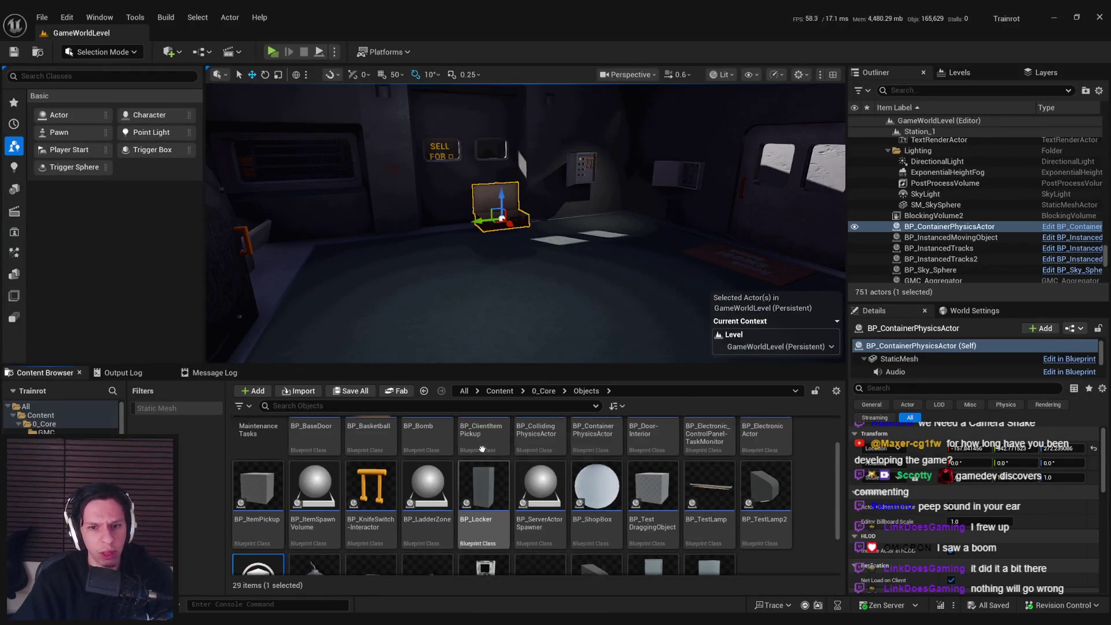
Step: Open BP_TrainrotPlayerCharacter from the Objects folder and jump to its Ragdoll State Changed event
{"action": "left_click", "coordinate": [546, 391]}
{"action": "double_click", "coordinate": [430, 536]}
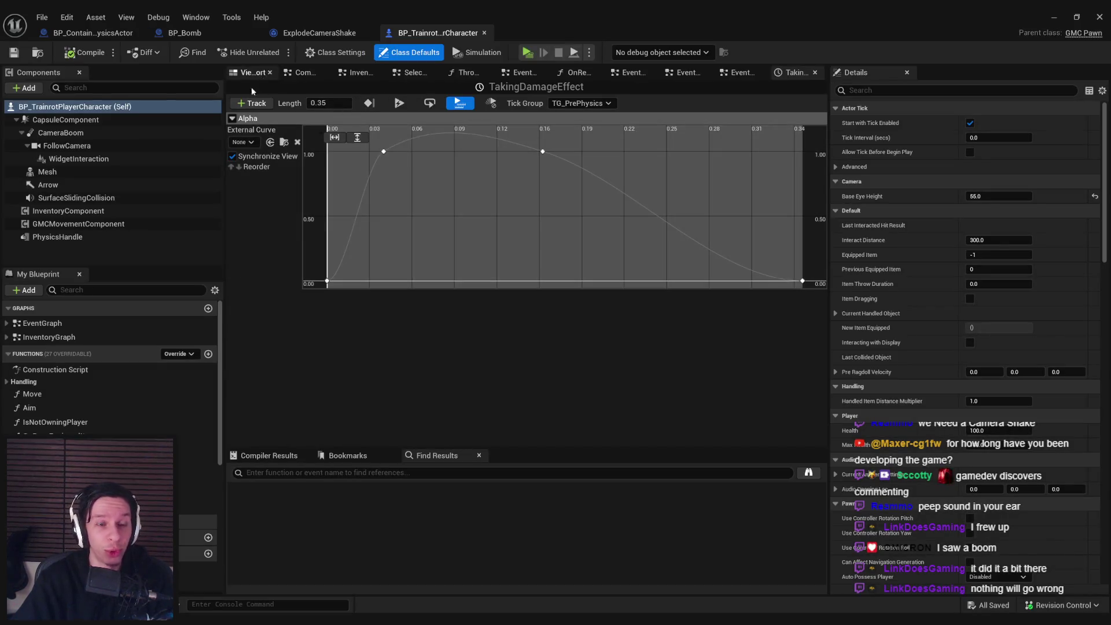
{"action": "left_click", "coordinate": [43, 323]}
{"action": "left_click", "coordinate": [7, 323]}
{"action": "scroll", "coordinate": [100, 425], "scroll_direction": "down", "scroll_amount": 3}
{"action": "scroll", "coordinate": [100, 425], "scroll_direction": "down", "scroll_amount": 5}
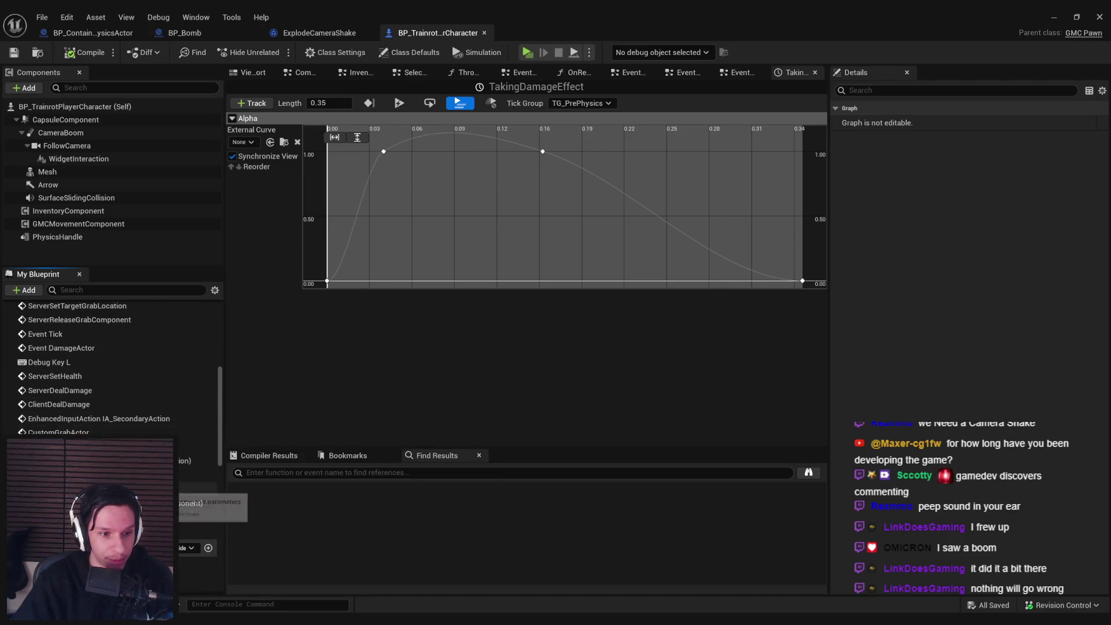
{"action": "double_click", "coordinate": [191, 502]}
Step: Survey the ragdoll logic, then select GMCMovementComponent to show its properties
{"action": "left_click_drag", "start_coordinate": [485, 279], "coordinate": [361, 276]}
{"action": "scroll", "coordinate": [444, 273], "scroll_direction": "down", "scroll_amount": 1}
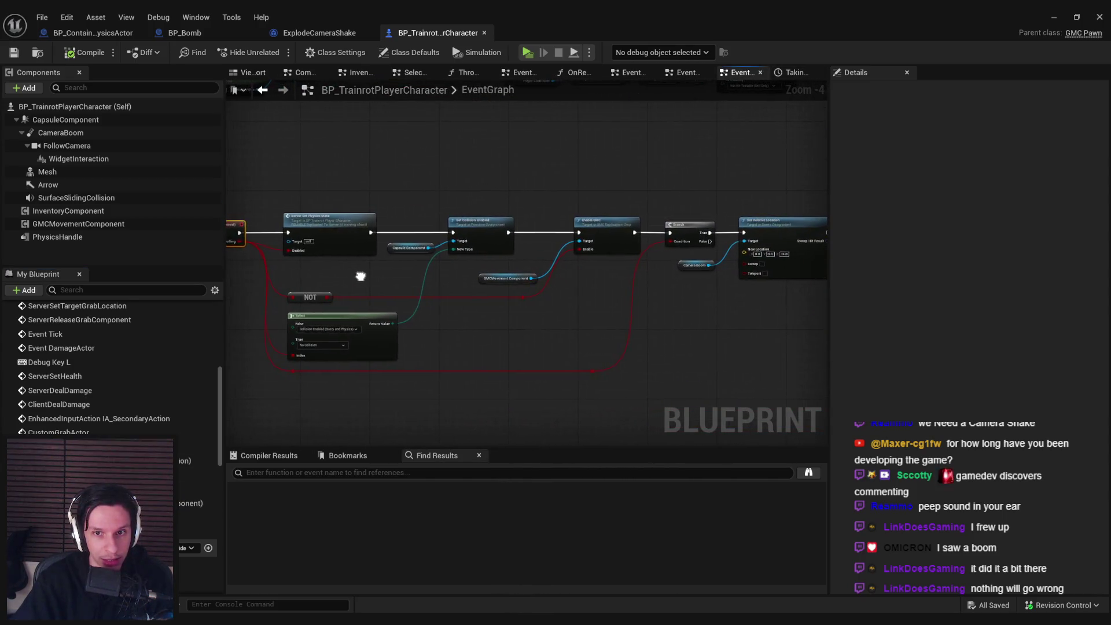
{"action": "scroll", "coordinate": [354, 276], "scroll_direction": "up", "scroll_amount": 5}
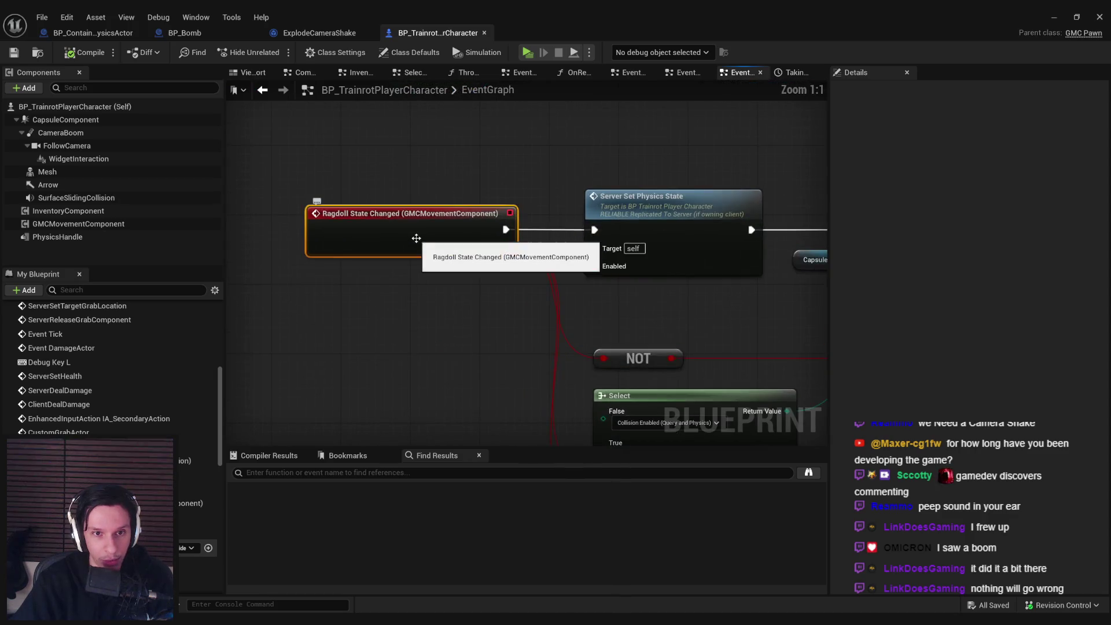
{"action": "scroll", "coordinate": [416, 238], "scroll_direction": "down", "scroll_amount": 4}
{"action": "left_click_drag", "start_coordinate": [232, 312], "coordinate": [473, 287]}
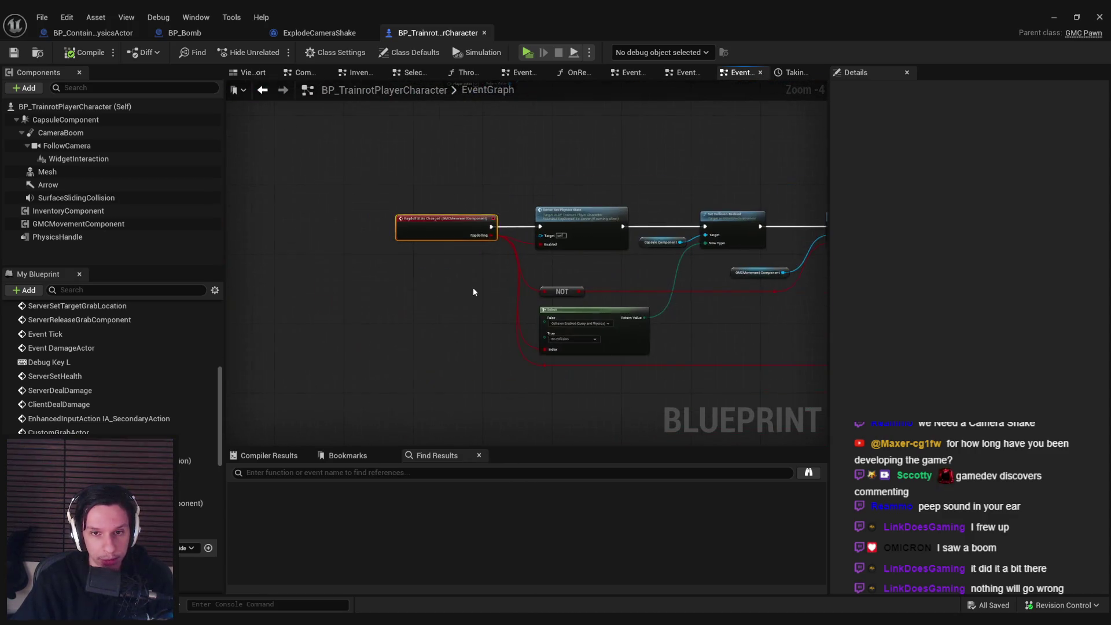
{"action": "scroll", "coordinate": [473, 287], "scroll_direction": "up", "scroll_amount": 2}
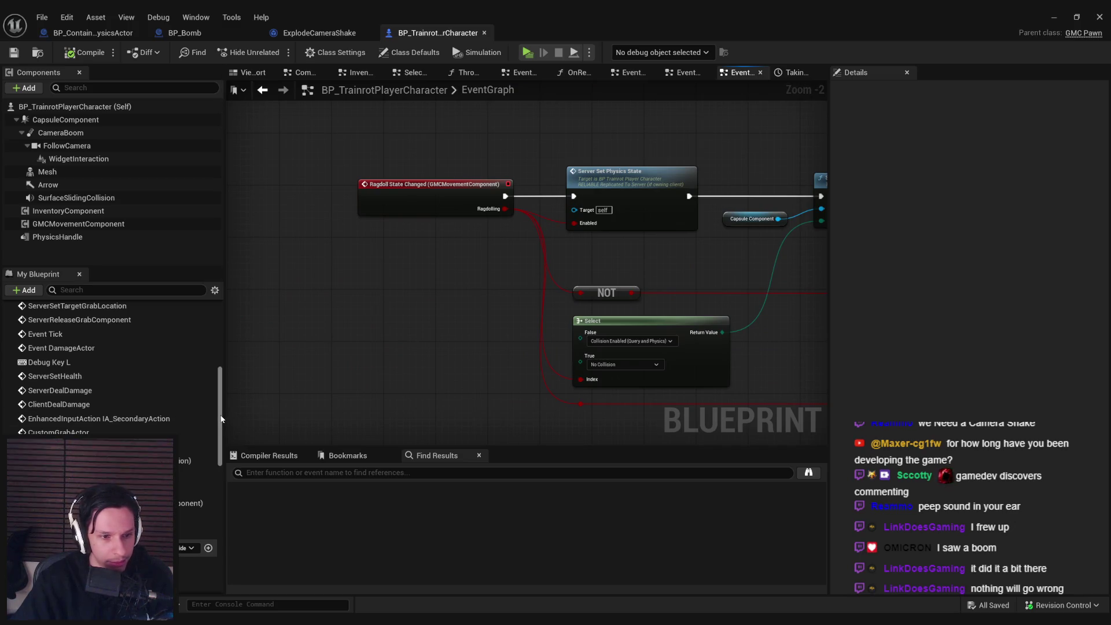
{"action": "scroll", "coordinate": [221, 418], "scroll_direction": "up", "scroll_amount": 10}
{"action": "left_click", "coordinate": [81, 223]}
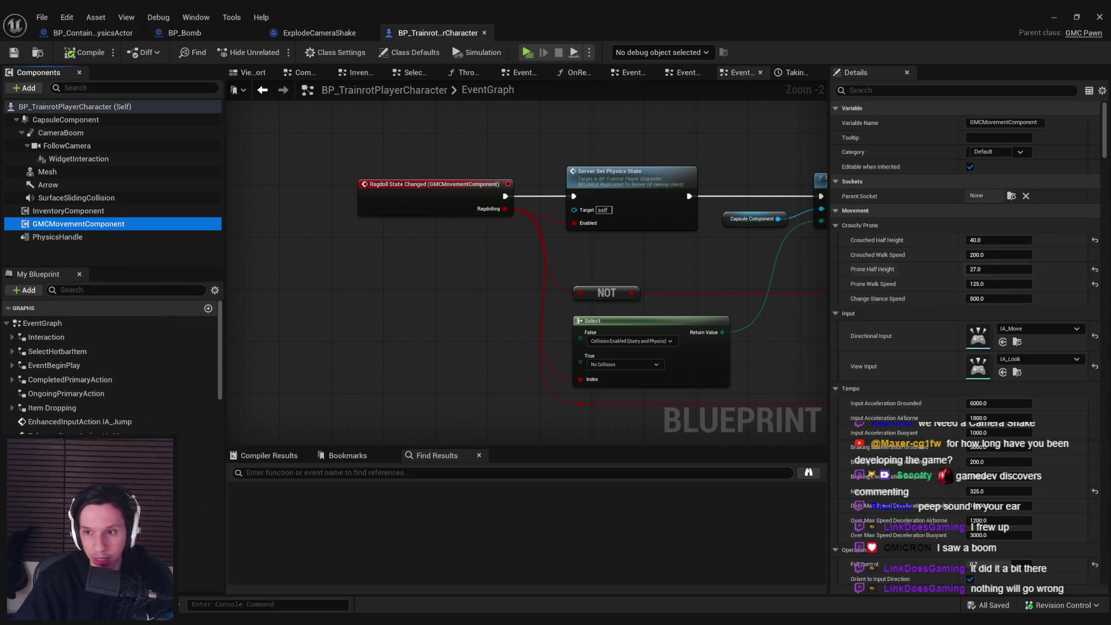
{"action": "right_click", "coordinate": [58, 226]}
{"action": "key", "text": "Escape"}
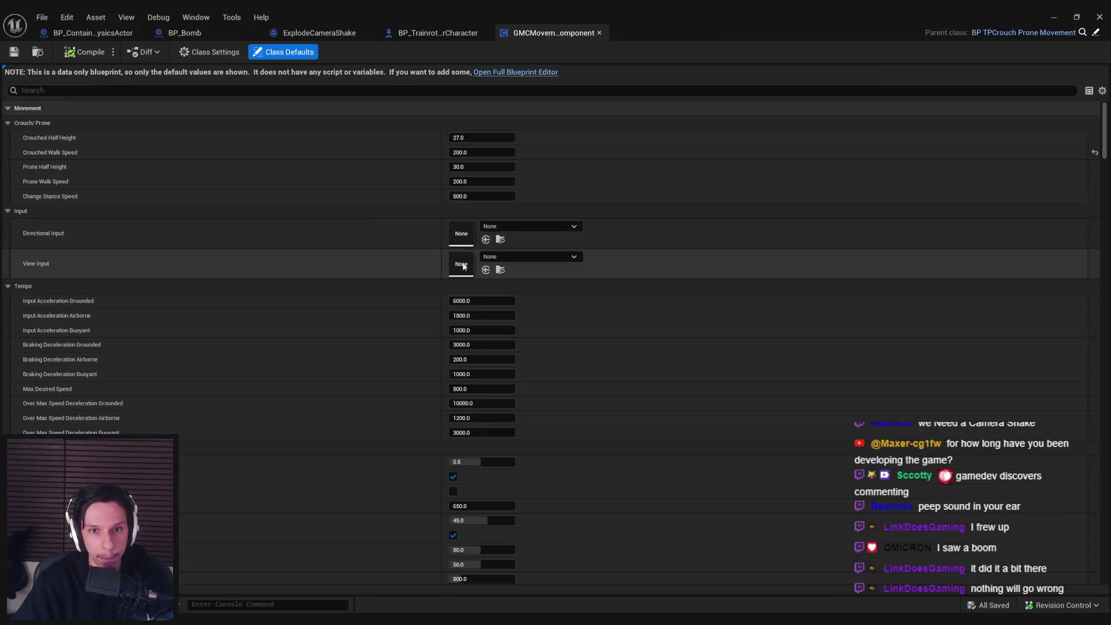
Step: Open parent BP_TPCrouchProneMovement and review its IA_Ragdoll, Branch, SET and Call Ragdoll State Changed nodes
{"action": "left_click", "coordinate": [1096, 34]}
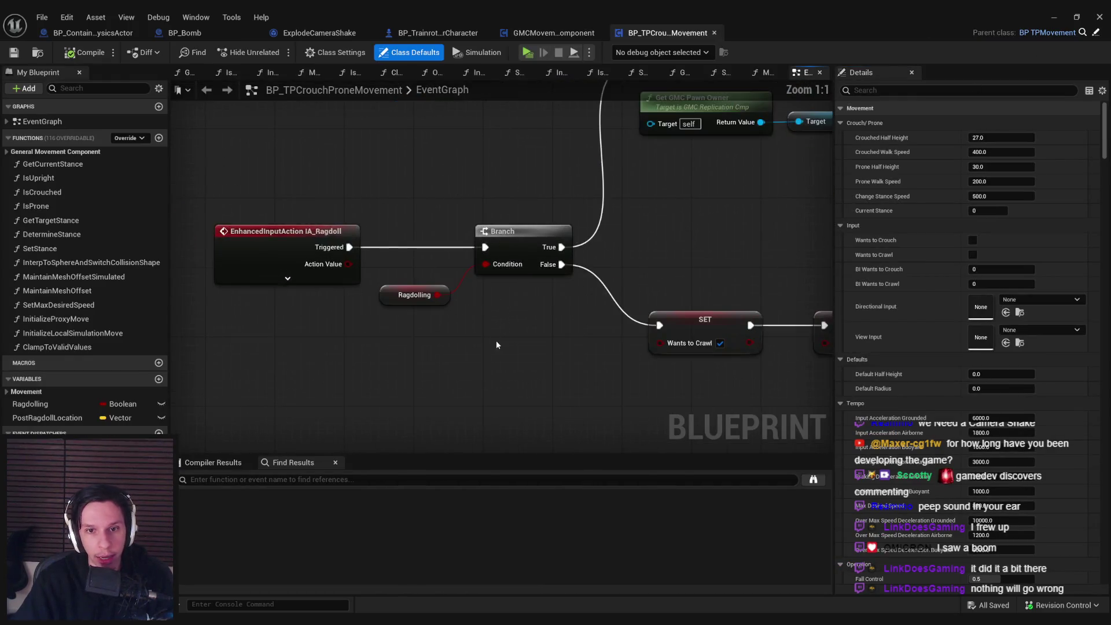
{"action": "mouse_move", "coordinate": [548, 313]}
{"action": "left_mouse_down"}
{"action": "mouse_move", "coordinate": [397, 302]}
{"action": "mouse_move", "coordinate": [844, 356]}
{"action": "mouse_move", "coordinate": [823, 282]}
{"action": "mouse_move", "coordinate": [798, 379]}
{"action": "mouse_move", "coordinate": [815, 358]}
{"action": "mouse_move", "coordinate": [557, 347]}
{"action": "mouse_move", "coordinate": [695, 328]}
{"action": "mouse_move", "coordinate": [313, 310]}
{"action": "left_mouse_up"}
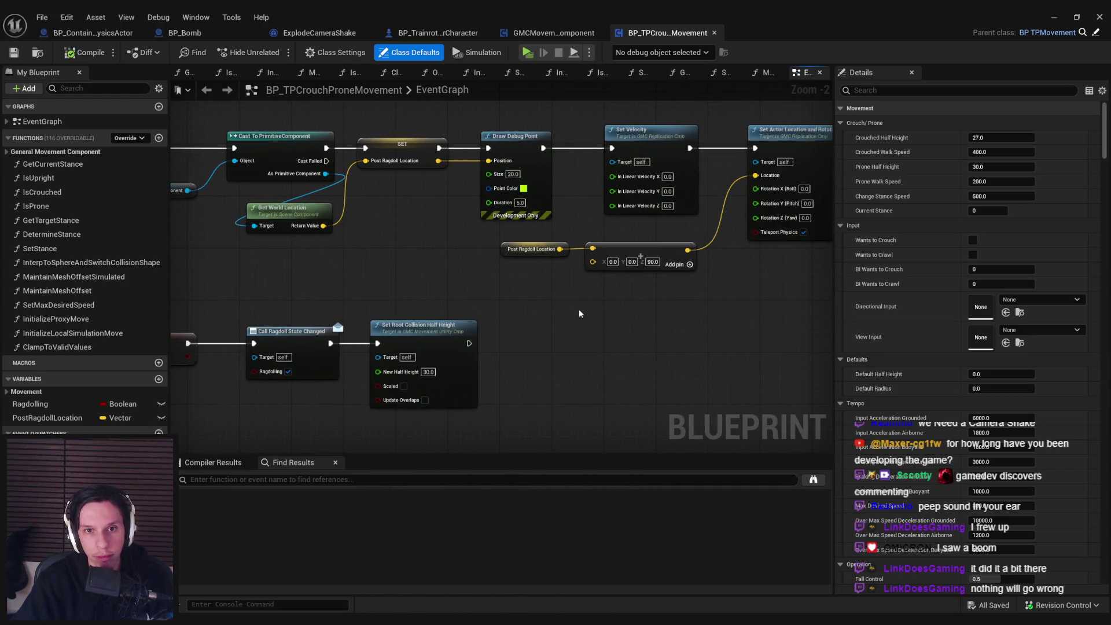
{"action": "mouse_move", "coordinate": [578, 313]}
{"action": "left_mouse_down"}
{"action": "mouse_move", "coordinate": [322, 312]}
{"action": "mouse_move", "coordinate": [351, 316]}
{"action": "mouse_move", "coordinate": [271, 328]}
{"action": "left_mouse_up"}
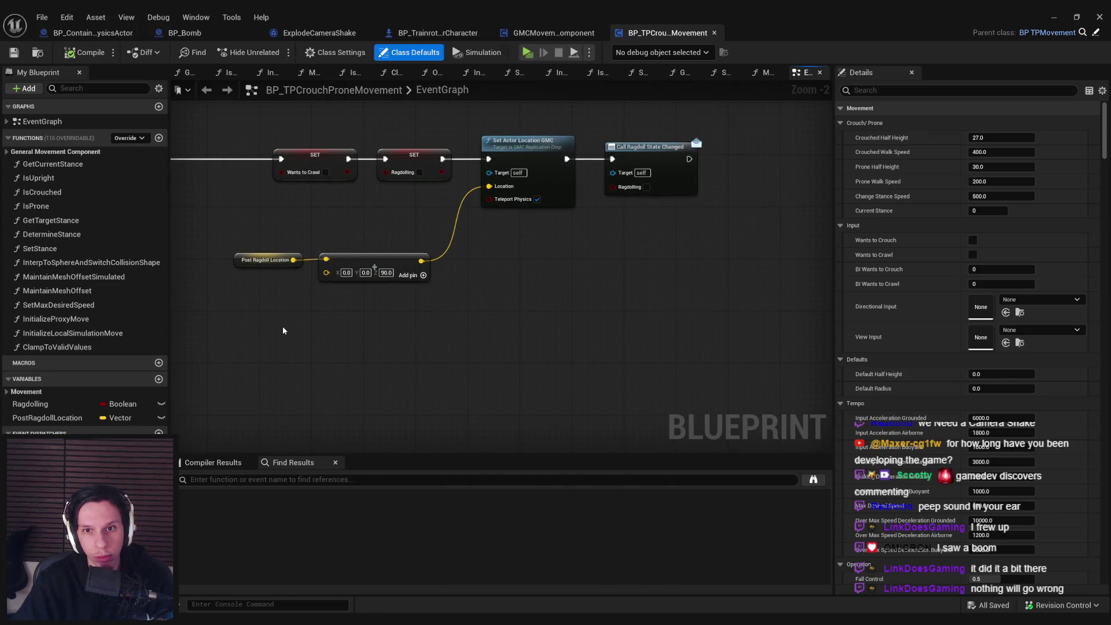
{"action": "scroll", "coordinate": [283, 325], "scroll_direction": "up", "scroll_amount": 1}
{"action": "left_click_drag", "start_coordinate": [777, 273], "coordinate": [544, 299]}
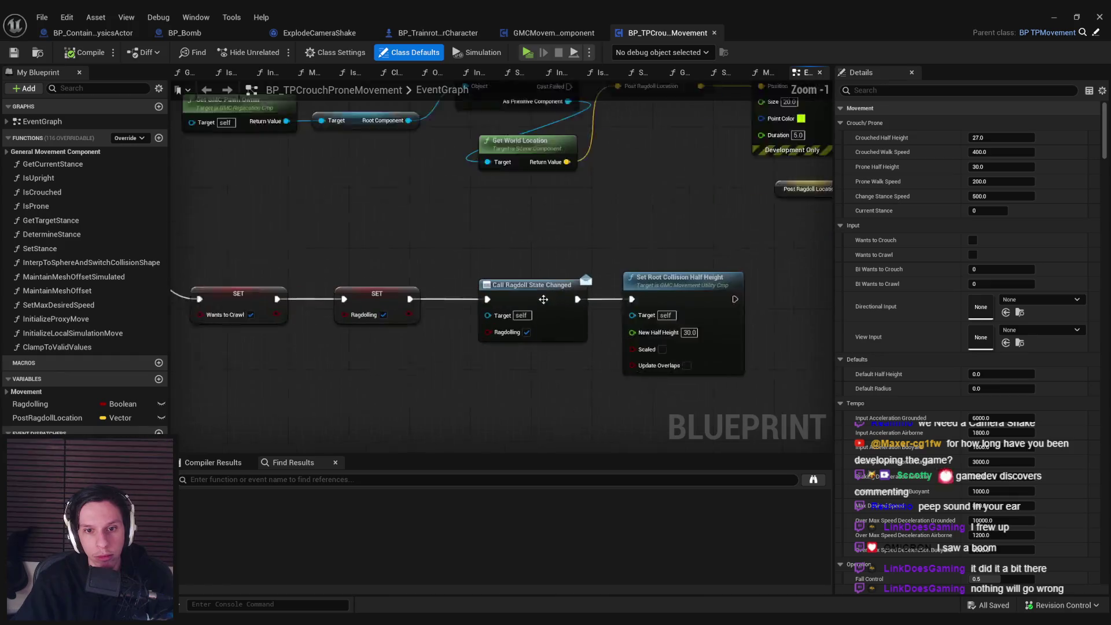
{"action": "scroll", "coordinate": [543, 299], "scroll_direction": "down", "scroll_amount": 1}
Step: Review the Set Actor Location GMC, Draw Debug Point and Set Velocity nodes, then return to BP_TrainrotPlayerCharacter
{"action": "mouse_move", "coordinate": [821, 324]}
{"action": "left_mouse_down"}
{"action": "mouse_move", "coordinate": [377, 214]}
{"action": "mouse_move", "coordinate": [434, 220]}
{"action": "left_mouse_up"}
{"action": "scroll", "coordinate": [457, 285], "scroll_direction": "down", "scroll_amount": 1}
{"action": "mouse_move", "coordinate": [338, 330]}
{"action": "left_mouse_down"}
{"action": "mouse_move", "coordinate": [558, 347]}
{"action": "mouse_move", "coordinate": [299, 342]}
{"action": "left_mouse_up"}
{"action": "left_click", "coordinate": [412, 386]}
{"action": "mouse_move", "coordinate": [499, 263]}
{"action": "left_mouse_down"}
{"action": "mouse_move", "coordinate": [248, 395]}
{"action": "mouse_move", "coordinate": [109, 388]}
{"action": "left_mouse_up"}
{"action": "left_click_drag", "start_coordinate": [498, 347], "coordinate": [531, 347]}
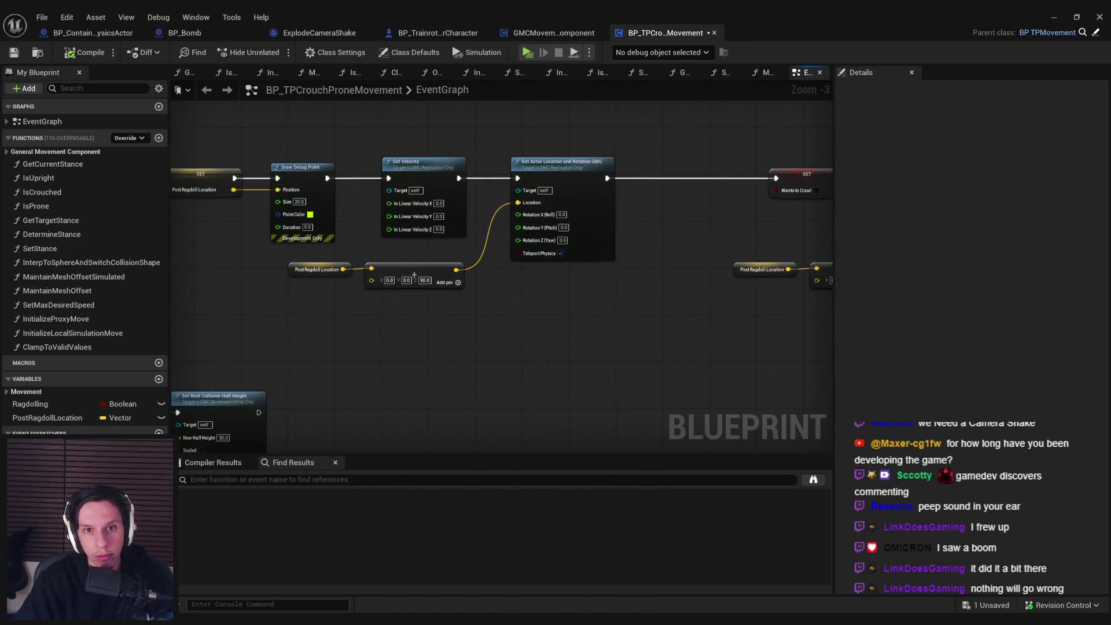
{"action": "mouse_move", "coordinate": [414, 274]}
{"action": "left_mouse_down"}
{"action": "mouse_move", "coordinate": [405, 347]}
{"action": "mouse_move", "coordinate": [422, 377]}
{"action": "mouse_move", "coordinate": [404, 370]}
{"action": "mouse_move", "coordinate": [453, 338]}
{"action": "left_mouse_up"}
{"action": "mouse_move", "coordinate": [810, 237]}
{"action": "left_mouse_down"}
{"action": "mouse_move", "coordinate": [624, 187]}
{"action": "mouse_move", "coordinate": [716, 215]}
{"action": "left_mouse_up"}
{"action": "left_click", "coordinate": [438, 33]}
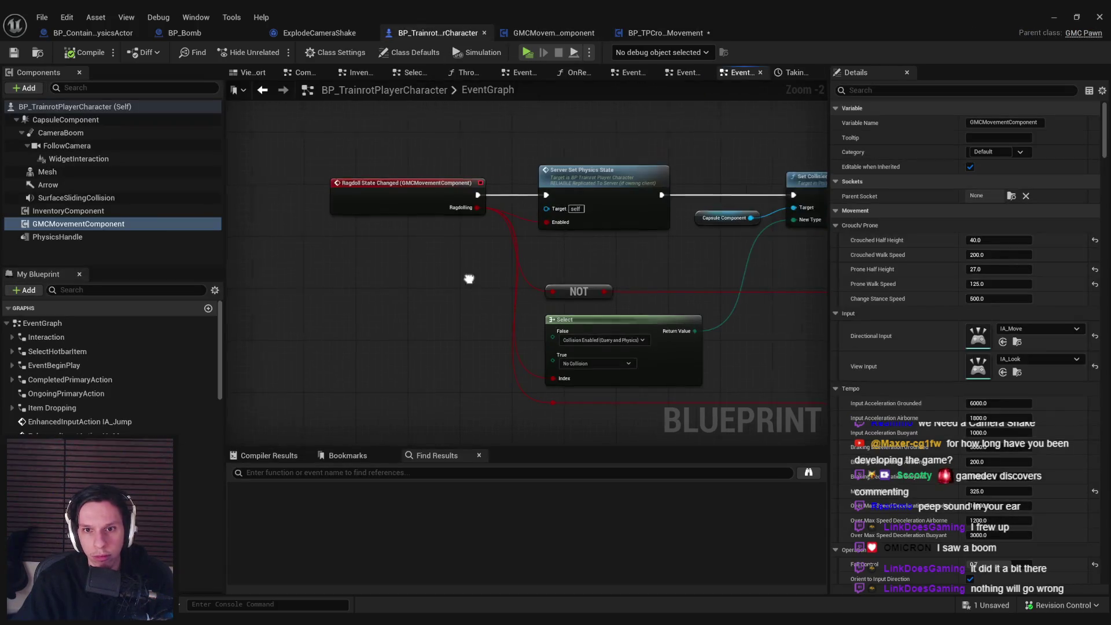
Step: Inspect the character's Server Set Physics State and ragdoll spawn-and-attach nodes
{"action": "mouse_move", "coordinate": [528, 322]}
{"action": "left_mouse_down"}
{"action": "mouse_move", "coordinate": [317, 307]}
{"action": "mouse_move", "coordinate": [773, 285]}
{"action": "mouse_move", "coordinate": [613, 245]}
{"action": "mouse_move", "coordinate": [495, 235]}
{"action": "mouse_move", "coordinate": [459, 267]}
{"action": "mouse_move", "coordinate": [533, 321]}
{"action": "mouse_move", "coordinate": [395, 297]}
{"action": "mouse_move", "coordinate": [375, 324]}
{"action": "left_mouse_up"}
{"action": "scroll", "coordinate": [416, 227], "scroll_direction": "down", "scroll_amount": 1}
{"action": "scroll", "coordinate": [478, 303], "scroll_direction": "up", "scroll_amount": 1}
{"action": "mouse_move", "coordinate": [477, 304]}
{"action": "left_mouse_down"}
{"action": "mouse_move", "coordinate": [588, 325]}
{"action": "mouse_move", "coordinate": [288, 324]}
{"action": "mouse_move", "coordinate": [369, 333]}
{"action": "mouse_move", "coordinate": [289, 335]}
{"action": "mouse_move", "coordinate": [567, 338]}
{"action": "mouse_move", "coordinate": [667, 294]}
{"action": "left_mouse_up"}
{"action": "scroll", "coordinate": [596, 337], "scroll_direction": "down", "scroll_amount": 1}
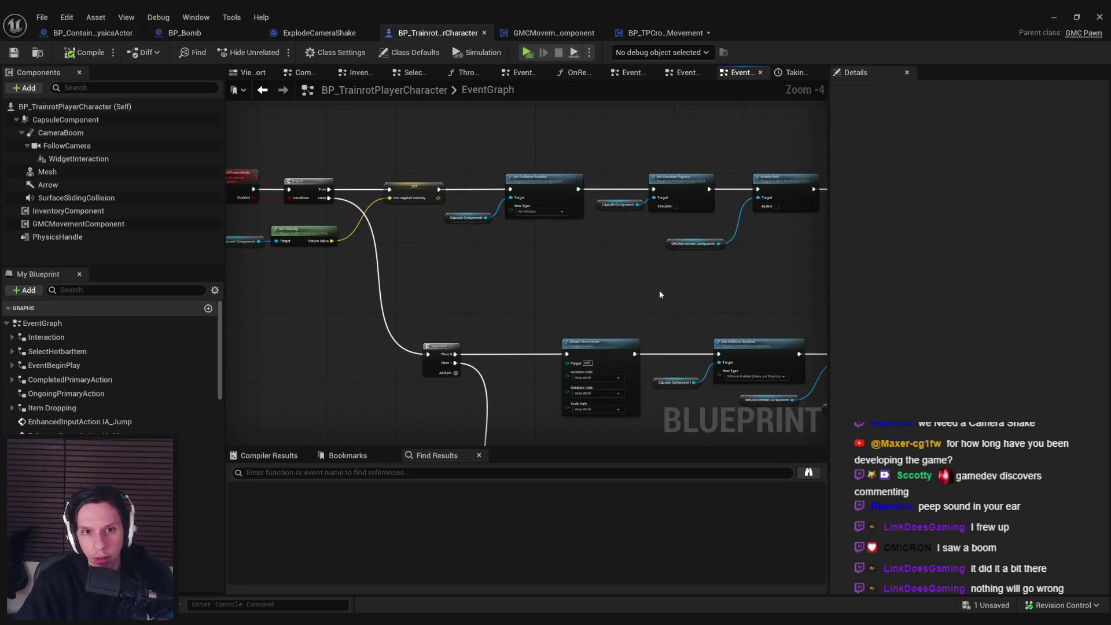
{"action": "scroll", "coordinate": [405, 282], "scroll_direction": "up", "scroll_amount": 3}
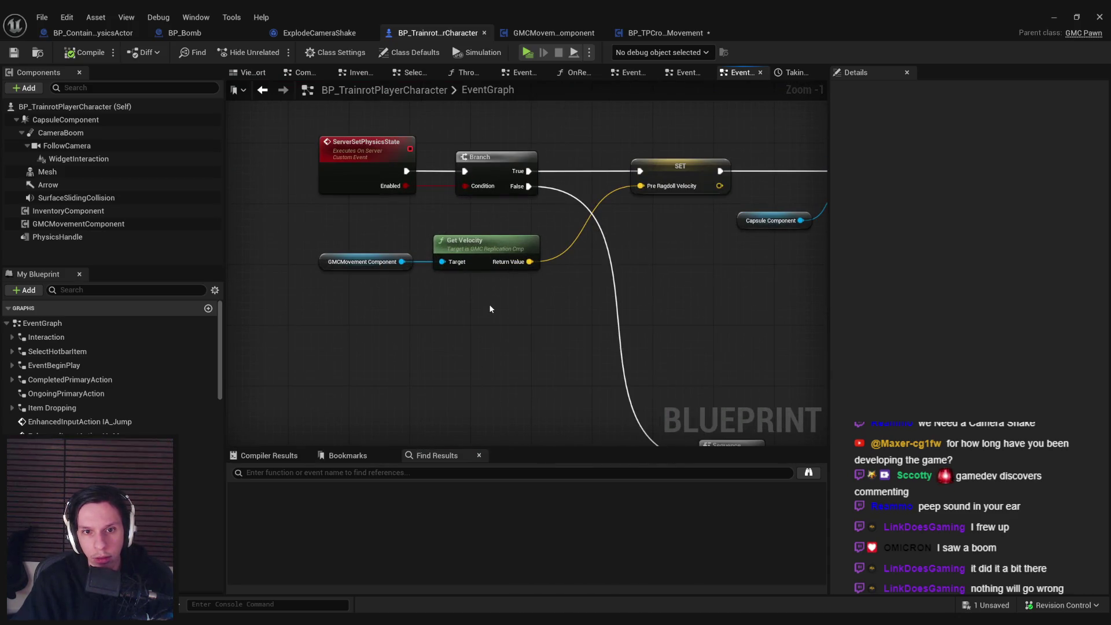
Step: Inspect the Set Collision, Detach, Set Simulate Physics and SpawnActor nodes, then return to BP_TPCrouchProneMovement
{"action": "scroll", "coordinate": [488, 304], "scroll_direction": "down", "scroll_amount": 2}
{"action": "mouse_move", "coordinate": [573, 310]}
{"action": "left_mouse_down"}
{"action": "mouse_move", "coordinate": [503, 307]}
{"action": "mouse_move", "coordinate": [540, 307]}
{"action": "mouse_move", "coordinate": [404, 236]}
{"action": "left_mouse_up"}
{"action": "scroll", "coordinate": [559, 215], "scroll_direction": "up", "scroll_amount": 1}
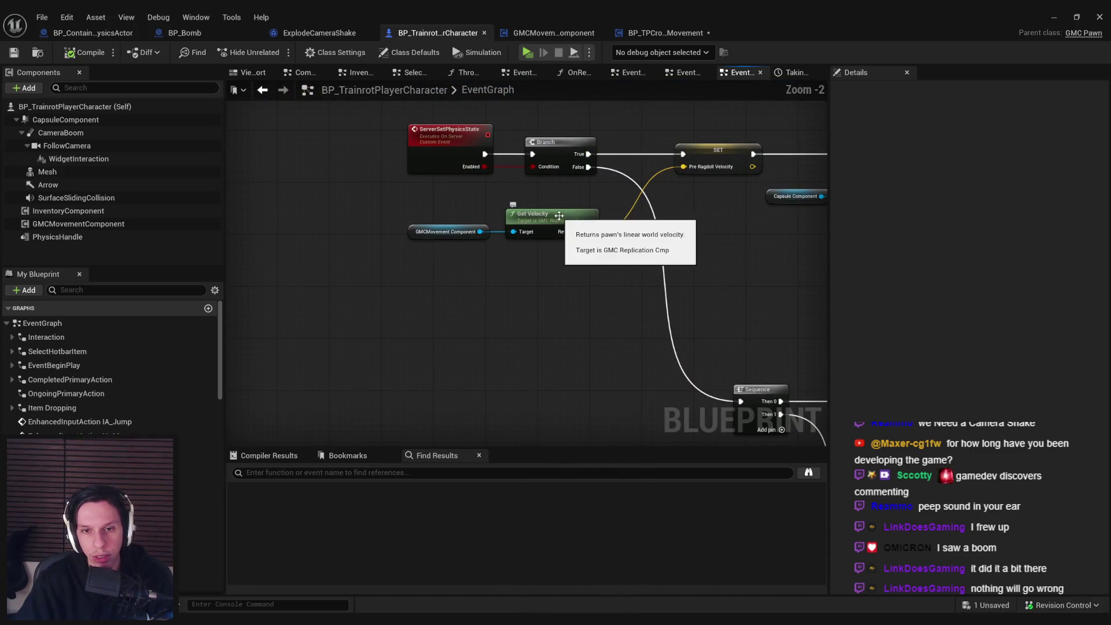
{"action": "scroll", "coordinate": [558, 215], "scroll_direction": "down", "scroll_amount": 1}
{"action": "mouse_move", "coordinate": [559, 215]}
{"action": "left_mouse_down"}
{"action": "mouse_move", "coordinate": [664, 303]}
{"action": "mouse_move", "coordinate": [696, 297]}
{"action": "mouse_move", "coordinate": [651, 258]}
{"action": "left_mouse_up"}
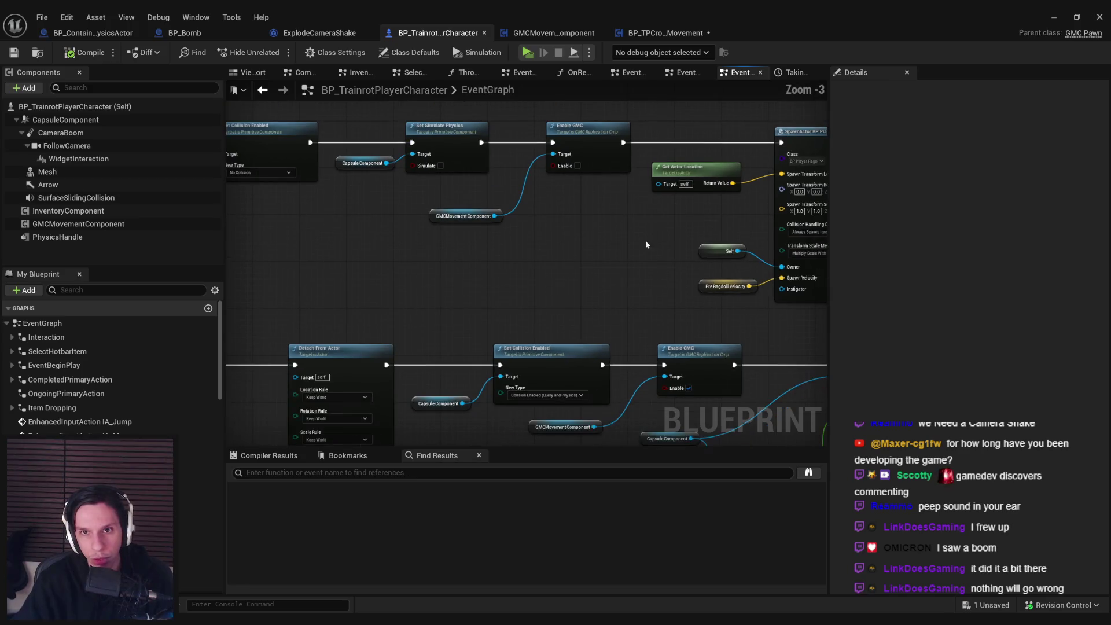
{"action": "left_click", "coordinate": [664, 33]}
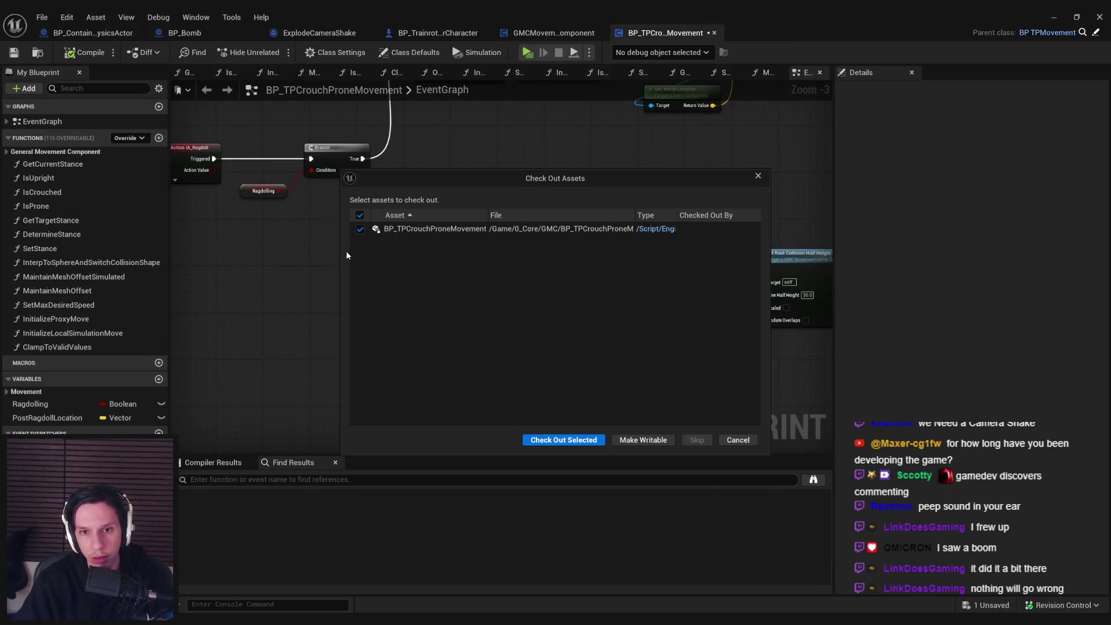
Step: Add a StartRagdoll custom event that drives the ragdoll SET chain
{"action": "left_click", "coordinate": [563, 439]}
{"action": "left_click_drag", "start_coordinate": [429, 270], "coordinate": [335, 269]}
{"action": "left_click", "coordinate": [255, 309]}
{"action": "left_click_drag", "start_coordinate": [526, 290], "coordinate": [421, 292]}
{"action": "type", "text": "custom"}
{"action": "key", "text": "Return"}
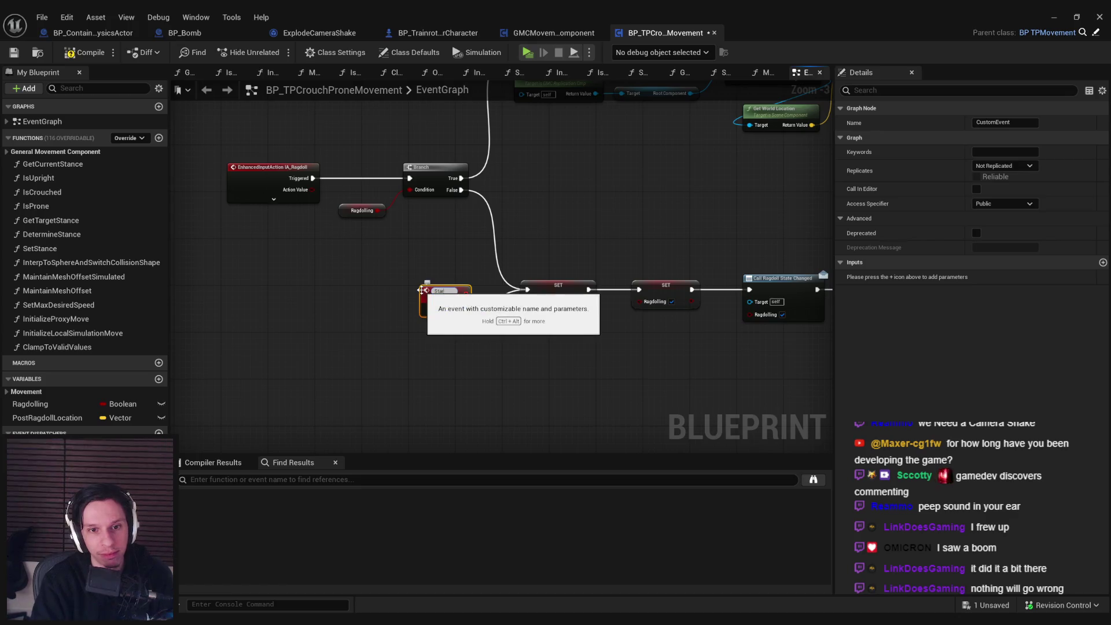
{"action": "type", "text": "ll"}
{"action": "key", "text": "Return"}
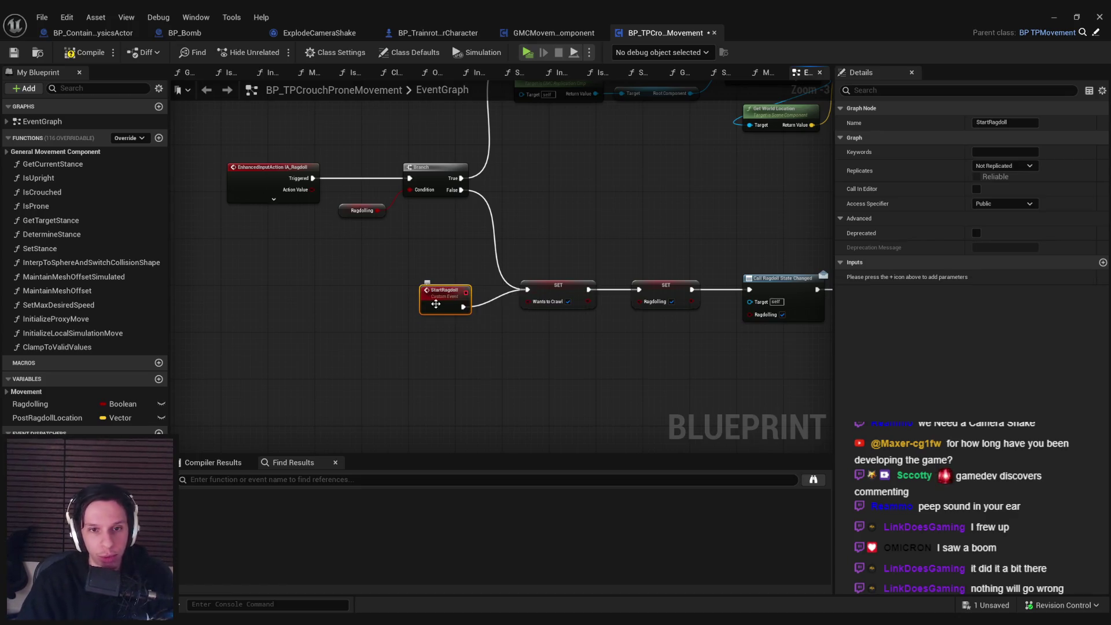
{"action": "left_click_drag", "start_coordinate": [435, 289], "coordinate": [242, 290]}
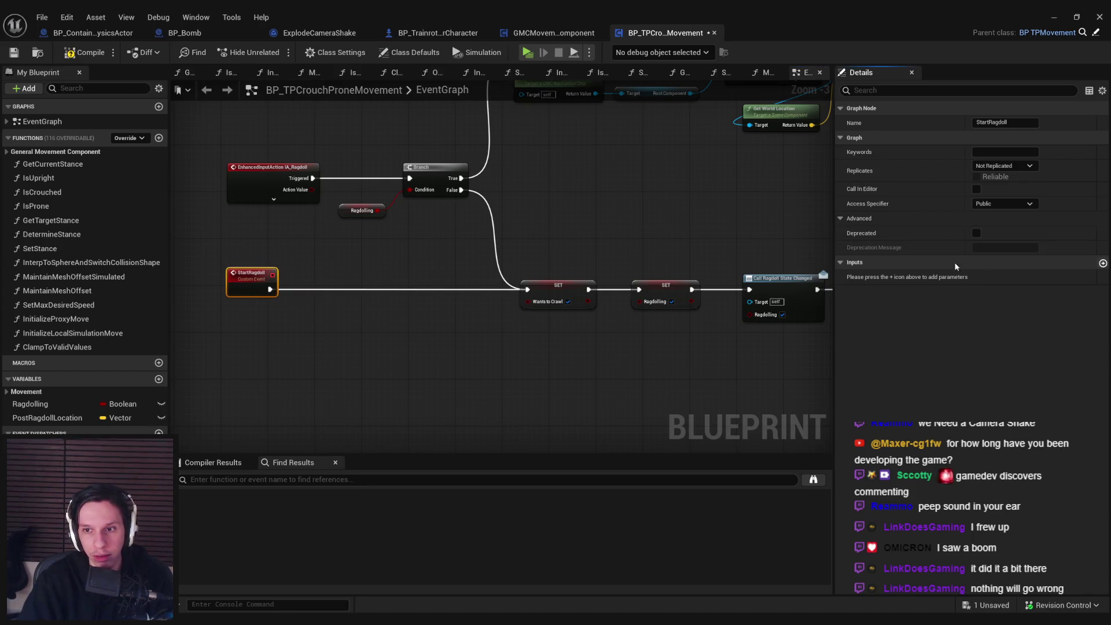
Step: Give StartRagdoll a Vector input named ImpulseVelocity, then compile and save
{"action": "left_click", "coordinate": [1103, 262]}
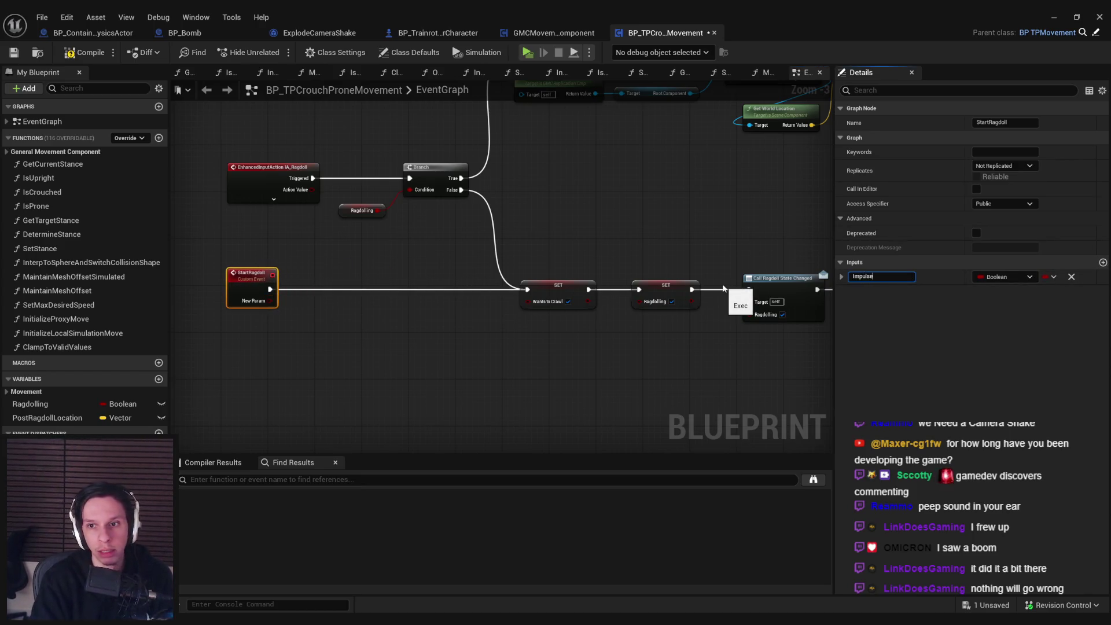
{"action": "left_click", "coordinate": [995, 277]}
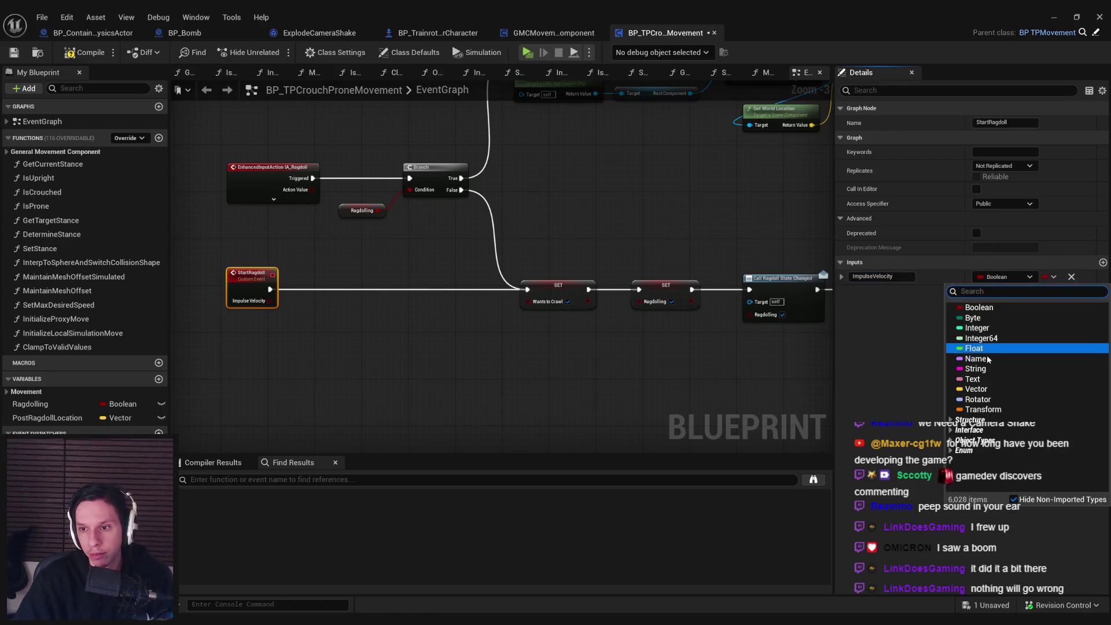
{"action": "left_click", "coordinate": [977, 389]}
{"action": "left_click", "coordinate": [88, 53]}
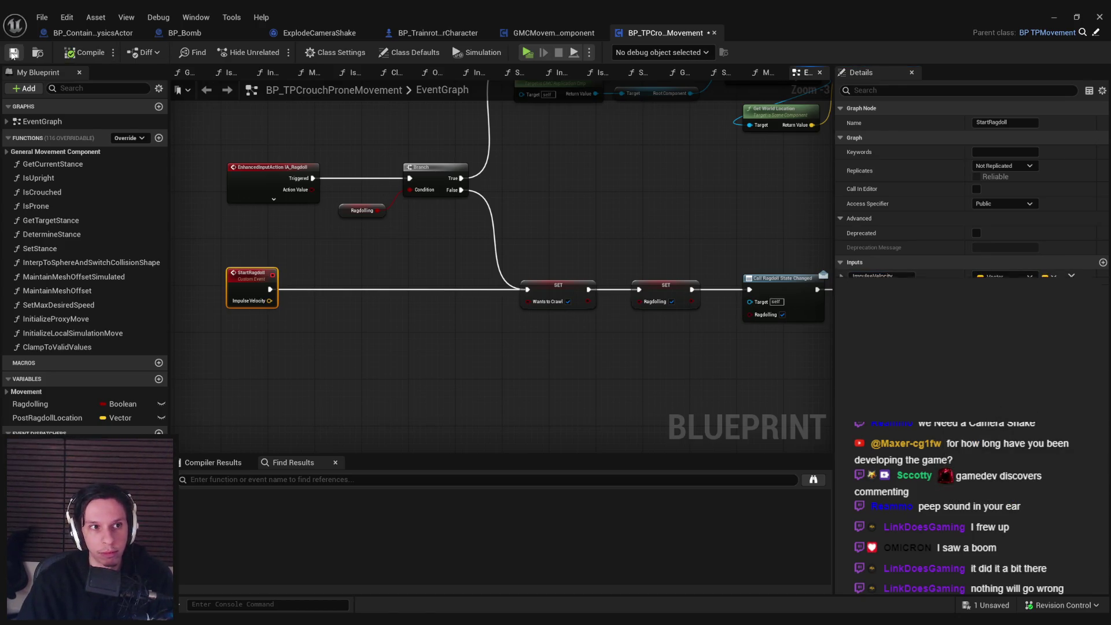
{"action": "left_click", "coordinate": [357, 311]}
{"action": "scroll", "coordinate": [357, 311], "scroll_direction": "up", "scroll_amount": 2}
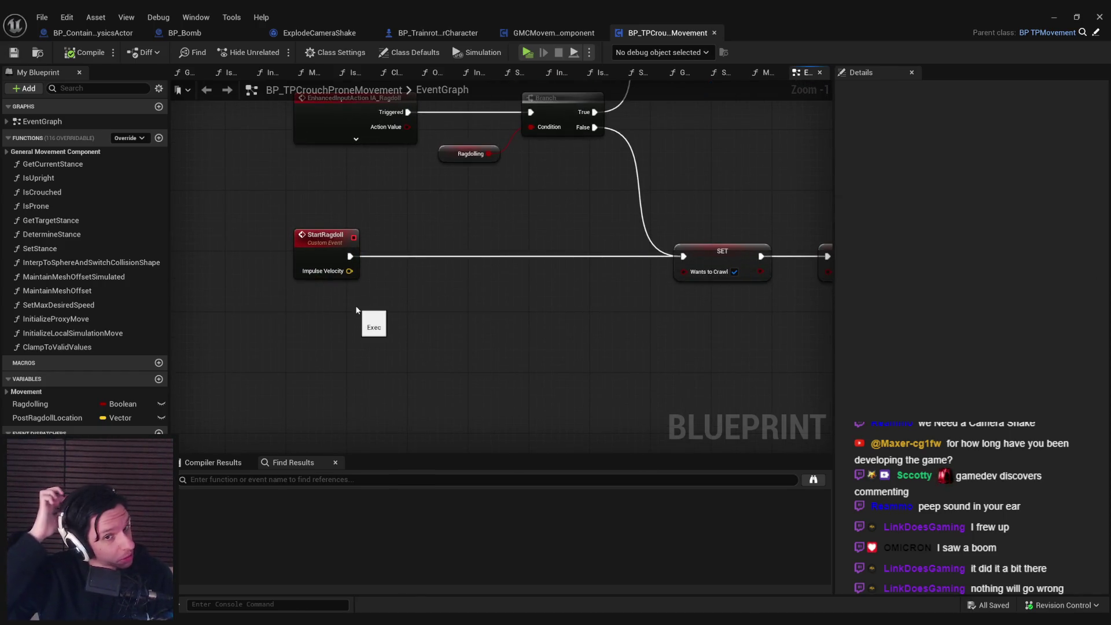
Step: Insert an Add Impulse node after StartRagdoll using Impulse Velocity with Vel Change enabled
{"action": "right_click", "coordinate": [453, 316]}
{"action": "type", "text": "impulse"}
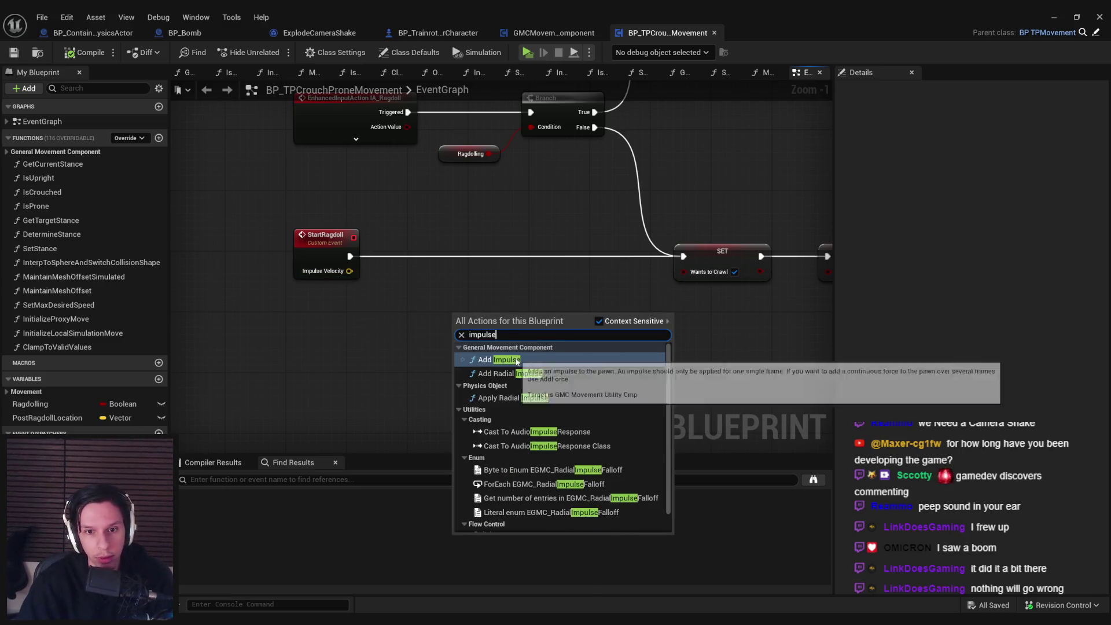
{"action": "left_click", "coordinate": [516, 361]}
{"action": "left_click_drag", "start_coordinate": [483, 332], "coordinate": [514, 250]}
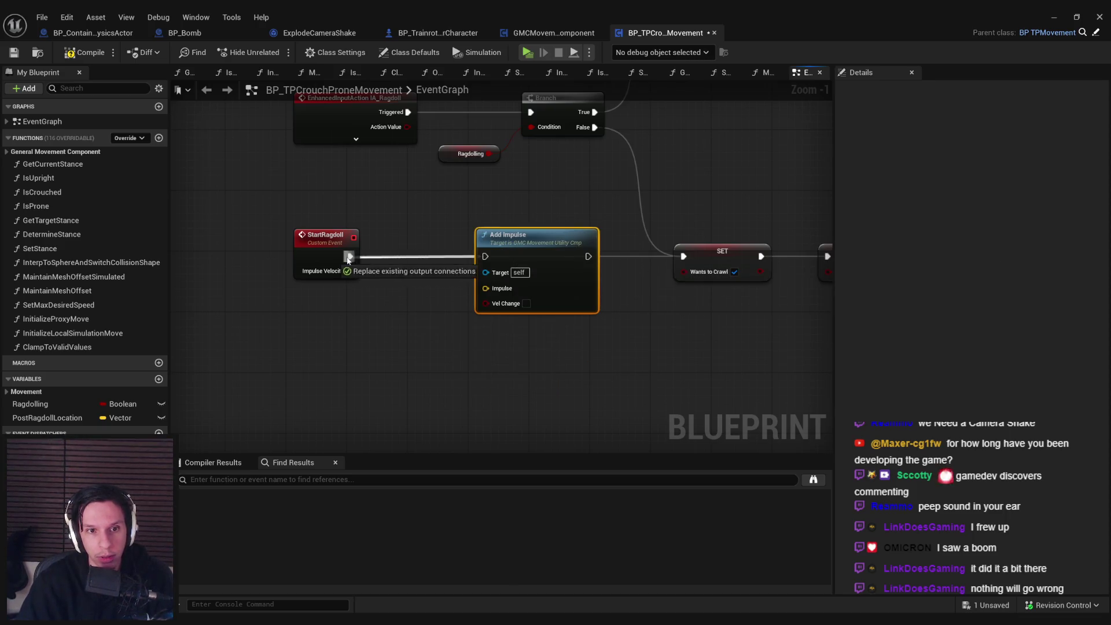
{"action": "mouse_move", "coordinate": [485, 288]}
{"action": "left_mouse_down"}
{"action": "mouse_move", "coordinate": [496, 293]}
{"action": "mouse_move", "coordinate": [349, 270]}
{"action": "left_mouse_up"}
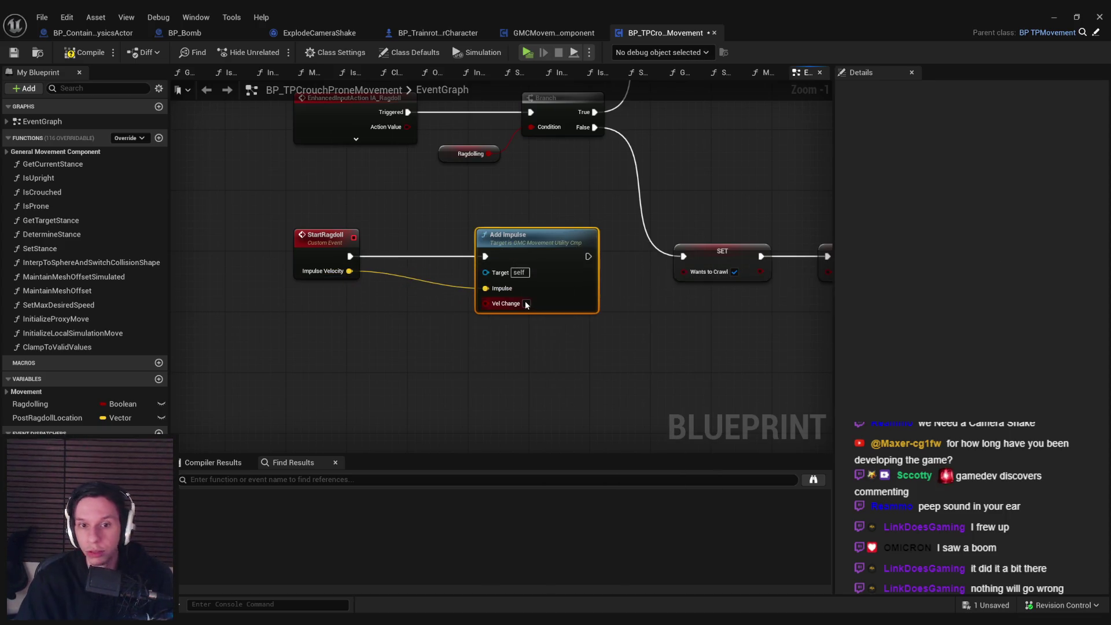
{"action": "left_click", "coordinate": [526, 303]}
{"action": "left_click_drag", "start_coordinate": [587, 256], "coordinate": [683, 256]}
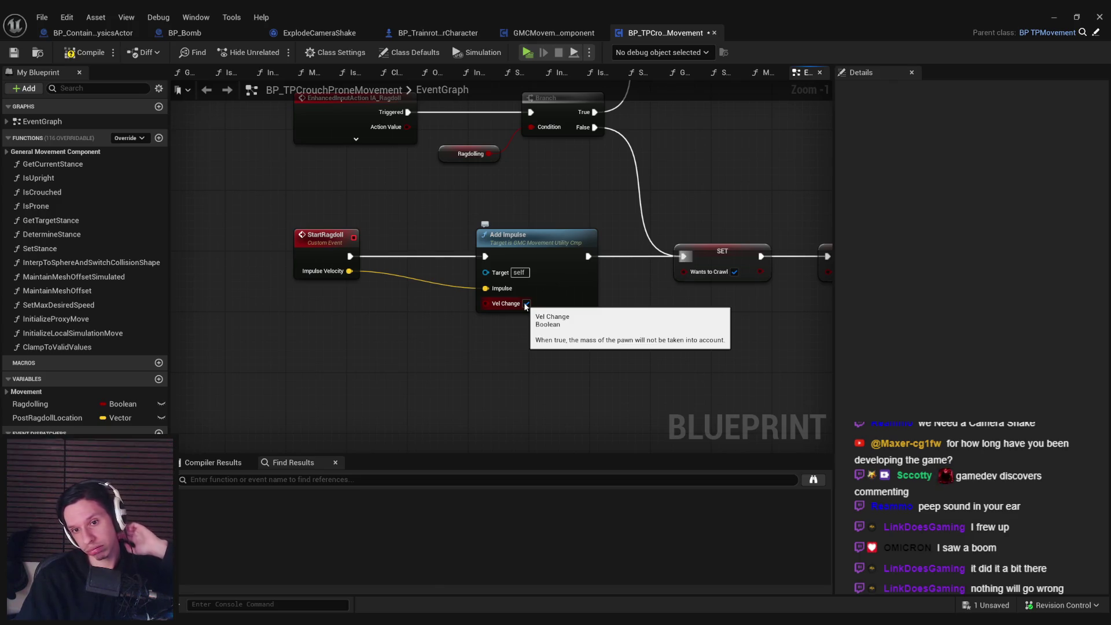
Step: Compile, tidy the StartRagdoll node, and switch to BP_TrainrotPlayerCharacter
{"action": "left_click", "coordinate": [78, 54]}
{"action": "left_click_drag", "start_coordinate": [324, 271], "coordinate": [371, 263]}
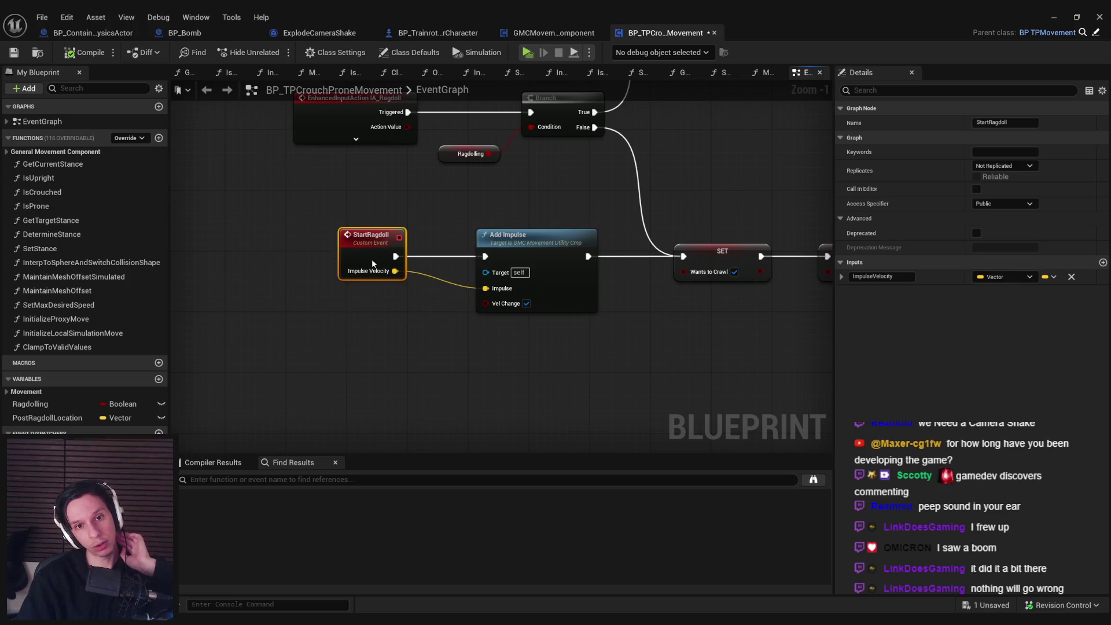
{"action": "left_click", "coordinate": [332, 200]}
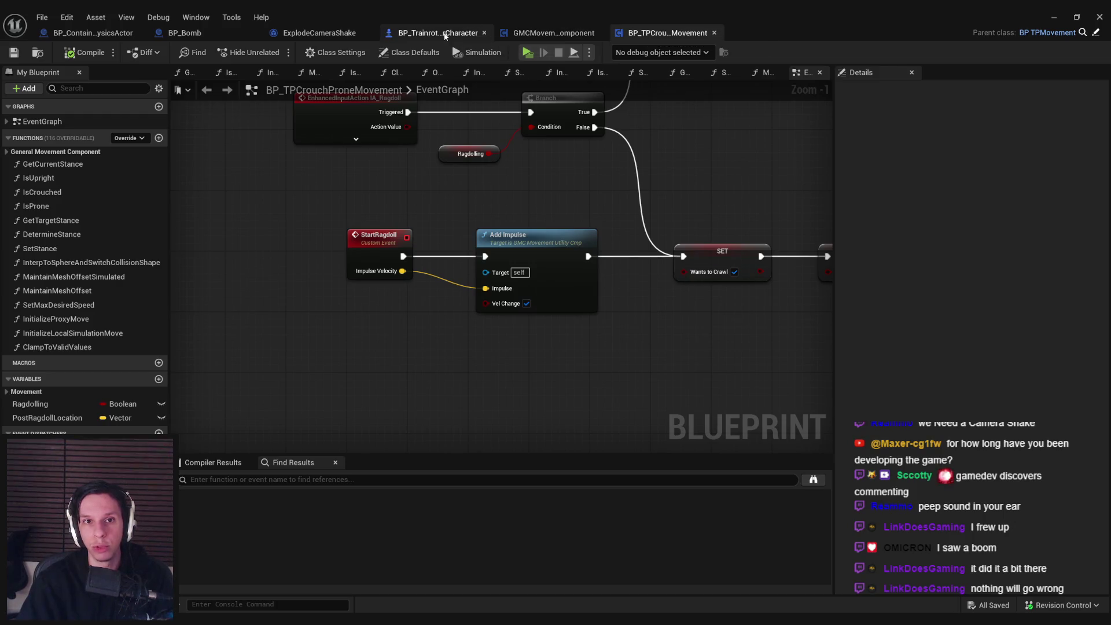
{"action": "left_click", "coordinate": [445, 36]}
{"action": "scroll", "coordinate": [411, 280], "scroll_direction": "down", "scroll_amount": 2}
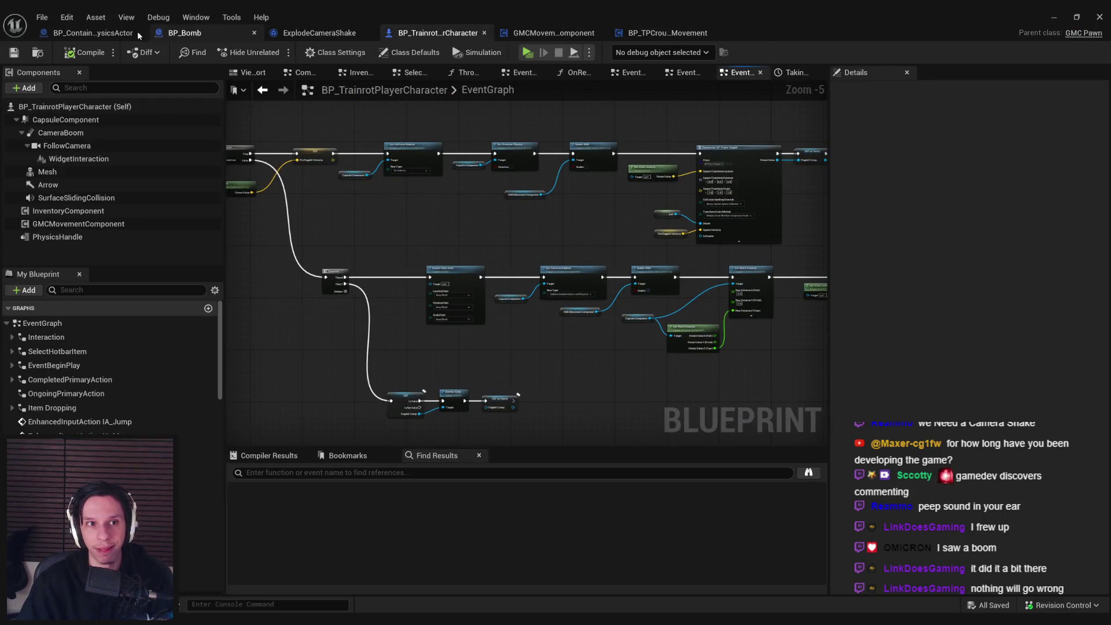
Step: Frame BP_Bomb's Play World Camera Shake node and search the node list for 'dista'
{"action": "left_click", "coordinate": [171, 35]}
{"action": "scroll", "coordinate": [620, 263], "scroll_direction": "up", "scroll_amount": 3}
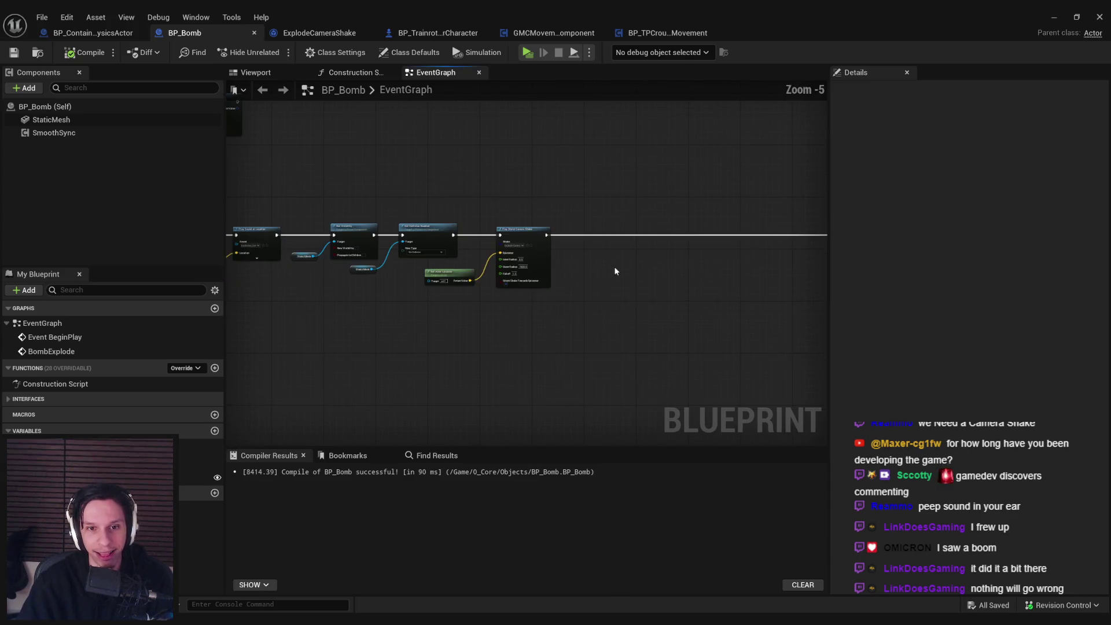
{"action": "right_click", "coordinate": [443, 313]}
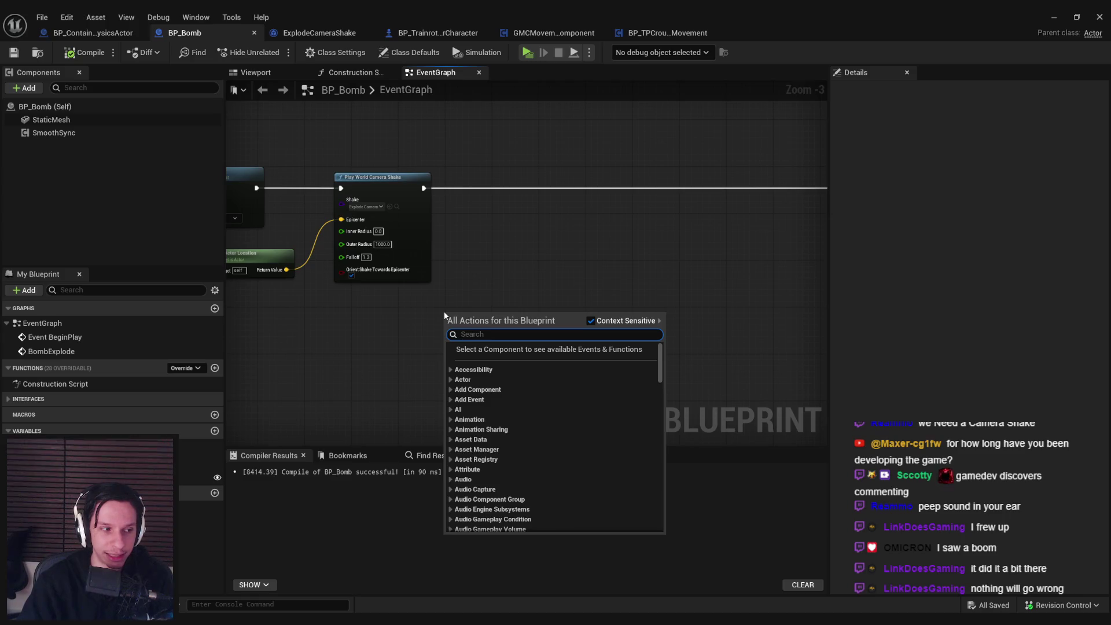
{"action": "type", "text": "dista"}
{"action": "scroll", "coordinate": [533, 413], "scroll_direction": "up", "scroll_amount": 5}
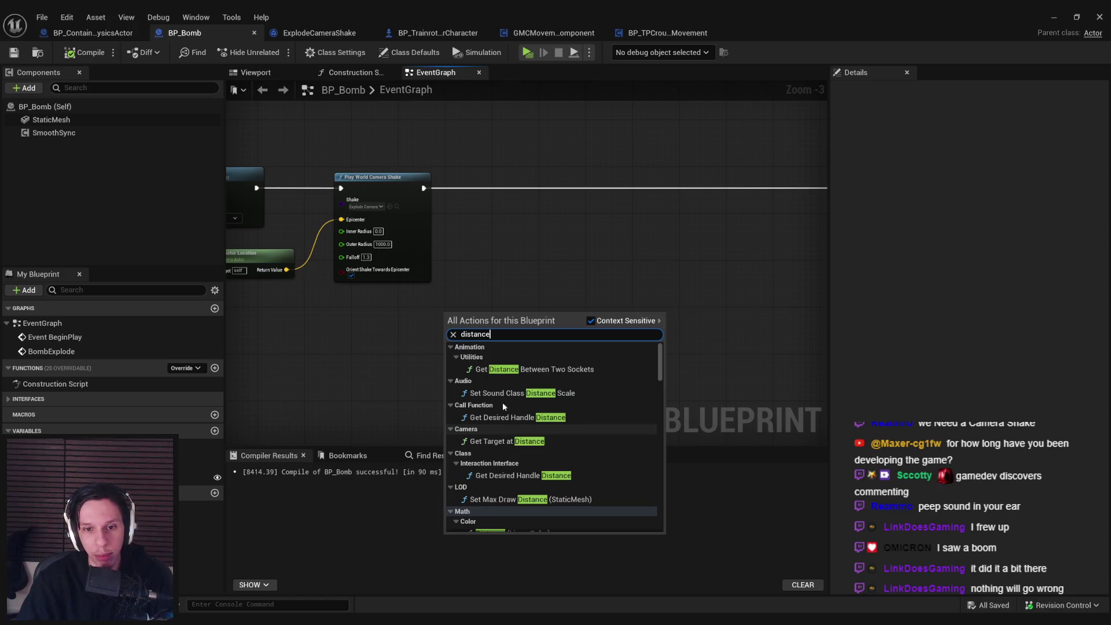
{"action": "left_click", "coordinate": [436, 192]}
{"action": "scroll", "coordinate": [471, 342], "scroll_direction": "down", "scroll_amount": 3}
{"action": "scroll", "coordinate": [513, 285], "scroll_direction": "up", "scroll_amount": 2}
{"action": "left_click_drag", "start_coordinate": [442, 258], "coordinate": [375, 230]}
{"action": "scroll", "coordinate": [375, 230], "scroll_direction": "up", "scroll_amount": 2}
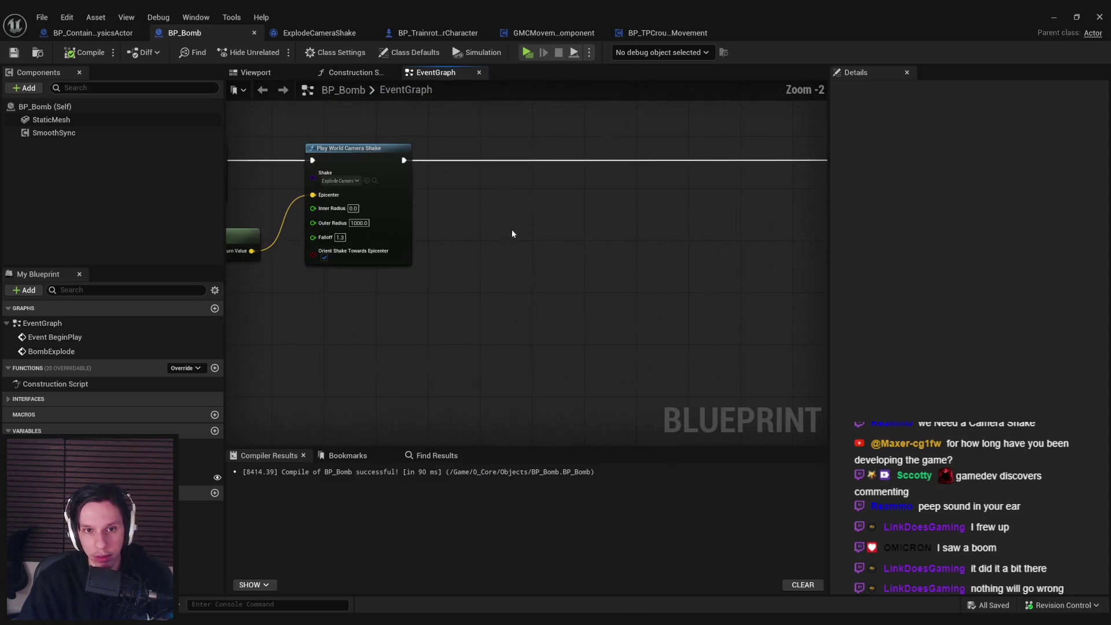
{"action": "right_click", "coordinate": [380, 330]}
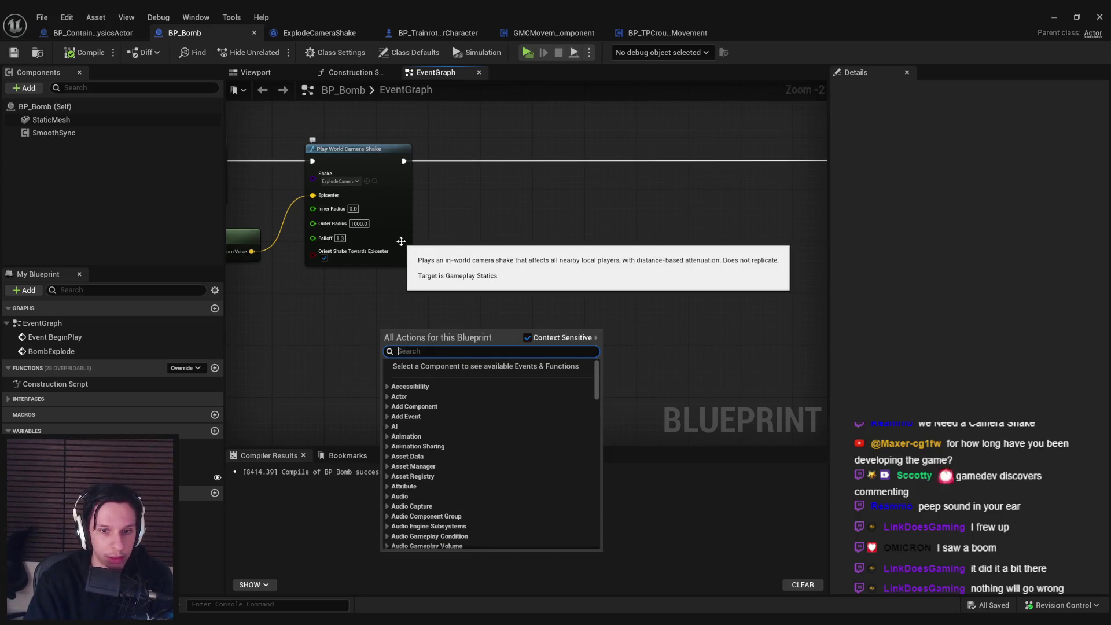
Step: Add a Cast To BP_TrainrotPlayerCharacter fed by Get Player Pawn, running after Play World Camera Shake
{"action": "type", "text": "cast to trainrot"}
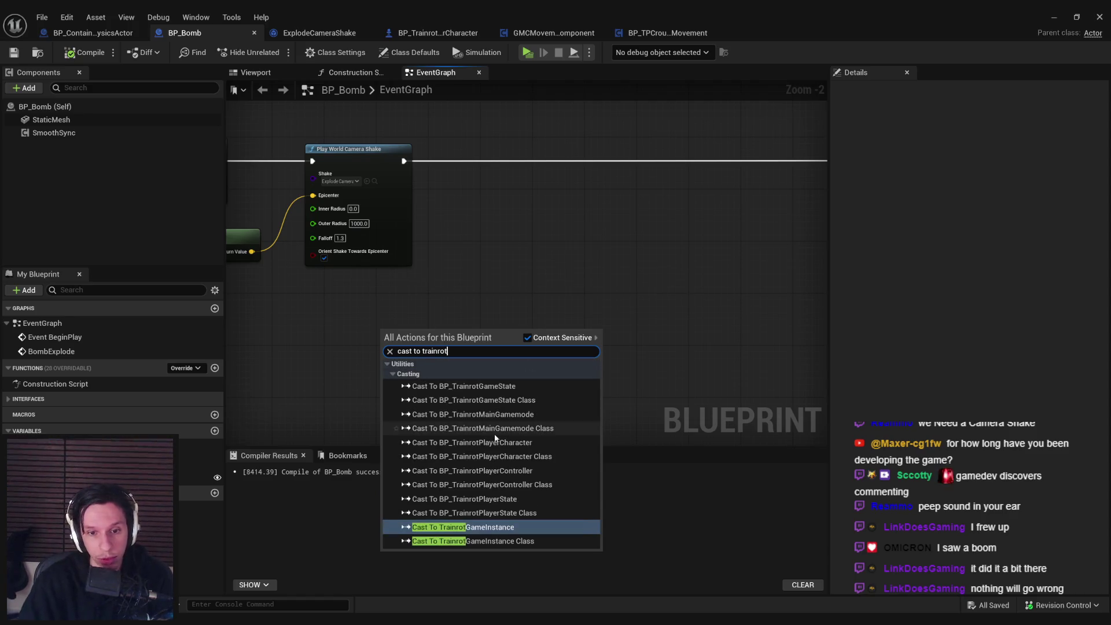
{"action": "left_click", "coordinate": [483, 443]}
{"action": "mouse_move", "coordinate": [405, 327]}
{"action": "left_mouse_down"}
{"action": "mouse_move", "coordinate": [580, 239]}
{"action": "mouse_move", "coordinate": [486, 317]}
{"action": "mouse_move", "coordinate": [428, 338]}
{"action": "left_mouse_up"}
{"action": "type", "text": "get playe"}
{"action": "key", "text": "Return"}
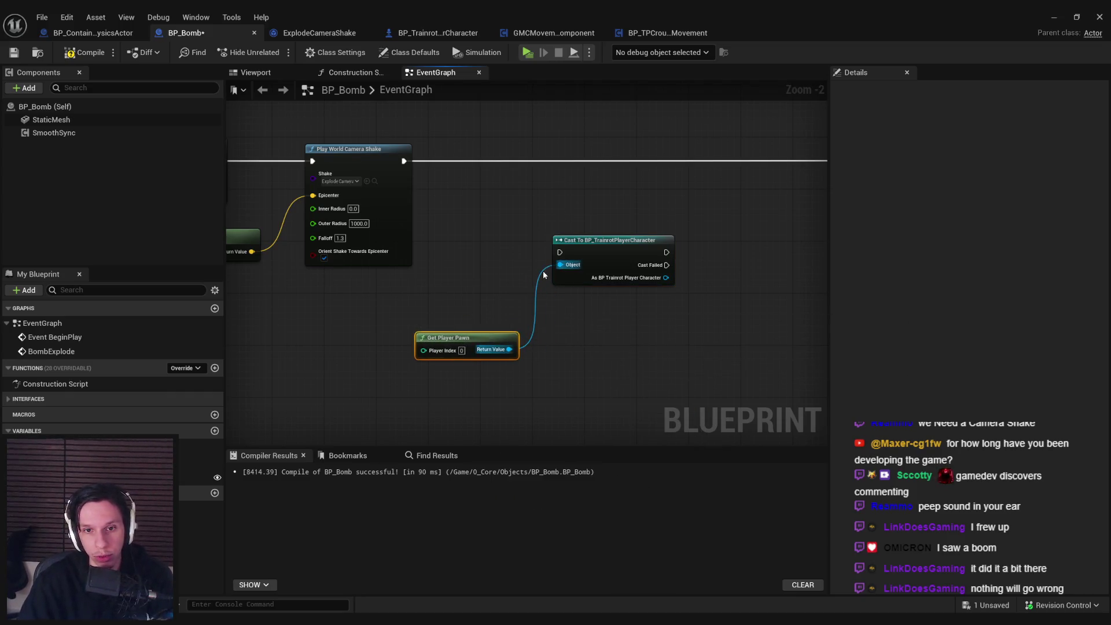
{"action": "left_click_drag", "start_coordinate": [561, 253], "coordinate": [403, 161]}
{"action": "mouse_move", "coordinate": [434, 399]}
{"action": "left_mouse_down"}
{"action": "mouse_move", "coordinate": [601, 463]}
{"action": "mouse_move", "coordinate": [619, 179]}
{"action": "left_mouse_up"}
{"action": "left_click", "coordinate": [555, 289]}
{"action": "left_click_drag", "start_coordinate": [513, 257], "coordinate": [520, 207]}
{"action": "left_click_drag", "start_coordinate": [618, 257], "coordinate": [357, 293]}
{"action": "scroll", "coordinate": [325, 295], "scroll_direction": "down", "scroll_amount": 2}
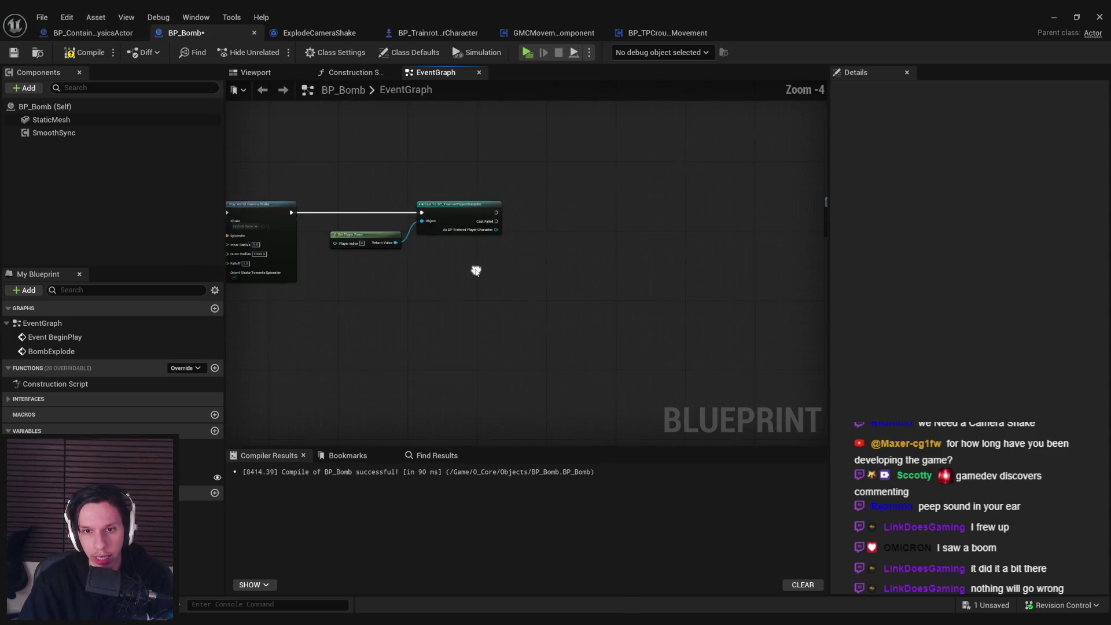
{"action": "scroll", "coordinate": [504, 249], "scroll_direction": "up", "scroll_amount": 3}
Step: Get the GMCMovement Component from the cast character
{"action": "left_click_drag", "start_coordinate": [549, 266], "coordinate": [550, 265]}
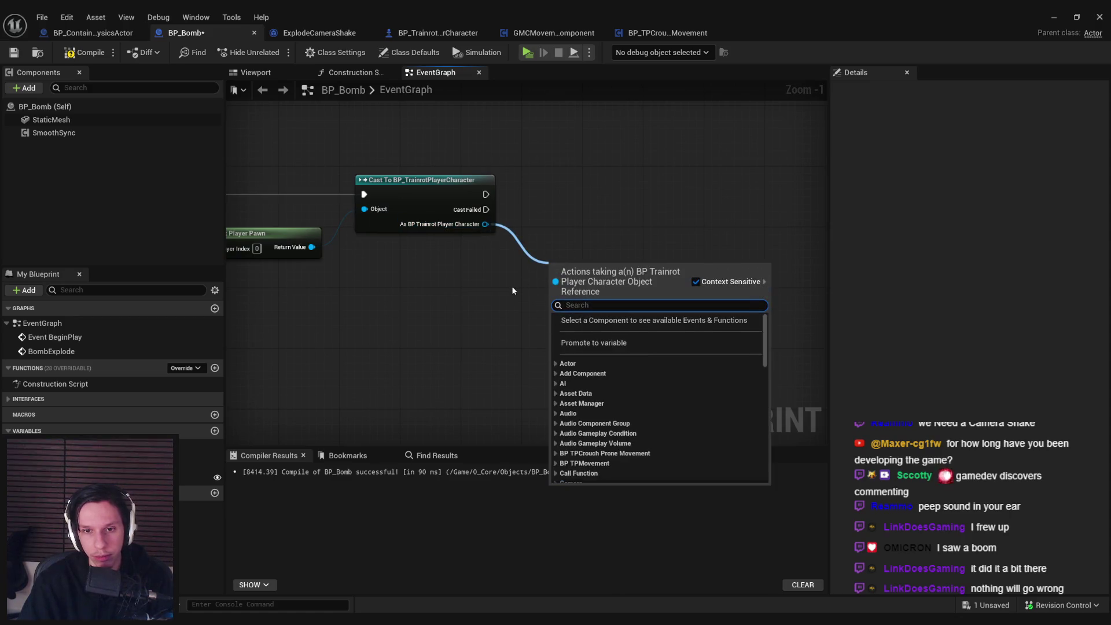
{"action": "type", "text": "g"}
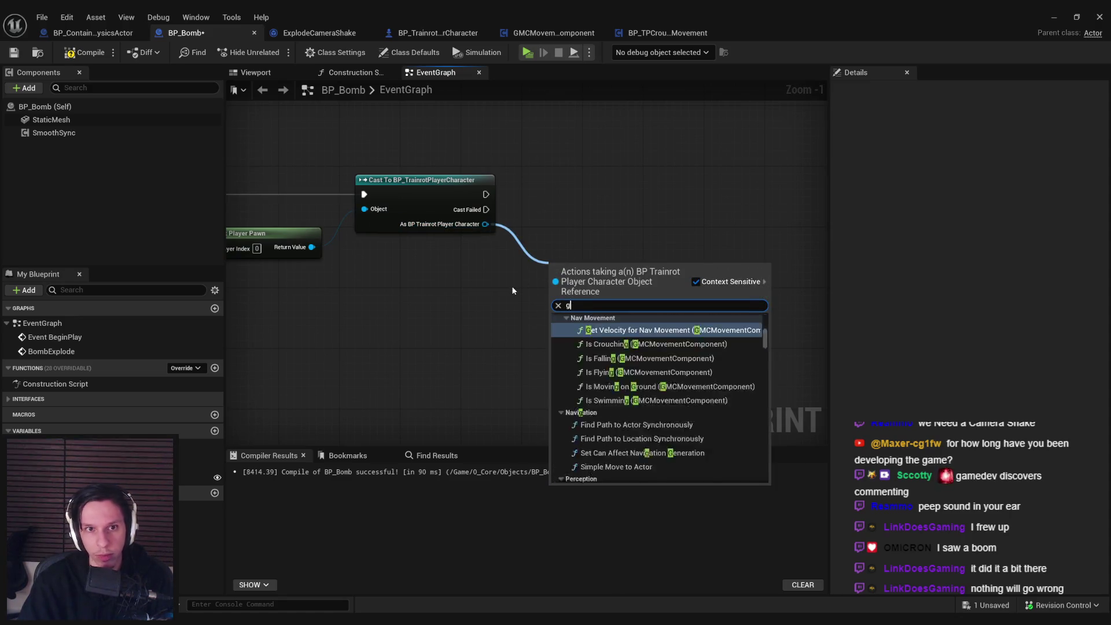
{"action": "type", "text": "et gmc movement"}
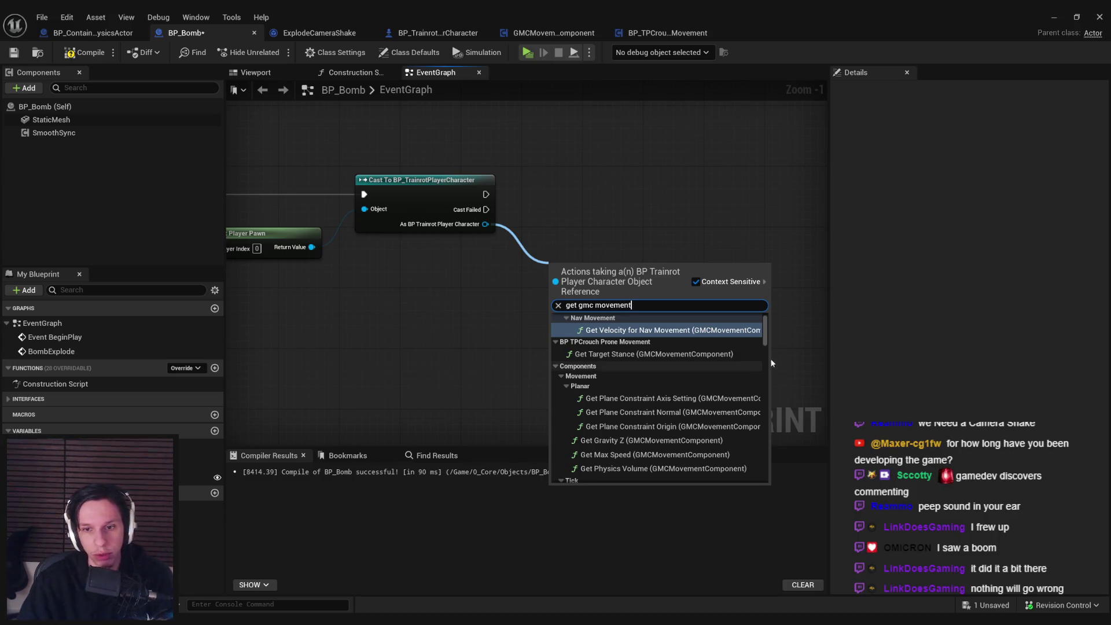
{"action": "left_click_drag", "start_coordinate": [763, 360], "coordinate": [762, 480]}
{"action": "left_click", "coordinate": [633, 451]}
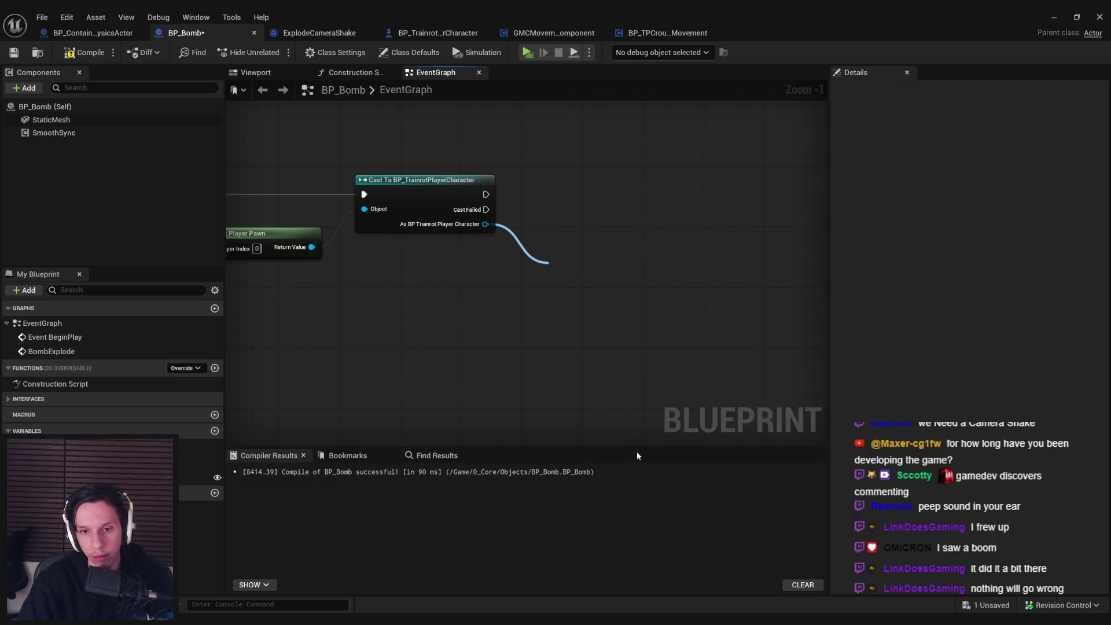
{"action": "scroll", "coordinate": [676, 279], "scroll_direction": "down", "scroll_amount": 12}
{"action": "scroll", "coordinate": [630, 312], "scroll_direction": "up", "scroll_amount": 5}
{"action": "left_click", "coordinate": [573, 317]}
{"action": "scroll", "coordinate": [546, 247], "scroll_direction": "up", "scroll_amount": 7}
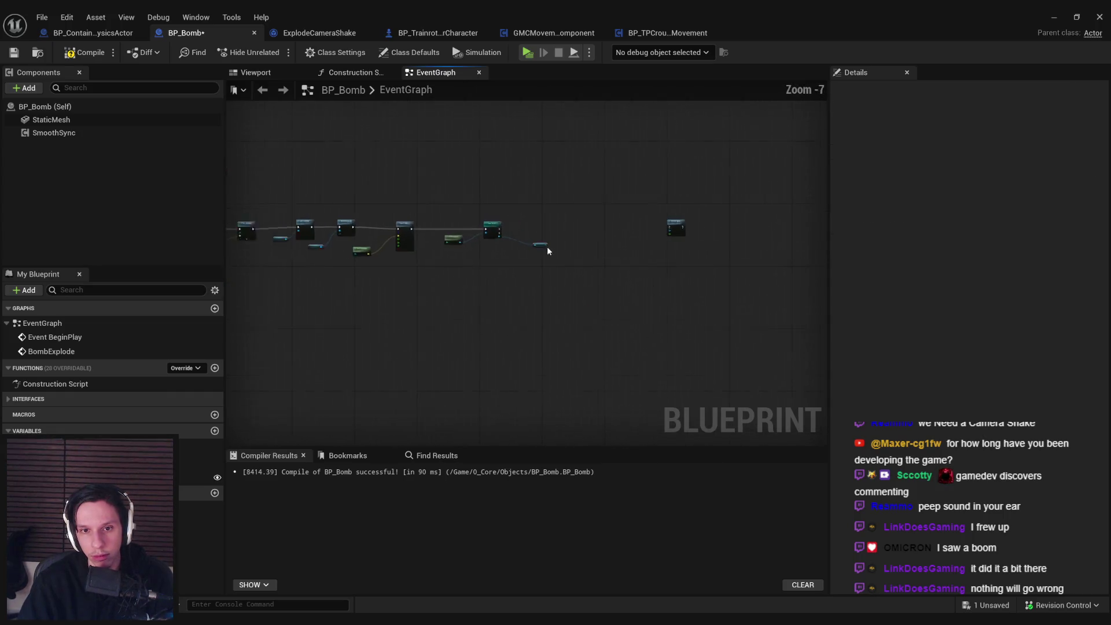
Step: Call Start Ragdoll on the GMCMovement Component and line the chain up
{"action": "left_click_drag", "start_coordinate": [602, 216], "coordinate": [633, 177]}
{"action": "type", "text": "start rag"}
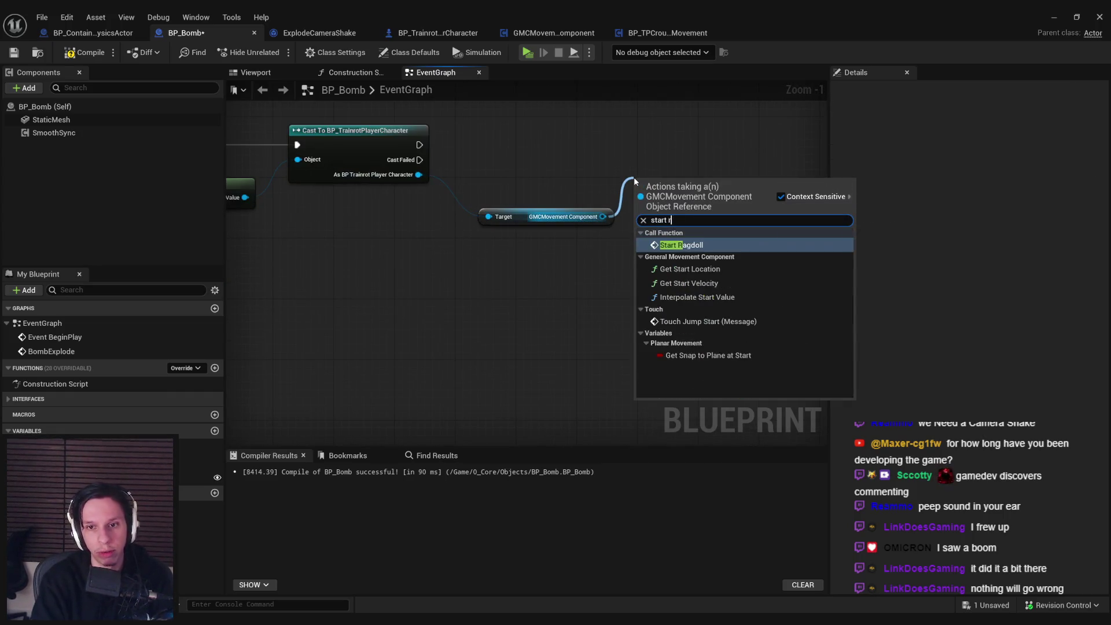
{"action": "key", "text": "Return"}
{"action": "left_click_drag", "start_coordinate": [564, 242], "coordinate": [565, 194]}
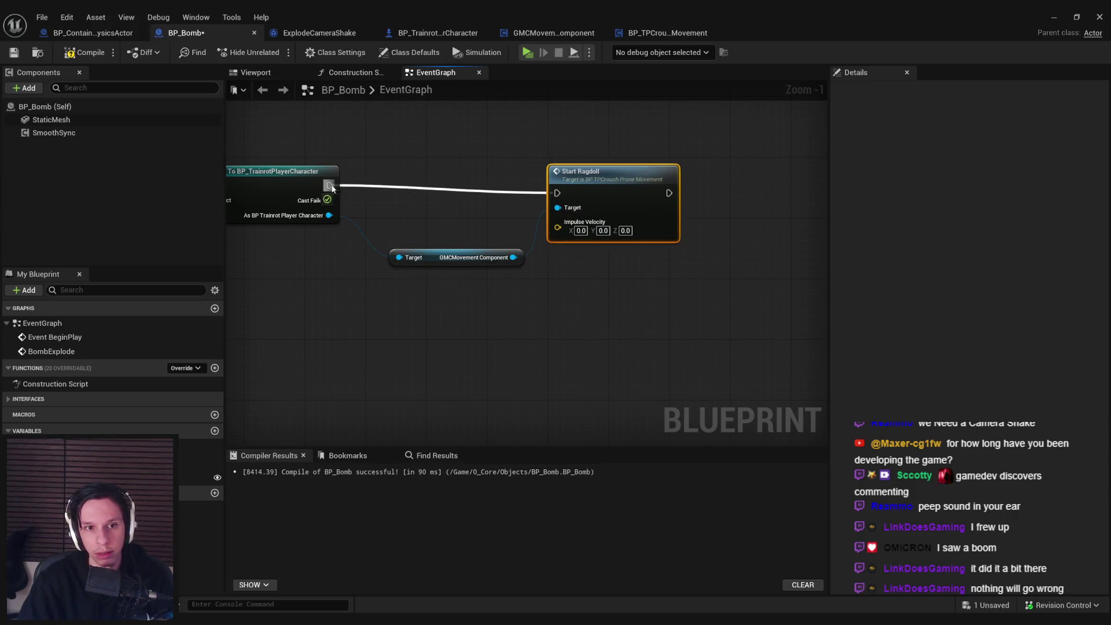
{"action": "left_click_drag", "start_coordinate": [456, 254], "coordinate": [456, 234]}
{"action": "scroll", "coordinate": [483, 228], "scroll_direction": "down", "scroll_amount": 2}
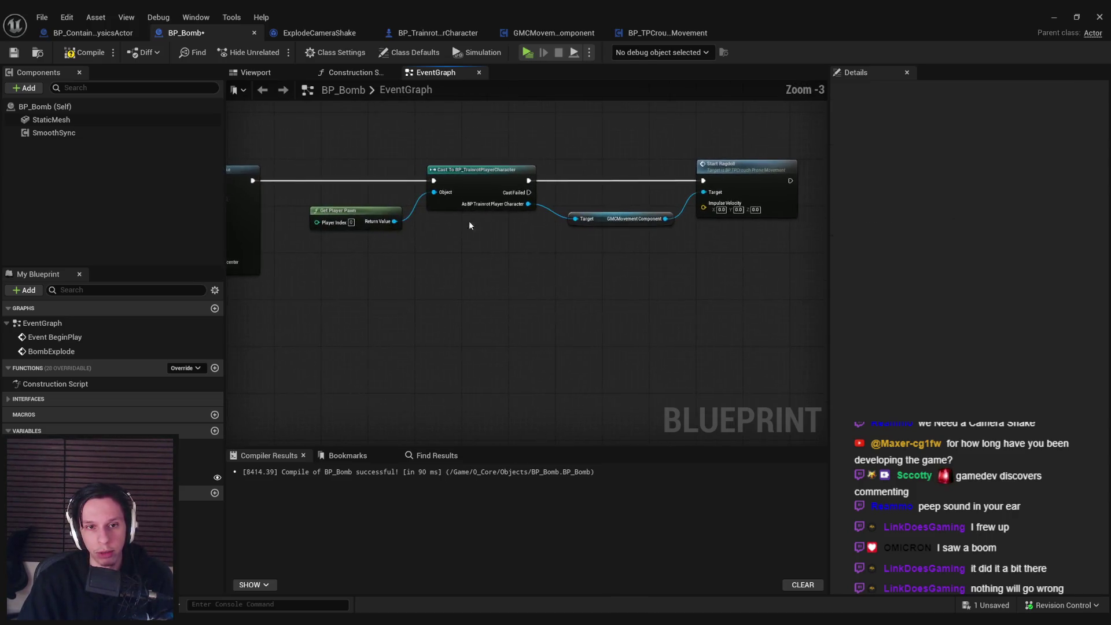
{"action": "scroll", "coordinate": [483, 228], "scroll_direction": "down", "scroll_amount": 1}
Step: Move the cast-to-ragdoll chain aside and branch a new node off the camera shake's output
{"action": "left_click_drag", "start_coordinate": [312, 193], "coordinate": [640, 266]}
{"action": "left_click_drag", "start_coordinate": [546, 261], "coordinate": [662, 224]}
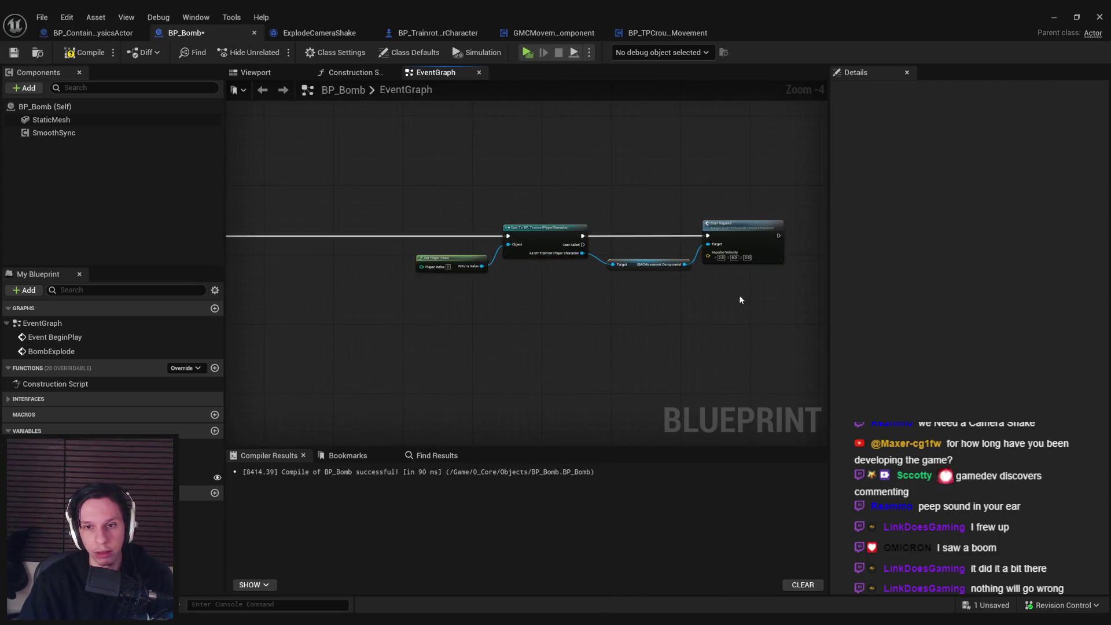
{"action": "scroll", "coordinate": [578, 243], "scroll_direction": "down", "scroll_amount": 2}
{"action": "left_click_drag", "start_coordinate": [721, 203], "coordinate": [488, 258]}
{"action": "scroll", "coordinate": [273, 165], "scroll_direction": "up", "scroll_amount": 4}
{"action": "mouse_move", "coordinate": [265, 161]}
{"action": "left_mouse_down"}
{"action": "mouse_move", "coordinate": [342, 164]}
{"action": "mouse_move", "coordinate": [358, 178]}
{"action": "left_mouse_up"}
Step: Insert a Sequence node whose Then 1 runs Set Life Span through a reroute
{"action": "type", "text": "seque"}
{"action": "key", "text": "Return"}
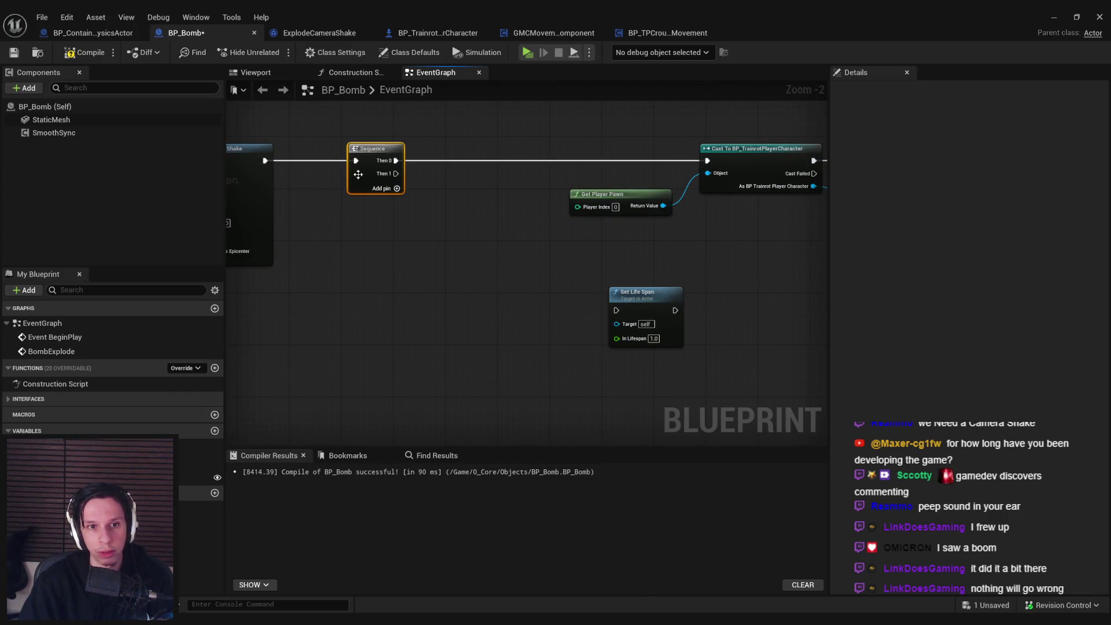
{"action": "mouse_move", "coordinate": [543, 298]}
{"action": "left_mouse_down"}
{"action": "mouse_move", "coordinate": [616, 310]}
{"action": "mouse_move", "coordinate": [466, 310]}
{"action": "left_mouse_up"}
{"action": "double_click", "coordinate": [560, 298]}
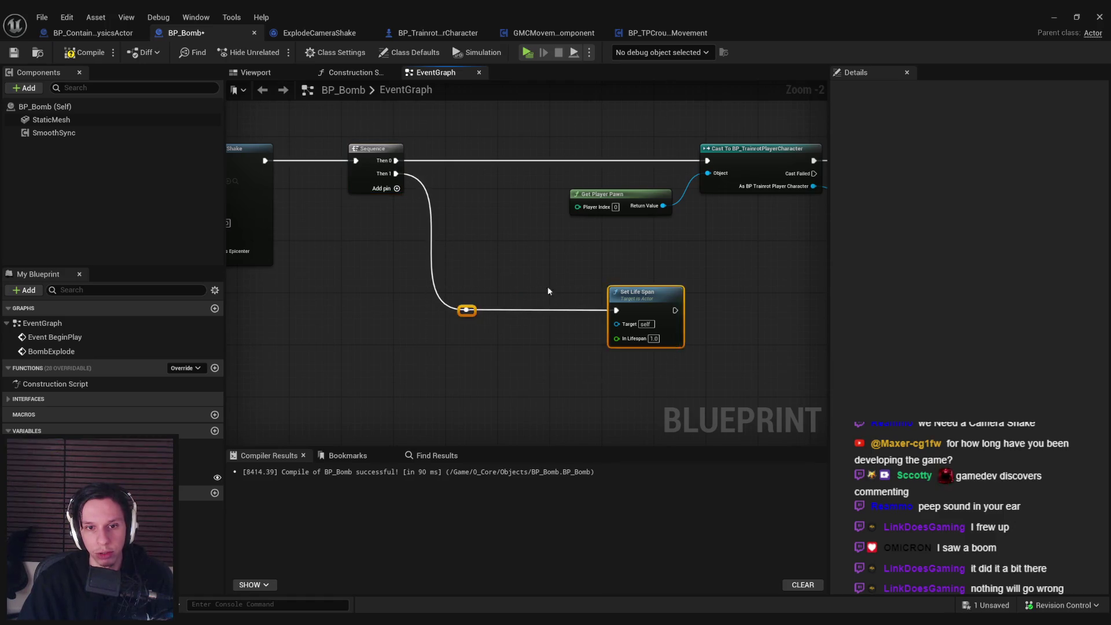
{"action": "scroll", "coordinate": [549, 291], "scroll_direction": "down", "scroll_amount": 2}
{"action": "left_click_drag", "start_coordinate": [463, 265], "coordinate": [462, 315]}
{"action": "left_click_drag", "start_coordinate": [614, 273], "coordinate": [324, 156]}
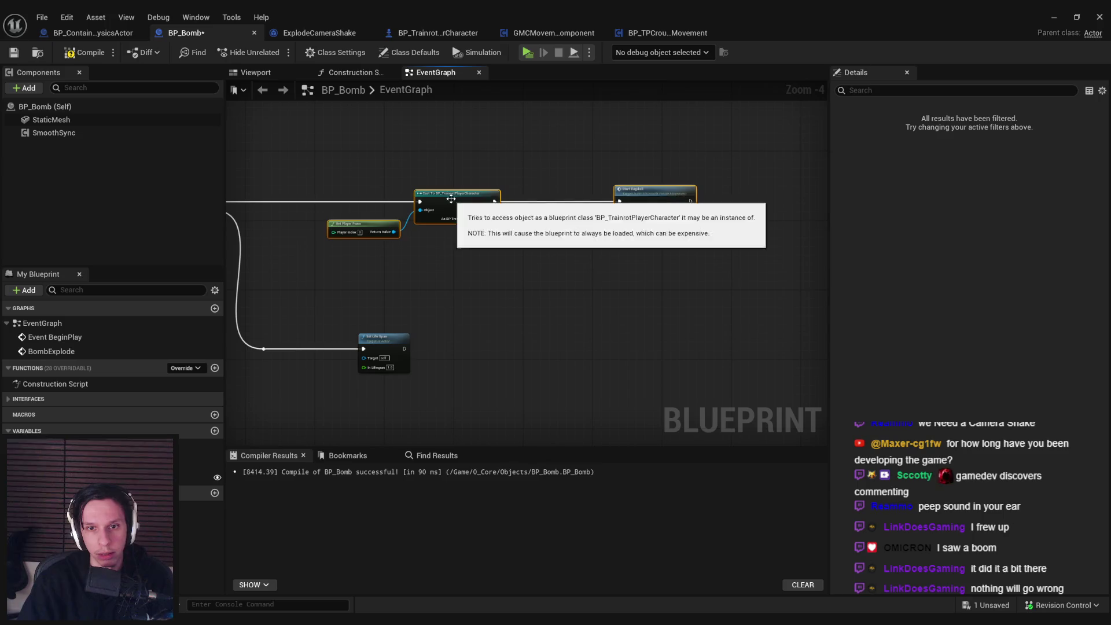
{"action": "left_click_drag", "start_coordinate": [451, 199], "coordinate": [573, 197]}
Step: Add Get Distance To measuring from the player pawn to Self
{"action": "left_click_drag", "start_coordinate": [379, 218], "coordinate": [451, 222]}
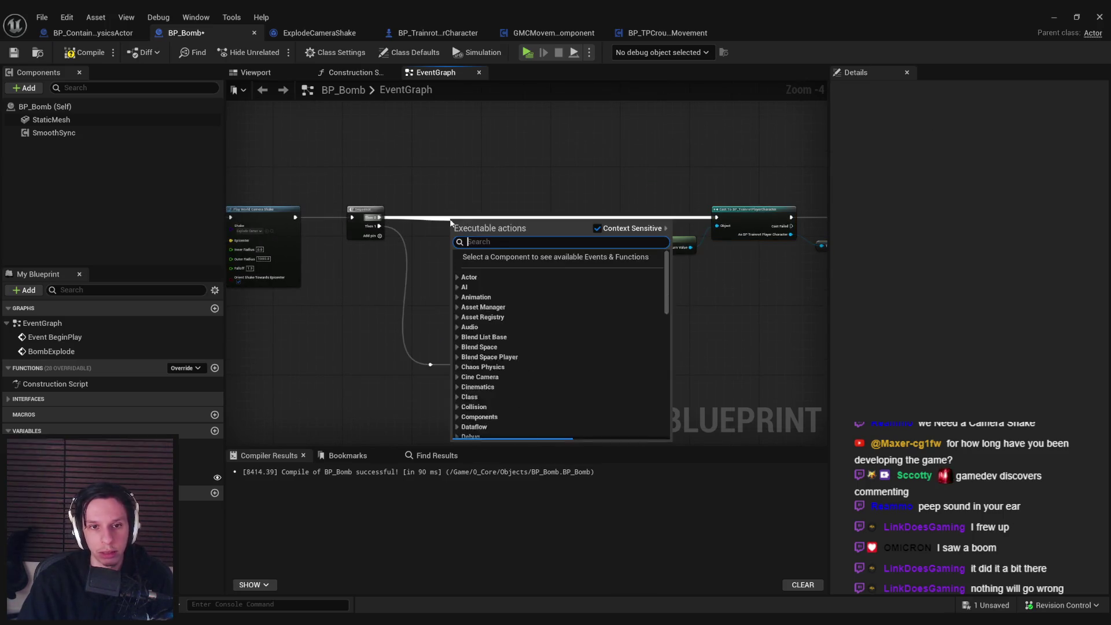
{"action": "type", "text": "distance"}
{"action": "left_click", "coordinate": [409, 252]}
{"action": "scroll", "coordinate": [498, 231], "scroll_direction": "up", "scroll_amount": 3}
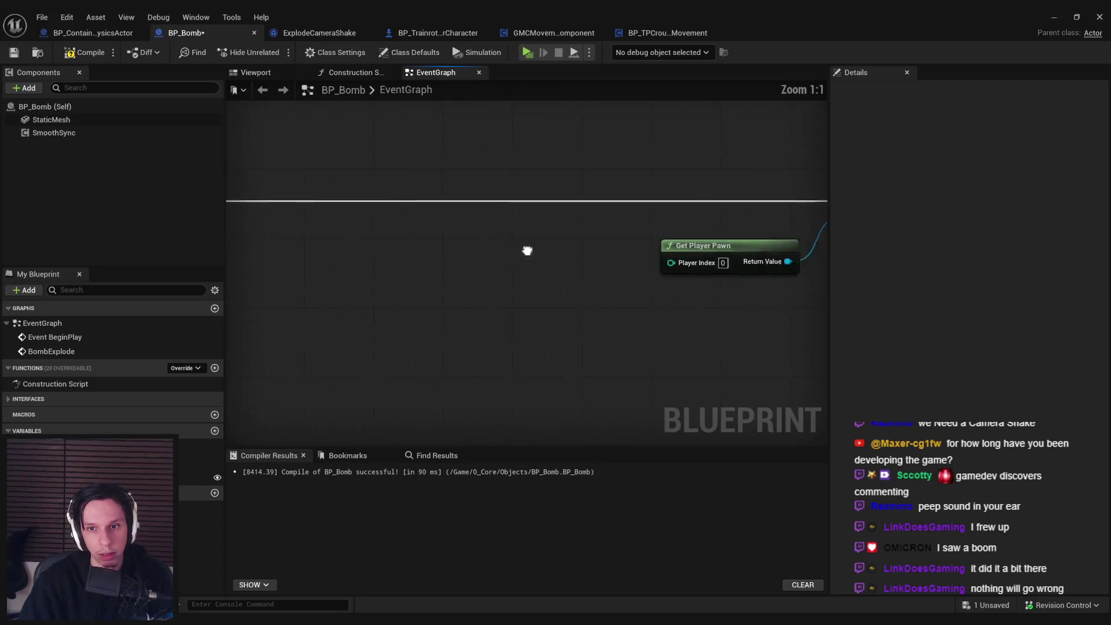
{"action": "scroll", "coordinate": [554, 241], "scroll_direction": "down", "scroll_amount": 1}
{"action": "mouse_move", "coordinate": [437, 260]}
{"action": "left_mouse_down"}
{"action": "mouse_move", "coordinate": [502, 261]}
{"action": "mouse_move", "coordinate": [423, 307]}
{"action": "left_mouse_up"}
{"action": "type", "text": "distance"}
{"action": "key", "text": "Return"}
{"action": "type", "text": "self"}
{"action": "left_click", "coordinate": [467, 381]}
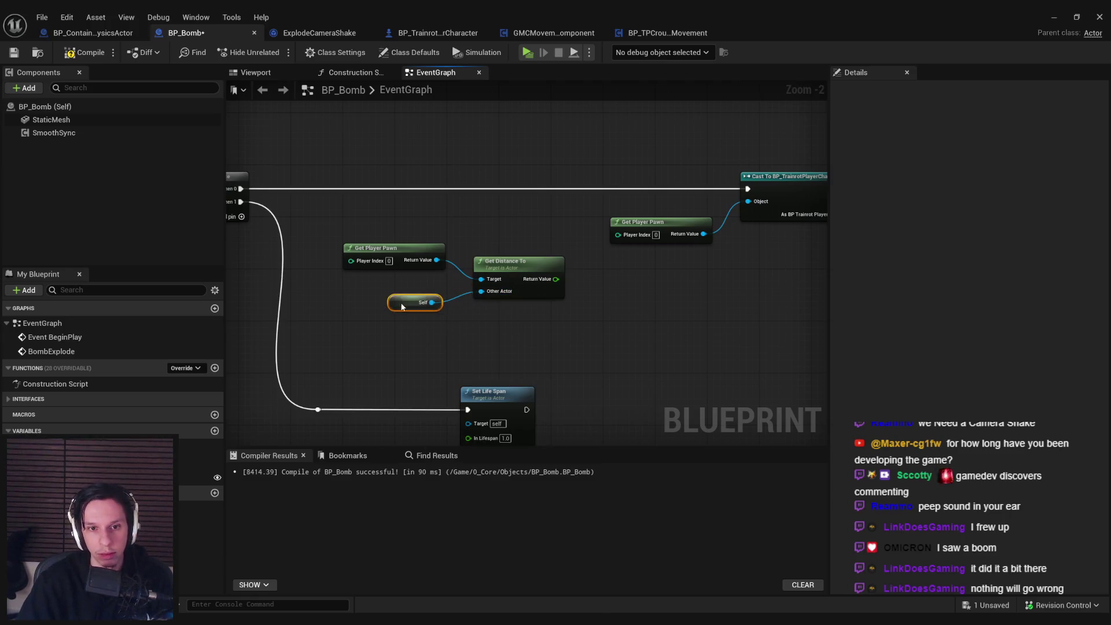
Step: Compare the distance with a <= 600 check
{"action": "left_click_drag", "start_coordinate": [556, 279], "coordinate": [590, 283]}
{"action": "type", "text": "<="}
{"action": "left_click", "coordinate": [640, 359]}
{"action": "scroll", "coordinate": [473, 285], "scroll_direction": "down", "scroll_amount": 3}
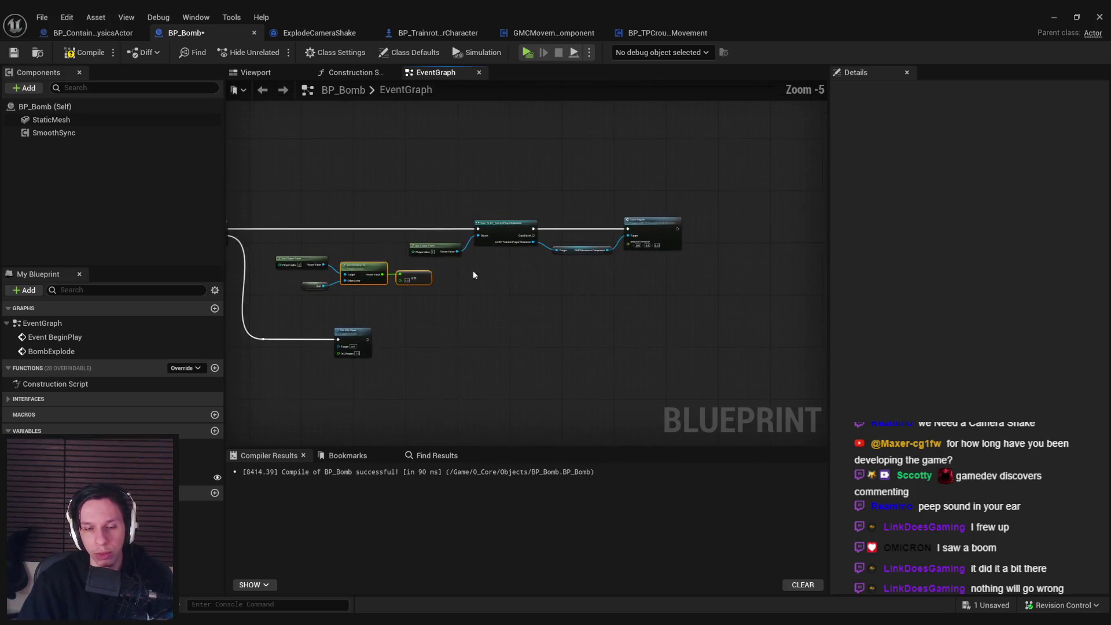
{"action": "left_click_drag", "start_coordinate": [678, 262], "coordinate": [678, 262]}
{"action": "scroll", "coordinate": [678, 262], "scroll_direction": "up", "scroll_amount": 2}
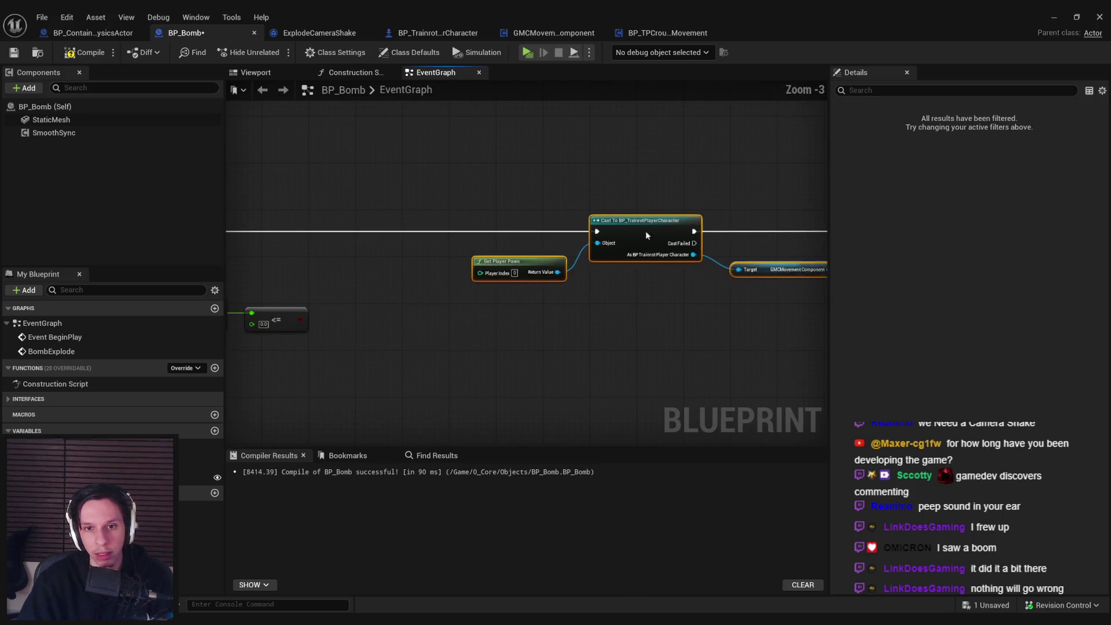
{"action": "scroll", "coordinate": [366, 323], "scroll_direction": "up", "scroll_amount": 3}
{"action": "left_click", "coordinate": [425, 332]}
{"action": "type", "text": "600"}
{"action": "scroll", "coordinate": [562, 307], "scroll_direction": "down", "scroll_amount": 2}
Step: Add a Branch on the check, run from Then 0, whose True output runs the Cast
{"action": "mouse_move", "coordinate": [542, 309]}
{"action": "left_mouse_down"}
{"action": "mouse_move", "coordinate": [595, 238]}
{"action": "mouse_move", "coordinate": [582, 219]}
{"action": "mouse_move", "coordinate": [347, 212]}
{"action": "left_mouse_up"}
{"action": "type", "text": "branc"}
{"action": "left_click", "coordinate": [631, 306]}
{"action": "scroll", "coordinate": [775, 206], "scroll_direction": "down", "scroll_amount": 2}
{"action": "left_click_drag", "start_coordinate": [670, 219], "coordinate": [671, 212]}
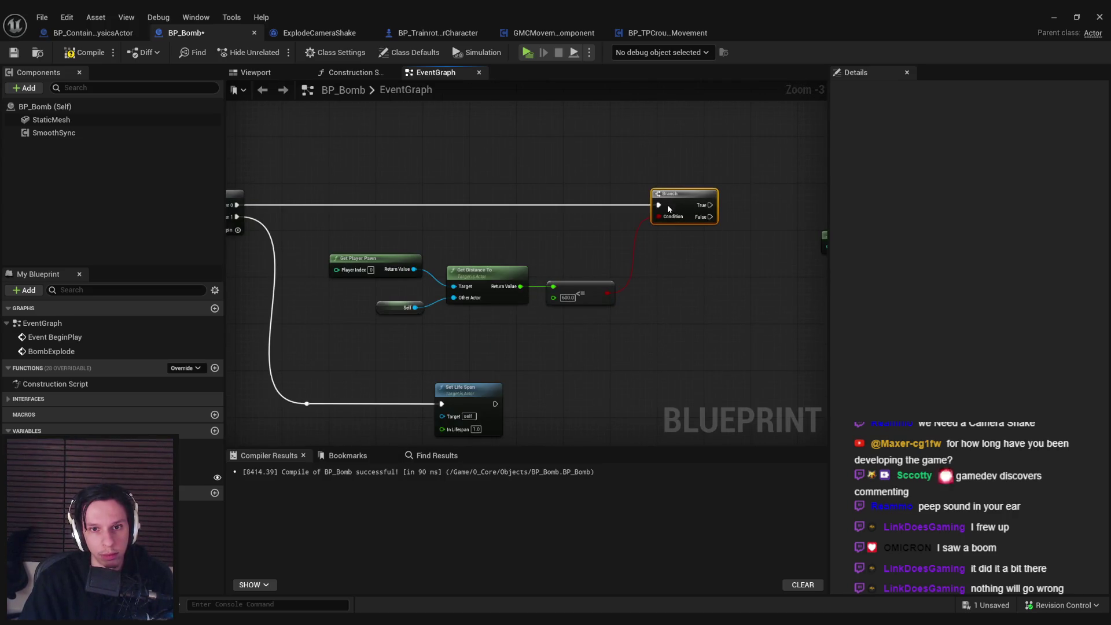
{"action": "scroll", "coordinate": [555, 268], "scroll_direction": "up", "scroll_amount": 1}
{"action": "left_click_drag", "start_coordinate": [555, 268], "coordinate": [436, 233]}
{"action": "scroll", "coordinate": [436, 233], "scroll_direction": "up", "scroll_amount": 1}
{"action": "left_click_drag", "start_coordinate": [711, 233], "coordinate": [689, 233]}
{"action": "scroll", "coordinate": [630, 305], "scroll_direction": "down", "scroll_amount": 1}
{"action": "mouse_move", "coordinate": [630, 305]}
{"action": "left_mouse_down"}
{"action": "mouse_move", "coordinate": [251, 214]}
{"action": "mouse_move", "coordinate": [545, 285]}
{"action": "left_mouse_up"}
{"action": "left_click_drag", "start_coordinate": [612, 241], "coordinate": [602, 285]}
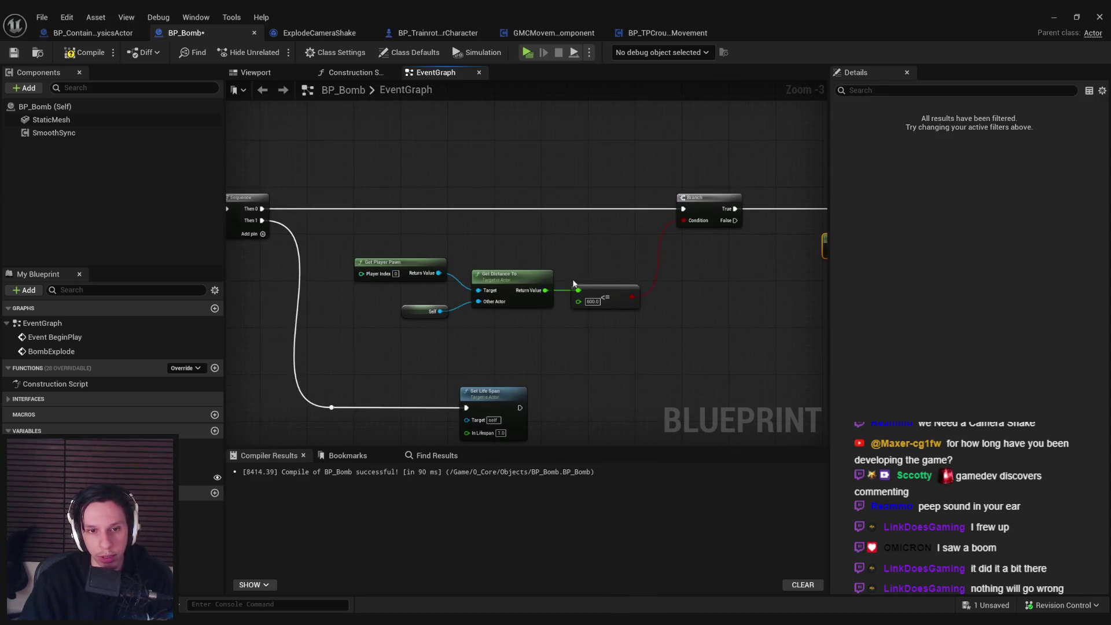
{"action": "left_click_drag", "start_coordinate": [810, 347], "coordinate": [499, 322]}
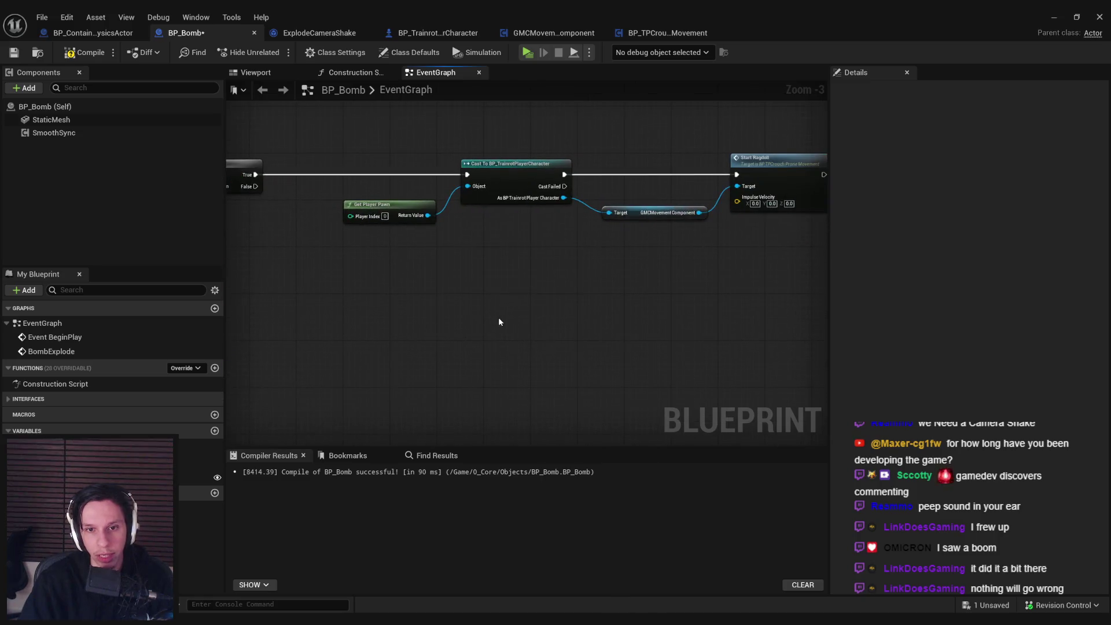
Step: Add Get Actor Location nodes for the player pawn and the bomb itself
{"action": "right_click", "coordinate": [579, 313]}
{"action": "key", "text": "Escape"}
{"action": "left_click", "coordinate": [583, 313]}
{"action": "mouse_move", "coordinate": [556, 309]}
{"action": "left_mouse_down"}
{"action": "mouse_move", "coordinate": [587, 305]}
{"action": "mouse_move", "coordinate": [600, 321]}
{"action": "mouse_move", "coordinate": [598, 313]}
{"action": "mouse_move", "coordinate": [668, 309]}
{"action": "mouse_move", "coordinate": [627, 312]}
{"action": "left_mouse_up"}
{"action": "key", "text": "Escape"}
{"action": "left_click", "coordinate": [581, 382]}
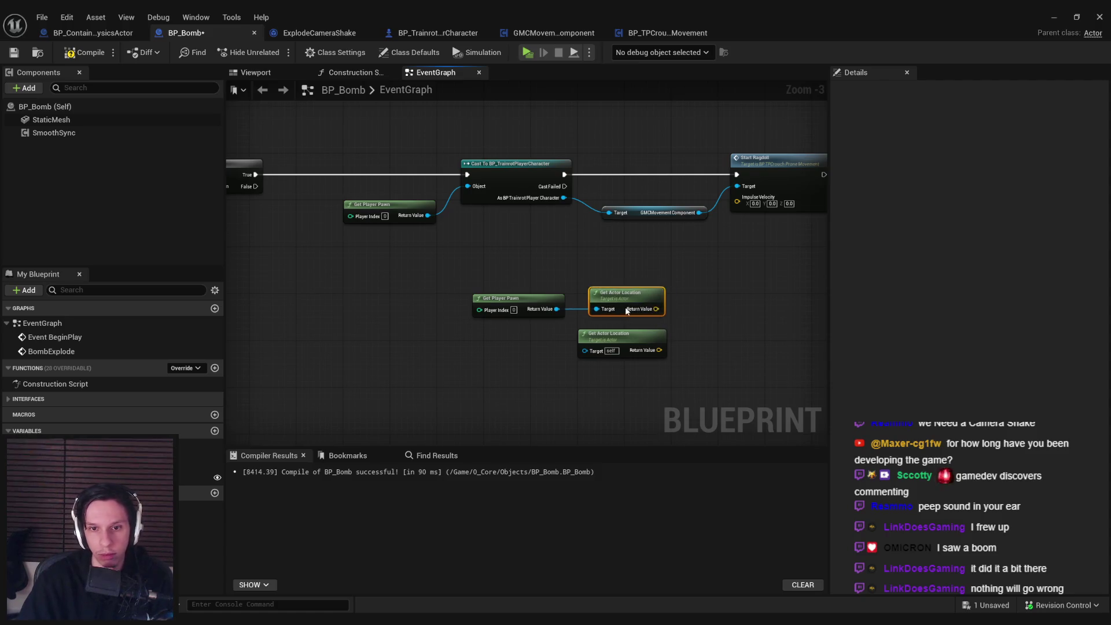
{"action": "left_click_drag", "start_coordinate": [498, 341], "coordinate": [484, 265]}
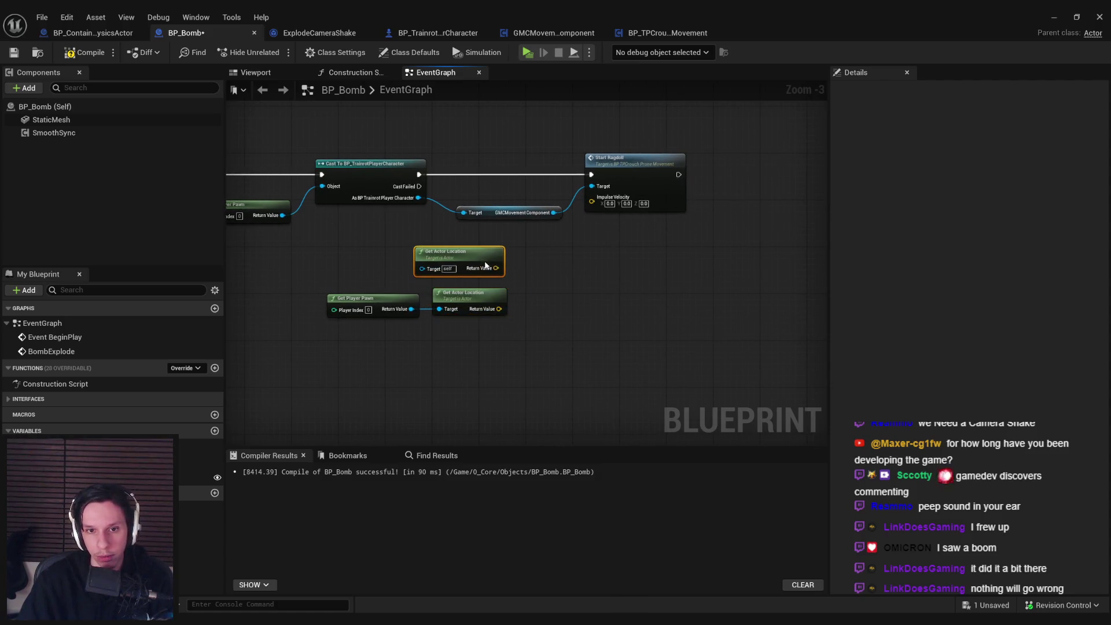
{"action": "left_click_drag", "start_coordinate": [410, 266], "coordinate": [362, 285]}
{"action": "left_click", "coordinate": [491, 302]}
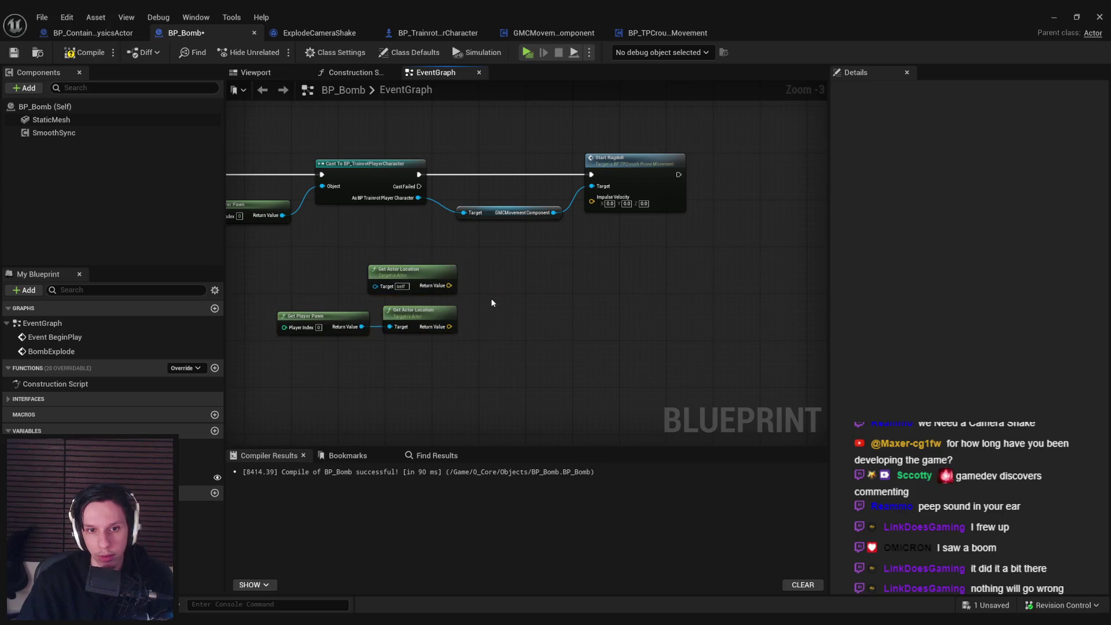
Step: Feed the locations into Find Look at Rotation, then Get Forward Vector
{"action": "mouse_move", "coordinate": [452, 286]}
{"action": "left_mouse_down"}
{"action": "mouse_move", "coordinate": [466, 290]}
{"action": "mouse_move", "coordinate": [439, 348]}
{"action": "left_mouse_up"}
{"action": "type", "text": "find look"}
{"action": "key", "text": "Return"}
{"action": "scroll", "coordinate": [484, 325], "scroll_direction": "up", "scroll_amount": 3}
{"action": "left_click_drag", "start_coordinate": [549, 318], "coordinate": [620, 298]}
{"action": "type", "text": "forward"}
{"action": "key", "text": "Return"}
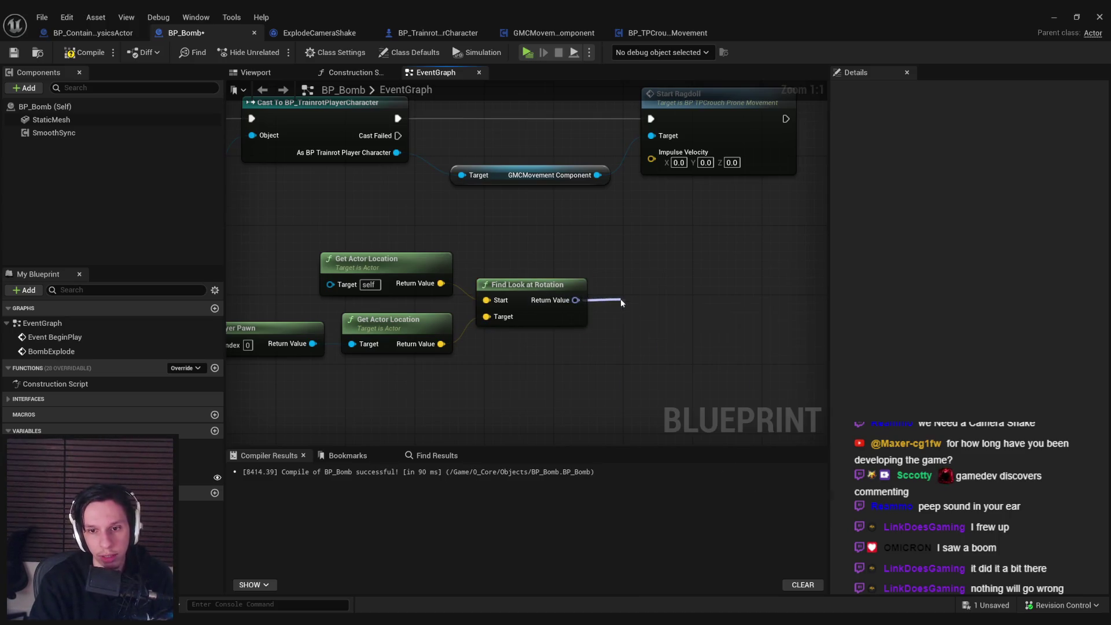
Step: Multiply the forward vector by 5000 into Impulse Velocity, then start a multiplayer play test
{"action": "left_click_drag", "start_coordinate": [705, 299], "coordinate": [726, 292]}
{"action": "type", "text": "*"}
{"action": "key", "text": "Return"}
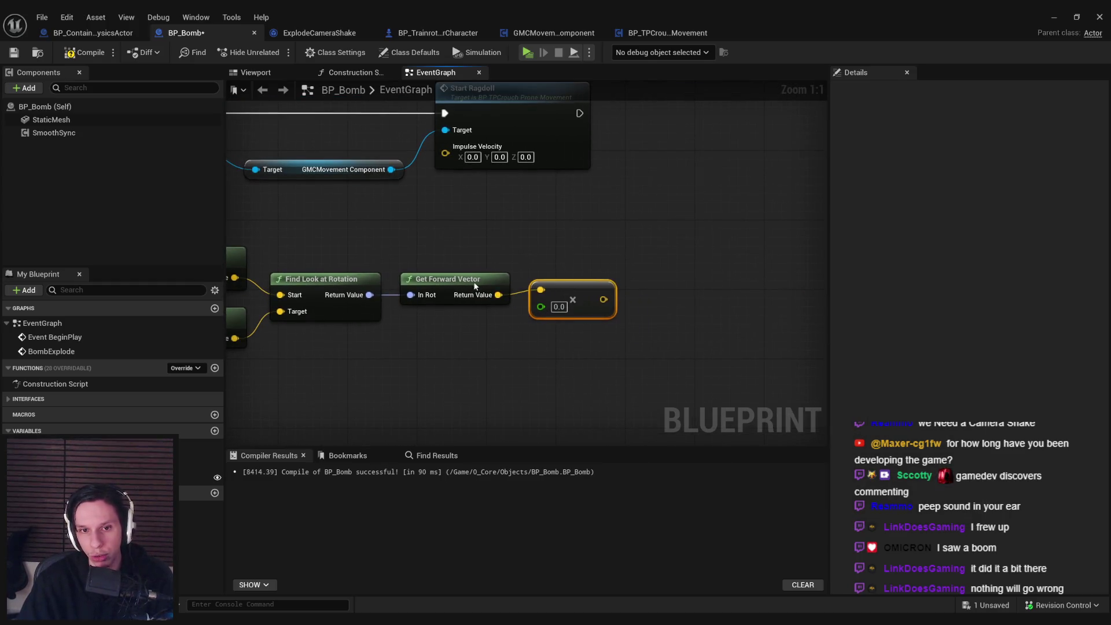
{"action": "left_click_drag", "start_coordinate": [569, 312], "coordinate": [570, 317]}
{"action": "type", "text": "5000"}
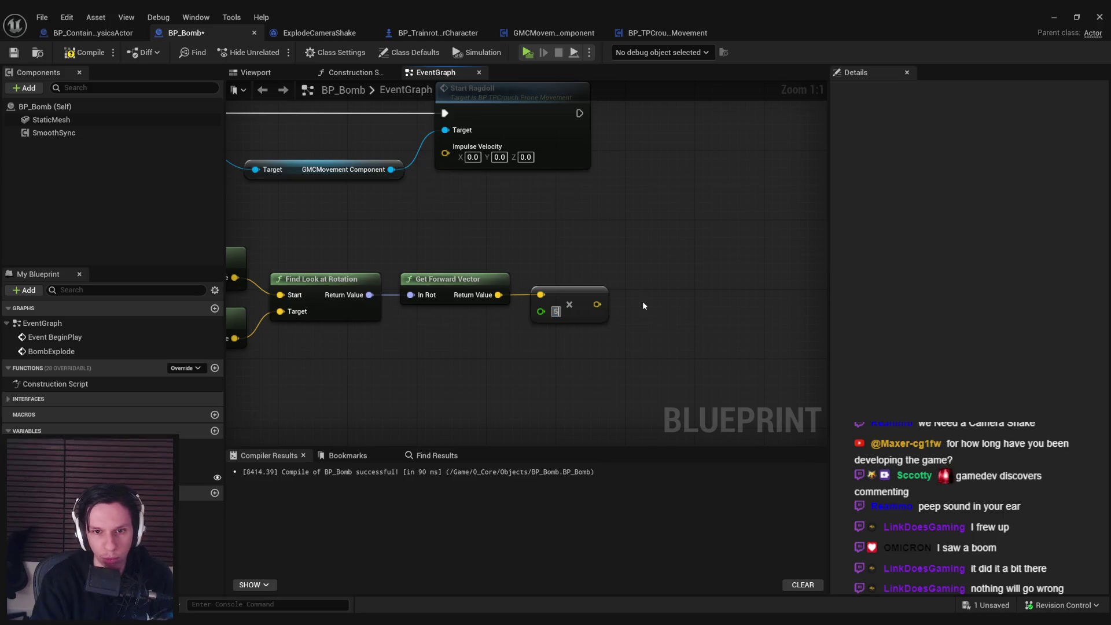
{"action": "key", "text": "Return"}
{"action": "left_click_drag", "start_coordinate": [617, 304], "coordinate": [457, 150]}
{"action": "scroll", "coordinate": [463, 174], "scroll_direction": "down", "scroll_amount": 2}
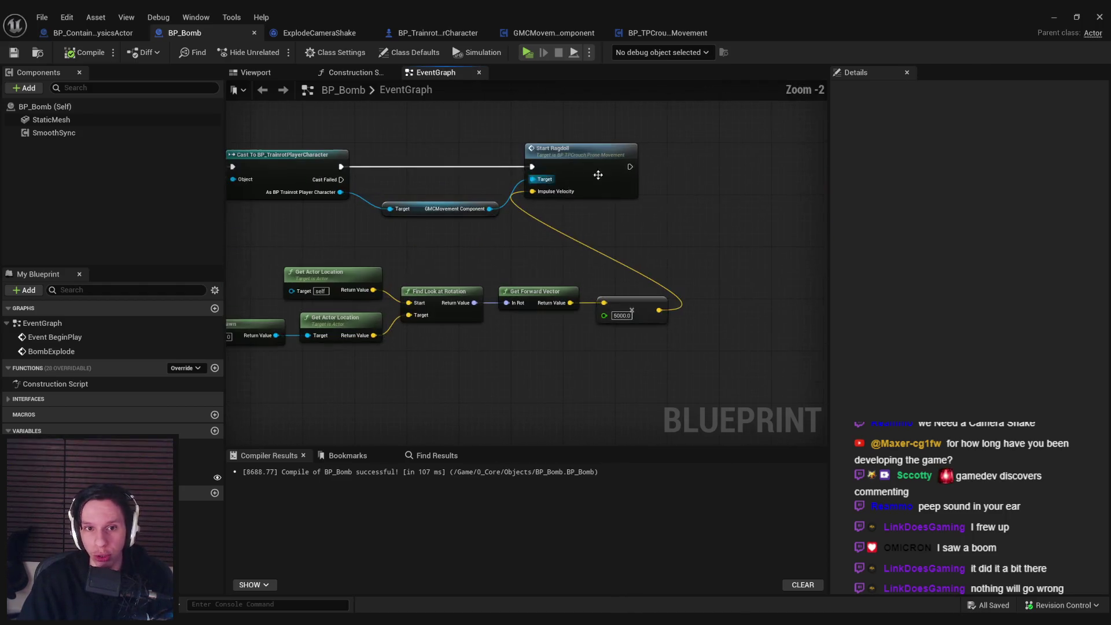
{"action": "left_click", "coordinate": [1062, 16]}
{"action": "key", "text": "alt+p"}
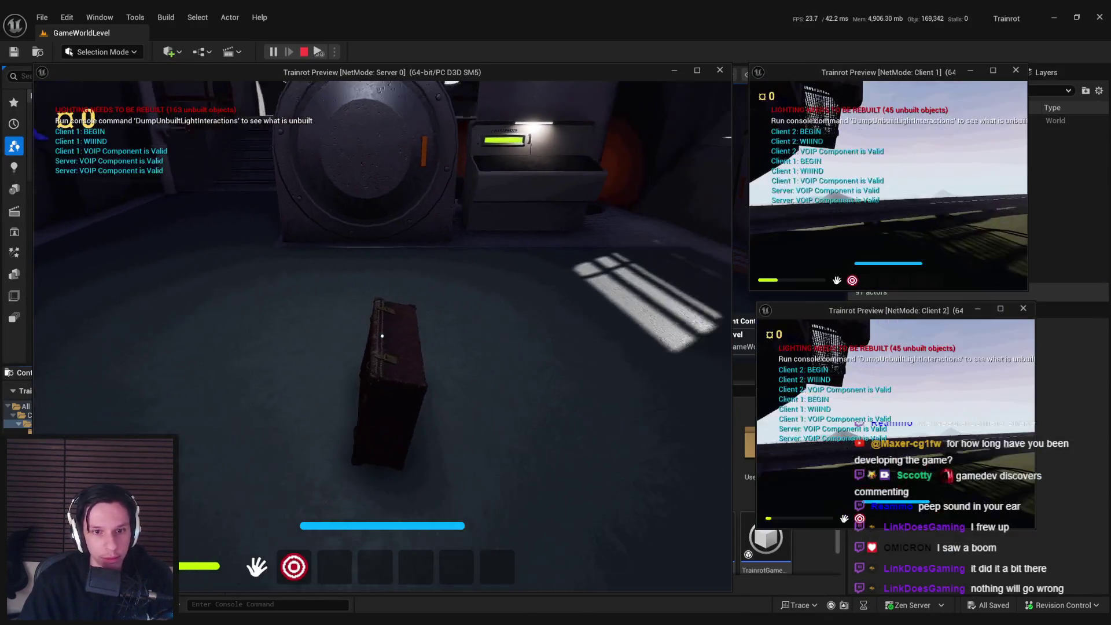
Step: Pick up and drop the crate several times in the play test, then stop the session
{"action": "left_click", "coordinate": [382, 336]}
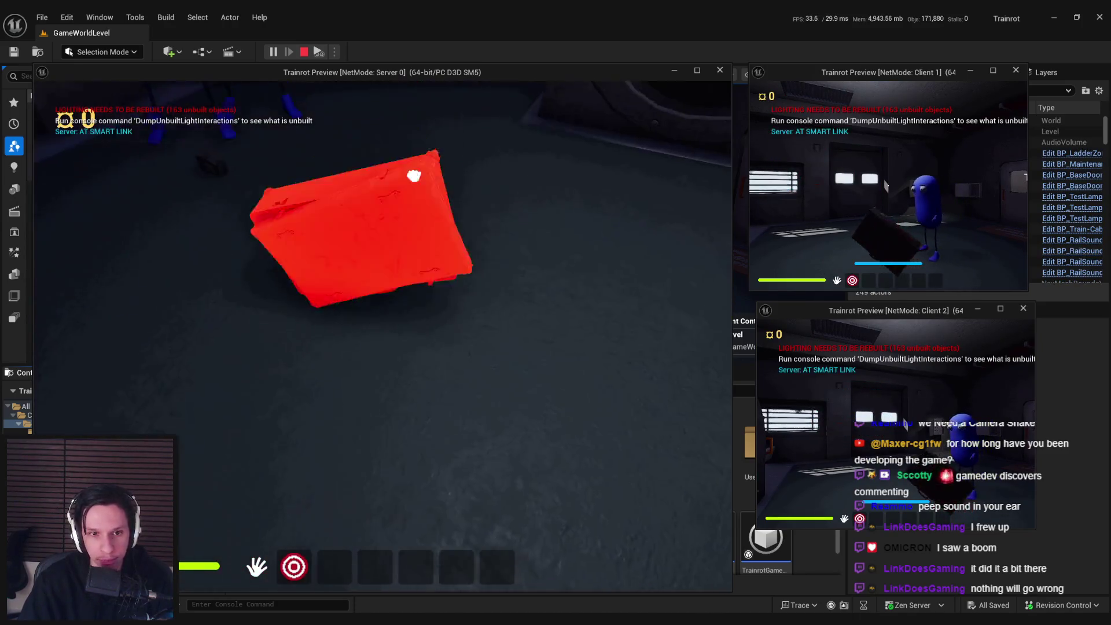
{"action": "left_click", "coordinate": [404, 342]}
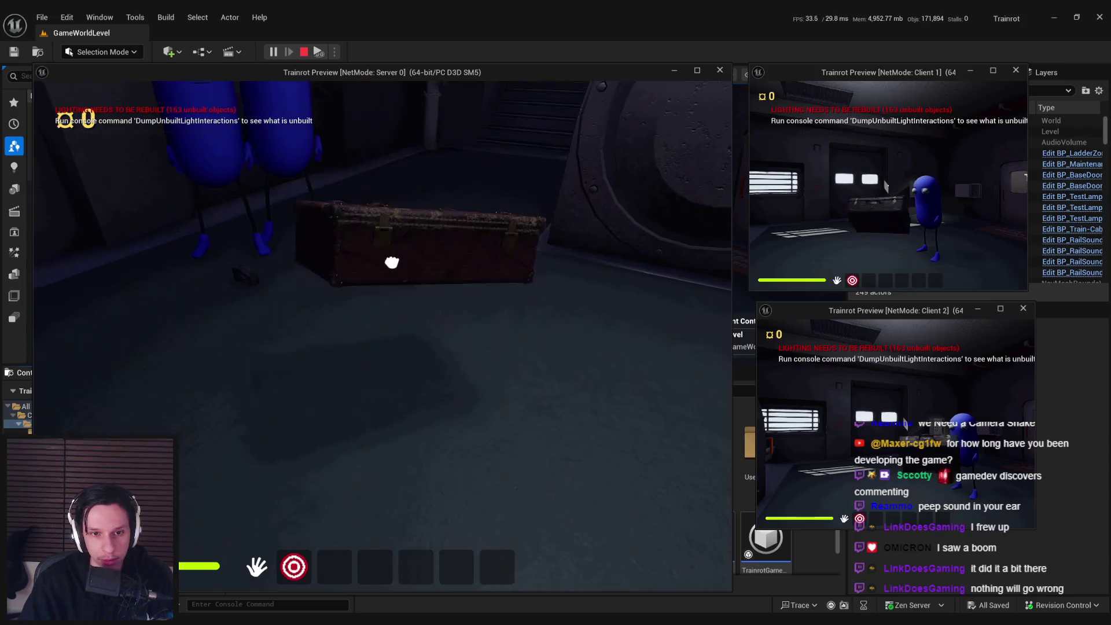
{"action": "left_click", "coordinate": [385, 288]}
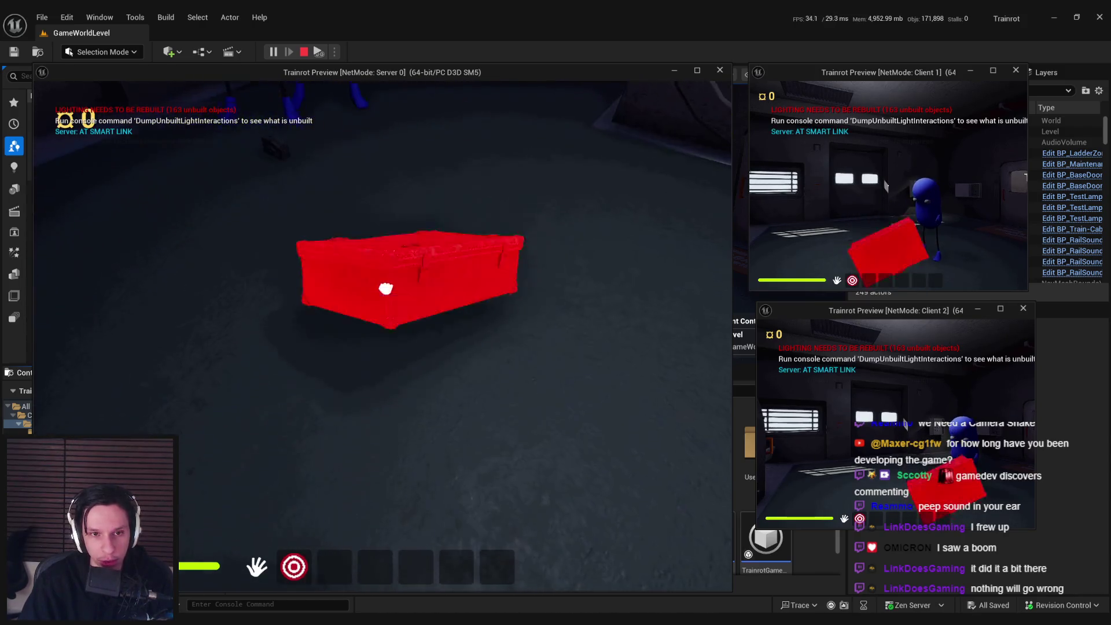
{"action": "left_click", "coordinate": [386, 289]}
{"action": "left_click", "coordinate": [384, 329]}
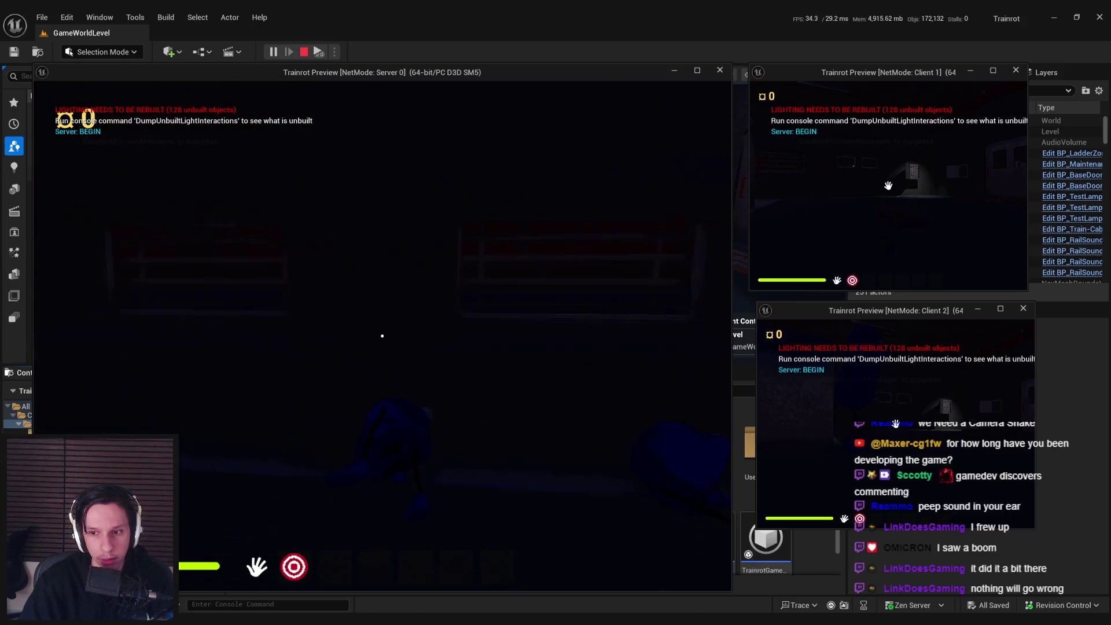
{"action": "key", "text": "Escape"}
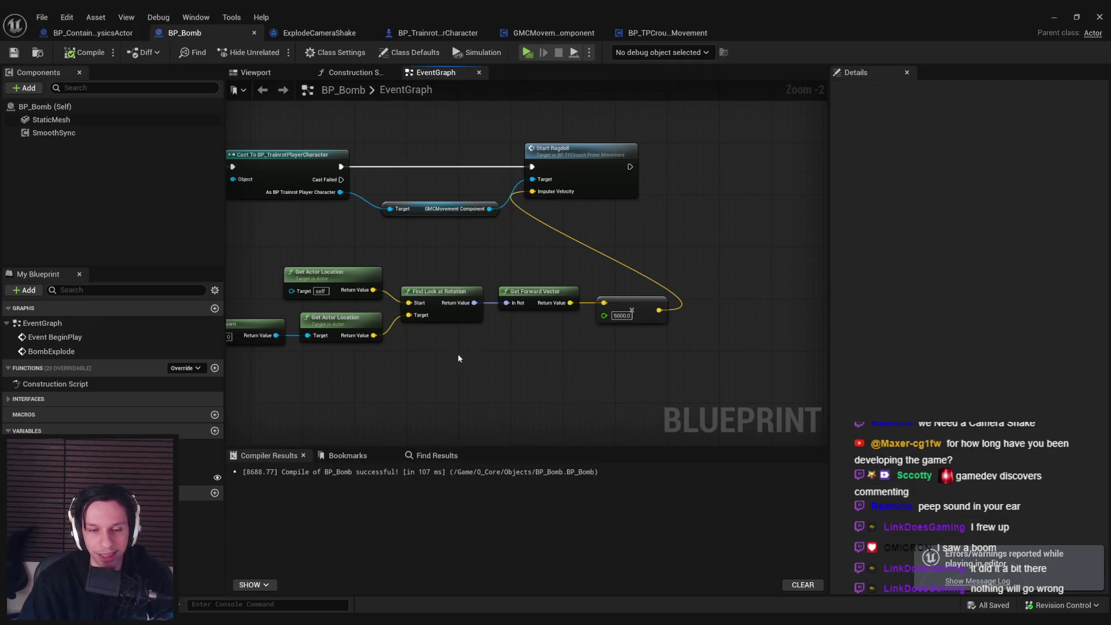
Step: Inspect BP_TrainrotPlayerCharacter's ragdoll nodes, then switch to the BP_TPCrouchProneMovement graph
{"action": "left_click_drag", "start_coordinate": [457, 352], "coordinate": [550, 369]}
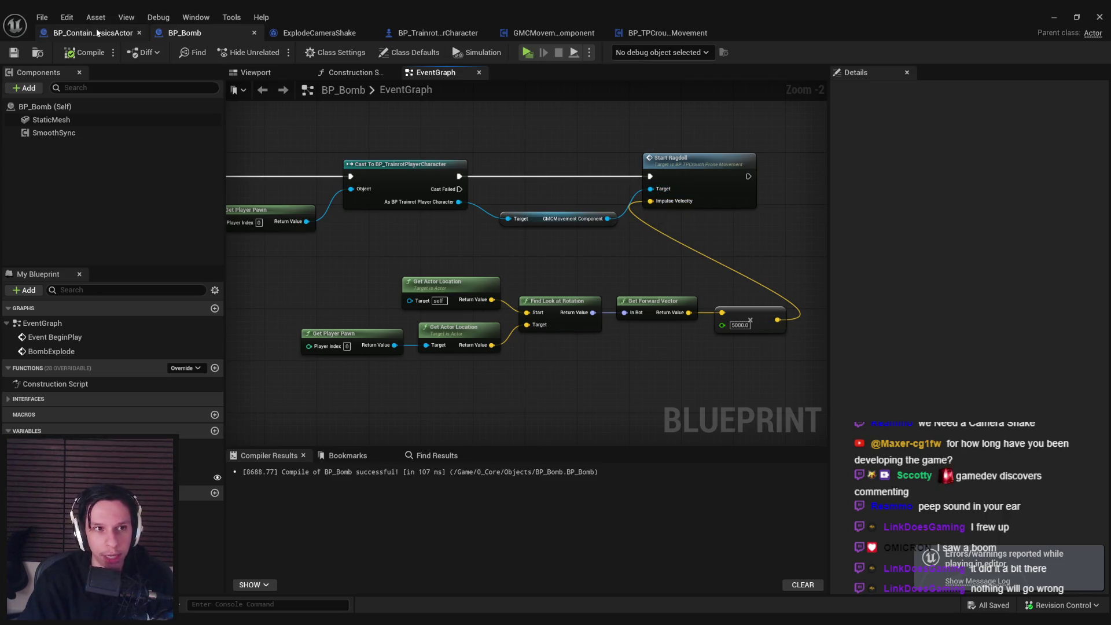
{"action": "left_click", "coordinate": [431, 33]}
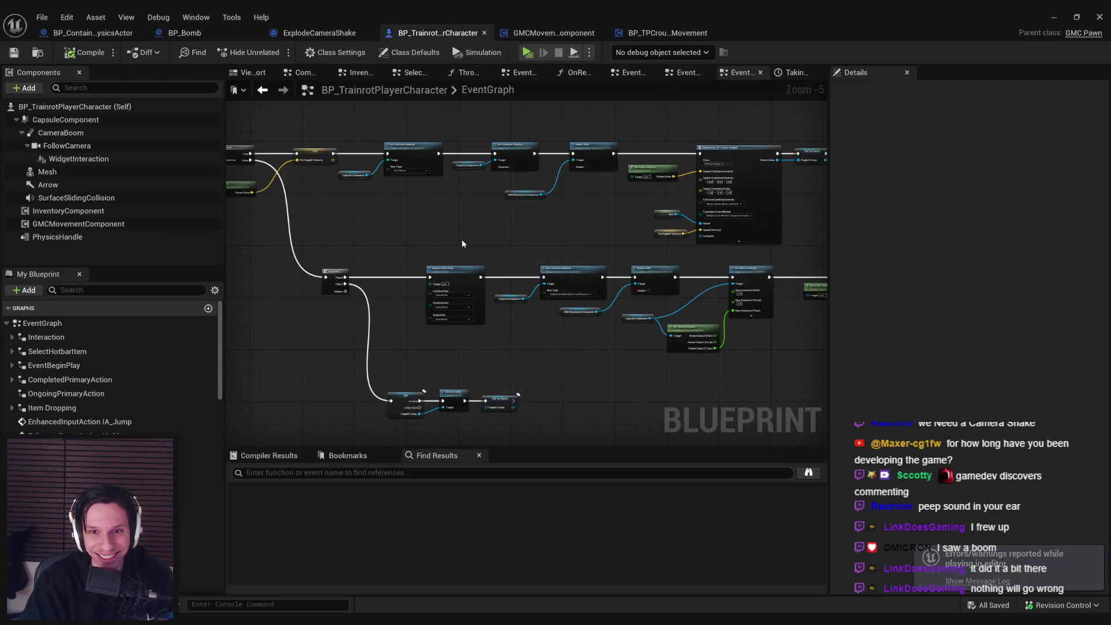
{"action": "scroll", "coordinate": [506, 250], "scroll_direction": "up", "scroll_amount": 4}
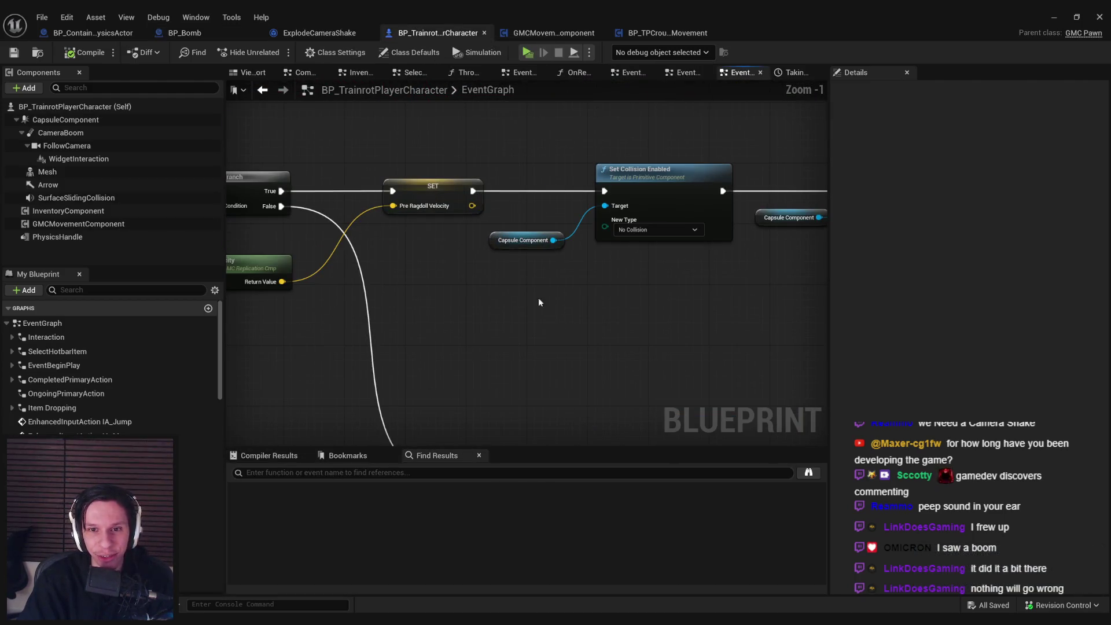
{"action": "scroll", "coordinate": [520, 297], "scroll_direction": "down", "scroll_amount": 3}
{"action": "scroll", "coordinate": [554, 283], "scroll_direction": "up", "scroll_amount": 1}
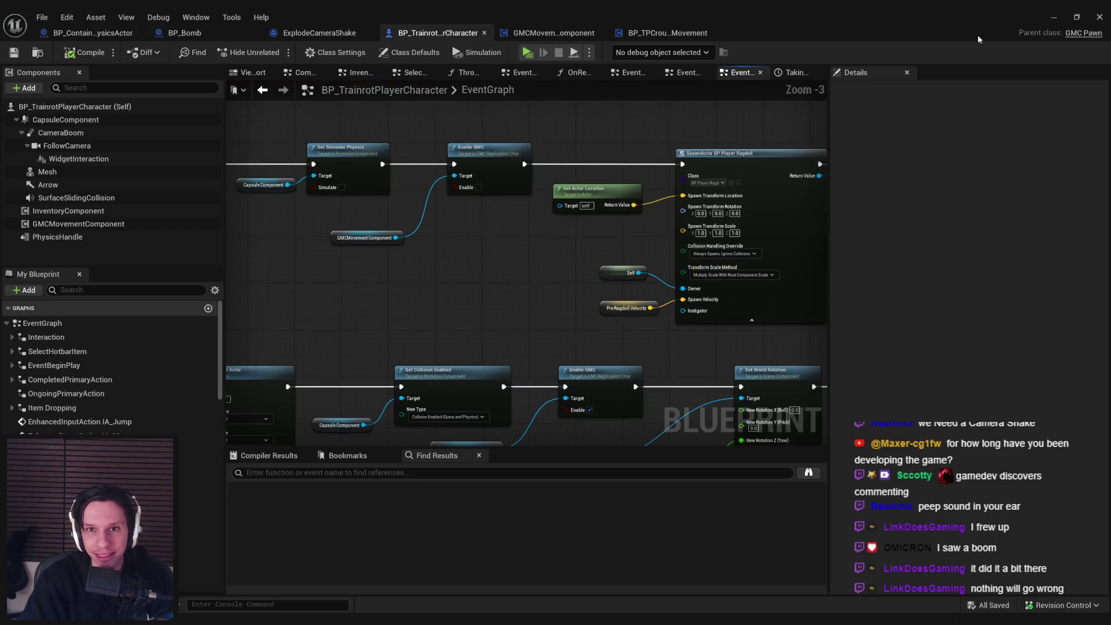
{"action": "left_click", "coordinate": [658, 34]}
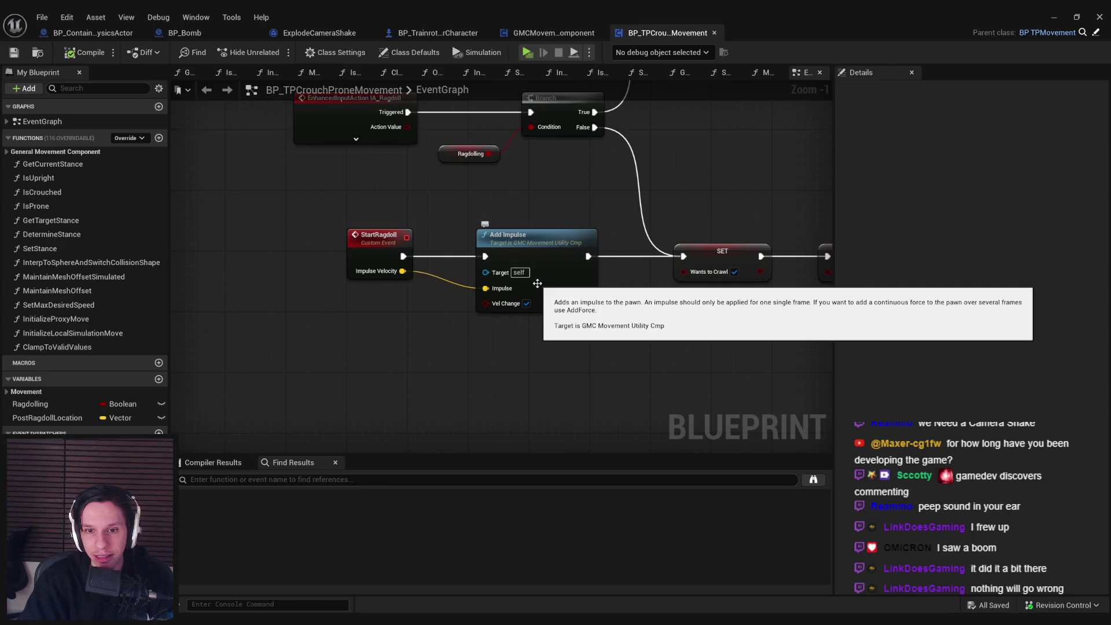
Step: Play-test again, grabbing and dropping the box and walking toward the characters, then stop
{"action": "key", "text": "alt+Tab"}
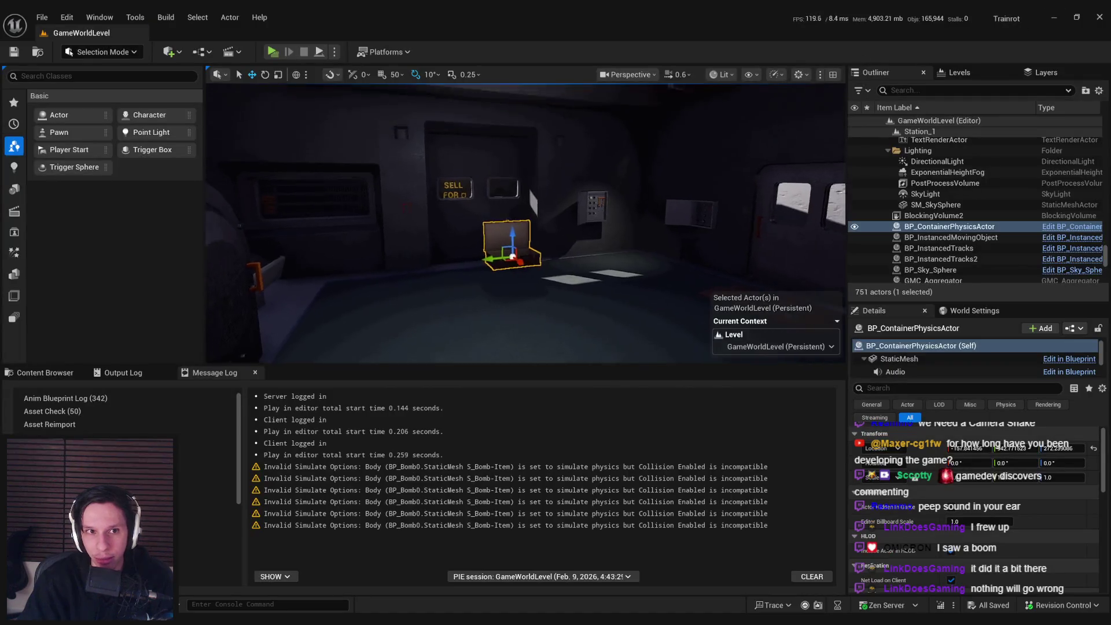
{"action": "key", "text": "alt+p"}
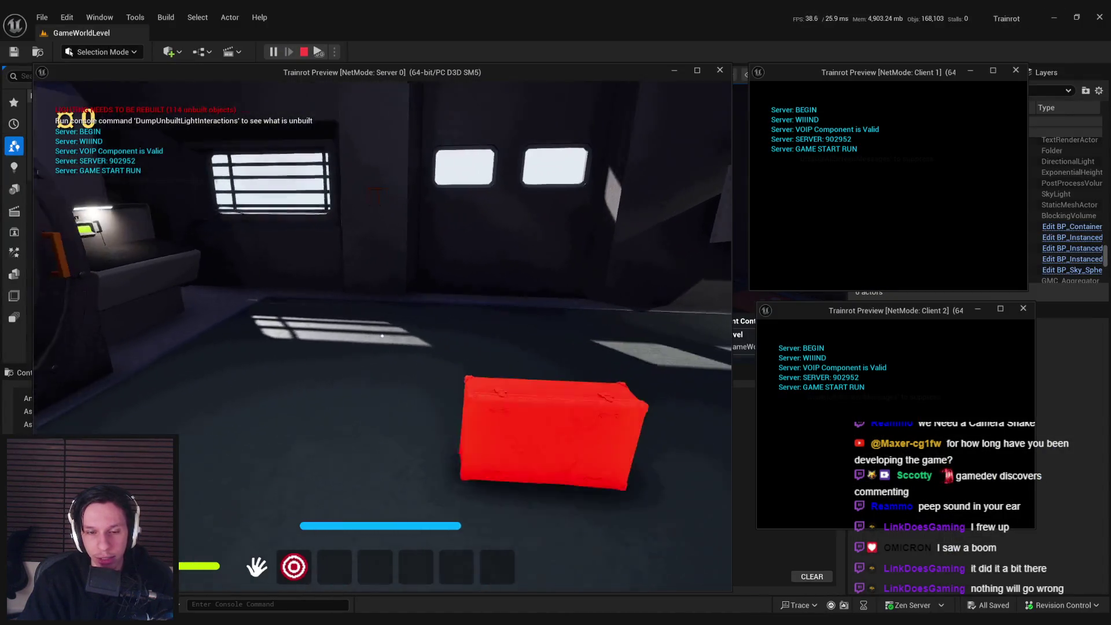
{"action": "left_click", "coordinate": [382, 335]}
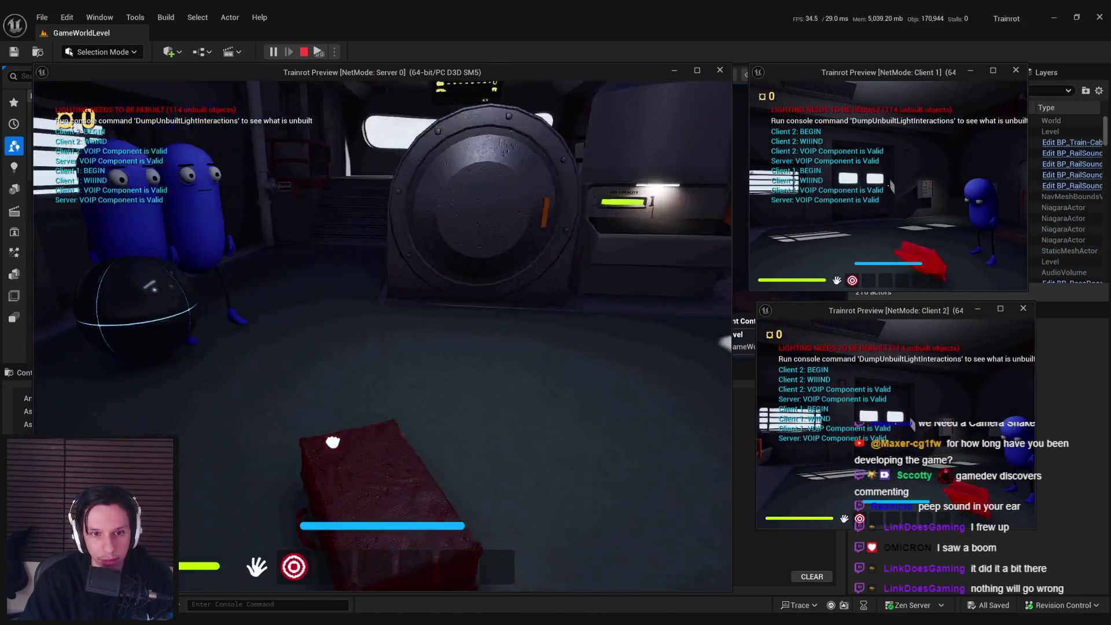
{"action": "left_click", "coordinate": [333, 442]}
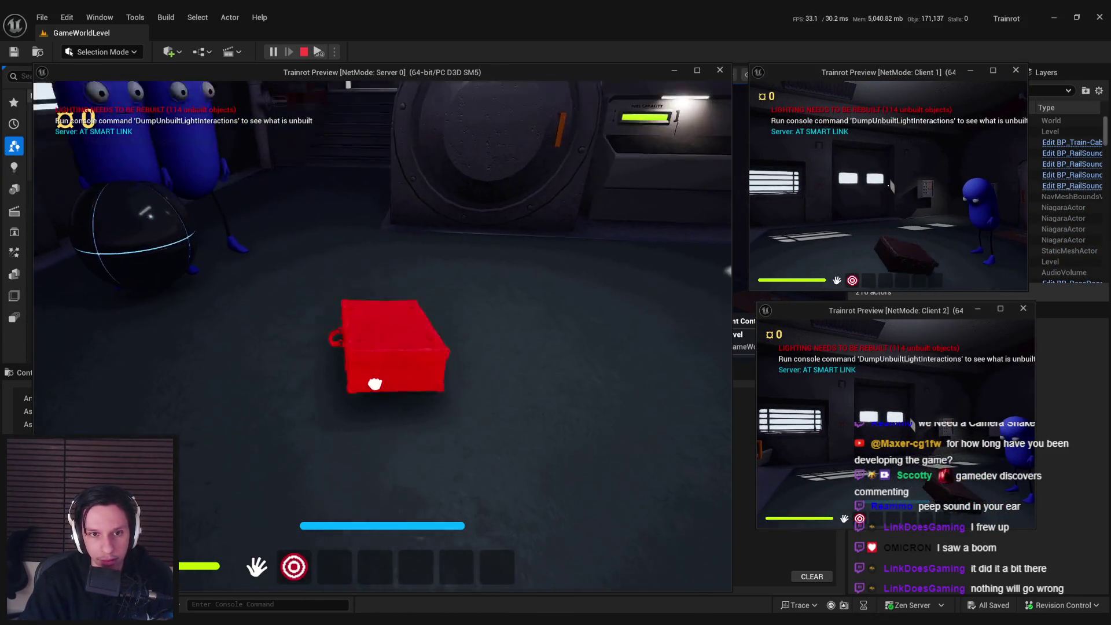
{"action": "left_click", "coordinate": [375, 384]}
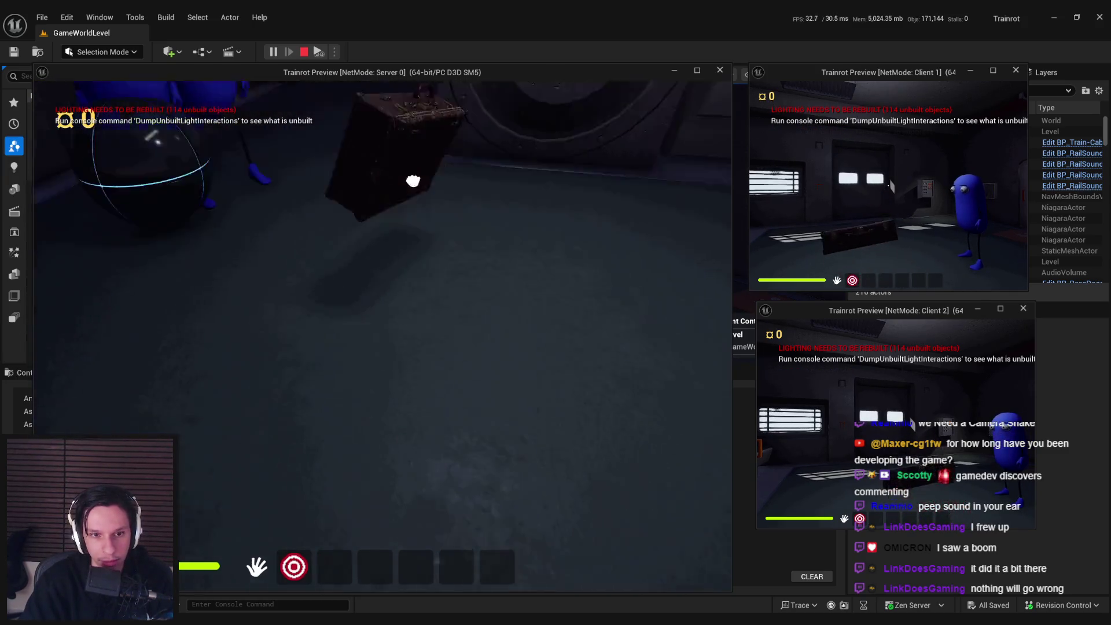
{"action": "left_click", "coordinate": [388, 427]}
{"action": "left_click", "coordinate": [381, 335]}
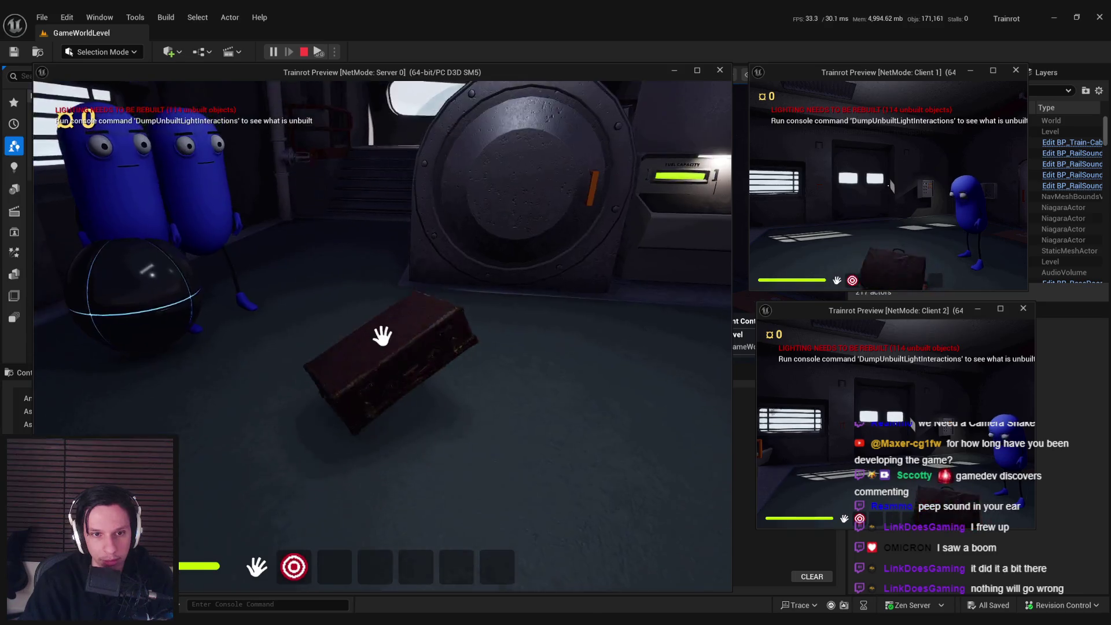
{"action": "key", "text": "w"}
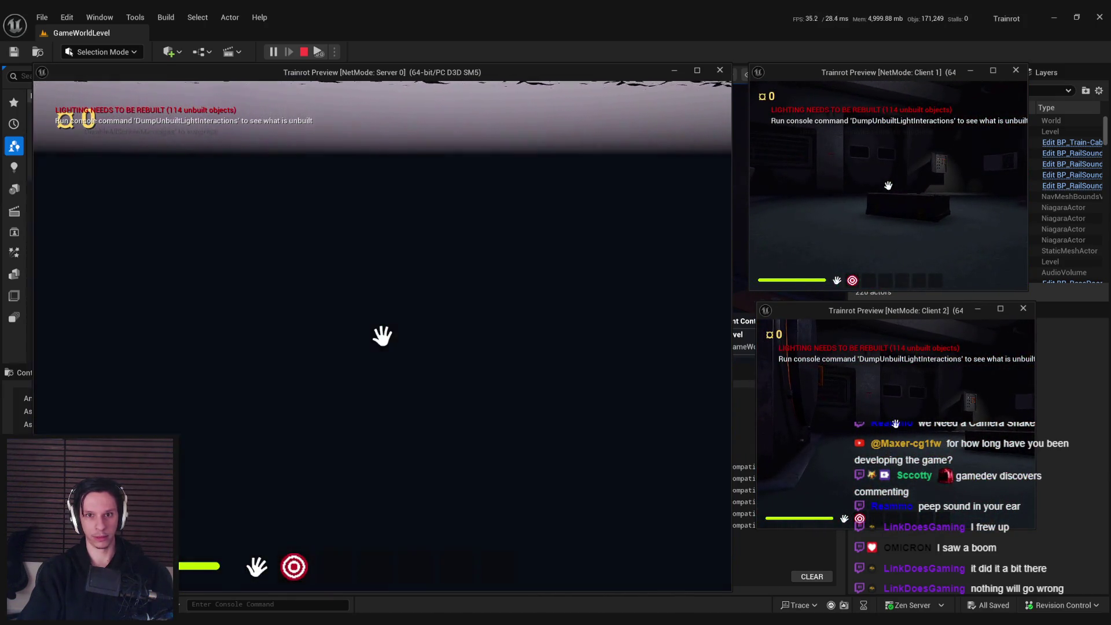
{"action": "key", "text": "Escape"}
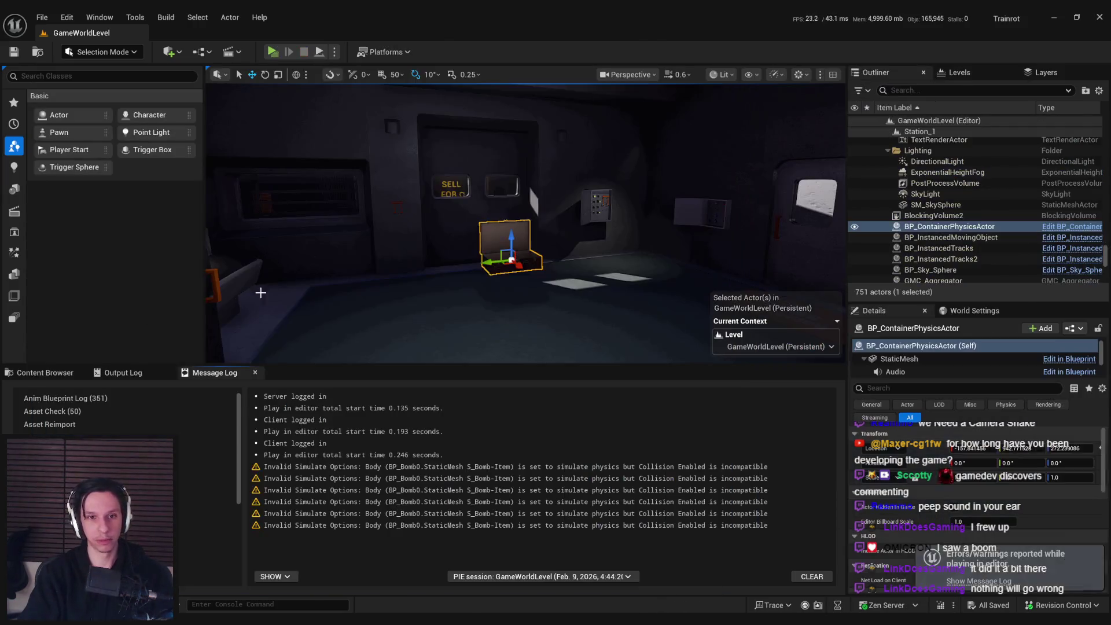
Step: Look over the crouch/prone movement, player character and movement component Blueprints
{"action": "scroll", "coordinate": [526, 223], "scroll_direction": "up", "scroll_amount": 2}
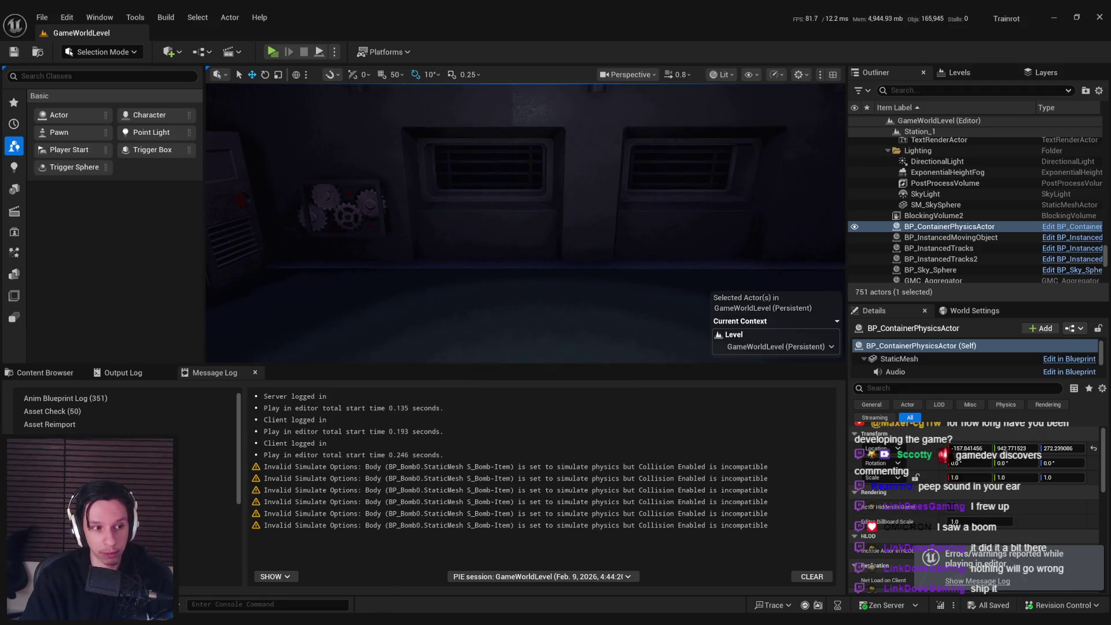
{"action": "left_click", "coordinate": [417, 589]}
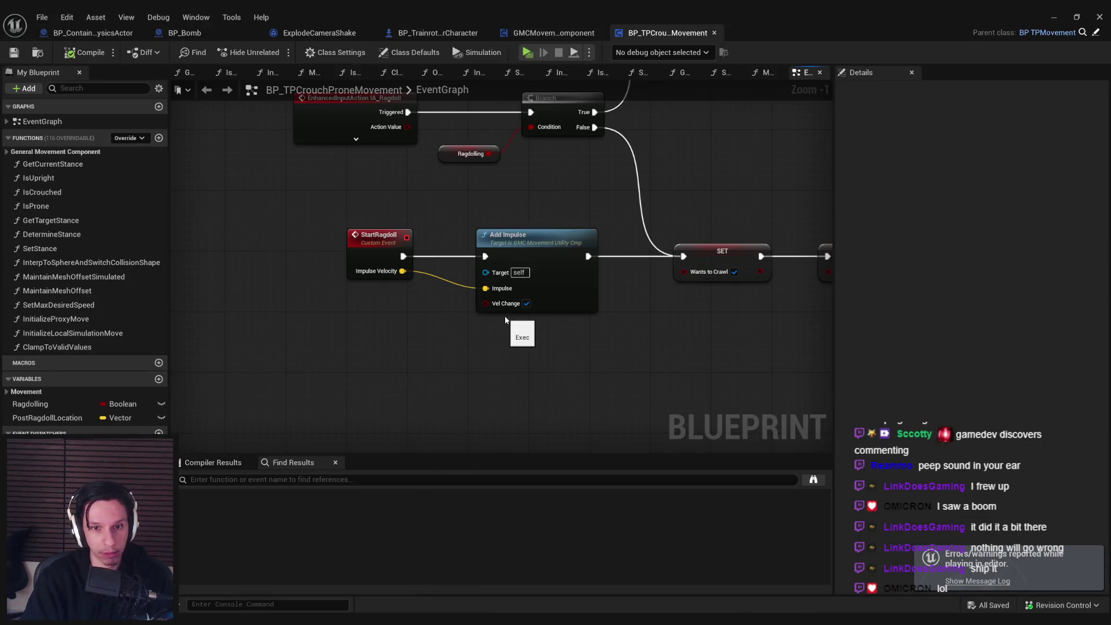
{"action": "scroll", "coordinate": [475, 324], "scroll_direction": "down", "scroll_amount": 2}
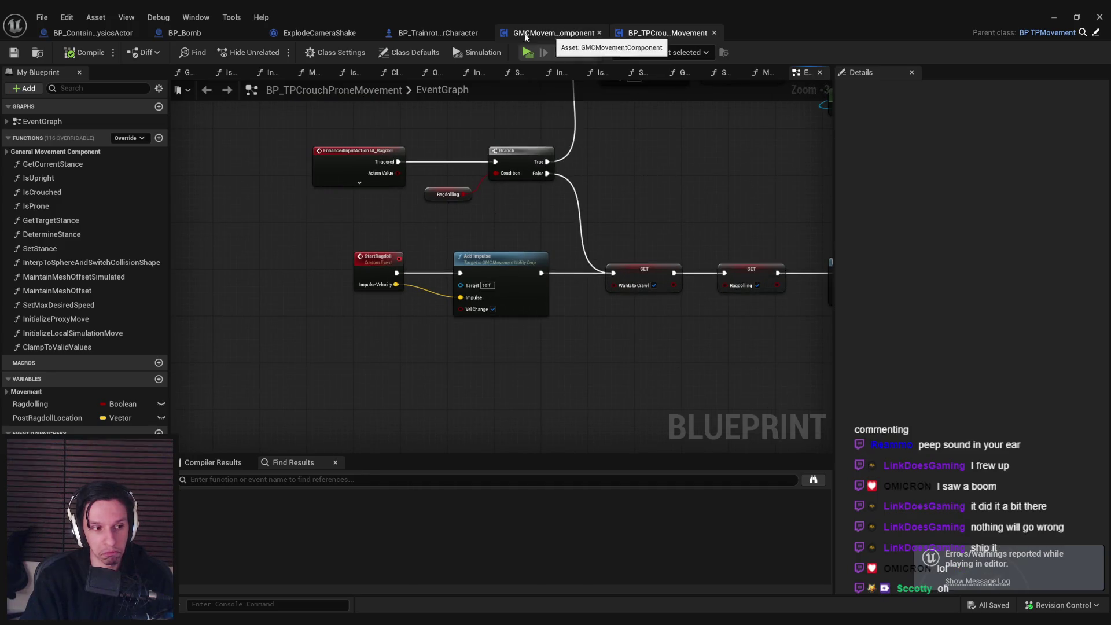
{"action": "left_click", "coordinate": [409, 33]}
{"action": "left_click", "coordinate": [554, 33]}
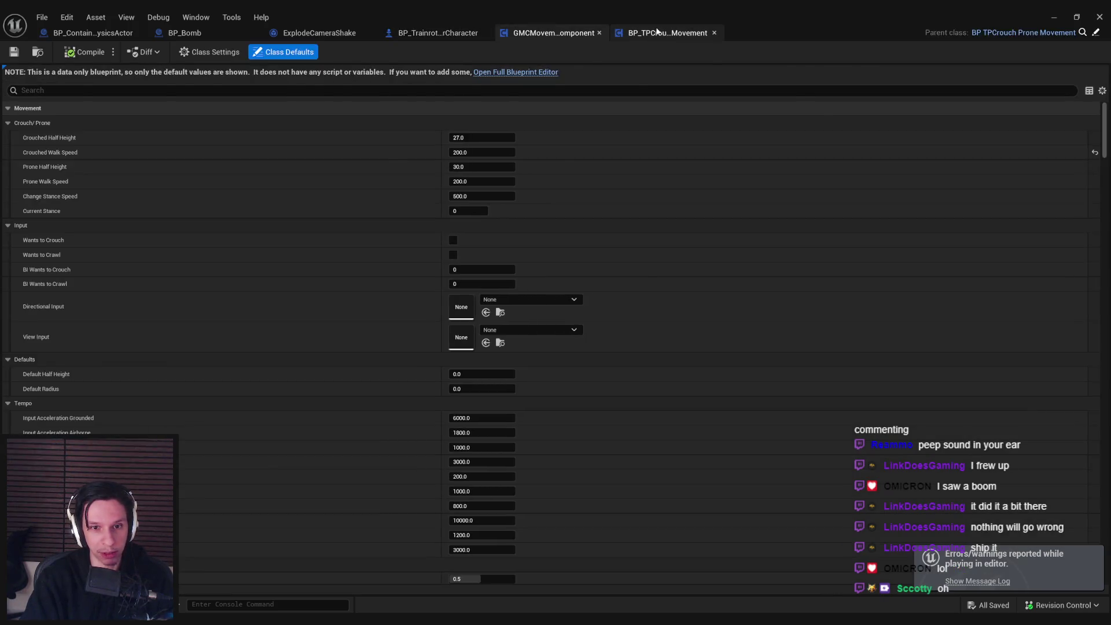
{"action": "left_click", "coordinate": [667, 33]}
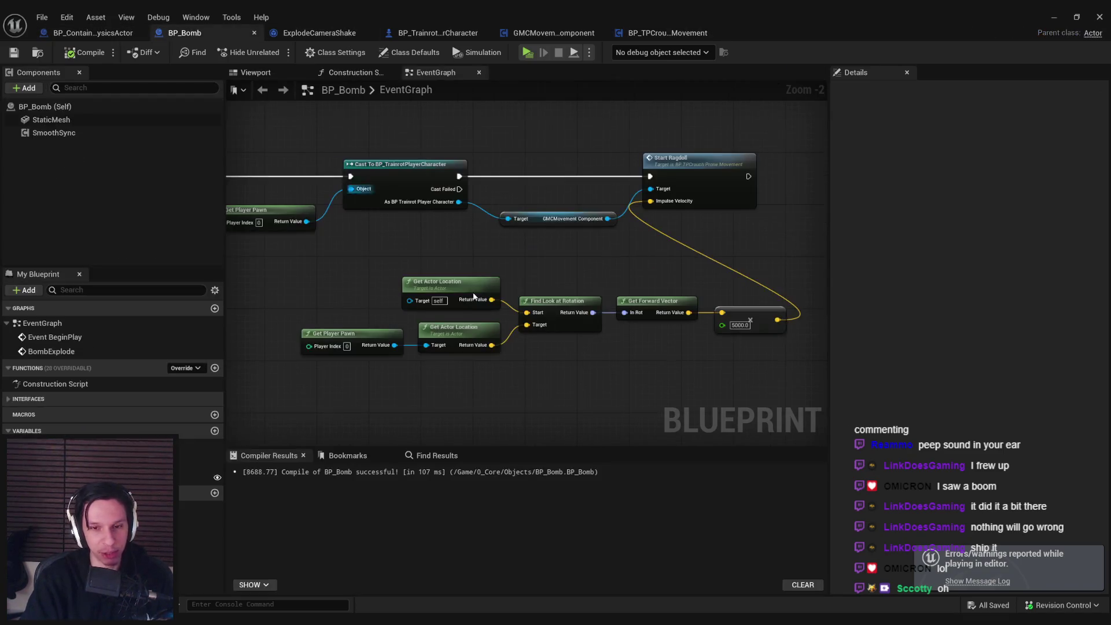
Step: Compile and save BP_Bomb with the 1000 multiplier and return to the level
{"action": "left_click", "coordinate": [184, 33]}
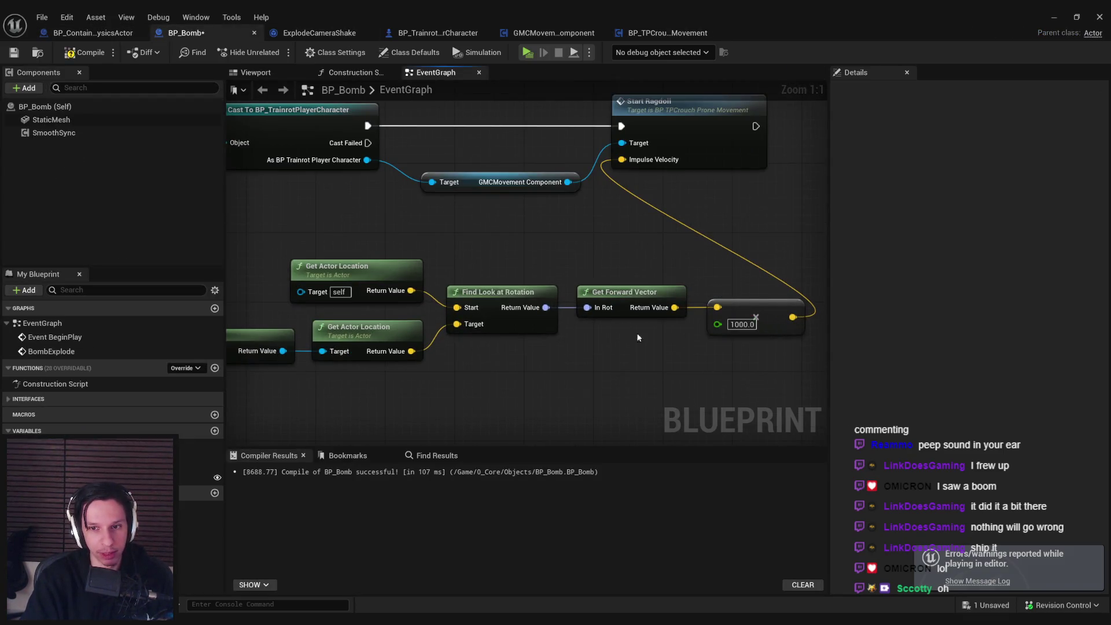
{"action": "left_click", "coordinate": [85, 52]}
{"action": "left_click", "coordinate": [14, 52]}
{"action": "scroll", "coordinate": [528, 245], "scroll_direction": "down", "scroll_amount": 2}
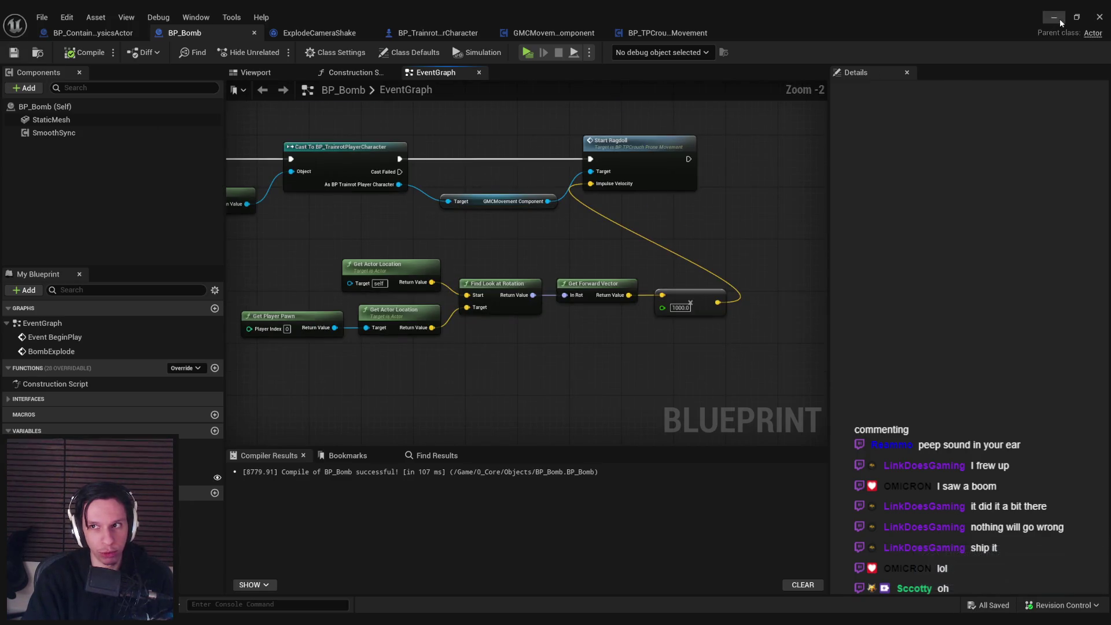
{"action": "left_click", "coordinate": [1059, 18]}
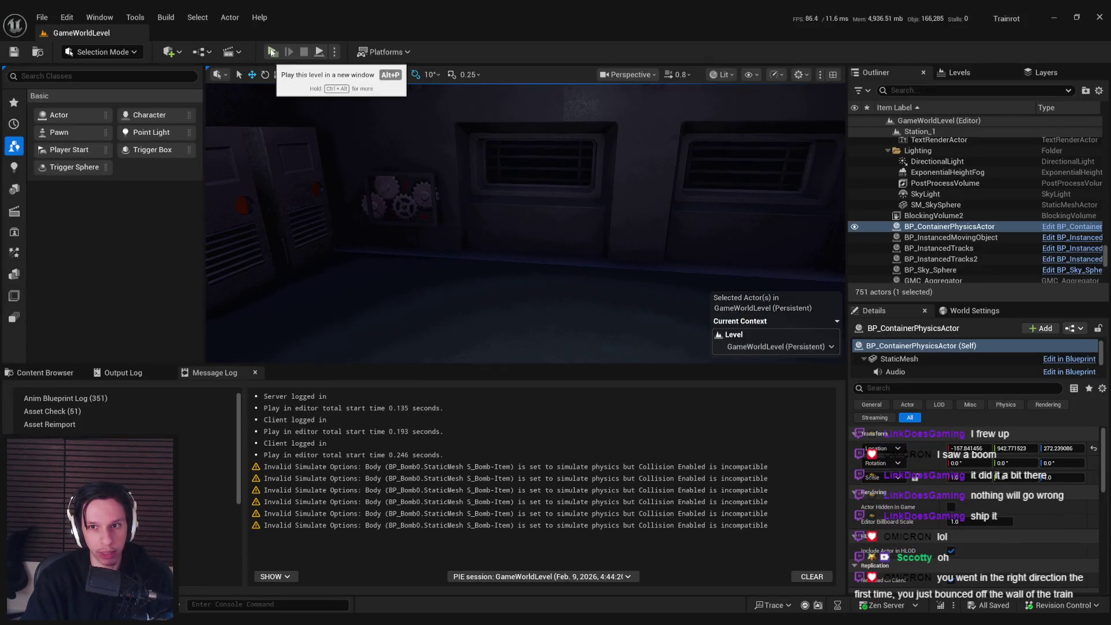
Step: Play-test the 1000 impulse by grabbing and dropping the box, stop, and reopen BP_Bomb
{"action": "left_click", "coordinate": [271, 53]}
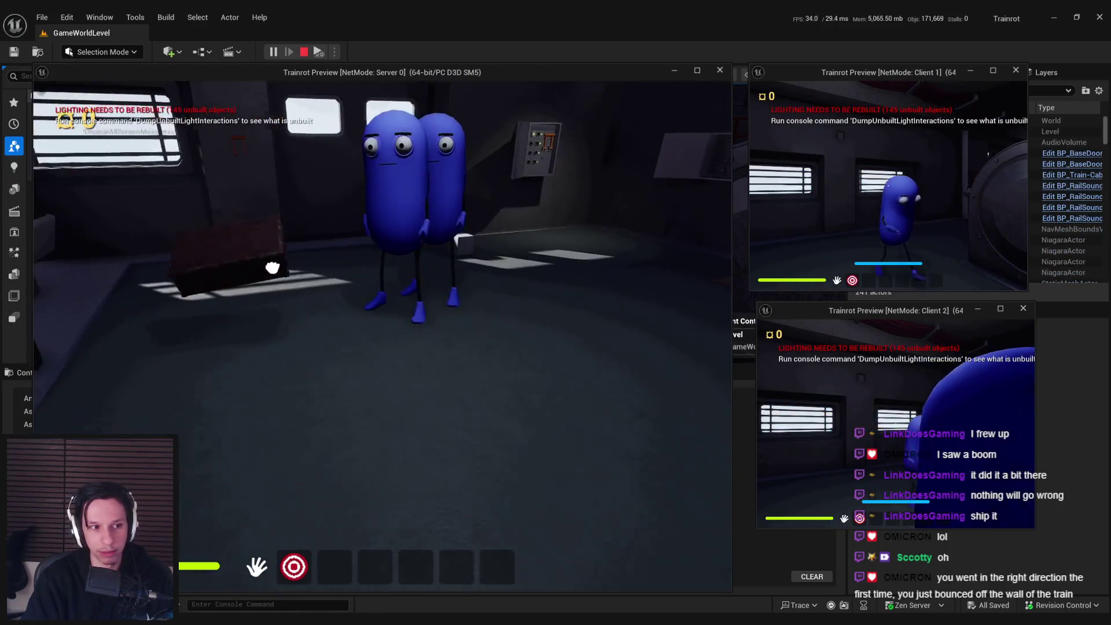
{"action": "left_click", "coordinate": [382, 335]}
{"action": "left_click", "coordinate": [382, 335]}
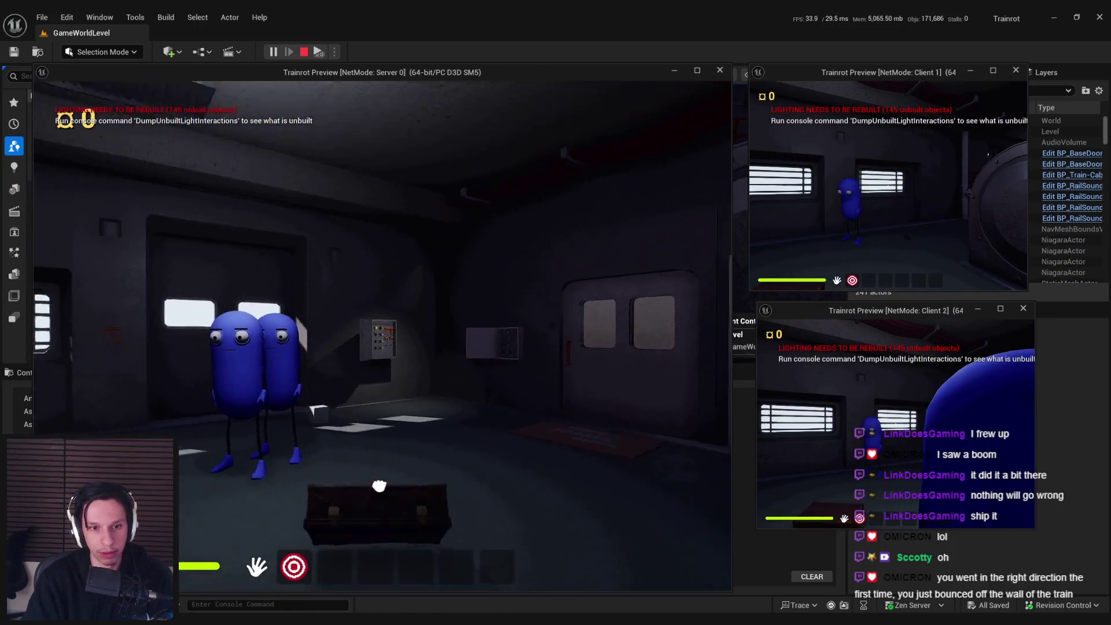
{"action": "left_click", "coordinate": [387, 275]}
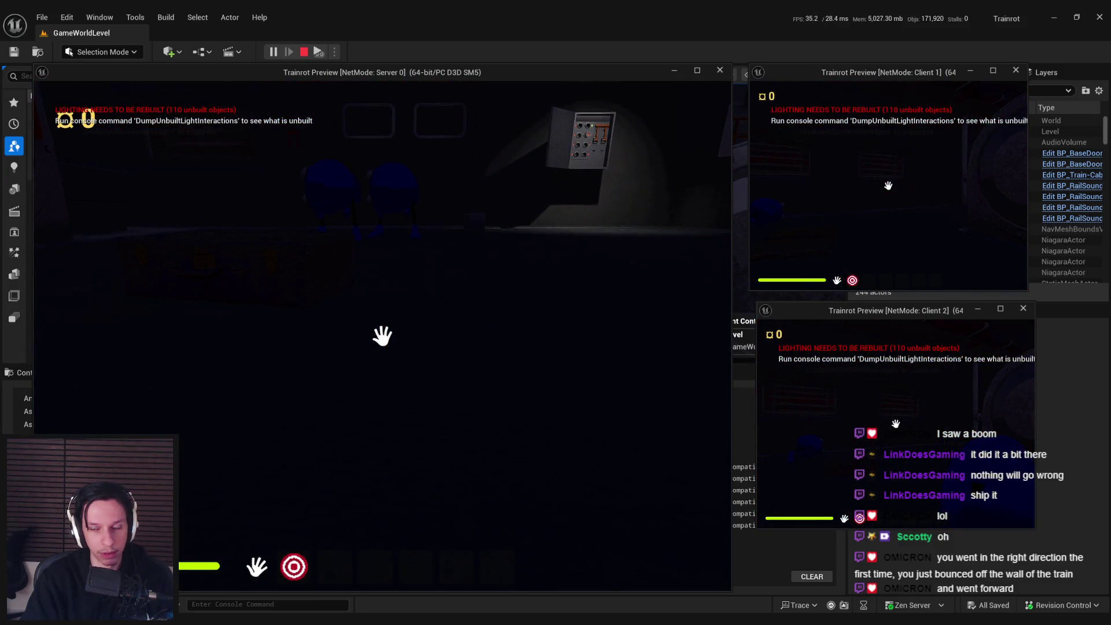
{"action": "key", "text": "Escape"}
{"action": "mouse_move", "coordinate": [372, 601]}
{"action": "left_click", "coordinate": [425, 570]}
Step: In BP_Bomb, move the Find Look at Rotation and forward-vector node chain up and left
{"action": "scroll", "coordinate": [454, 370], "scroll_direction": "down", "scroll_amount": 1}
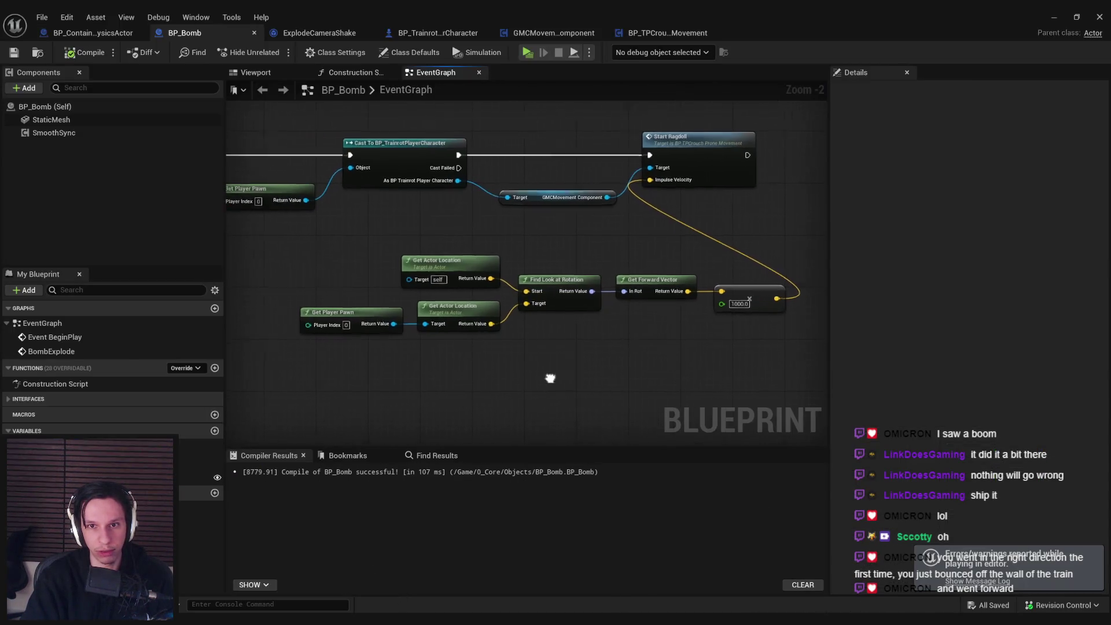
{"action": "scroll", "coordinate": [413, 277], "scroll_direction": "down", "scroll_amount": 1}
{"action": "scroll", "coordinate": [466, 255], "scroll_direction": "up", "scroll_amount": 1}
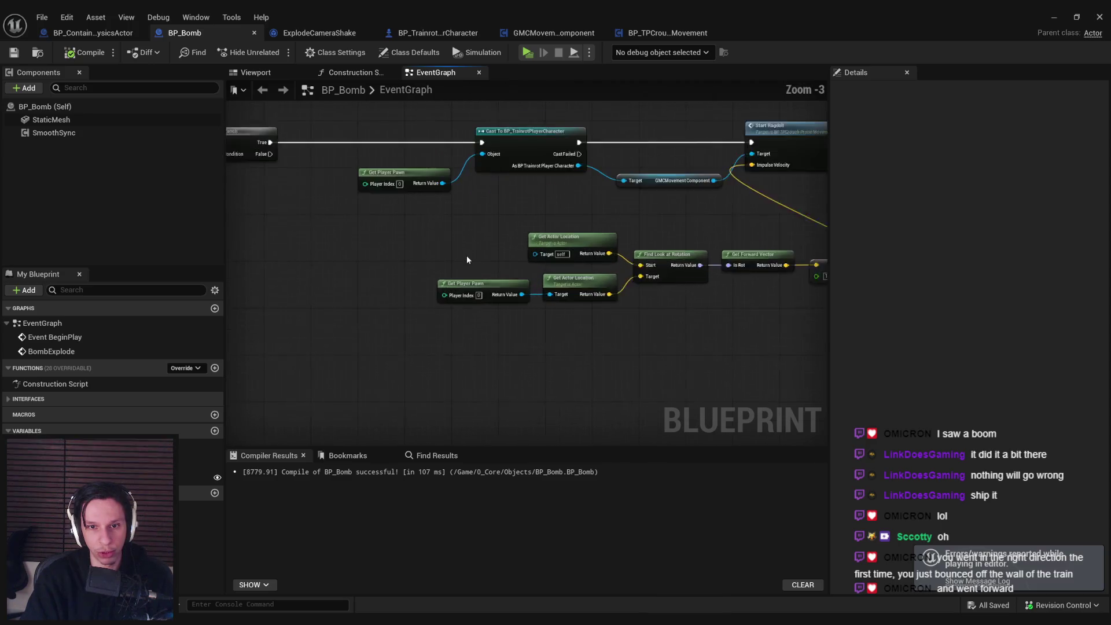
{"action": "left_click_drag", "start_coordinate": [466, 255], "coordinate": [372, 248]}
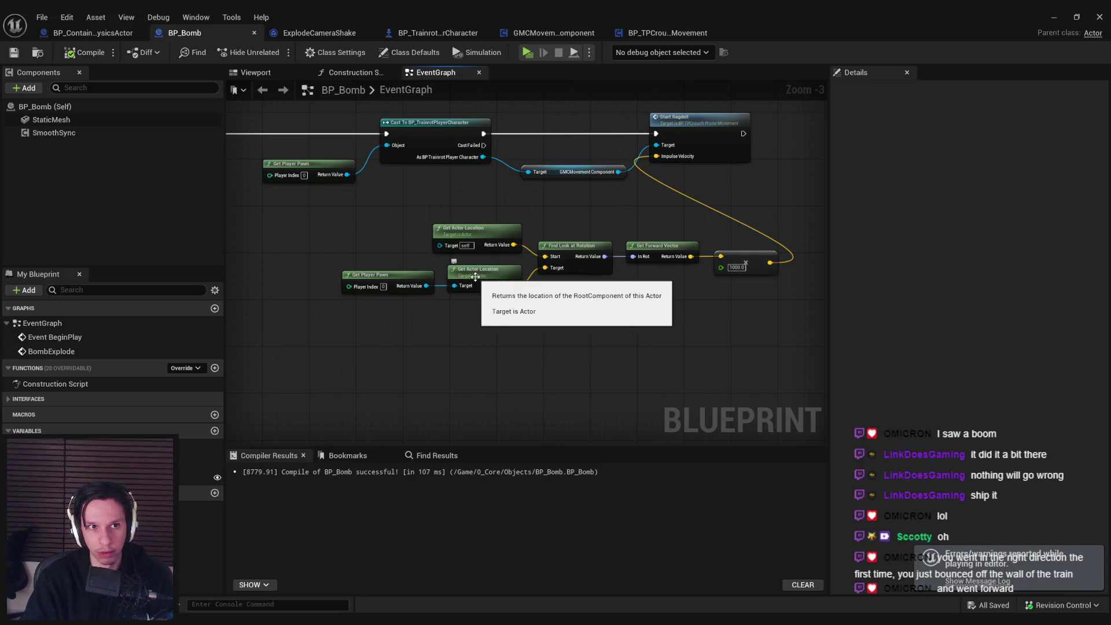
{"action": "left_click_drag", "start_coordinate": [747, 319], "coordinate": [386, 226]}
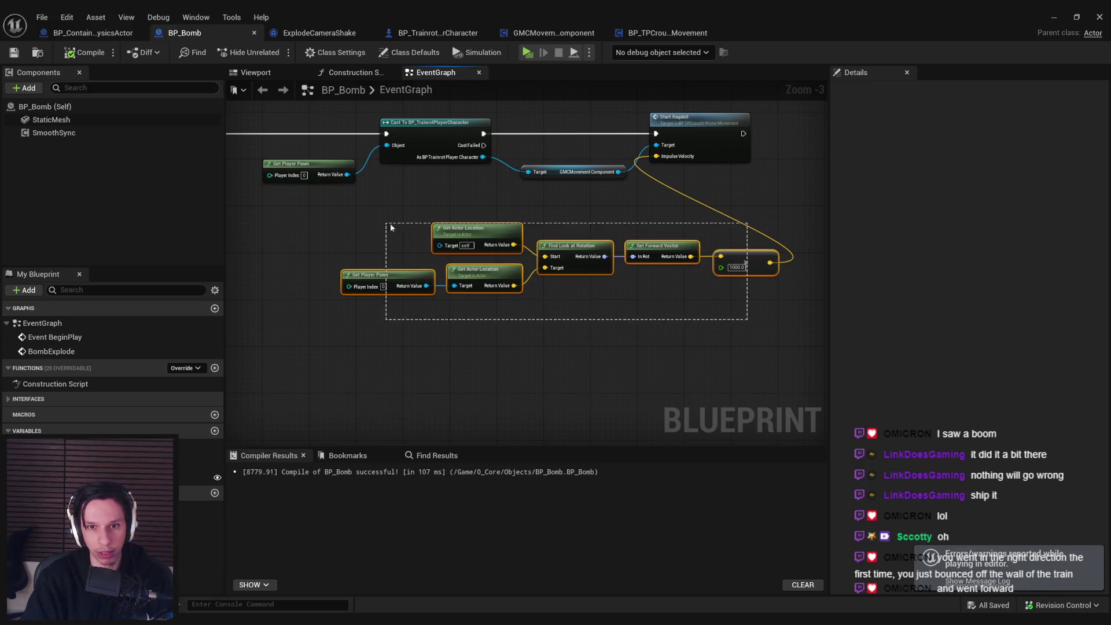
{"action": "left_click_drag", "start_coordinate": [742, 260], "coordinate": [589, 238]}
{"action": "left_click", "coordinate": [584, 212]}
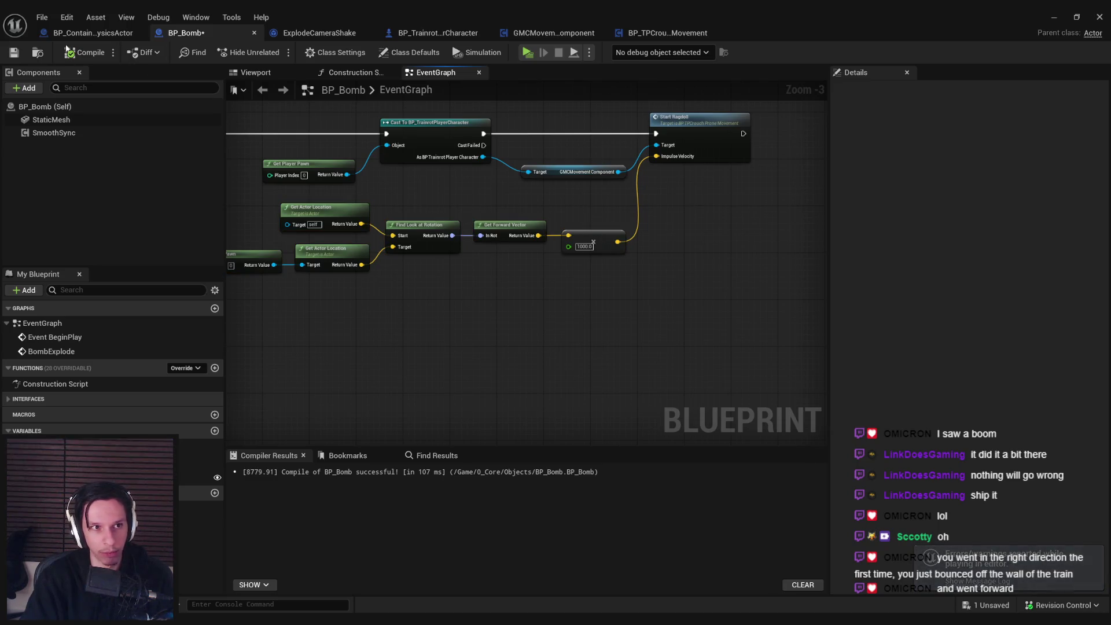
Step: Open StartRagdoll in BP_TPCrouchProneMovement to view its Add Impulse with Impulse Velocity
{"action": "double_click", "coordinate": [673, 141]}
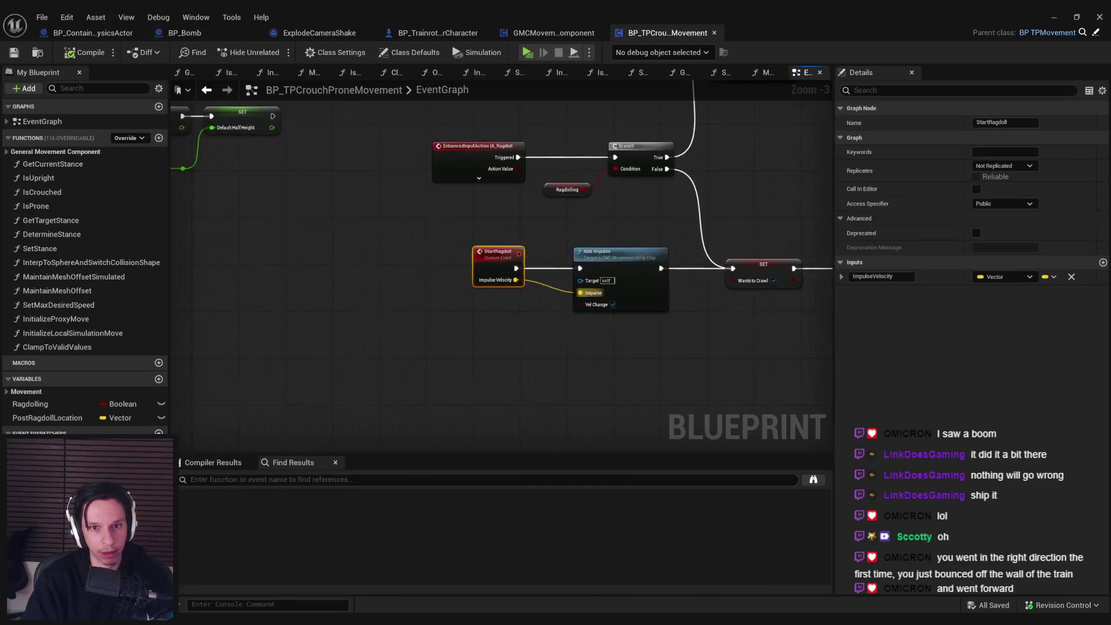
{"action": "mouse_move", "coordinate": [459, 310]}
{"action": "left_mouse_down"}
{"action": "mouse_move", "coordinate": [319, 290]}
{"action": "mouse_move", "coordinate": [536, 317]}
{"action": "mouse_move", "coordinate": [487, 327]}
{"action": "mouse_move", "coordinate": [420, 398]}
{"action": "left_mouse_up"}
{"action": "scroll", "coordinate": [483, 323], "scroll_direction": "down", "scroll_amount": 1}
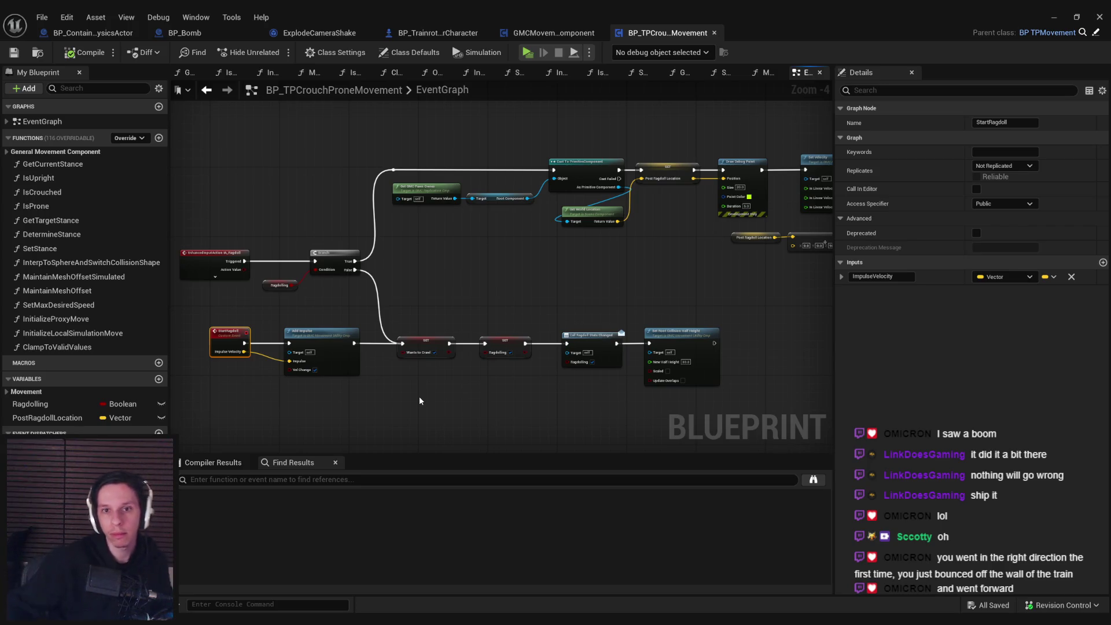
Step: Switch to BP_TrainrotPlayerCharacter and inspect the SET Pre Ragdoll Velocity node
{"action": "left_click", "coordinate": [496, 298]}
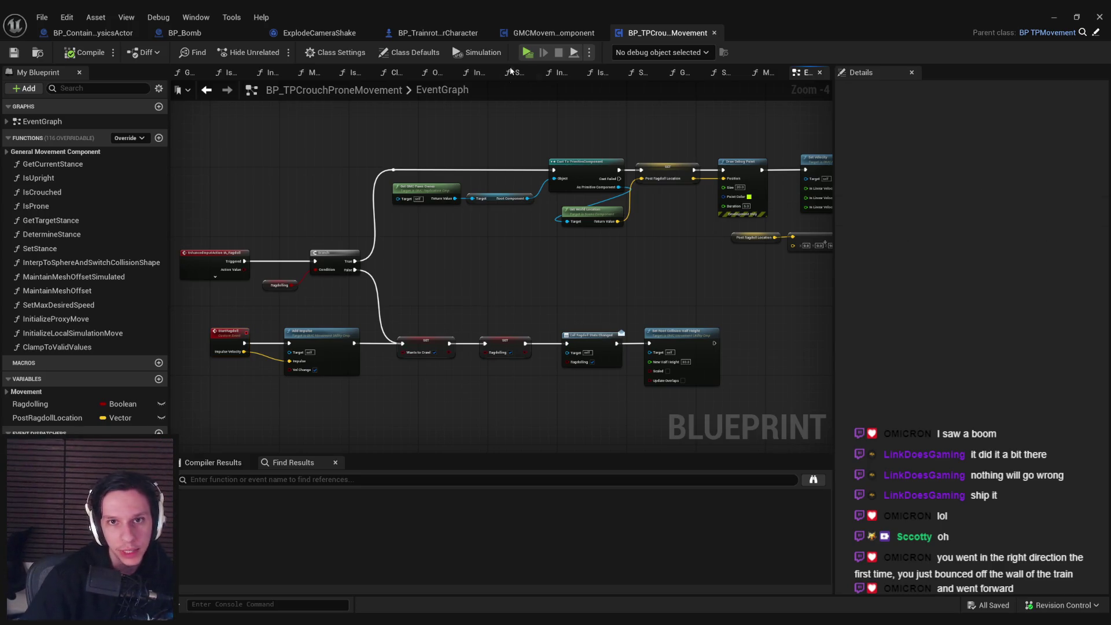
{"action": "left_click", "coordinate": [408, 33]}
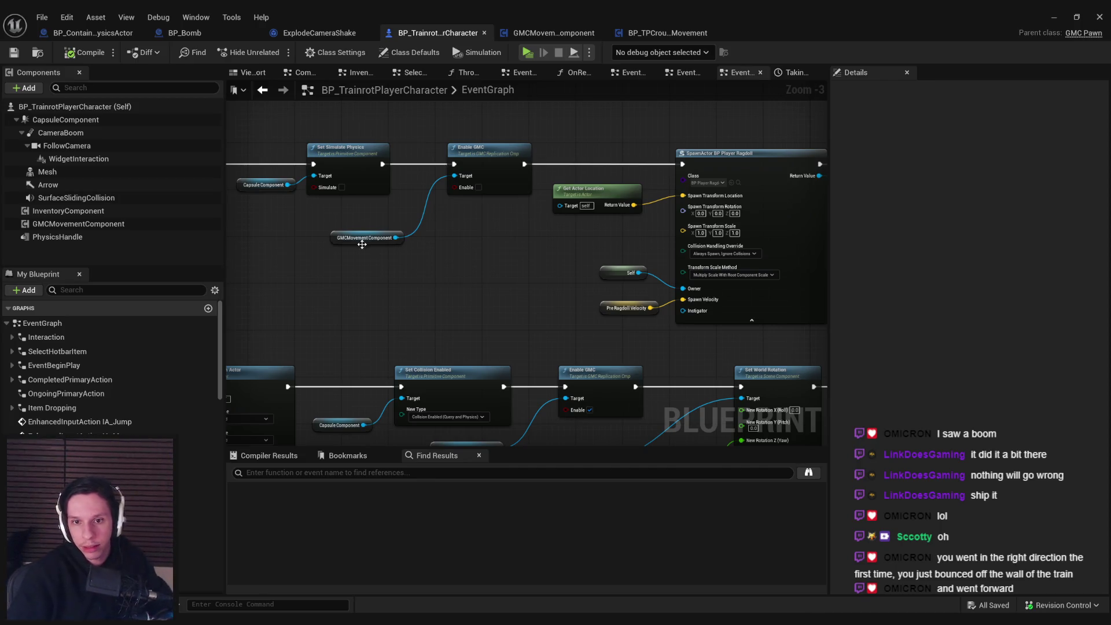
{"action": "scroll", "coordinate": [362, 244], "scroll_direction": "down", "scroll_amount": 1}
{"action": "scroll", "coordinate": [654, 274], "scroll_direction": "up", "scroll_amount": 3}
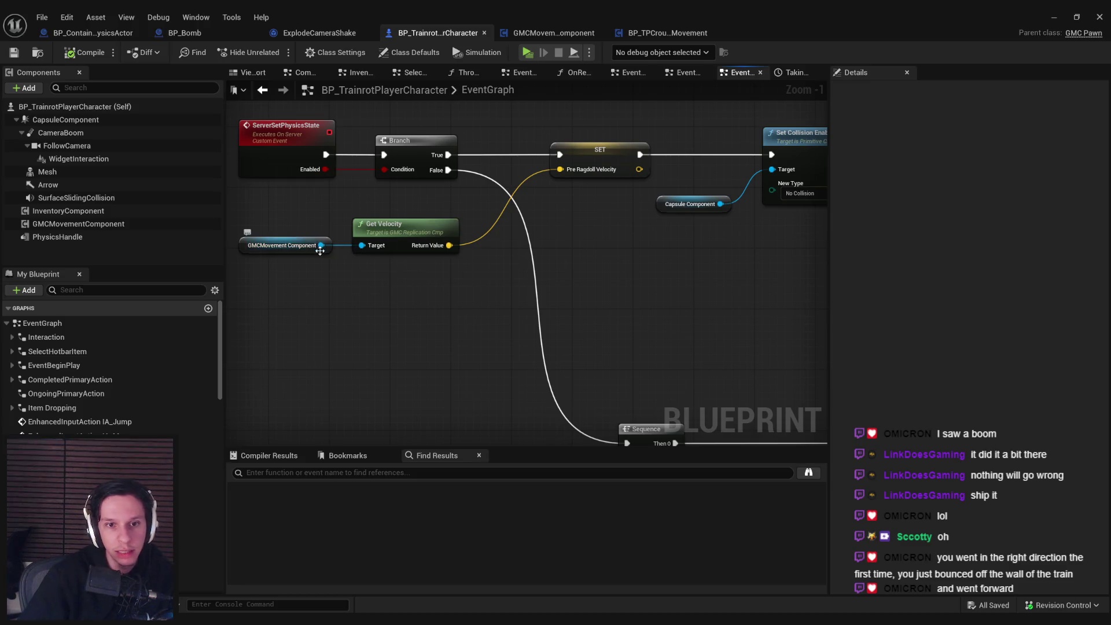
{"action": "left_click", "coordinate": [611, 152]}
Step: Pan the graph across Get Velocity and Pre Ragdoll Velocity to the ragdoll SpawnActor nodes
{"action": "scroll", "coordinate": [430, 268], "scroll_direction": "down", "scroll_amount": 2}
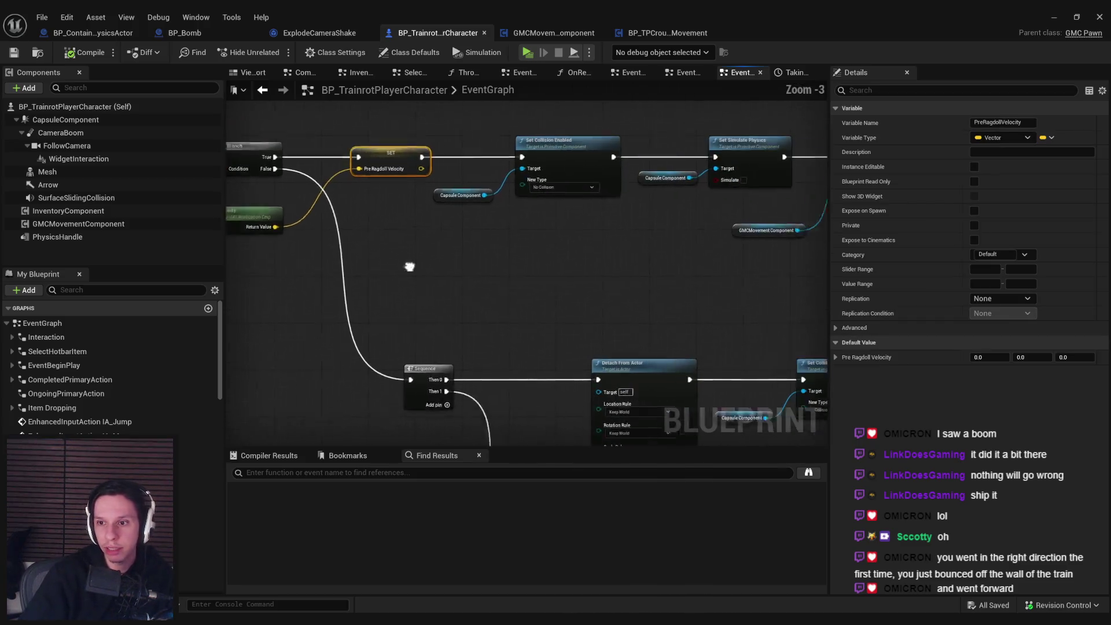
{"action": "mouse_move", "coordinate": [397, 309]}
{"action": "left_mouse_down"}
{"action": "mouse_move", "coordinate": [763, 322]}
{"action": "mouse_move", "coordinate": [291, 316]}
{"action": "left_mouse_up"}
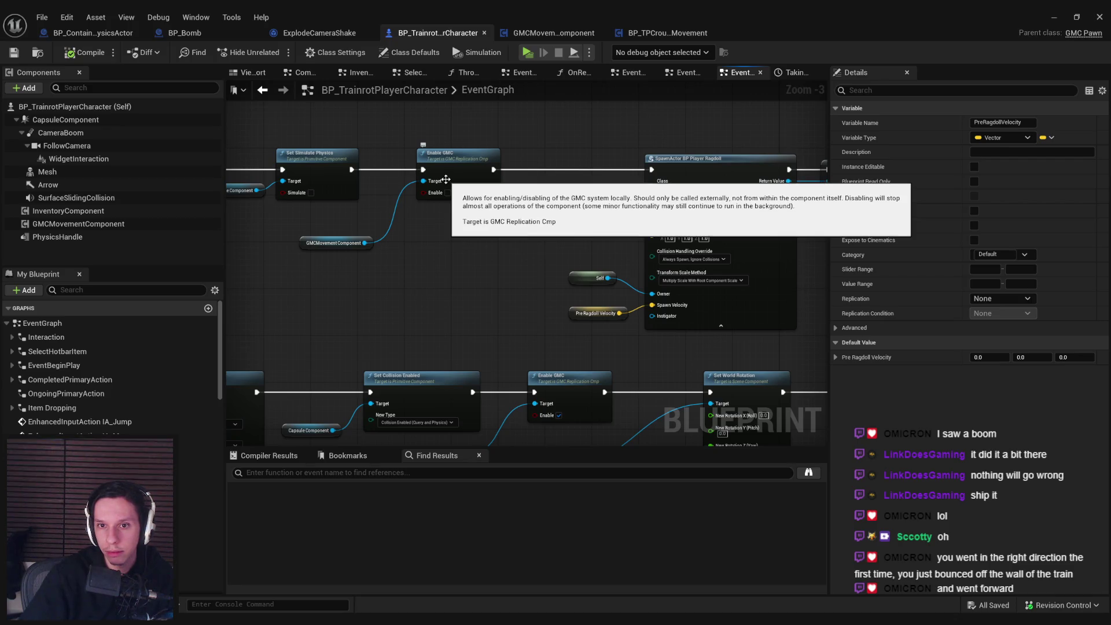
{"action": "left_click_drag", "start_coordinate": [440, 284], "coordinate": [679, 296]}
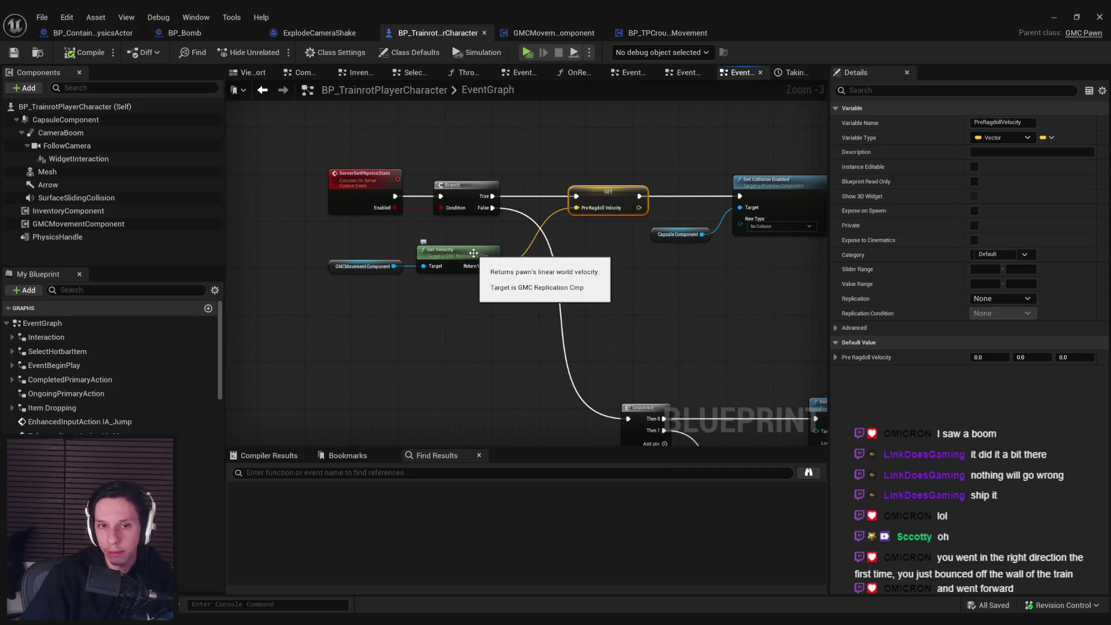
{"action": "left_click", "coordinate": [630, 273]}
{"action": "mouse_move", "coordinate": [629, 273]}
{"action": "left_mouse_down"}
{"action": "mouse_move", "coordinate": [560, 216]}
{"action": "mouse_move", "coordinate": [531, 214]}
{"action": "left_mouse_up"}
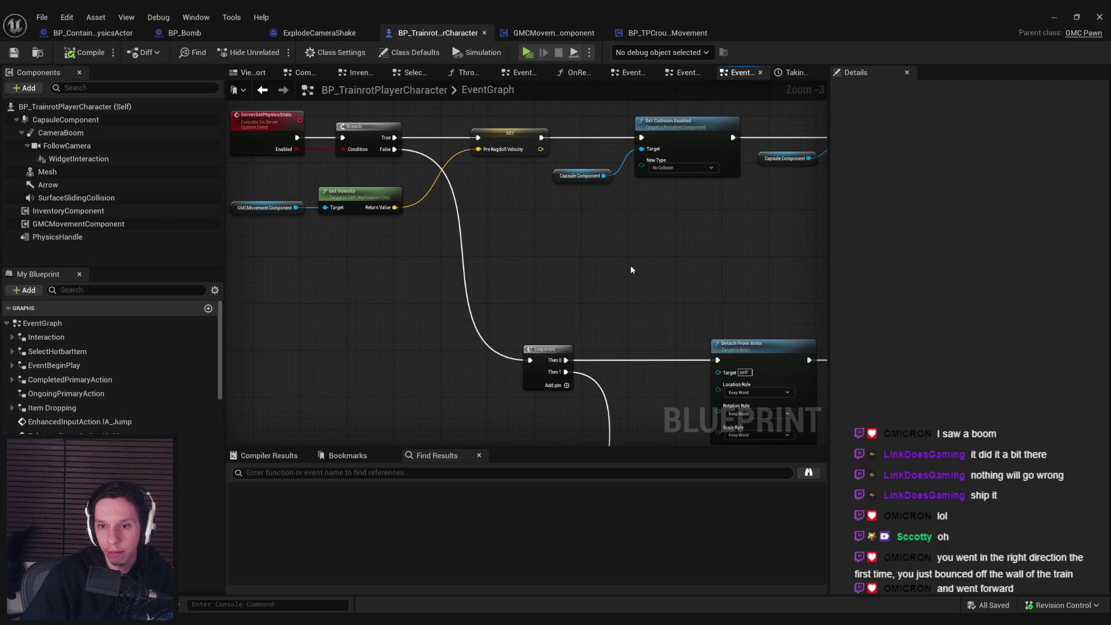
{"action": "mouse_move", "coordinate": [630, 265]}
{"action": "left_mouse_down"}
{"action": "mouse_move", "coordinate": [482, 269]}
{"action": "mouse_move", "coordinate": [732, 151]}
{"action": "left_mouse_up"}
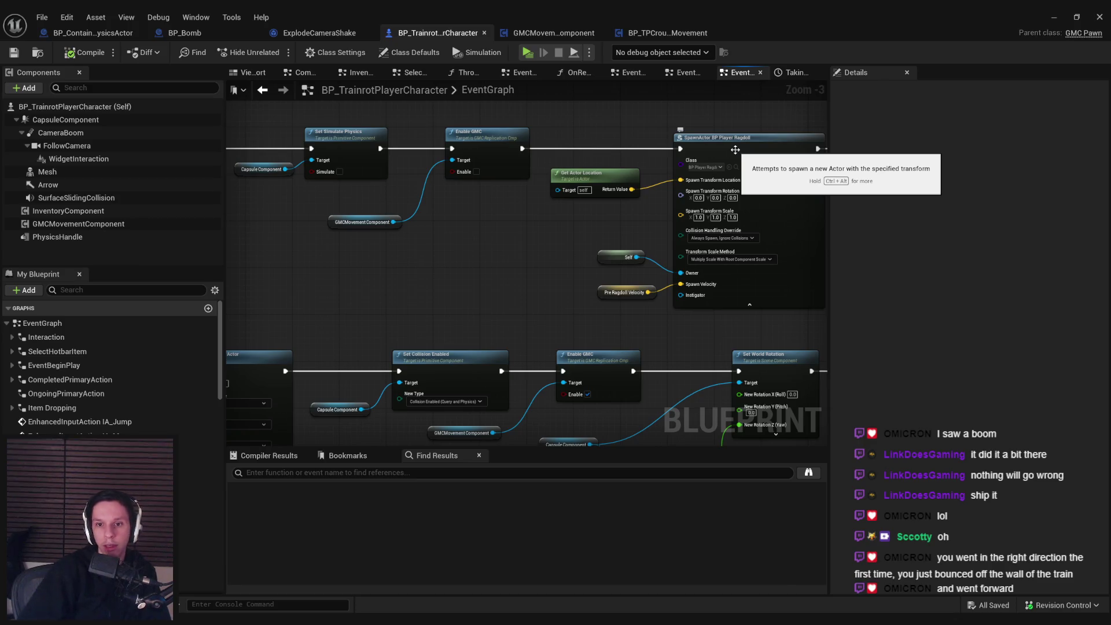
Step: Inspect the Pre Ragdoll Velocity variable and review the Branch and Sequence nodes
{"action": "left_click", "coordinate": [599, 293]}
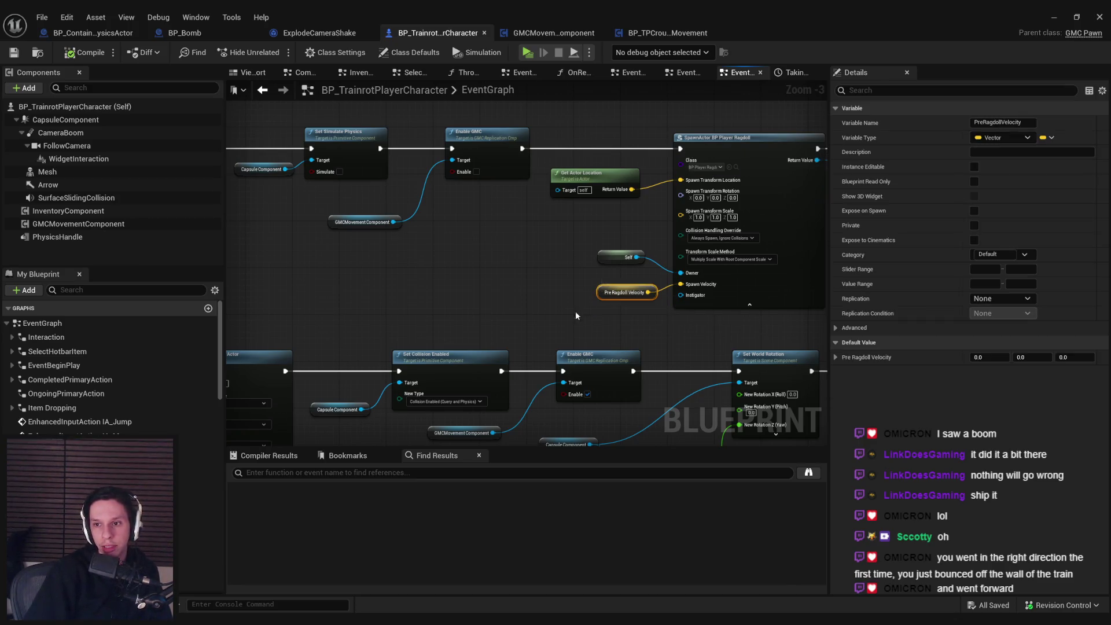
{"action": "scroll", "coordinate": [491, 319], "scroll_direction": "up", "scroll_amount": 1}
{"action": "scroll", "coordinate": [490, 320], "scroll_direction": "down", "scroll_amount": 1}
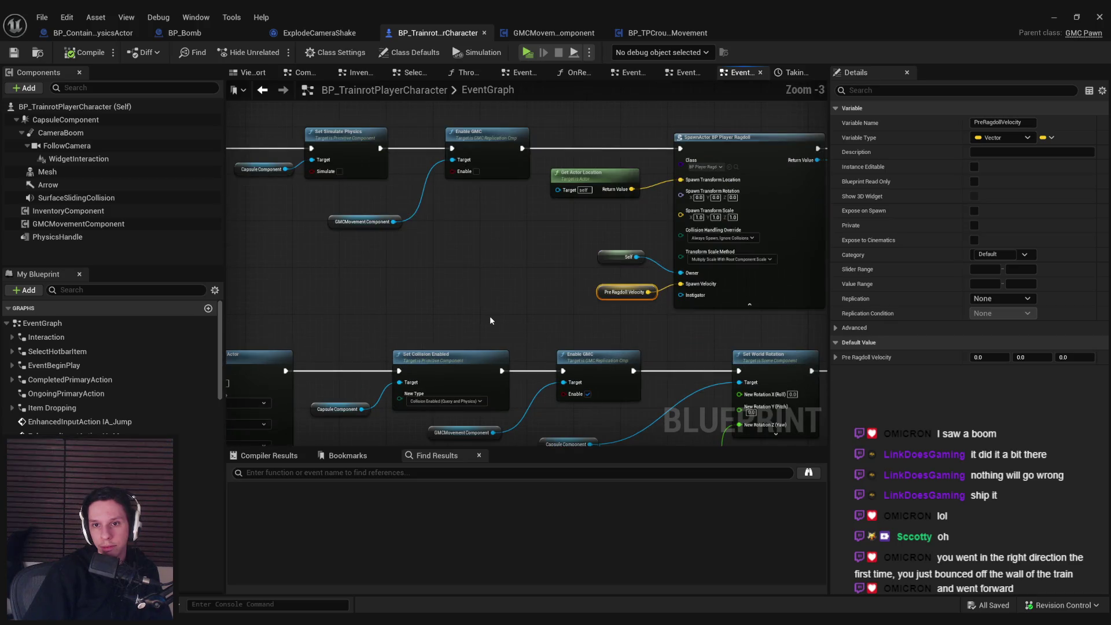
{"action": "mouse_move", "coordinate": [489, 320]}
{"action": "left_mouse_down"}
{"action": "mouse_move", "coordinate": [578, 405]}
{"action": "mouse_move", "coordinate": [606, 173]}
{"action": "left_mouse_up"}
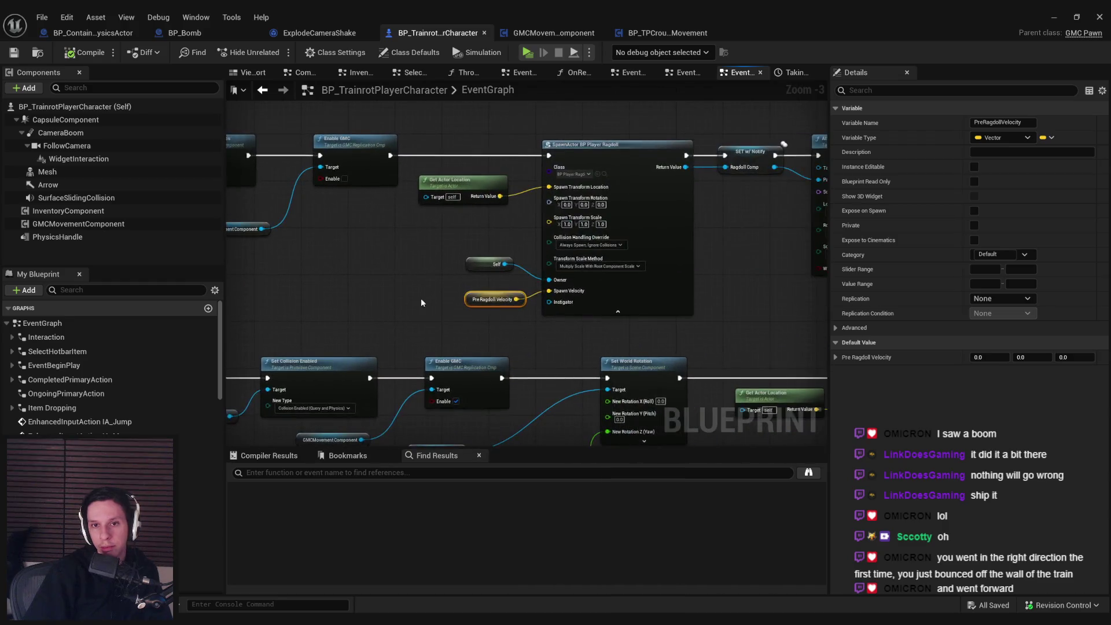
{"action": "scroll", "coordinate": [606, 173], "scroll_direction": "up", "scroll_amount": 1}
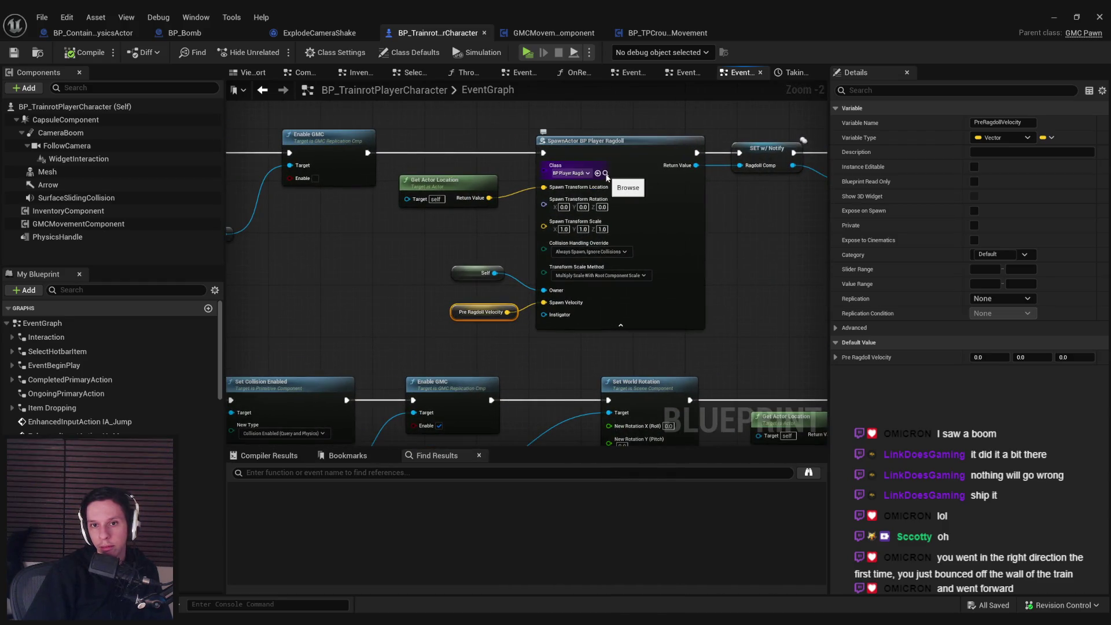
{"action": "left_click", "coordinate": [1053, 18]}
Step: In BP_PlayerRagdoll, enable Add to Current on Set Physics Linear Velocity and save it
{"action": "double_click", "coordinate": [258, 542]}
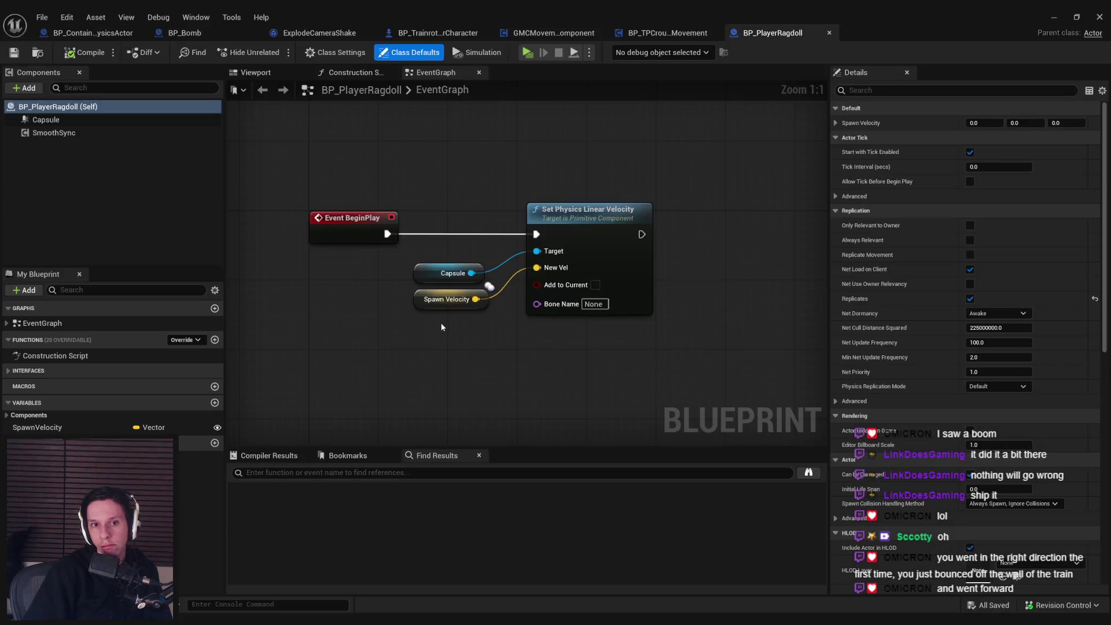
{"action": "scroll", "coordinate": [441, 322], "scroll_direction": "down", "scroll_amount": 1}
{"action": "scroll", "coordinate": [545, 272], "scroll_direction": "up", "scroll_amount": 1}
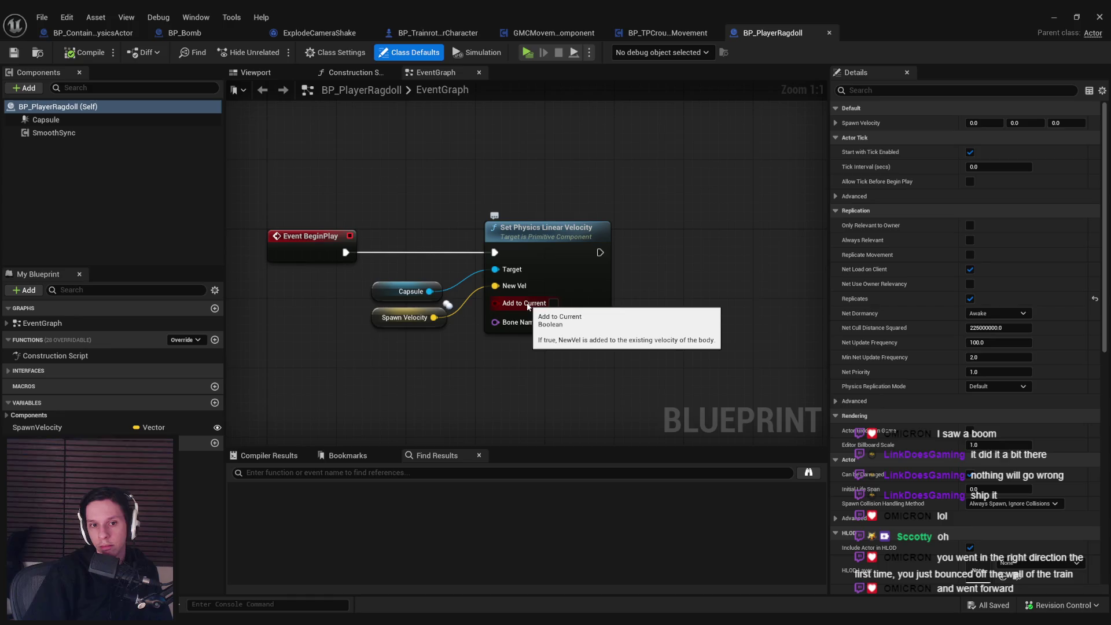
{"action": "left_click", "coordinate": [393, 322]}
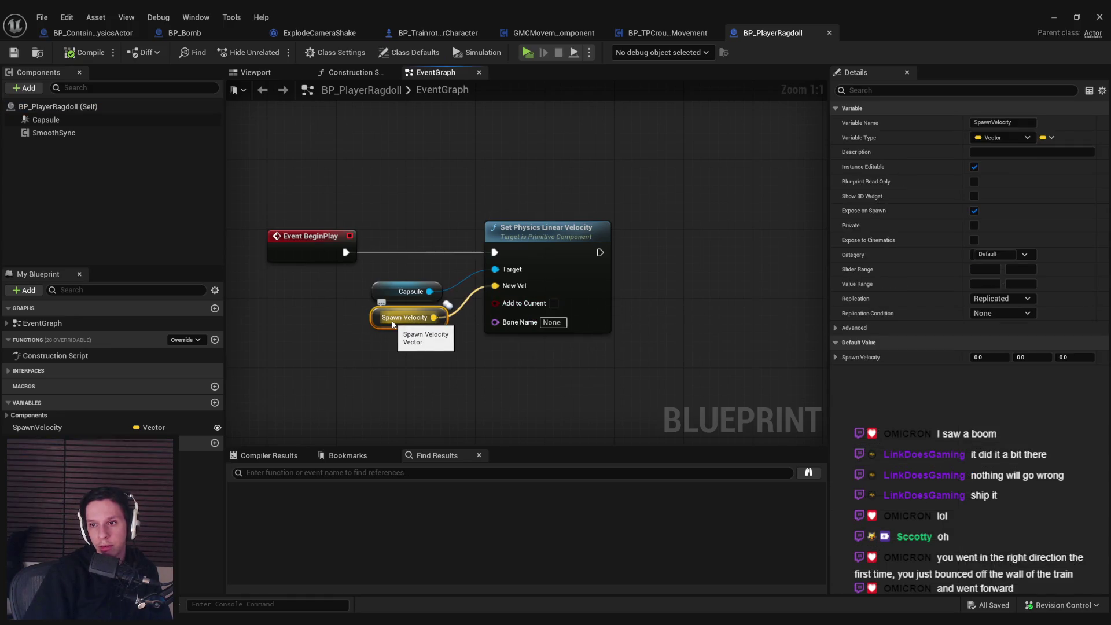
{"action": "left_click", "coordinate": [552, 304]}
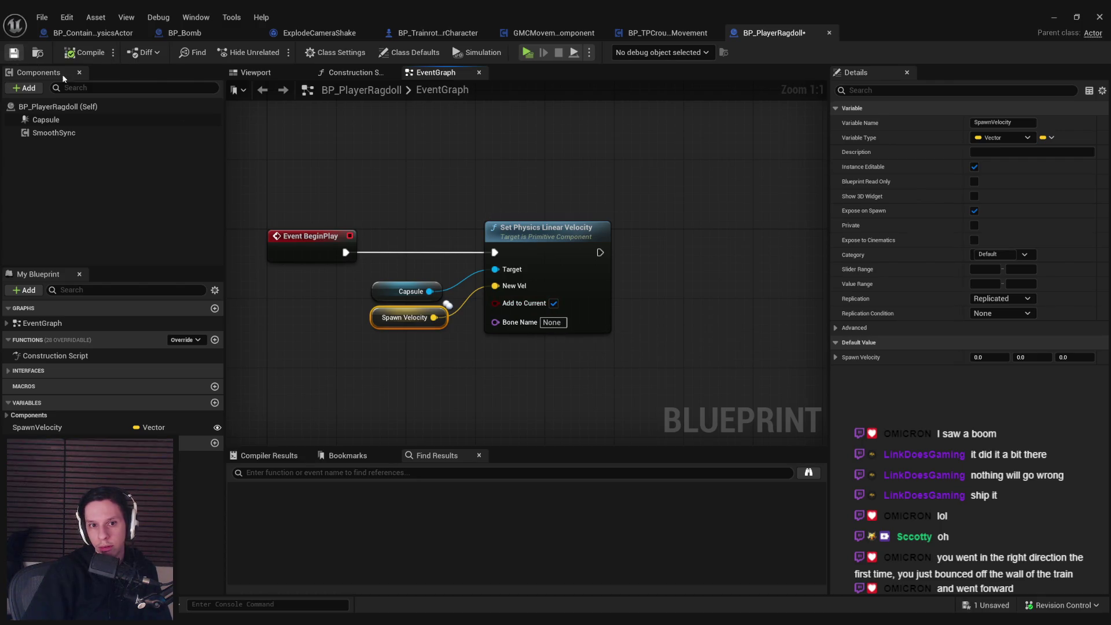
{"action": "left_click", "coordinate": [532, 442]}
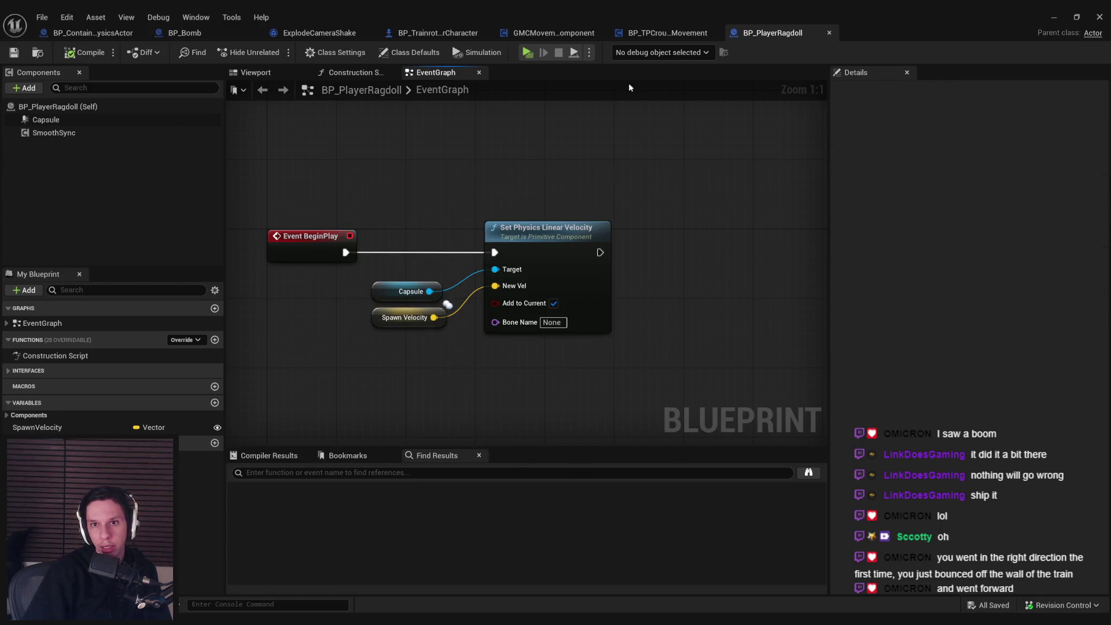
{"action": "left_click", "coordinate": [433, 33]}
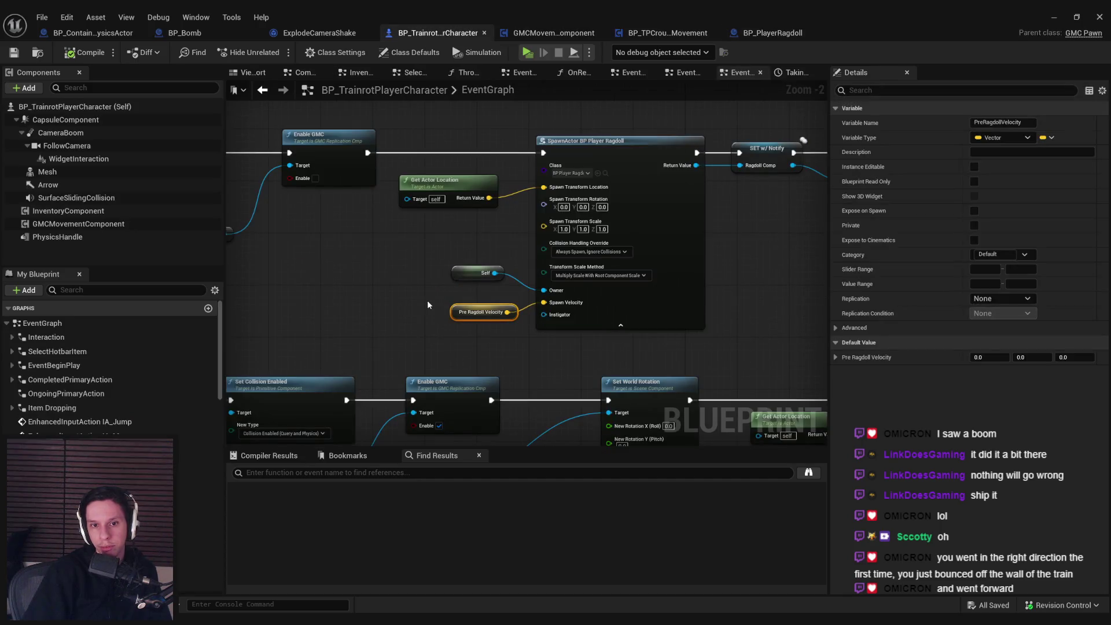
Step: Connect a new Get Replication Component node to Get Velocity's Target input
{"action": "scroll", "coordinate": [588, 291], "scroll_direction": "down", "scroll_amount": 2}
{"action": "left_click_drag", "start_coordinate": [606, 301], "coordinate": [777, 310]}
{"action": "scroll", "coordinate": [528, 262], "scroll_direction": "up", "scroll_amount": 1}
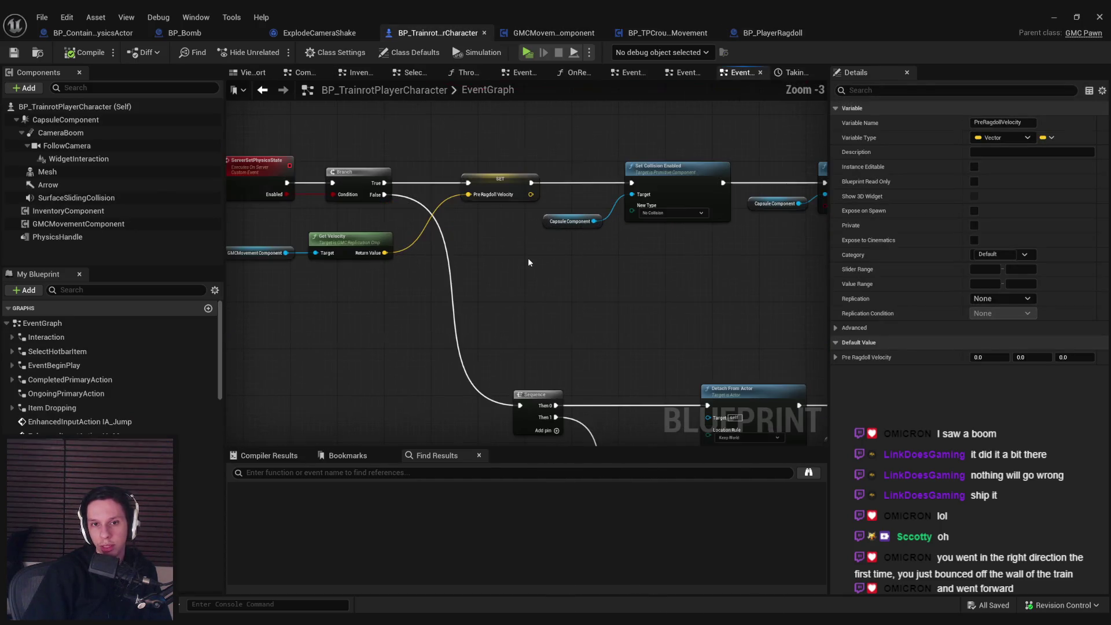
{"action": "mouse_move", "coordinate": [539, 262]}
{"action": "left_mouse_down"}
{"action": "mouse_move", "coordinate": [568, 295]}
{"action": "mouse_move", "coordinate": [313, 290]}
{"action": "mouse_move", "coordinate": [813, 297]}
{"action": "left_mouse_up"}
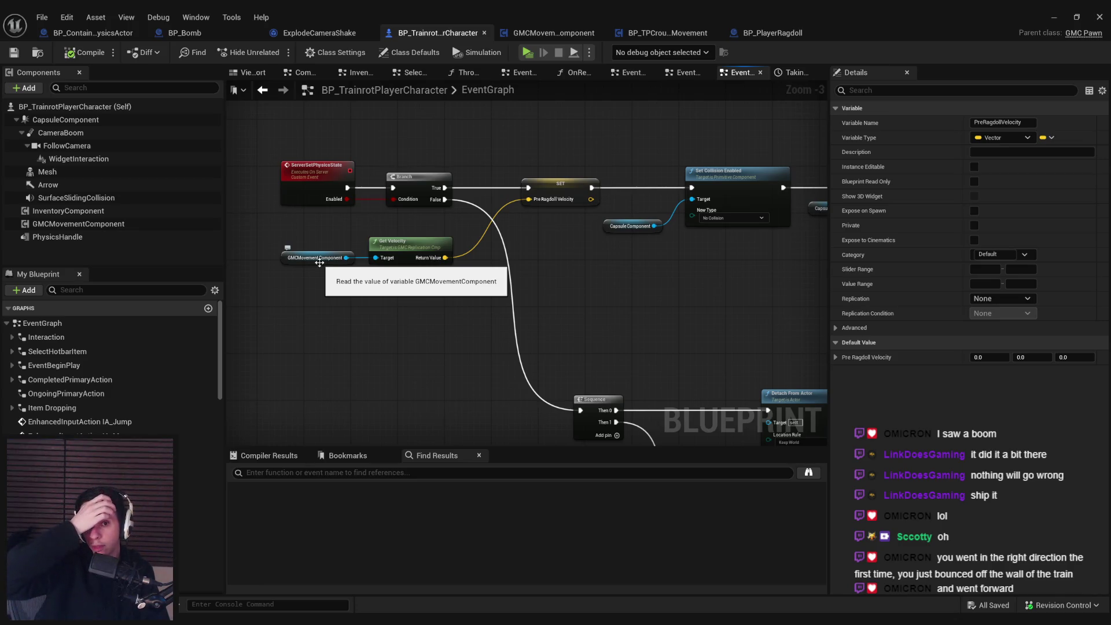
{"action": "scroll", "coordinate": [385, 257], "scroll_direction": "up", "scroll_amount": 1}
{"action": "left_click_drag", "start_coordinate": [373, 257], "coordinate": [347, 306]}
{"action": "type", "text": "get"}
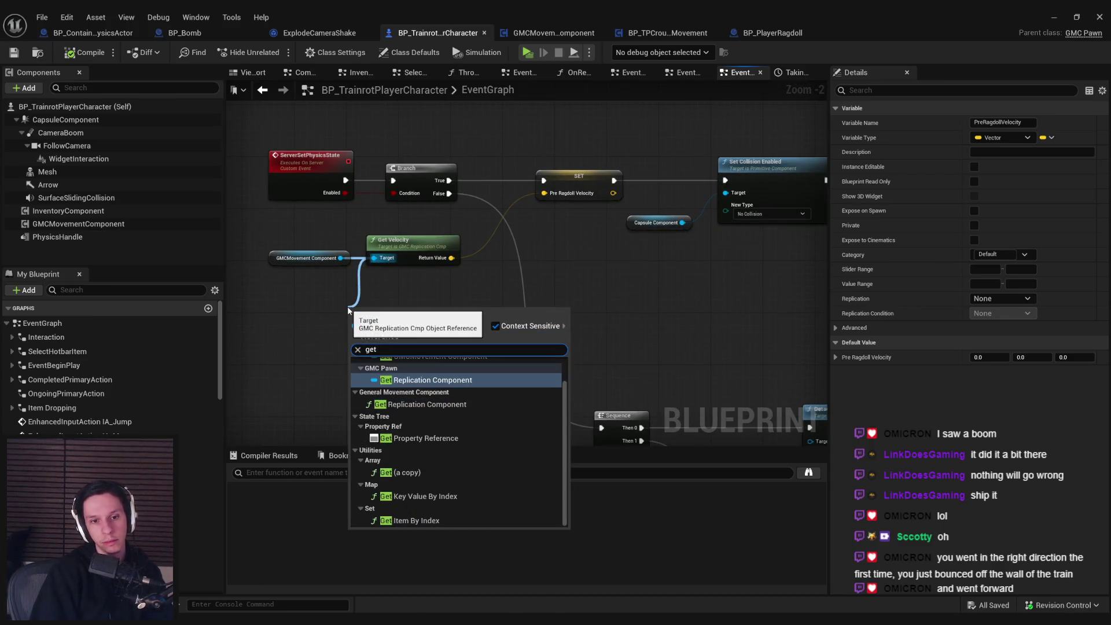
{"action": "left_click", "coordinate": [431, 404]}
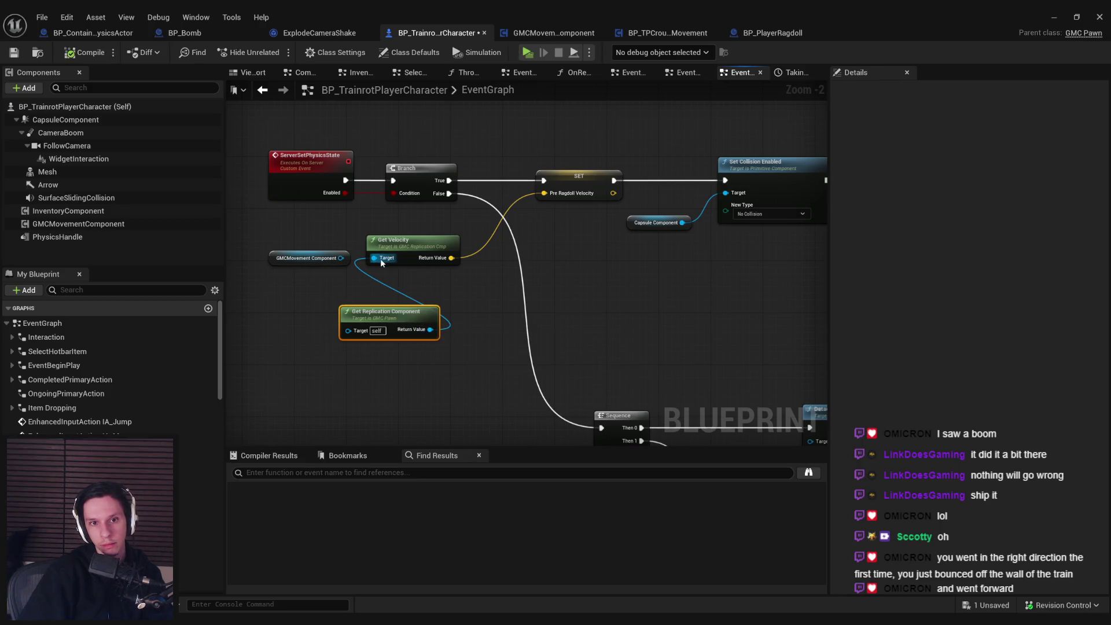
Step: Delete the old GMCMovement Component getter and place Get Replication Component beside Get Velocity
{"action": "left_click", "coordinate": [306, 258]}
{"action": "key", "text": "Delete"}
{"action": "left_click_drag", "start_coordinate": [369, 319], "coordinate": [278, 247]}
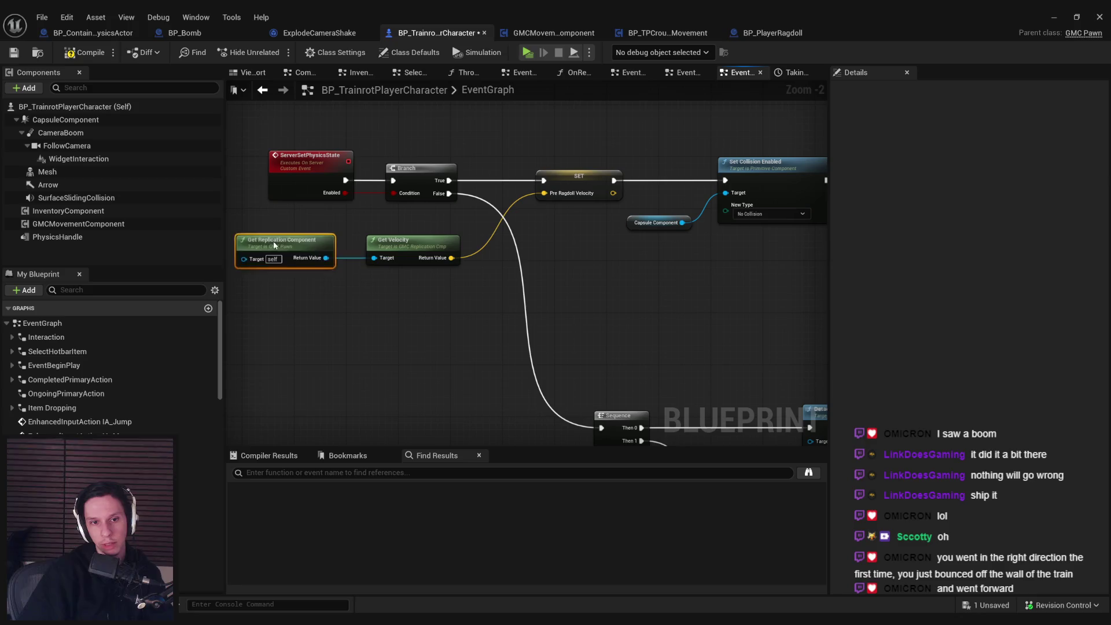
{"action": "left_click", "coordinate": [427, 352]}
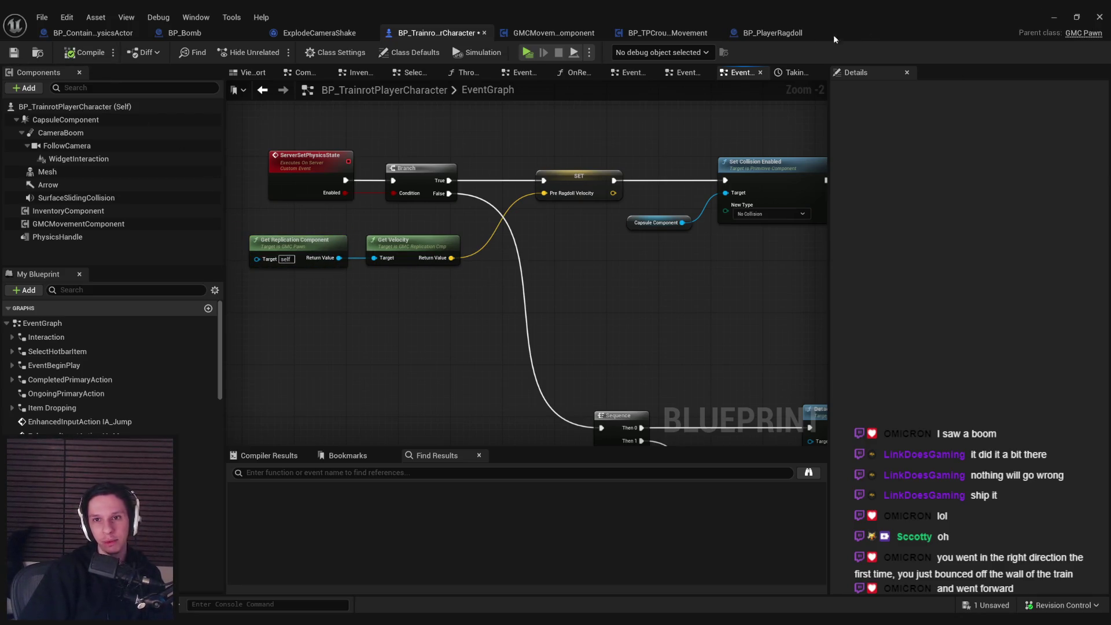
Step: Start a multiplayer test and walk the server player to the wall, looking toward the players and bomb
{"action": "left_click", "coordinate": [1054, 18]}
{"action": "key", "text": "alt+p"}
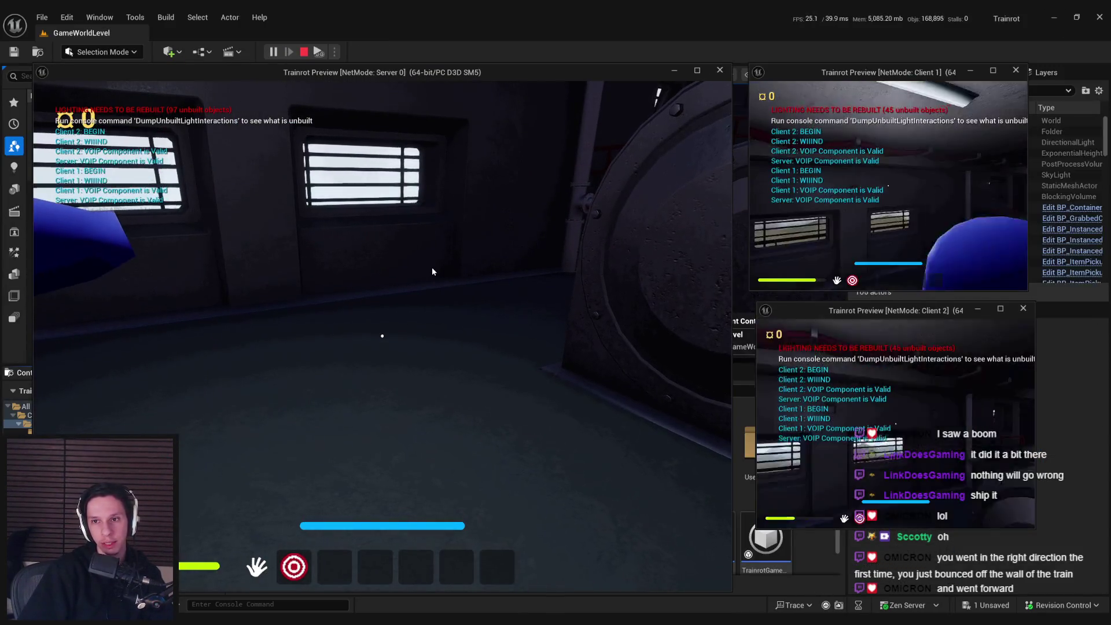
{"action": "key", "text": "w"}
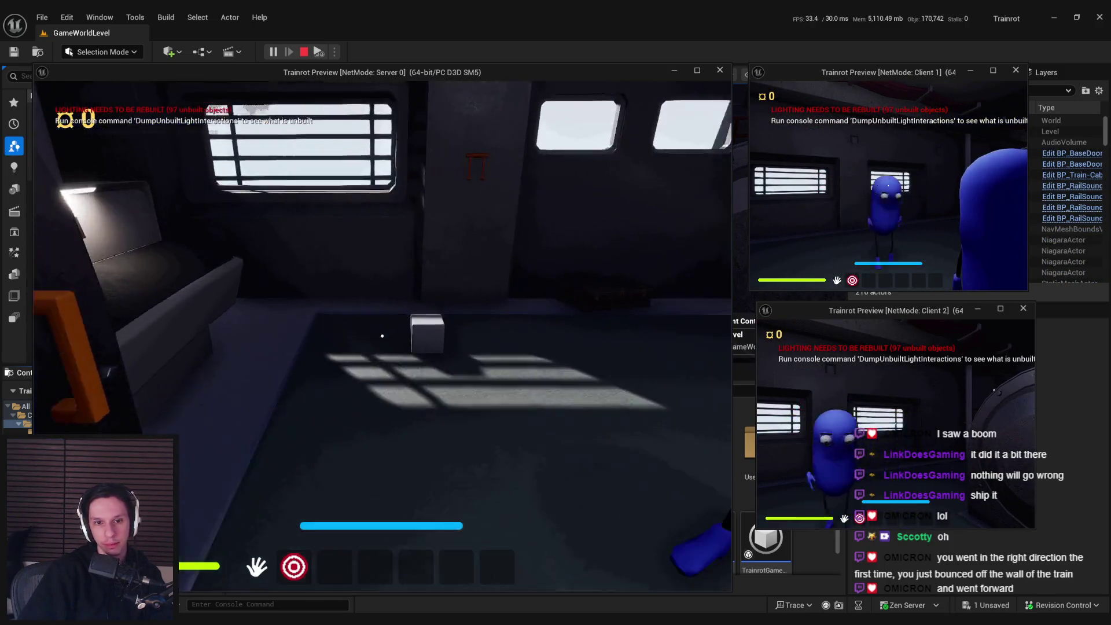
{"action": "key", "text": "w"}
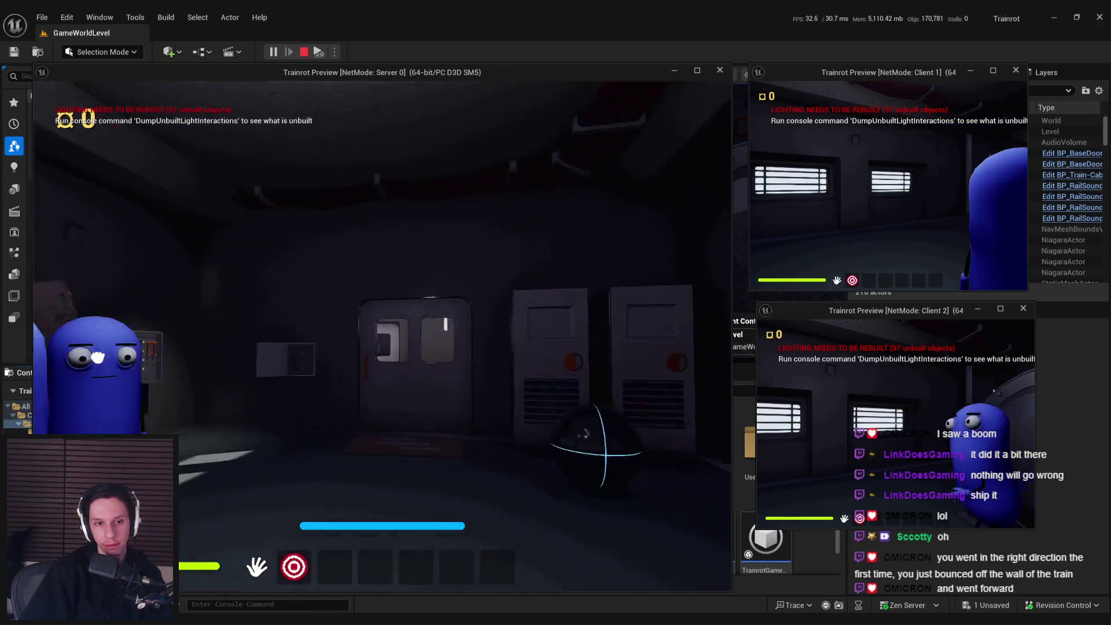
{"action": "key", "text": "w"}
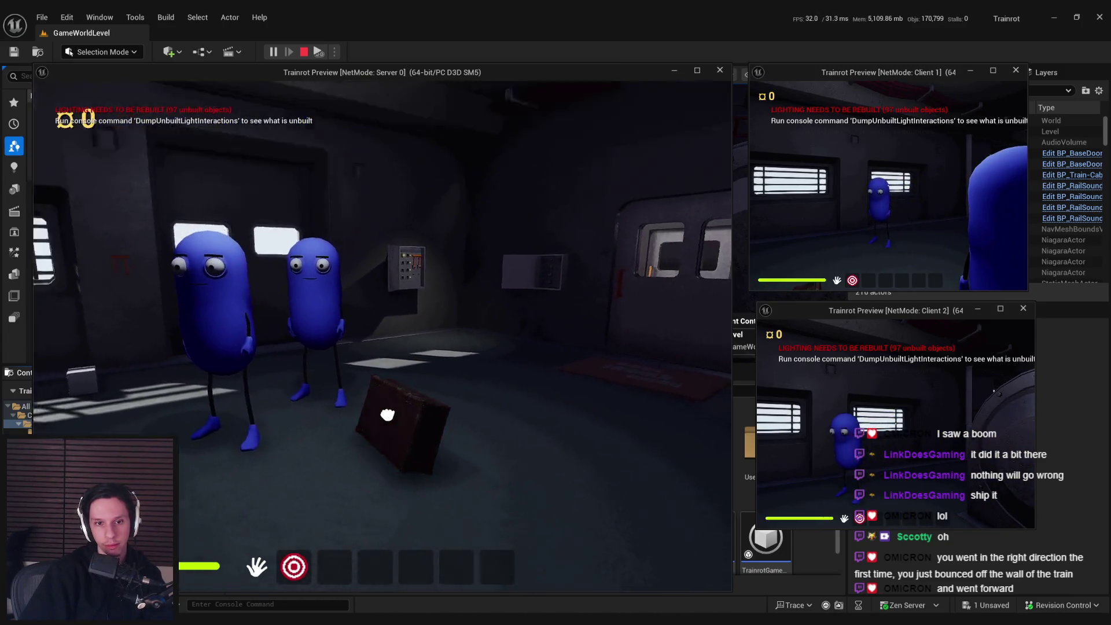
{"action": "key", "text": "w"}
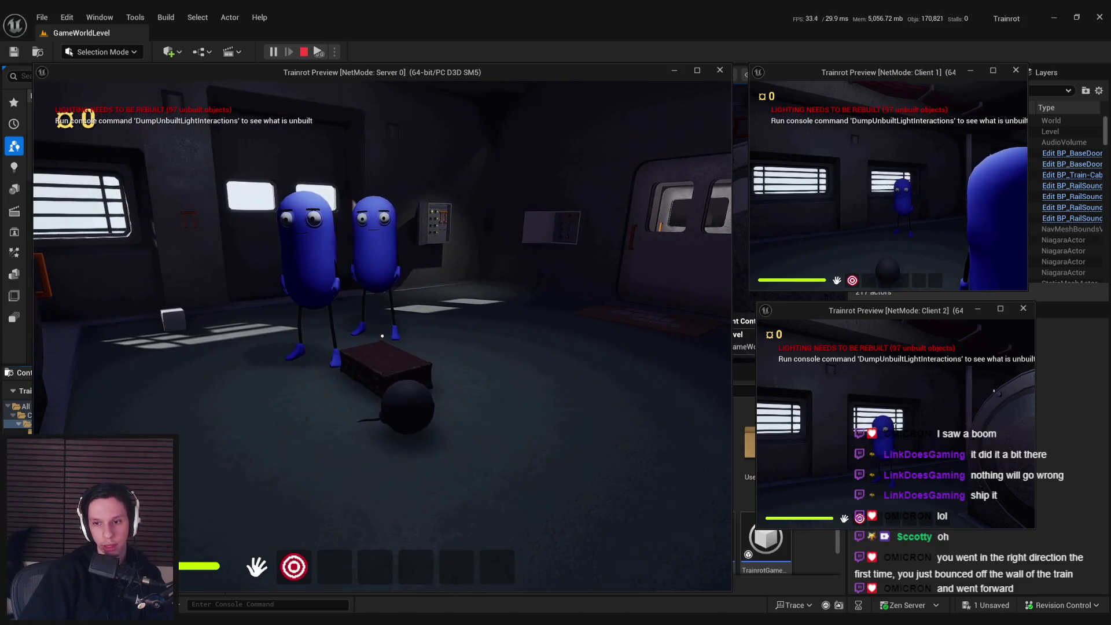
Step: Walk past the two players and box to the train door and hatch, then stop the session
{"action": "key", "text": "w"}
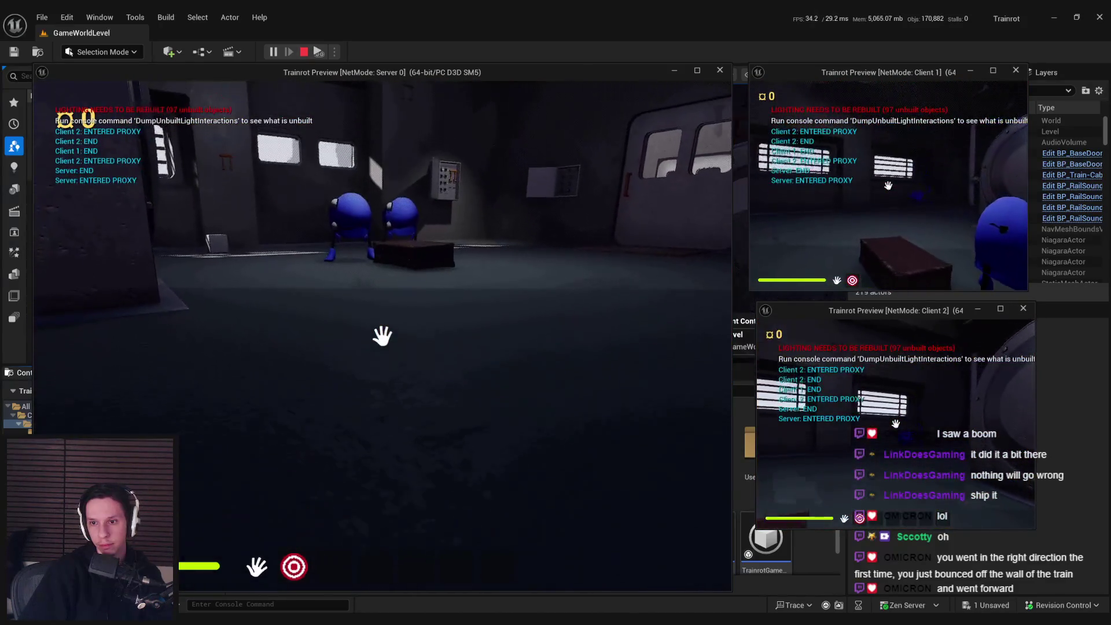
{"action": "key", "text": "w"}
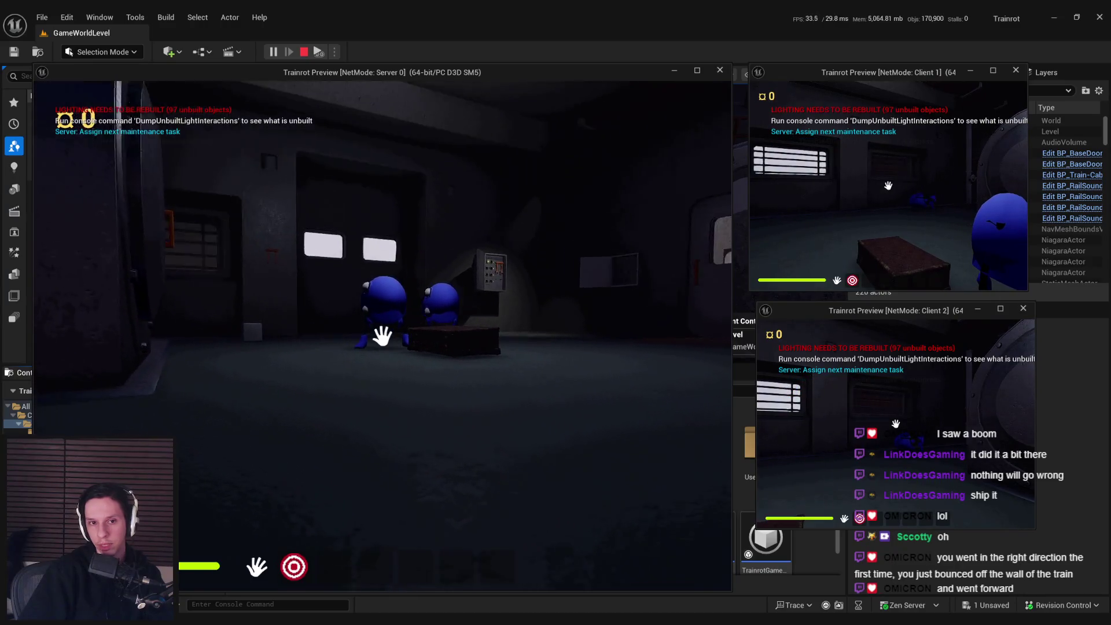
{"action": "key", "text": "w"}
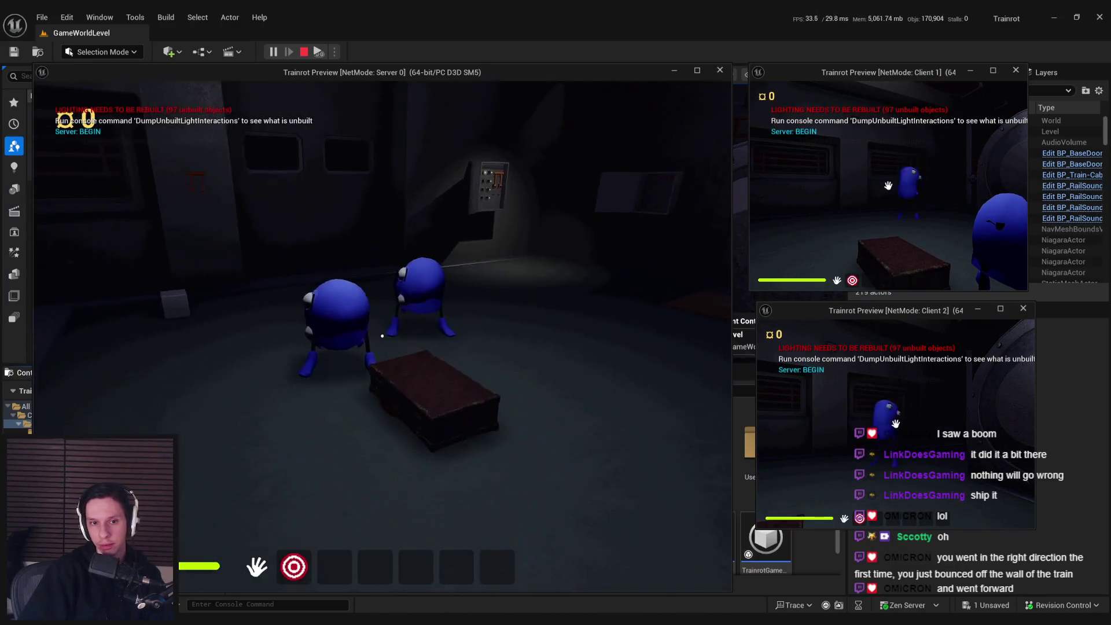
{"action": "key", "text": "w"}
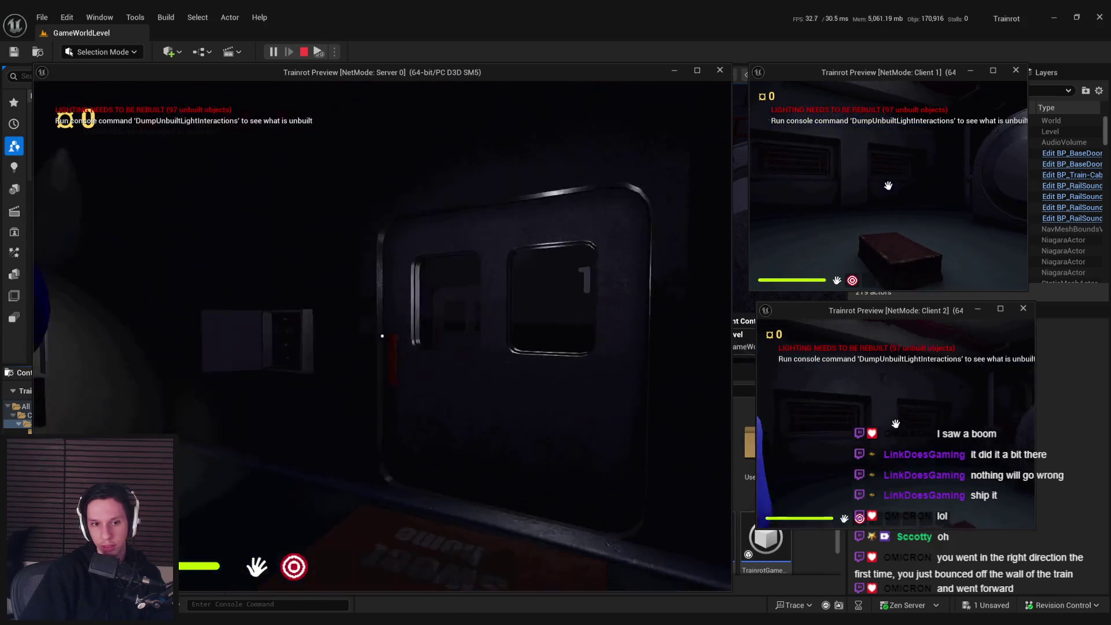
{"action": "key", "text": "w"}
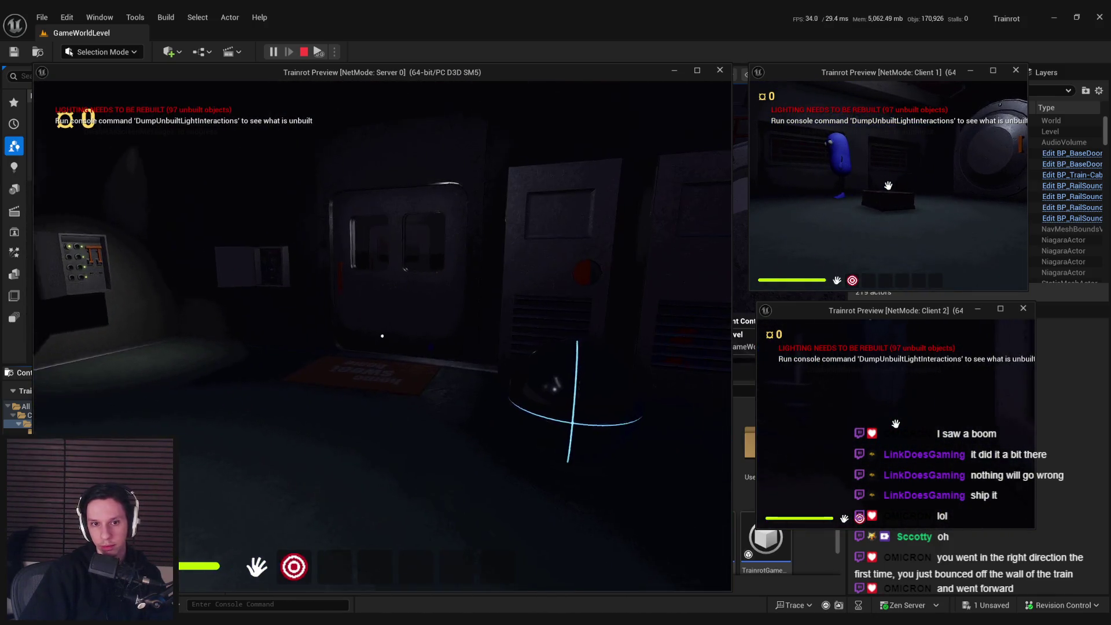
{"action": "key", "text": "w"}
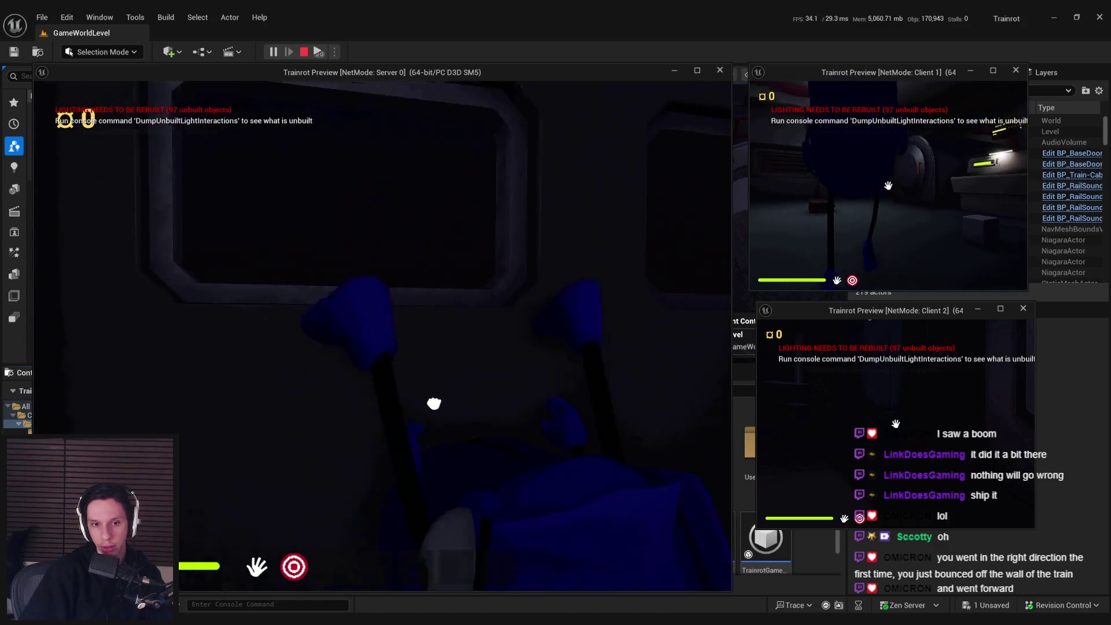
{"action": "key", "text": "w"}
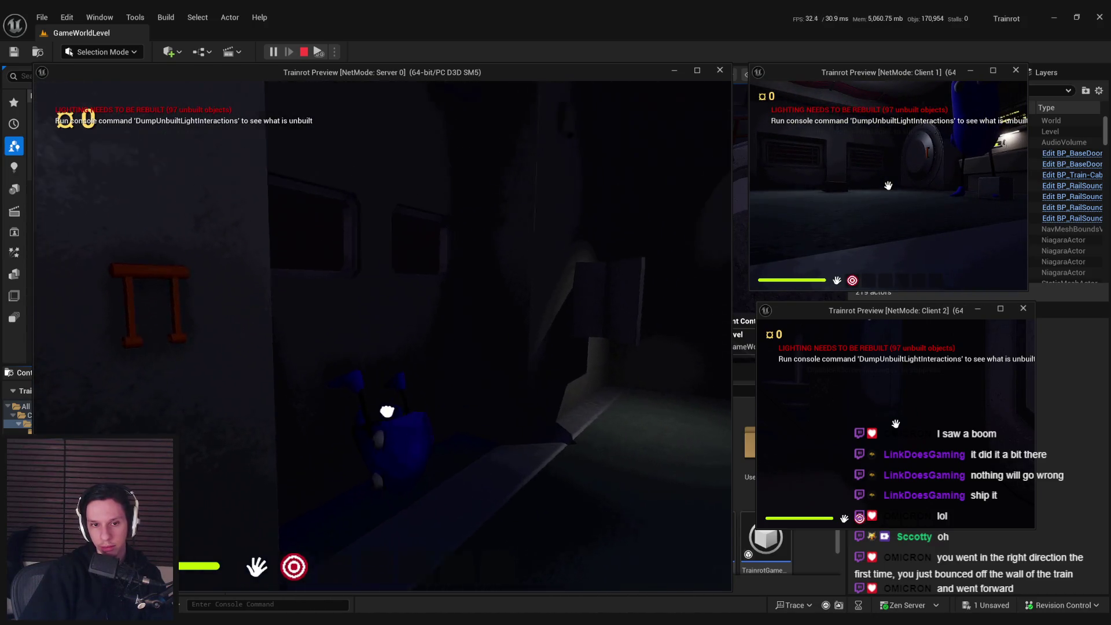
{"action": "mouse_move", "coordinate": [381, 335]}
{"action": "left_mouse_down"}
{"action": "mouse_move", "coordinate": [376, 347]}
{"action": "mouse_move", "coordinate": [424, 316]}
{"action": "mouse_move", "coordinate": [382, 335]}
{"action": "mouse_move", "coordinate": [309, 338]}
{"action": "mouse_move", "coordinate": [503, 376]}
{"action": "mouse_move", "coordinate": [339, 325]}
{"action": "mouse_move", "coordinate": [265, 338]}
{"action": "mouse_move", "coordinate": [370, 370]}
{"action": "mouse_move", "coordinate": [625, 405]}
{"action": "mouse_move", "coordinate": [584, 471]}
{"action": "mouse_move", "coordinate": [377, 335]}
{"action": "mouse_move", "coordinate": [377, 442]}
{"action": "mouse_move", "coordinate": [595, 459]}
{"action": "mouse_move", "coordinate": [640, 303]}
{"action": "mouse_move", "coordinate": [449, 290]}
{"action": "mouse_move", "coordinate": [505, 387]}
{"action": "mouse_move", "coordinate": [496, 308]}
{"action": "mouse_move", "coordinate": [446, 151]}
{"action": "mouse_move", "coordinate": [451, 197]}
{"action": "mouse_move", "coordinate": [517, 225]}
{"action": "mouse_move", "coordinate": [404, 301]}
{"action": "mouse_move", "coordinate": [453, 310]}
{"action": "mouse_move", "coordinate": [382, 335]}
{"action": "left_mouse_up"}
{"action": "key", "text": "Escape"}
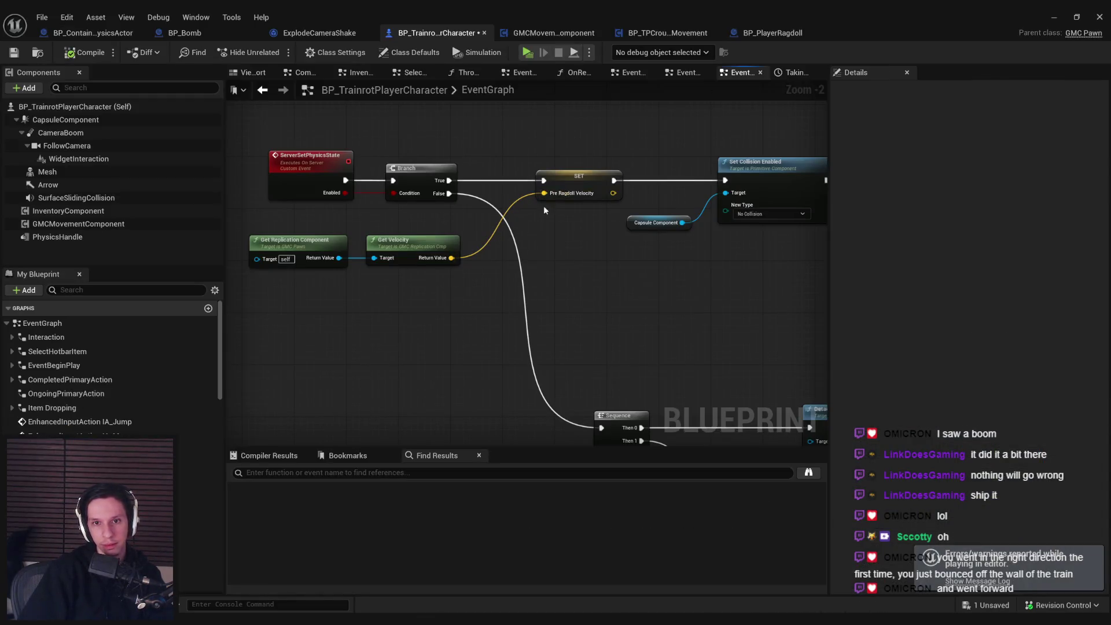
Step: Review the Enable GMC and SpawnActor nodes and the BP_PlayerRagdoll graph
{"action": "scroll", "coordinate": [662, 289], "scroll_direction": "down", "scroll_amount": 1}
{"action": "mouse_move", "coordinate": [661, 290]}
{"action": "left_mouse_down"}
{"action": "mouse_move", "coordinate": [565, 318]}
{"action": "mouse_move", "coordinate": [608, 292]}
{"action": "left_mouse_up"}
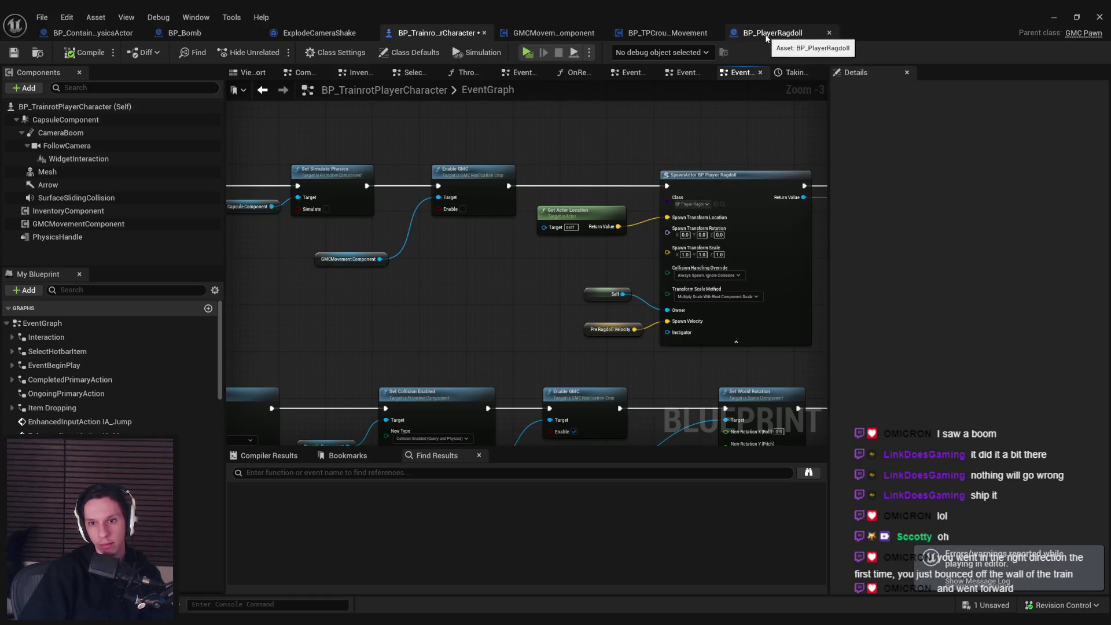
{"action": "left_click", "coordinate": [766, 38]}
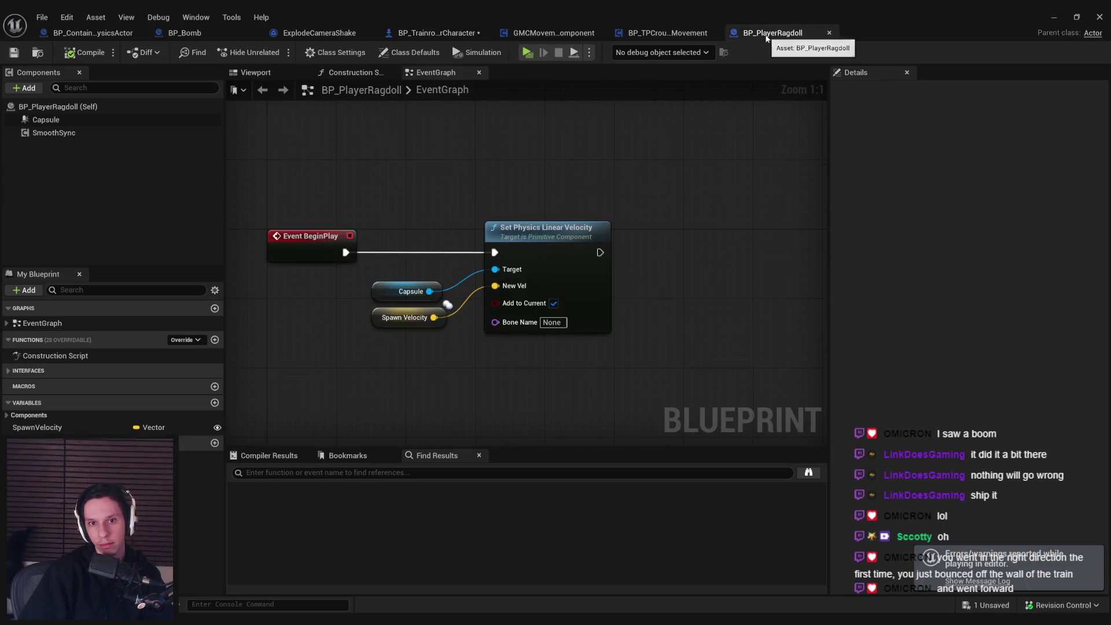
{"action": "left_click", "coordinate": [438, 33]}
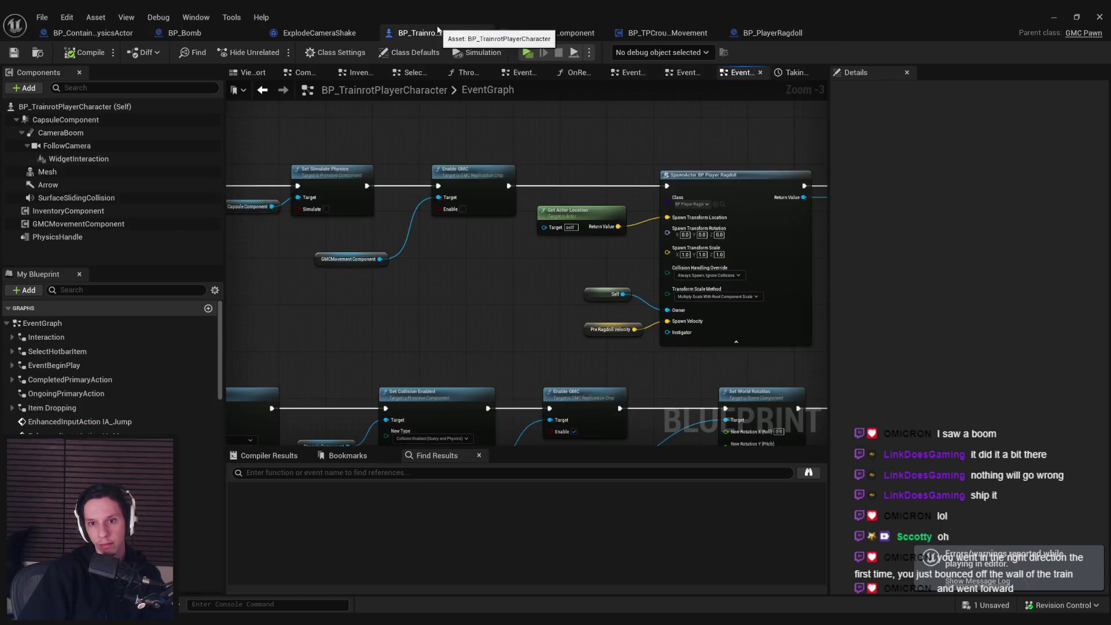
Step: Check out and save BP_TrainrotPlayerCharacter, then minimize the Blueprint editor
{"action": "key", "text": "ctrl+s"}
{"action": "left_click", "coordinate": [586, 439]}
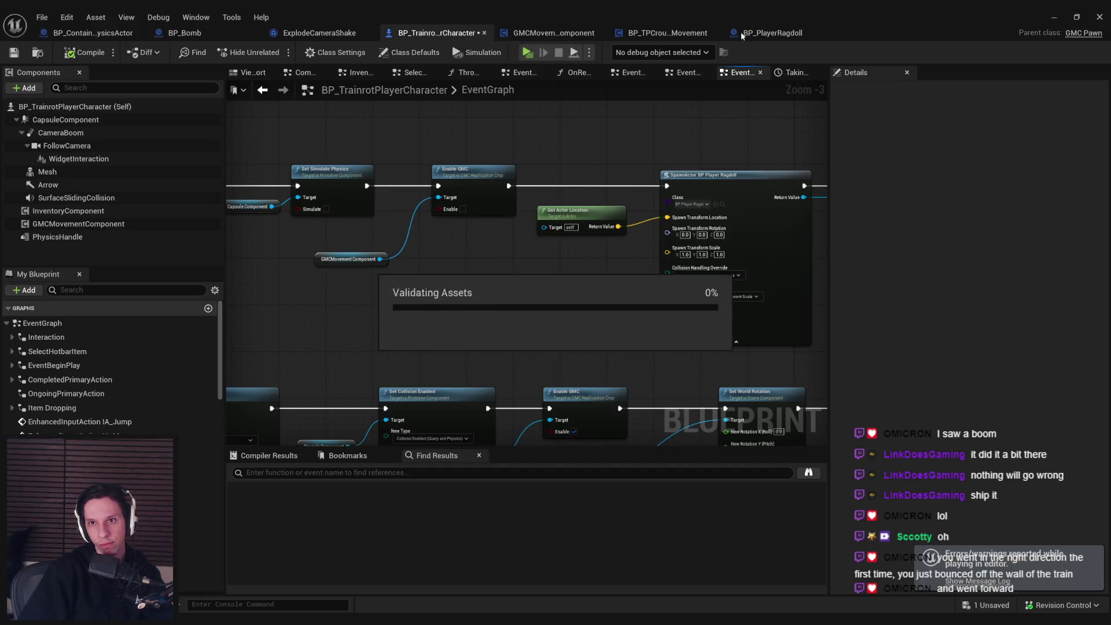
{"action": "left_click", "coordinate": [657, 34]}
{"action": "left_click", "coordinate": [438, 32]}
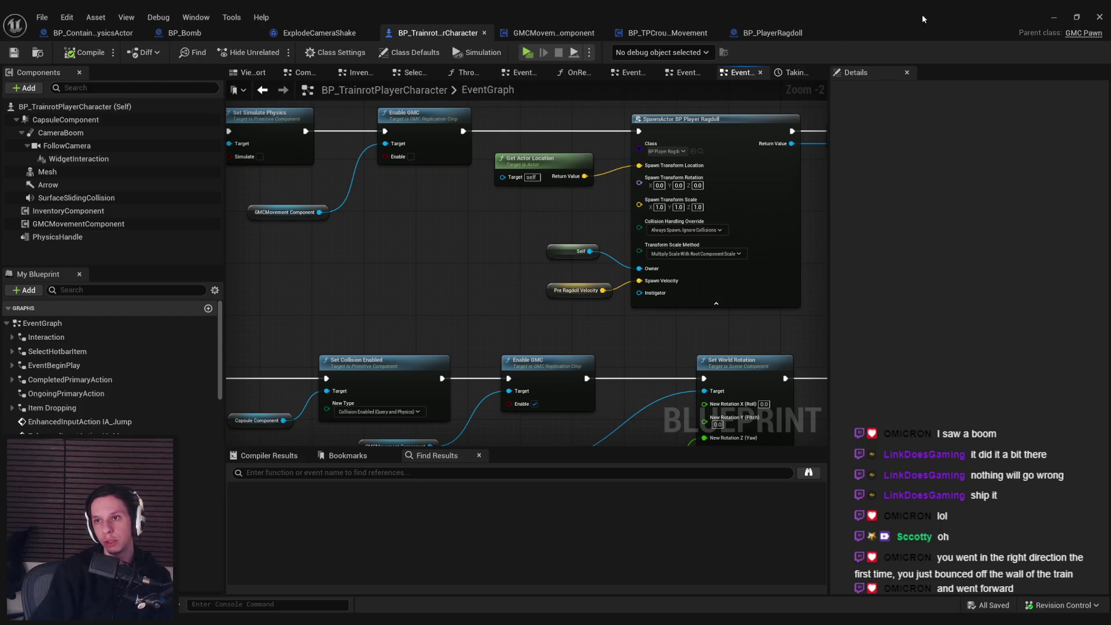
{"action": "left_click", "coordinate": [1062, 24]}
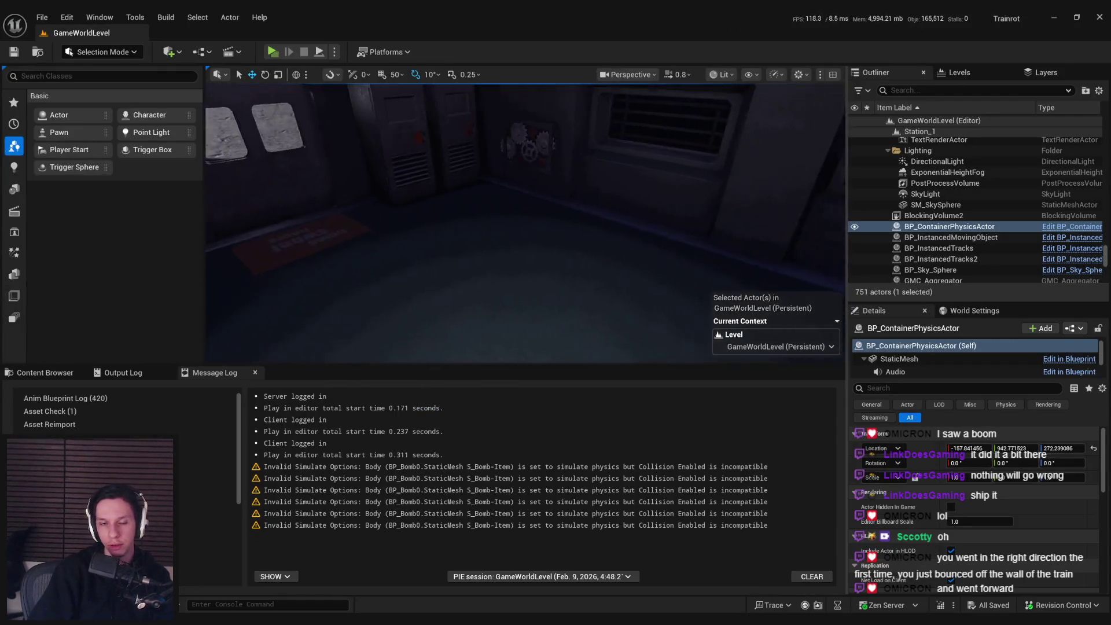
Step: Start a server-plus-two-clients play test and repeatedly pick up and drop the suitcase
{"action": "left_click", "coordinate": [272, 51]}
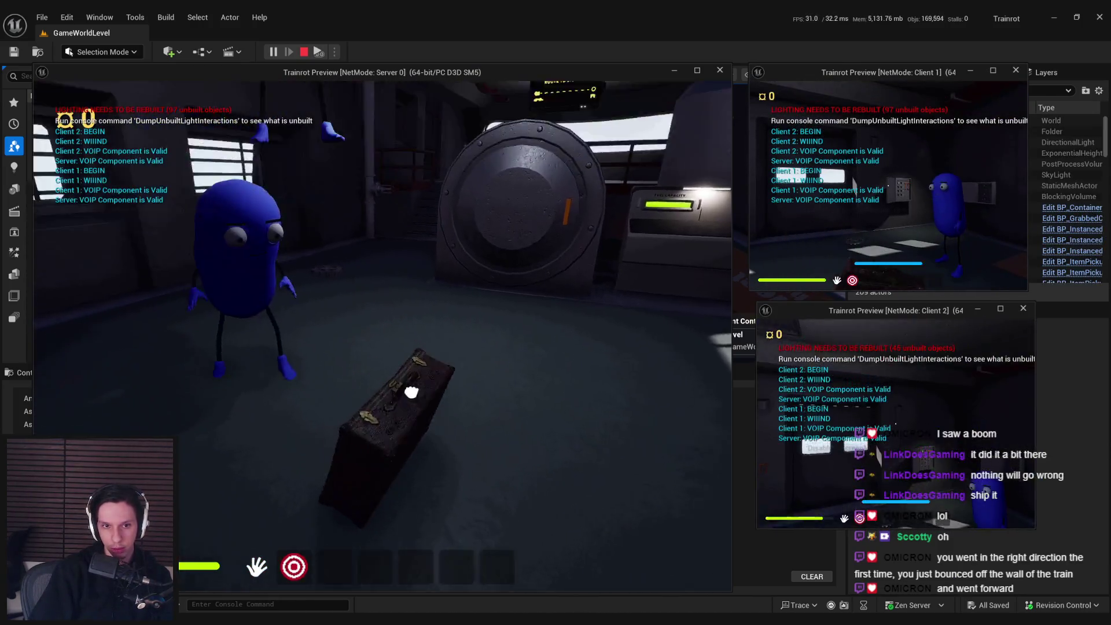
{"action": "left_click", "coordinate": [382, 336]}
{"action": "left_click", "coordinate": [357, 358]}
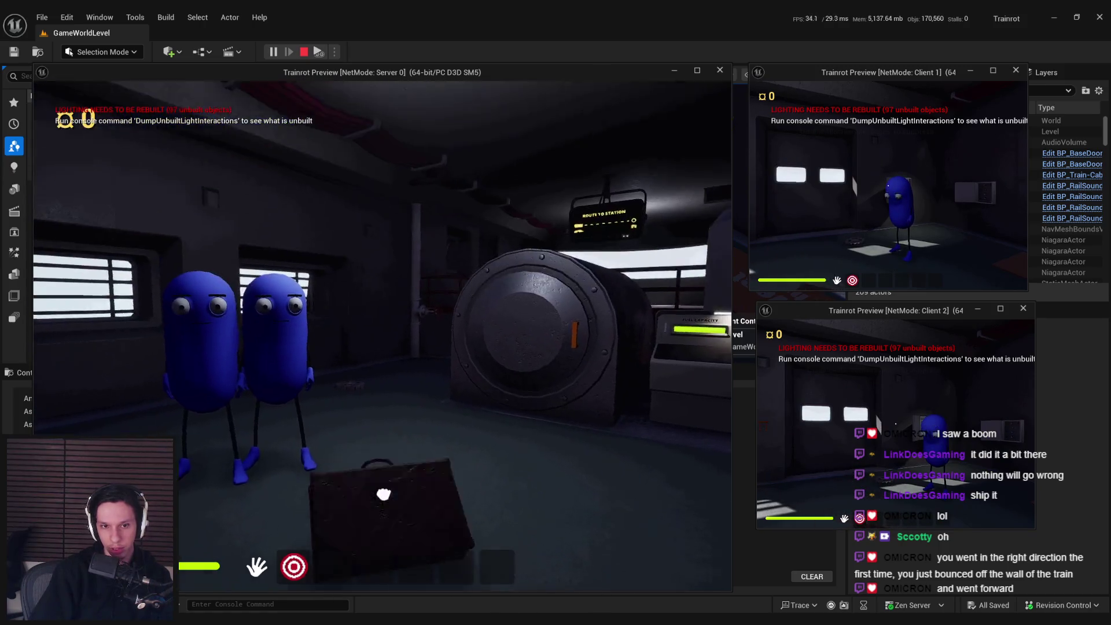
{"action": "left_click", "coordinate": [379, 493]}
{"action": "left_click", "coordinate": [389, 228]}
{"action": "left_click", "coordinate": [372, 488]}
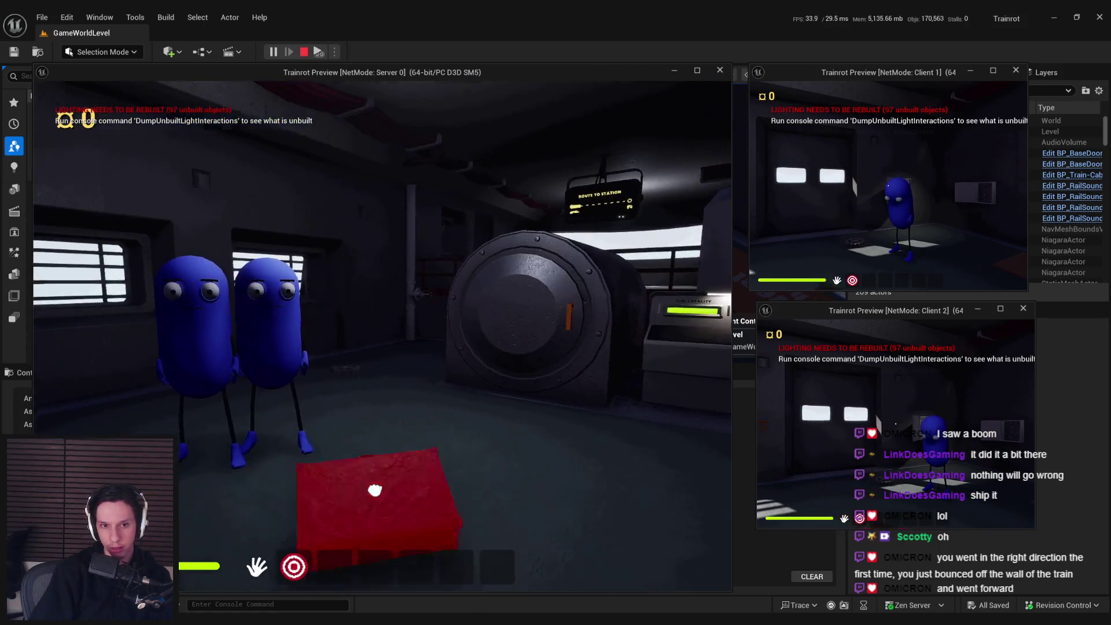
{"action": "left_click", "coordinate": [397, 441]}
{"action": "left_click", "coordinate": [451, 298]}
{"action": "left_click", "coordinate": [369, 434]}
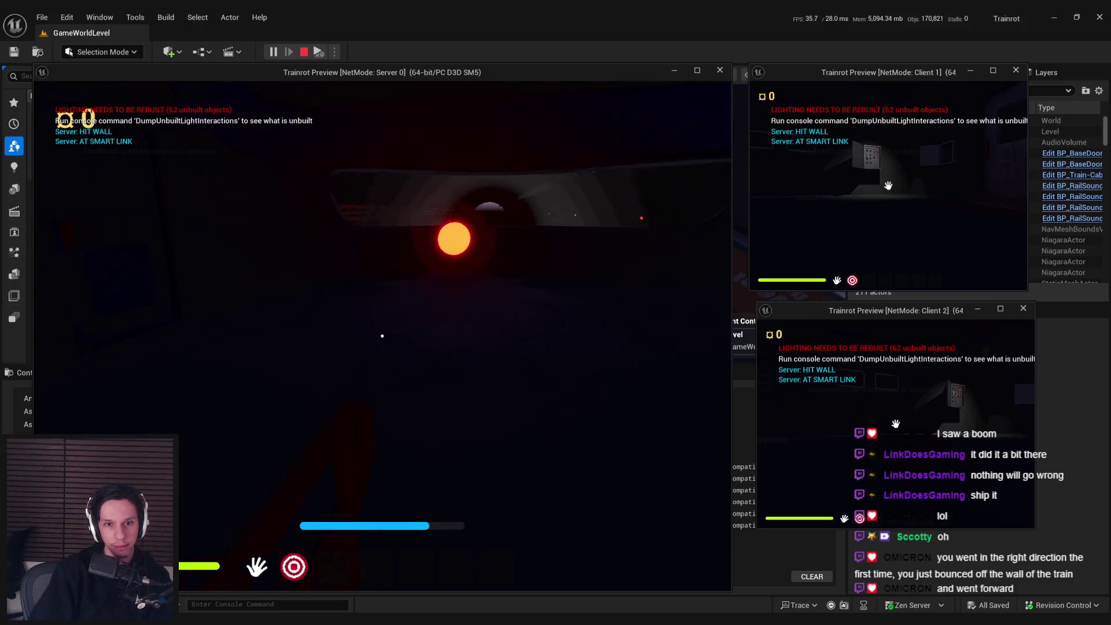
Step: Walk the server player to the wall electrical panel and back toward the players
{"action": "mouse_move", "coordinate": [381, 336]}
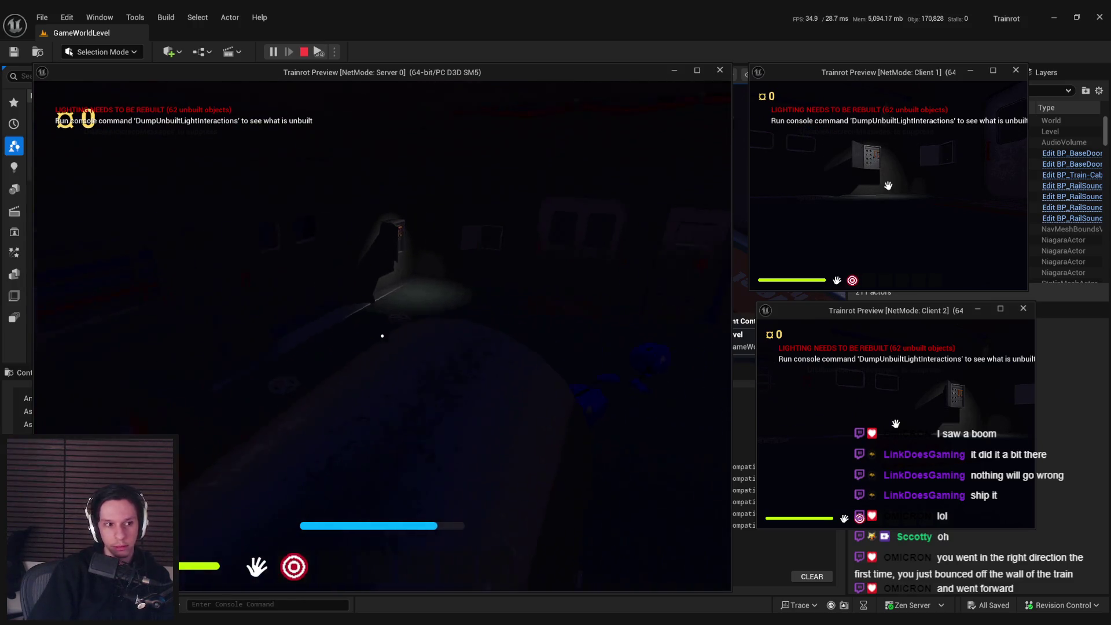
{"action": "key", "text": "w"}
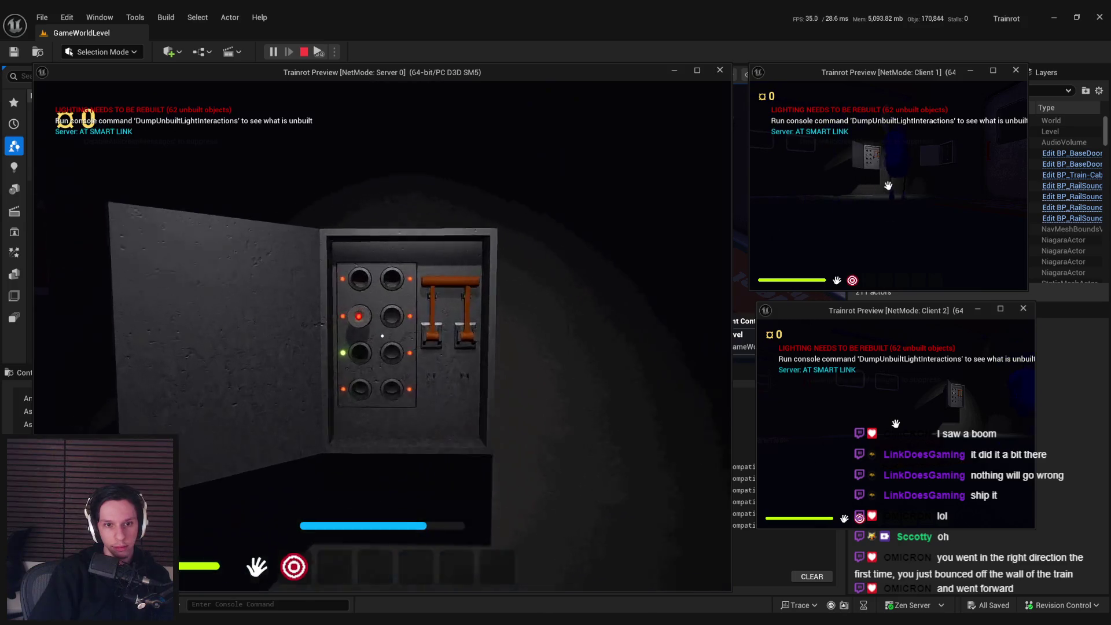
{"action": "key", "text": "s"}
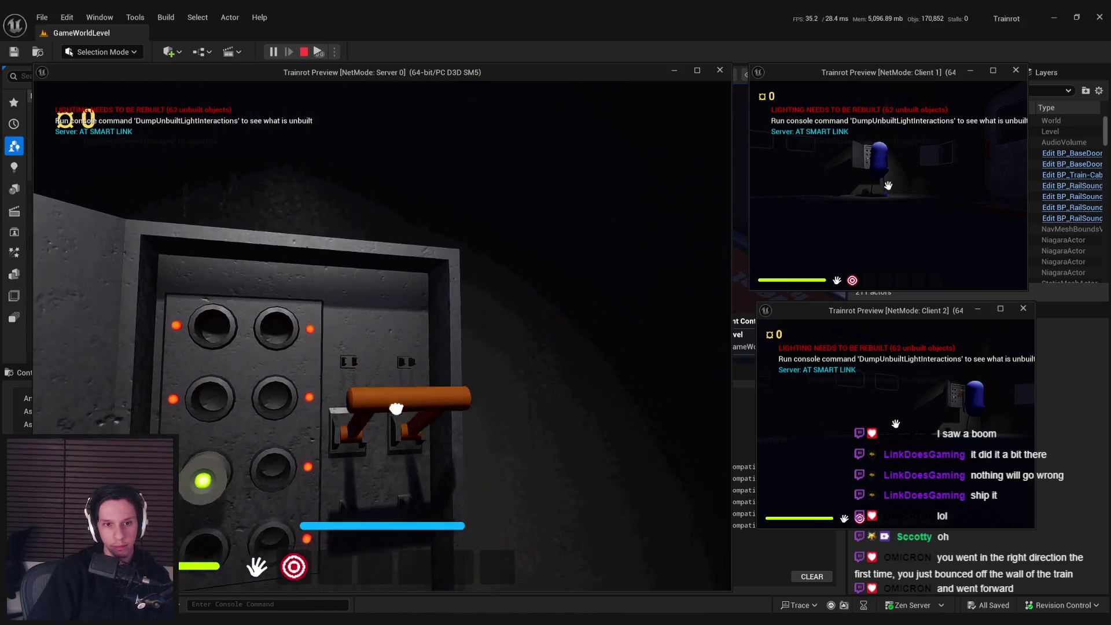
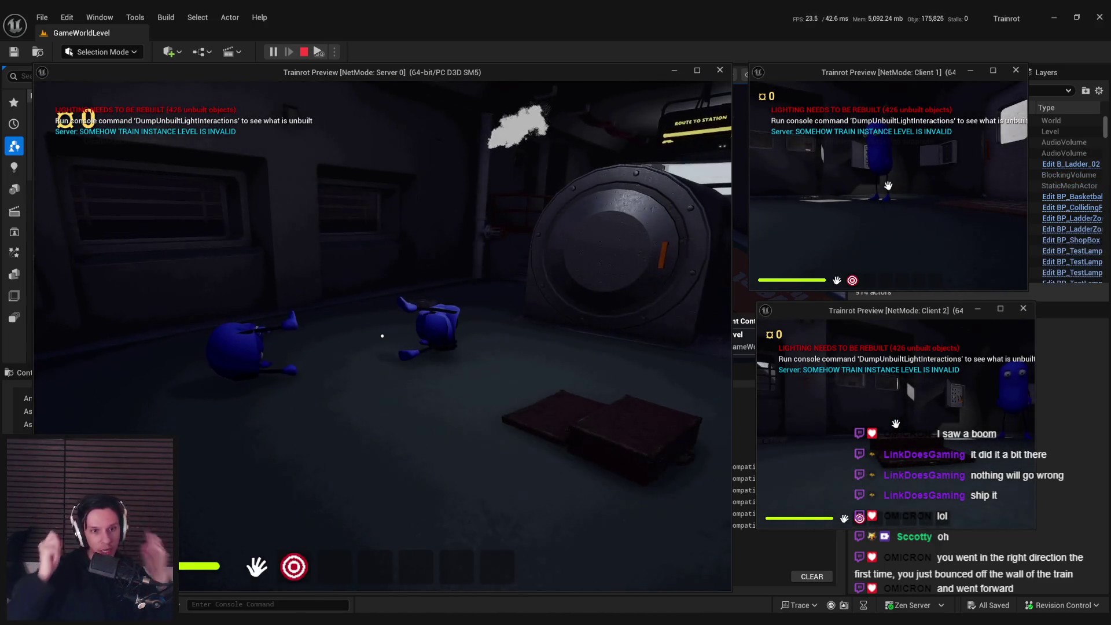
Step: Turn on collision display with the 'show collision' console command
{"action": "key", "text": "grave"}
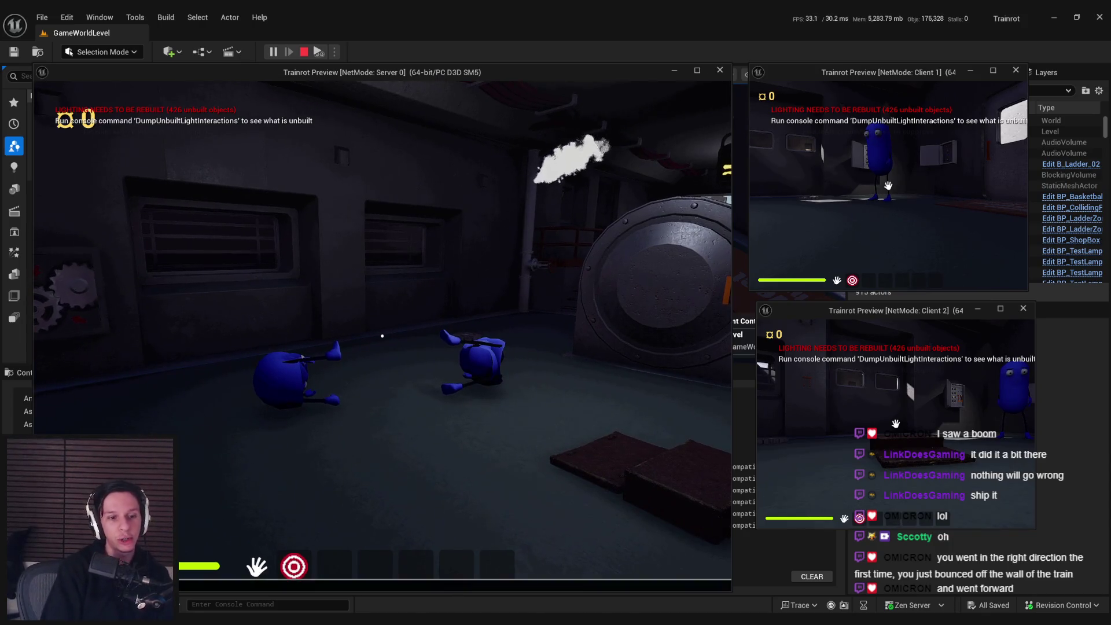
{"action": "type", "text": "show collision"}
{"action": "key", "text": "Return"}
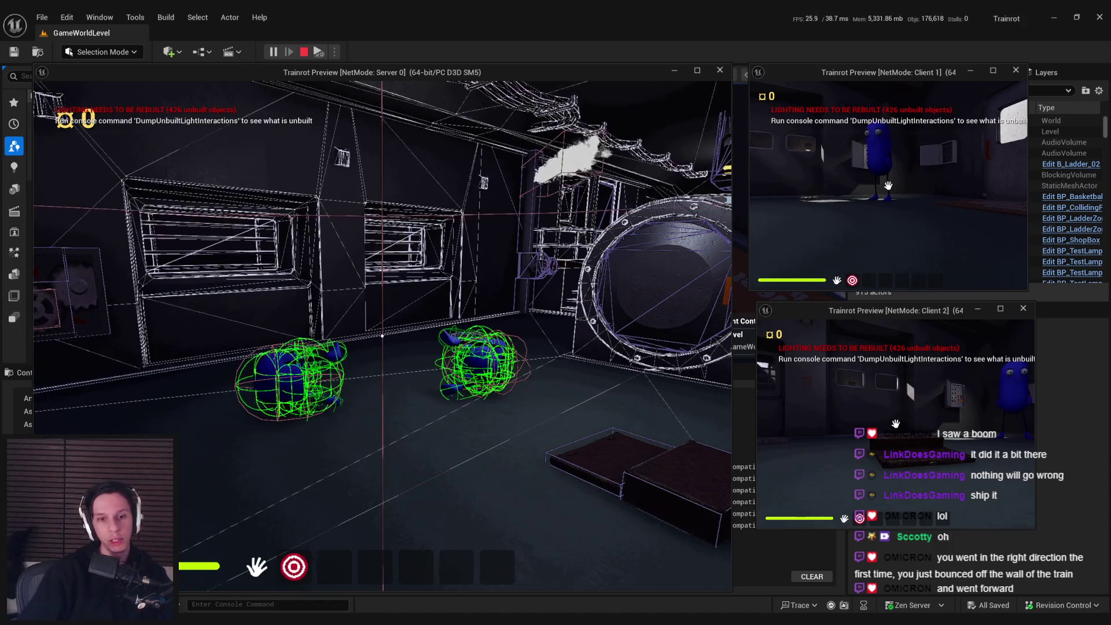
Step: Move the server camera around to inspect the two collision-outlined ragdolled characters
{"action": "key", "text": "s"}
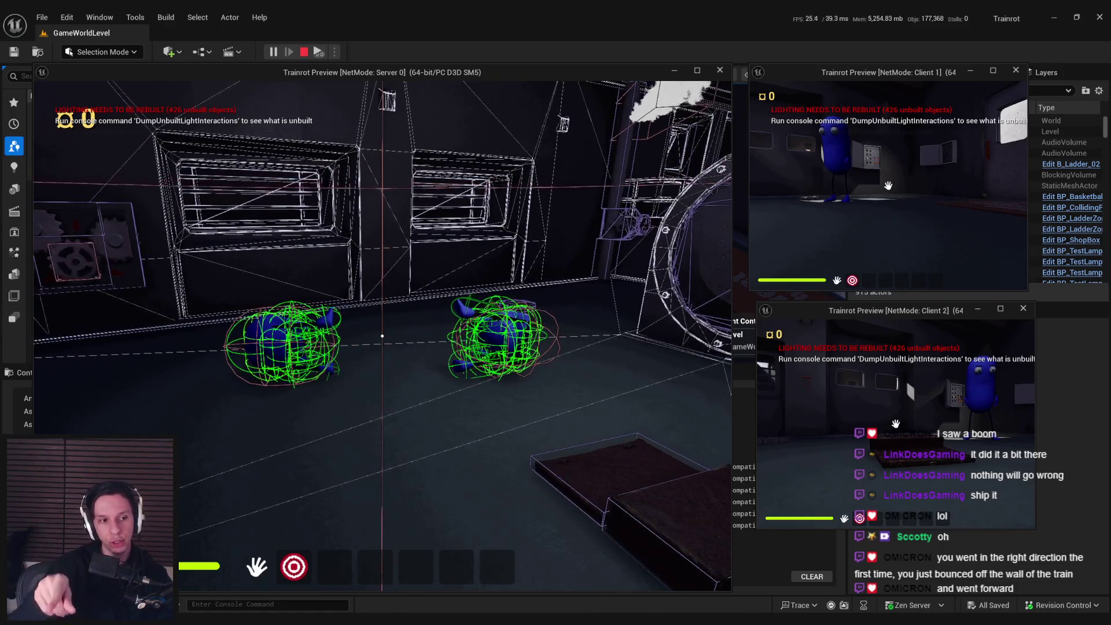
{"action": "key", "text": "w"}
{"action": "key", "text": "s"}
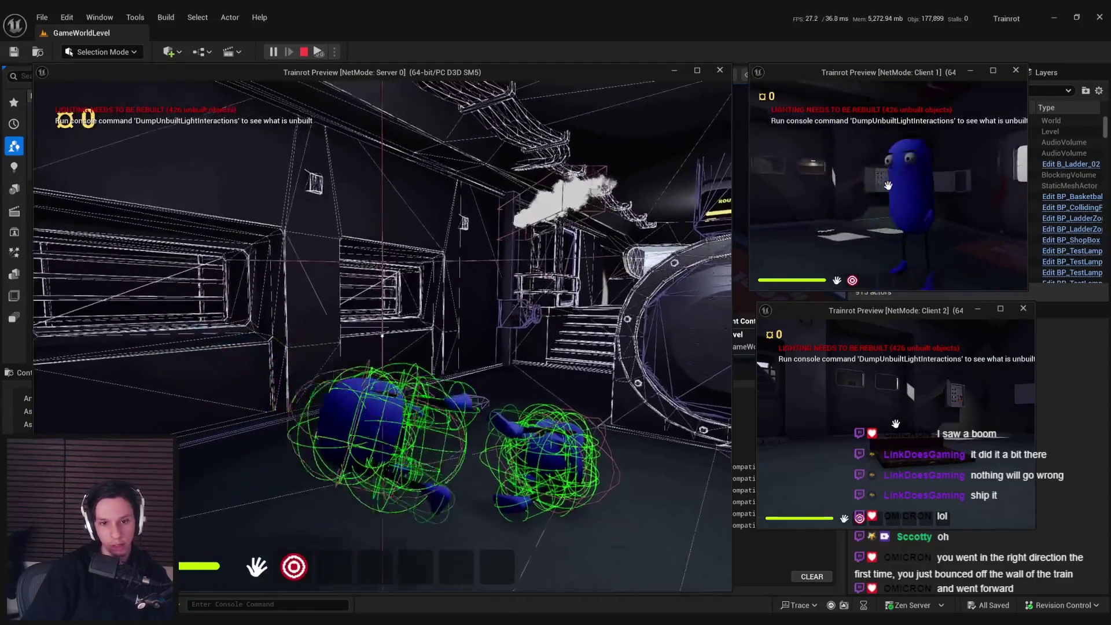
{"action": "key", "text": "a"}
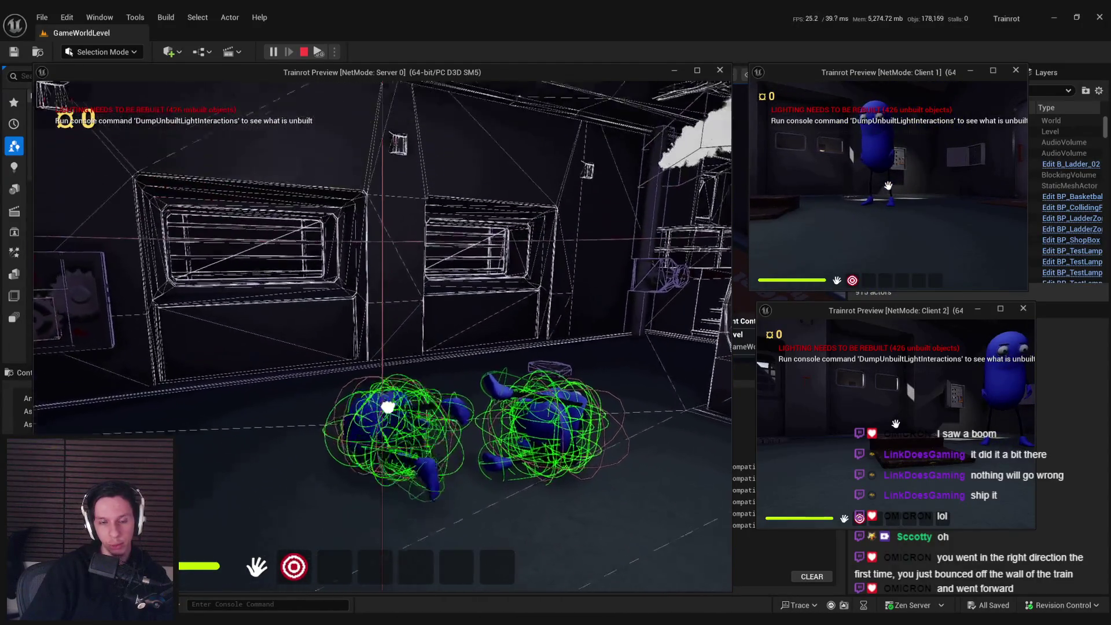
{"action": "key", "text": "s"}
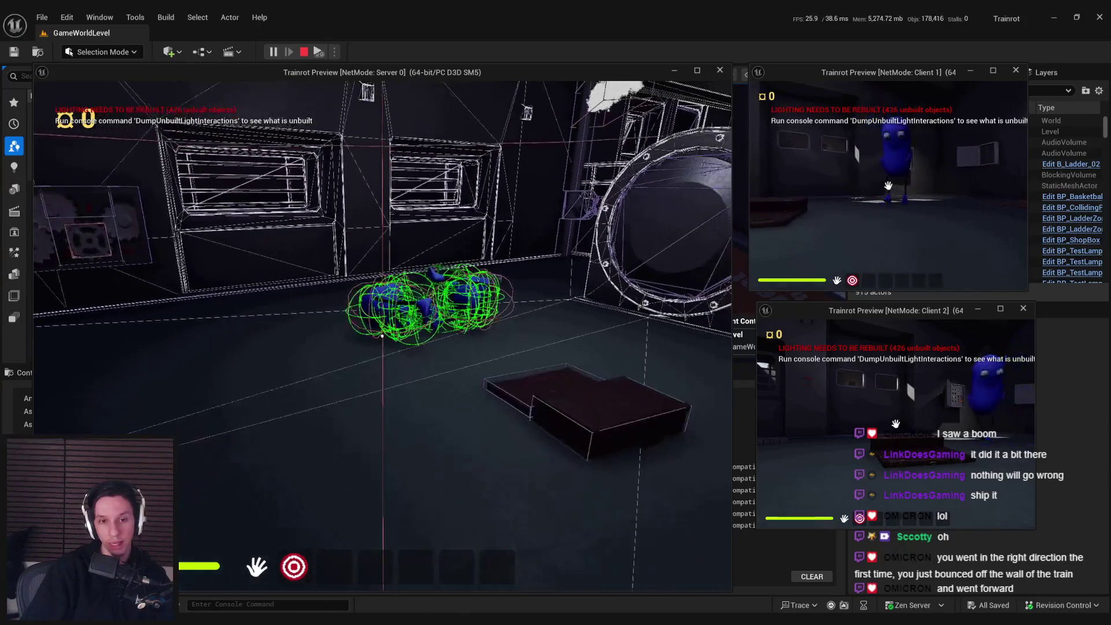
{"action": "key", "text": "w"}
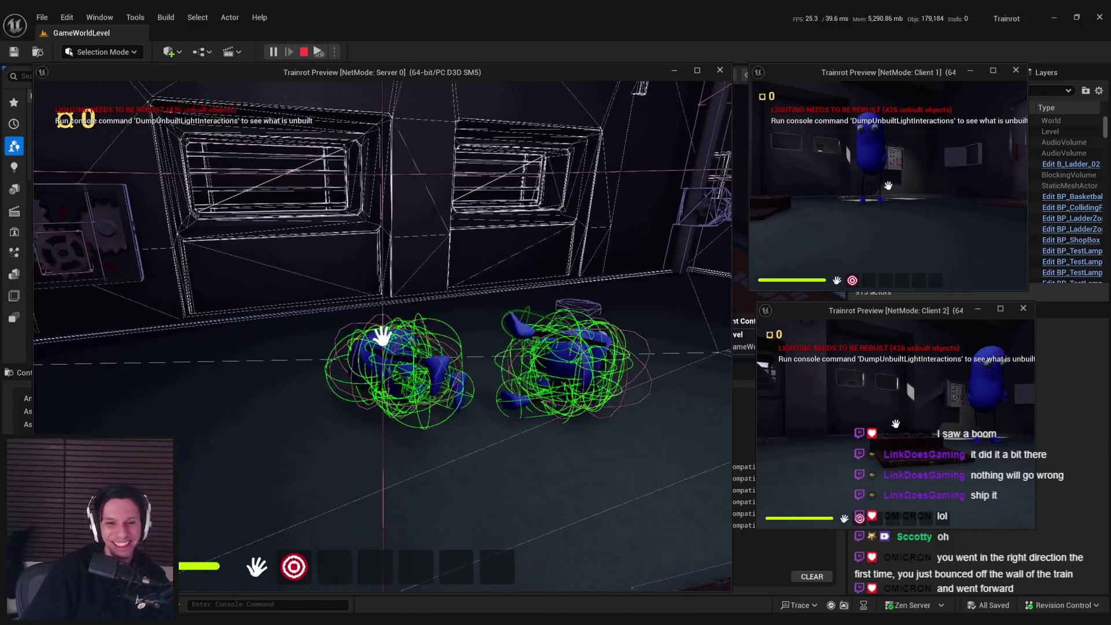
{"action": "key", "text": "w"}
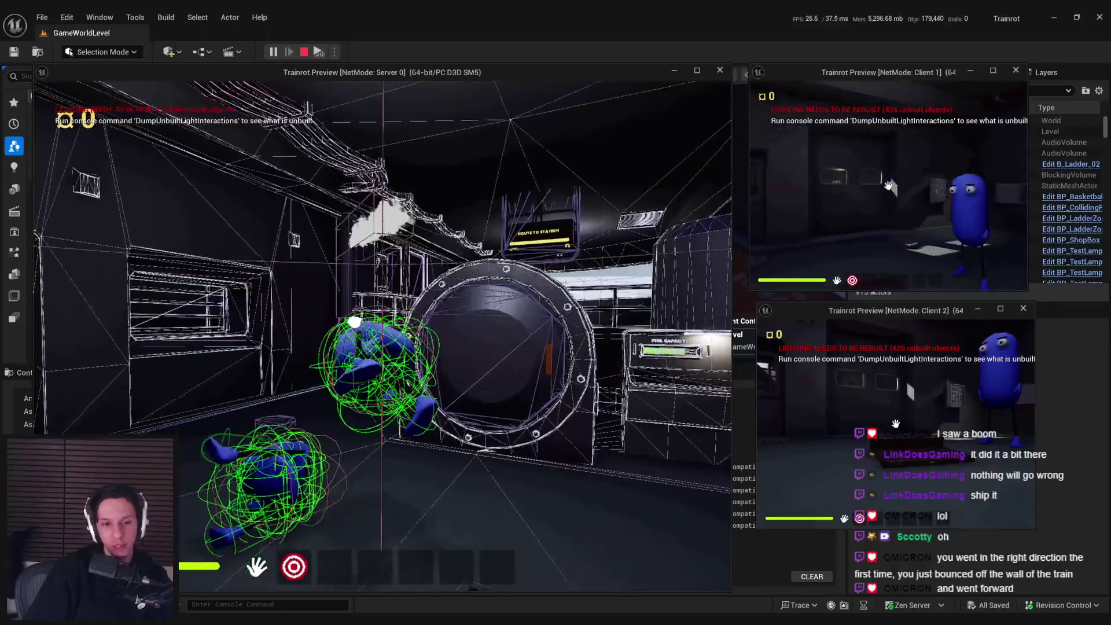
{"action": "key", "text": "w"}
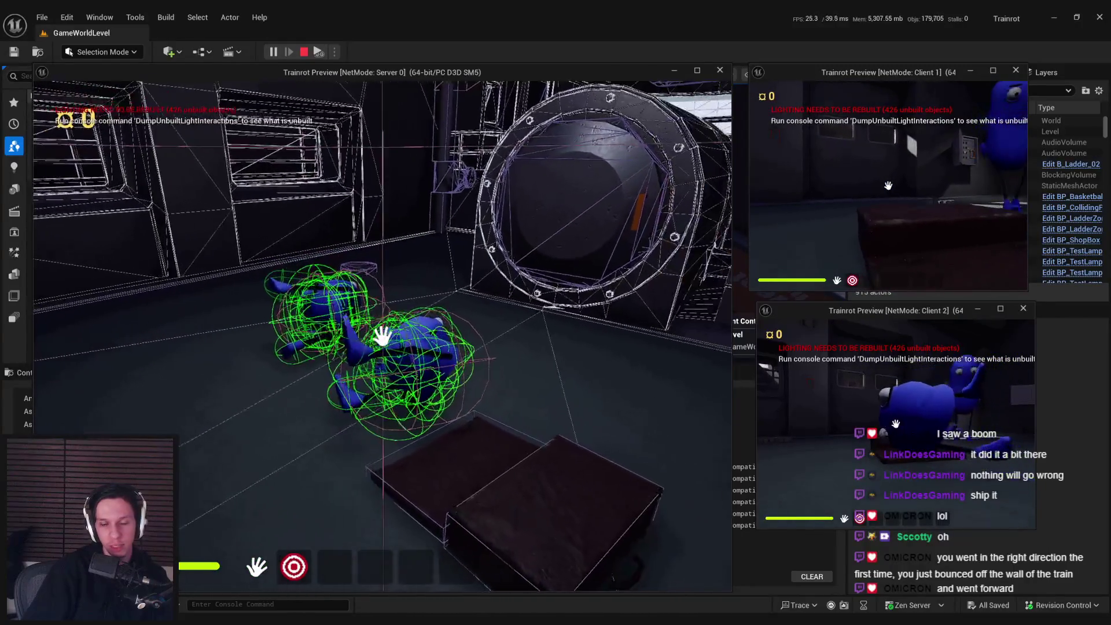
Step: Carry a ragdoll toward the windowed wall, then lift the open box up toward the porthole
{"action": "mouse_move", "coordinate": [381, 334]}
{"action": "left_mouse_down"}
{"action": "mouse_move", "coordinate": [418, 375]}
{"action": "mouse_move", "coordinate": [382, 336]}
{"action": "left_mouse_up"}
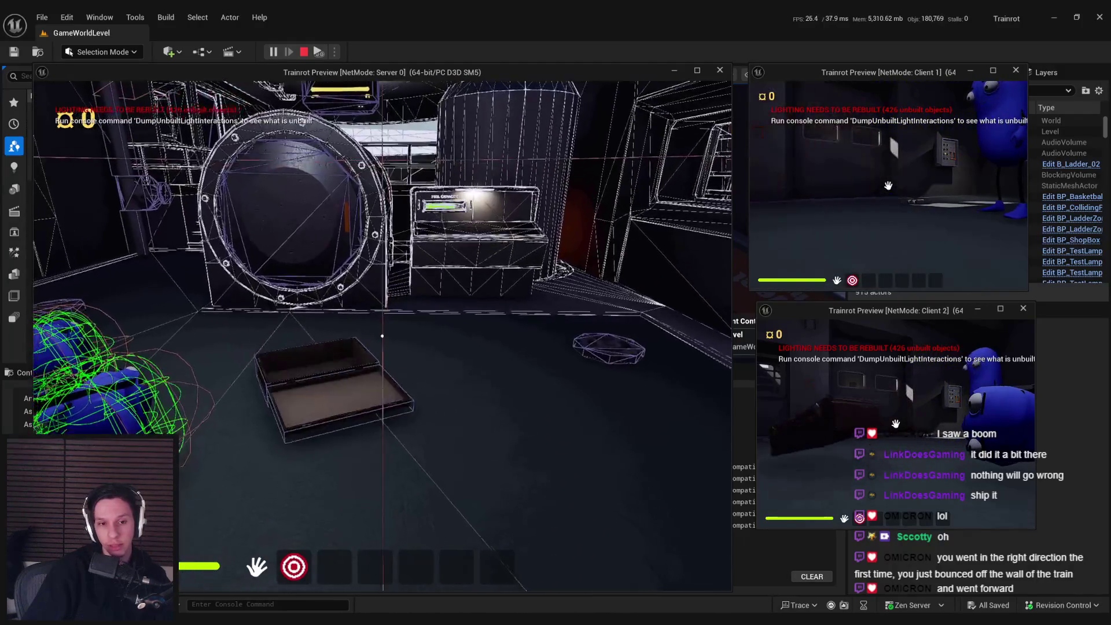
{"action": "mouse_move", "coordinate": [382, 335]}
{"action": "left_click_drag", "start_coordinate": [388, 424], "coordinate": [388, 308]}
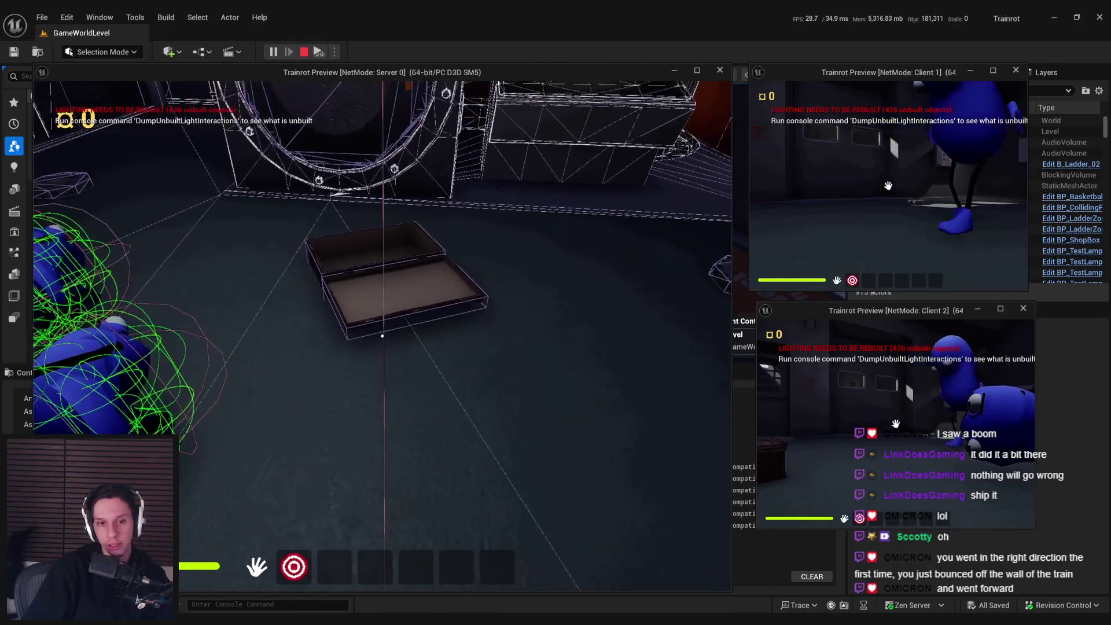
{"action": "mouse_move", "coordinate": [472, 371]}
{"action": "left_mouse_down"}
{"action": "mouse_move", "coordinate": [403, 384]}
{"action": "mouse_move", "coordinate": [409, 372]}
{"action": "mouse_move", "coordinate": [393, 355]}
{"action": "left_mouse_up"}
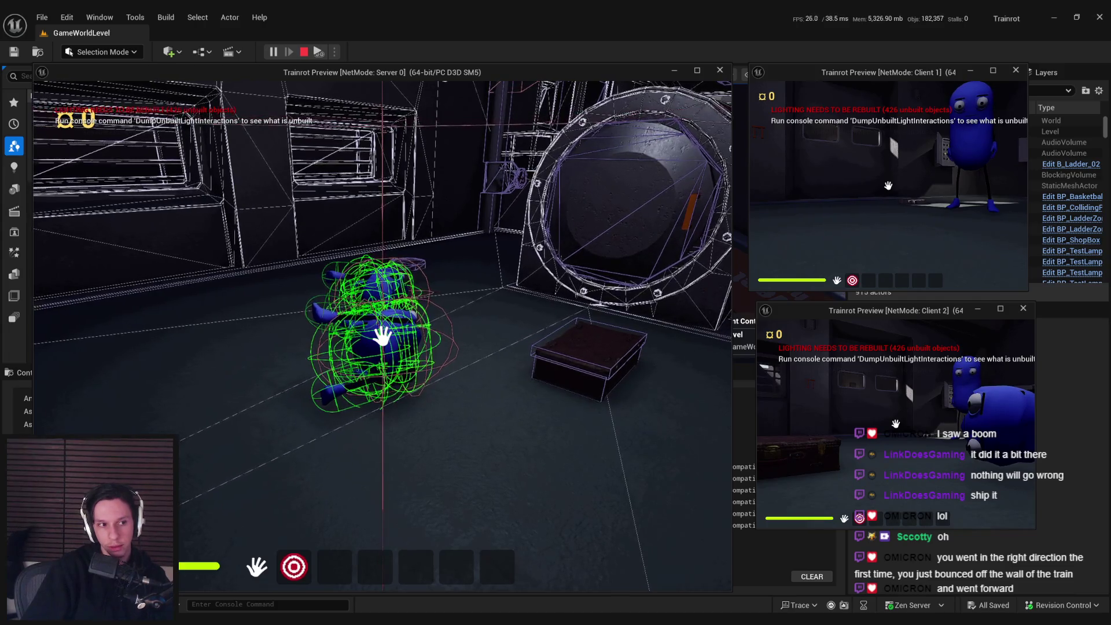
Step: Carry a ragdolled character across the carriage toward the round door, then take control of Client 1
{"action": "mouse_move", "coordinate": [382, 335]}
{"action": "left_mouse_down"}
{"action": "mouse_move", "coordinate": [372, 458]}
{"action": "mouse_move", "coordinate": [379, 379]}
{"action": "mouse_move", "coordinate": [520, 411]}
{"action": "mouse_move", "coordinate": [396, 367]}
{"action": "mouse_move", "coordinate": [322, 372]}
{"action": "mouse_move", "coordinate": [392, 366]}
{"action": "mouse_move", "coordinate": [384, 335]}
{"action": "left_mouse_up"}
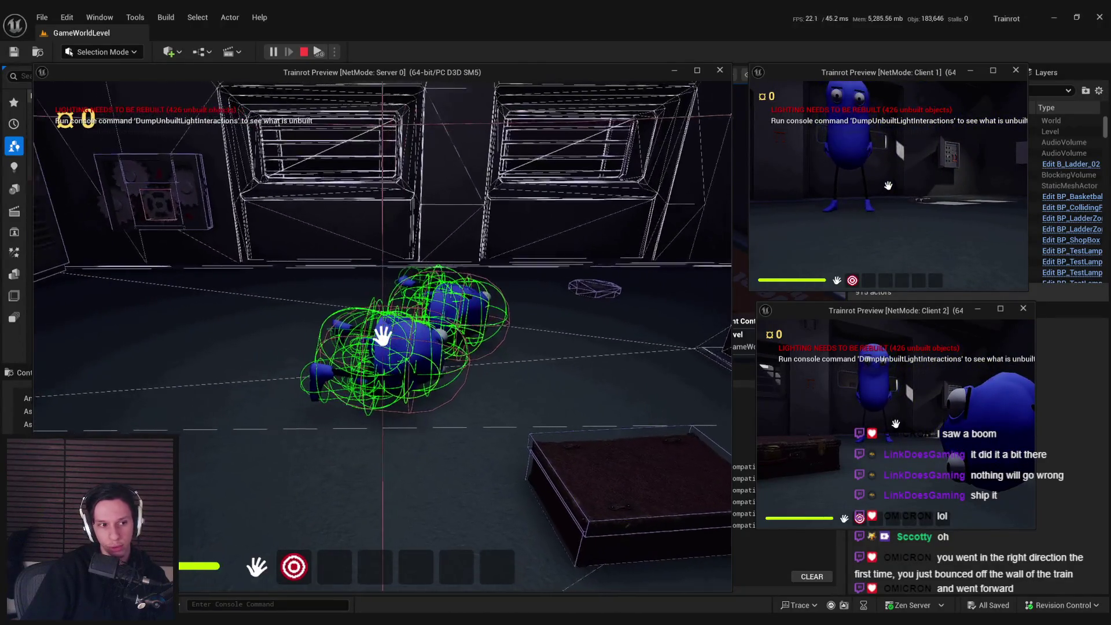
{"action": "key", "text": "s"}
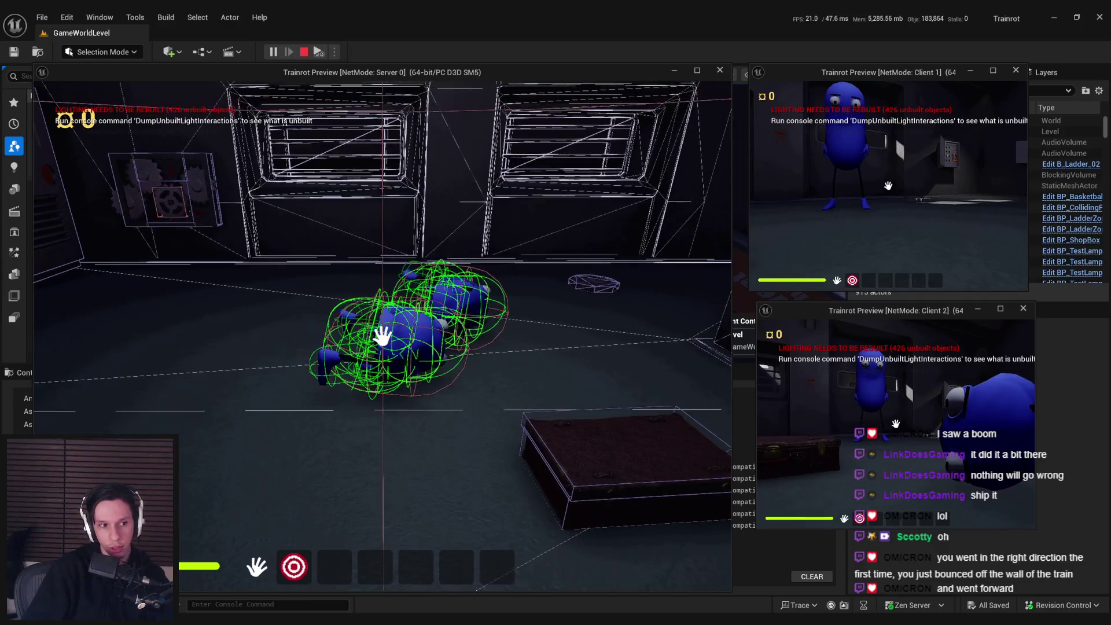
{"action": "key", "text": "w"}
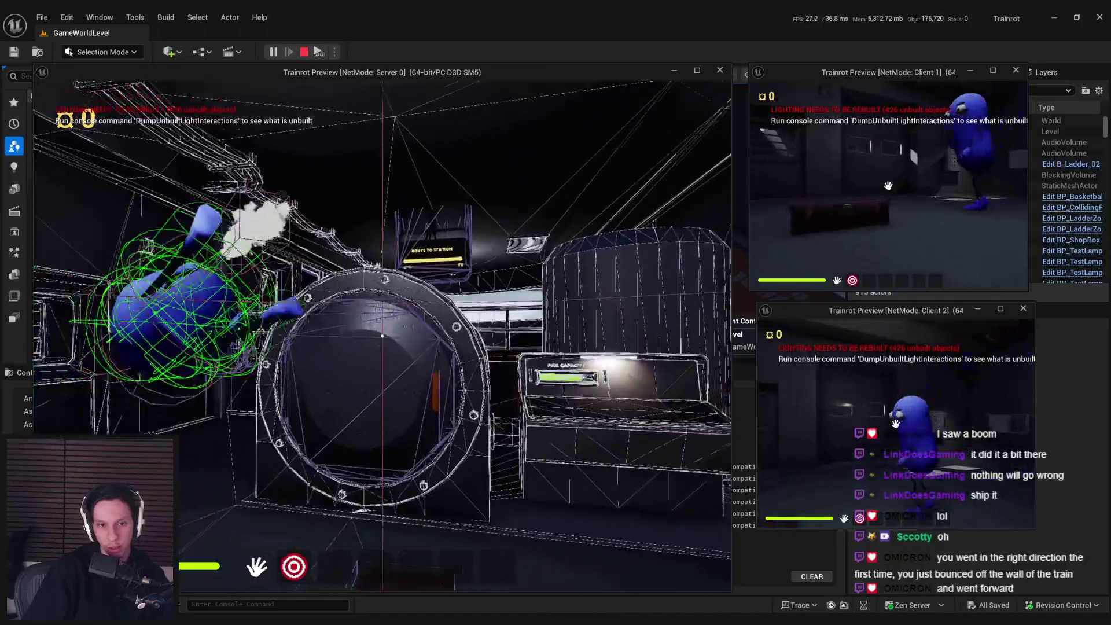
{"action": "key", "text": "w"}
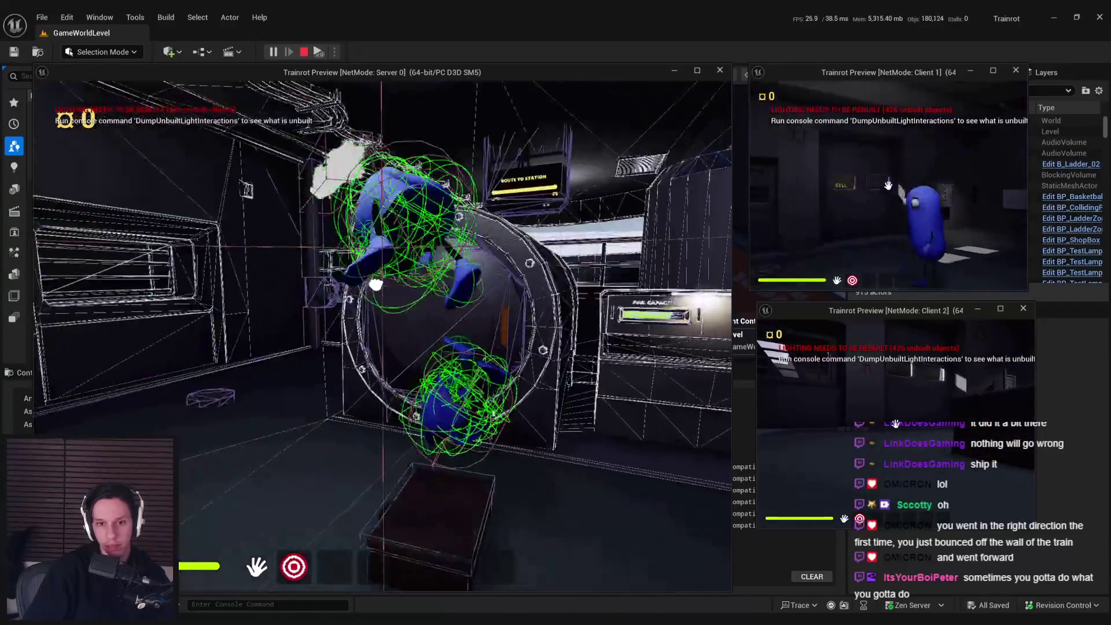
{"action": "left_click", "coordinate": [931, 217]}
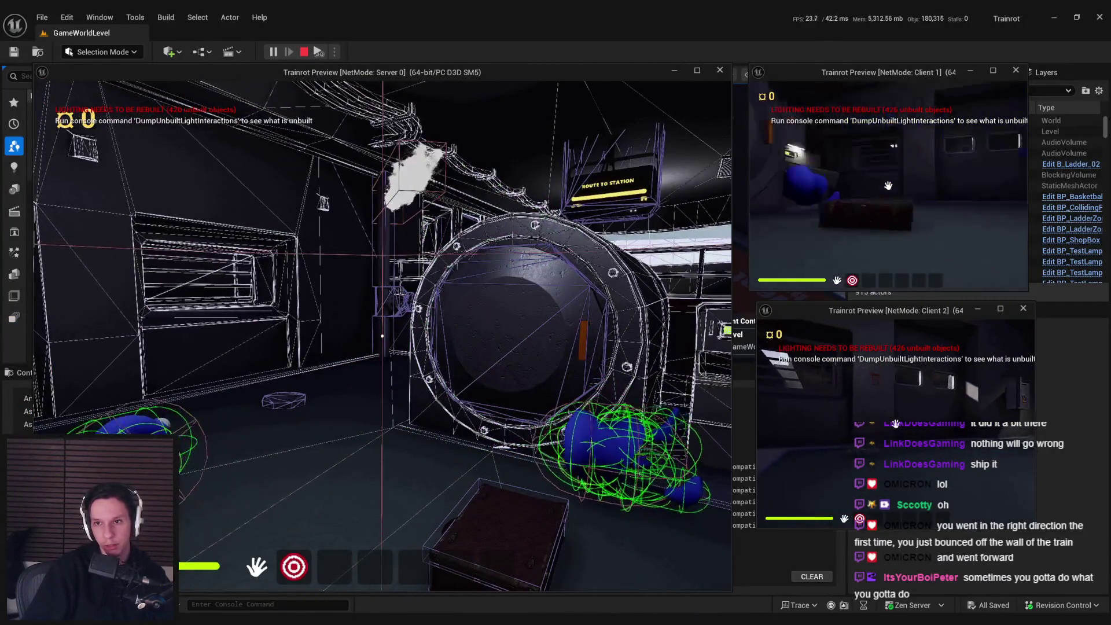
Step: Walk Client 1's character onto the shelf, through the smoke and pipes, then stop the play session
{"action": "key", "text": "w"}
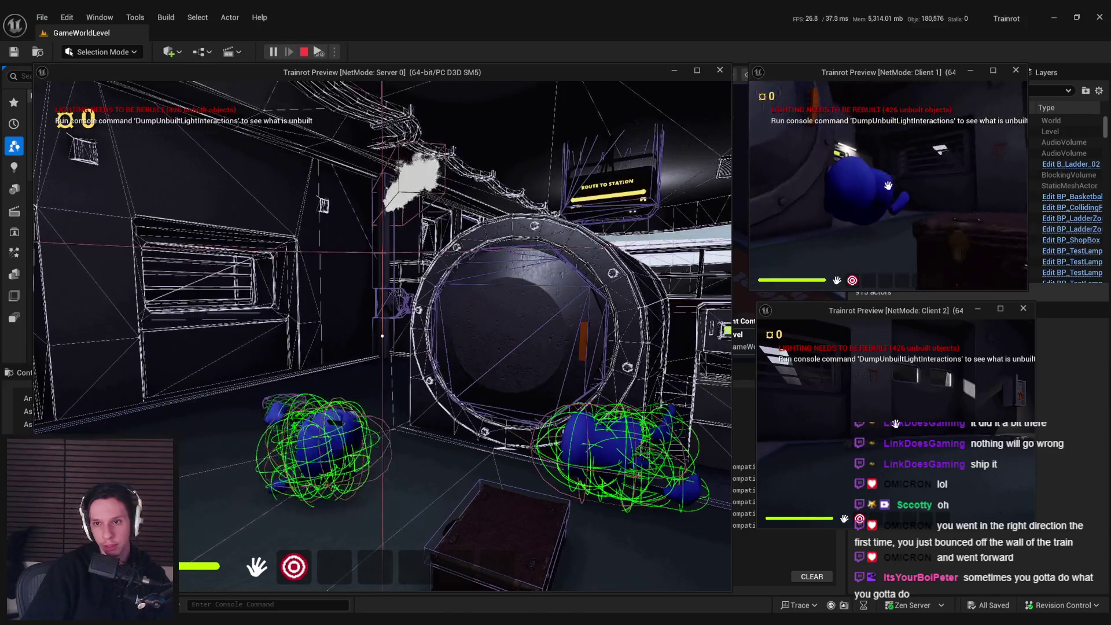
{"action": "key", "text": "w"}
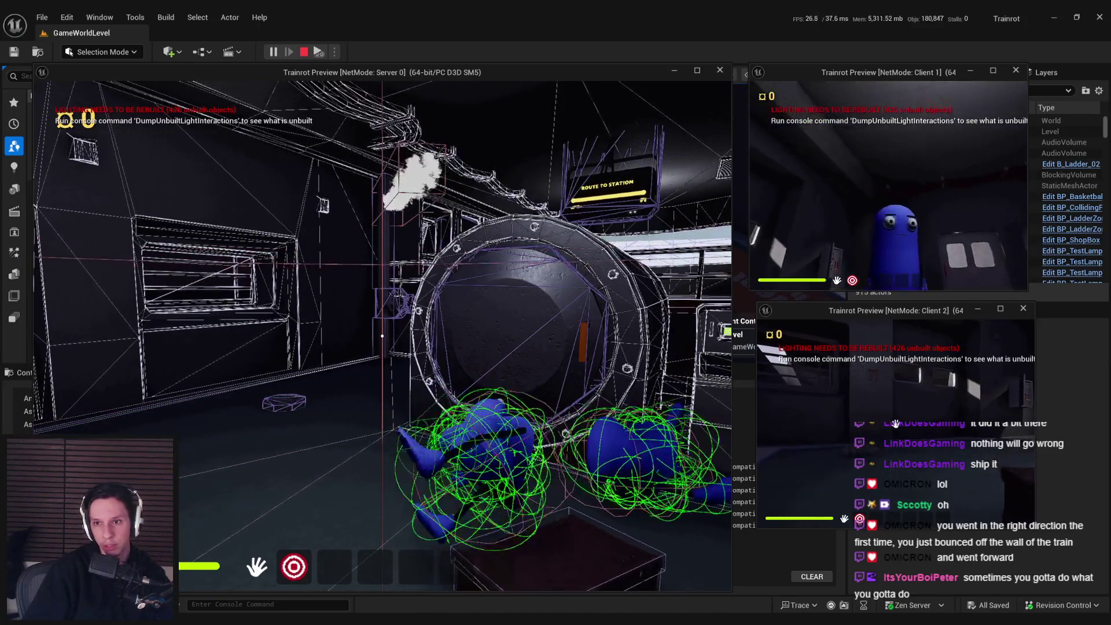
{"action": "key", "text": "w"}
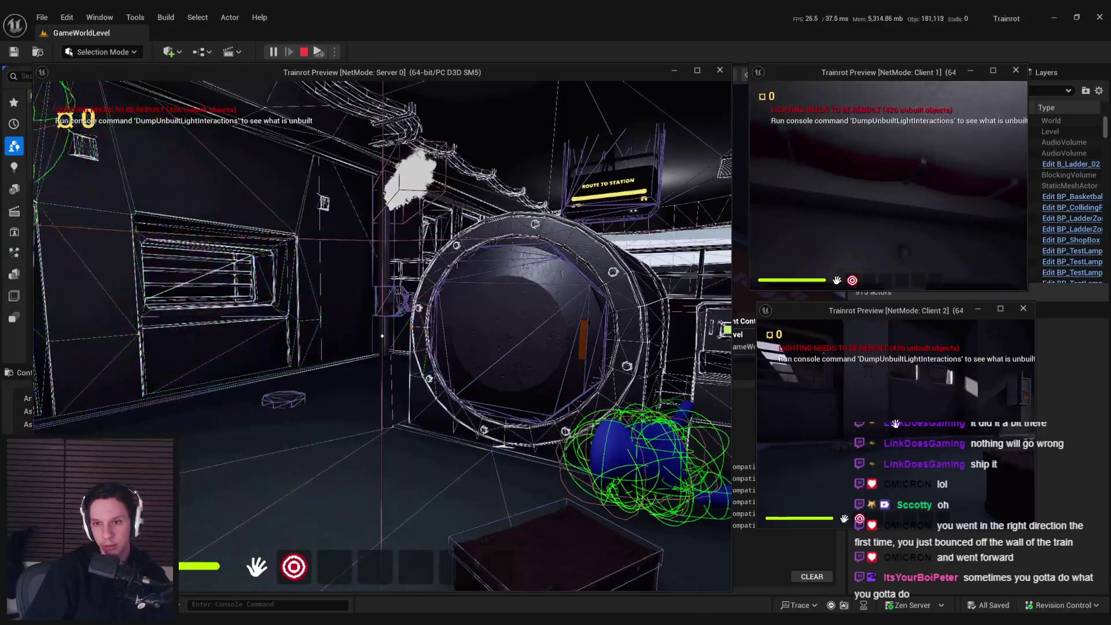
{"action": "key", "text": "w"}
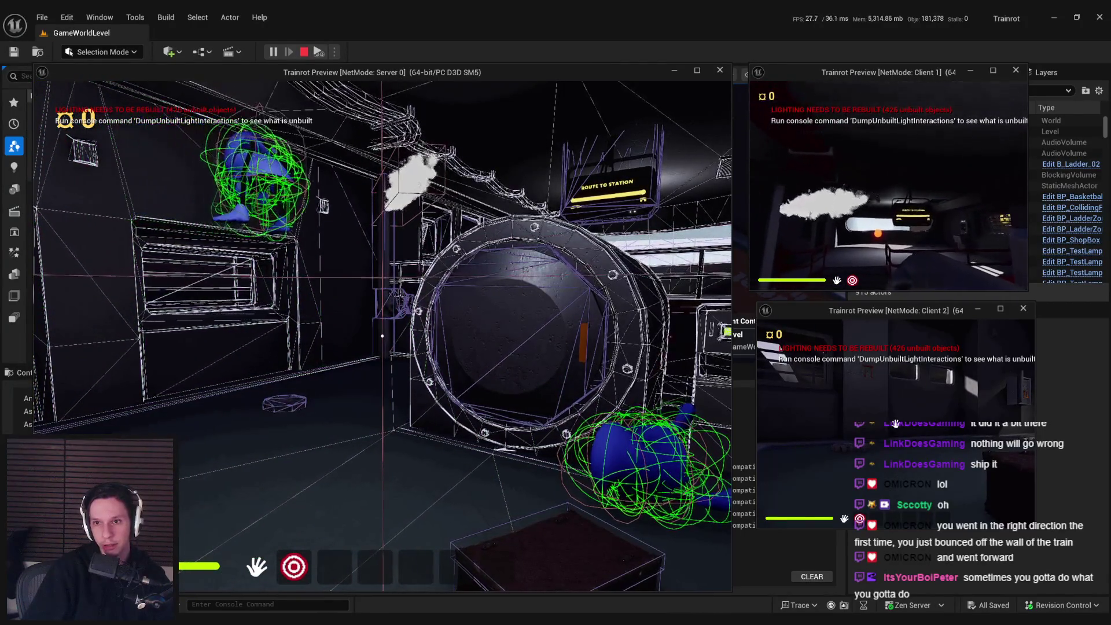
{"action": "key", "text": "w"}
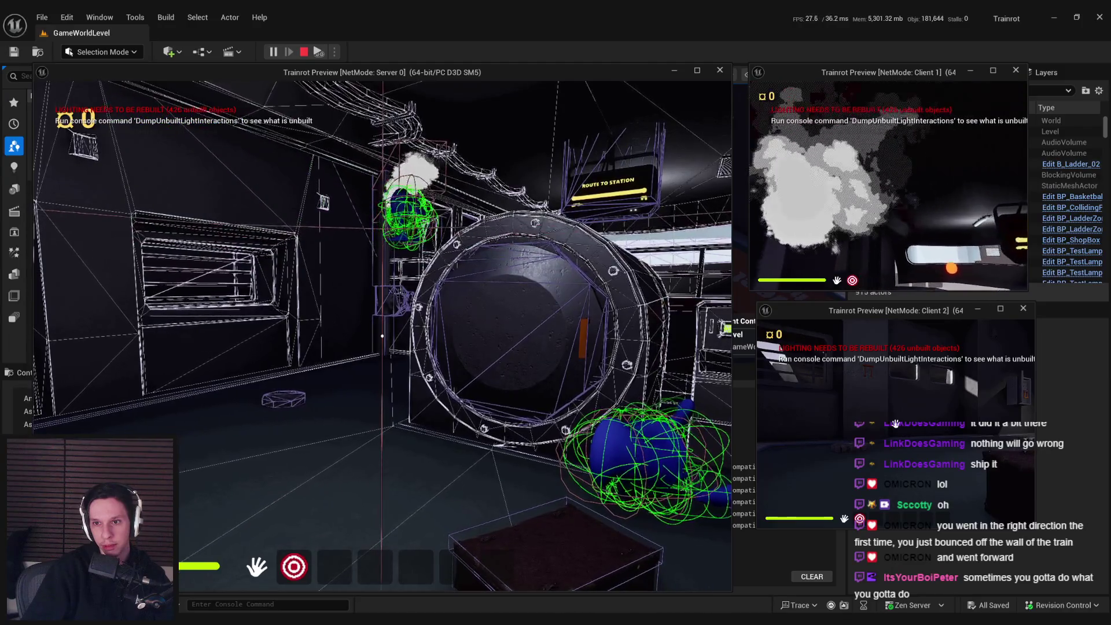
{"action": "key", "text": "w"}
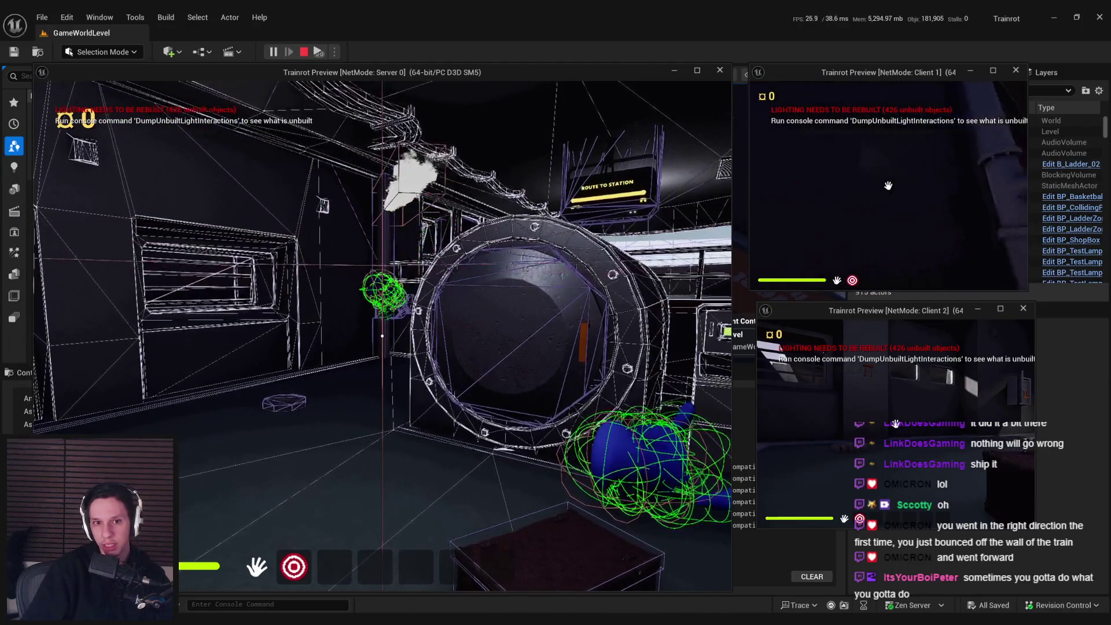
{"action": "key", "text": "w"}
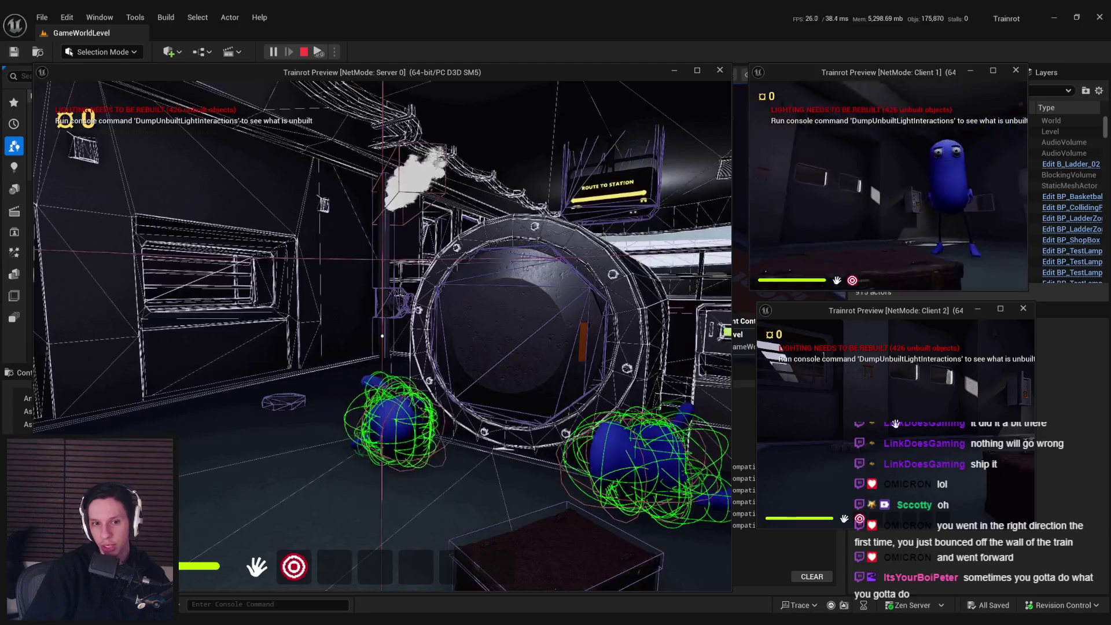
{"action": "key", "text": "w"}
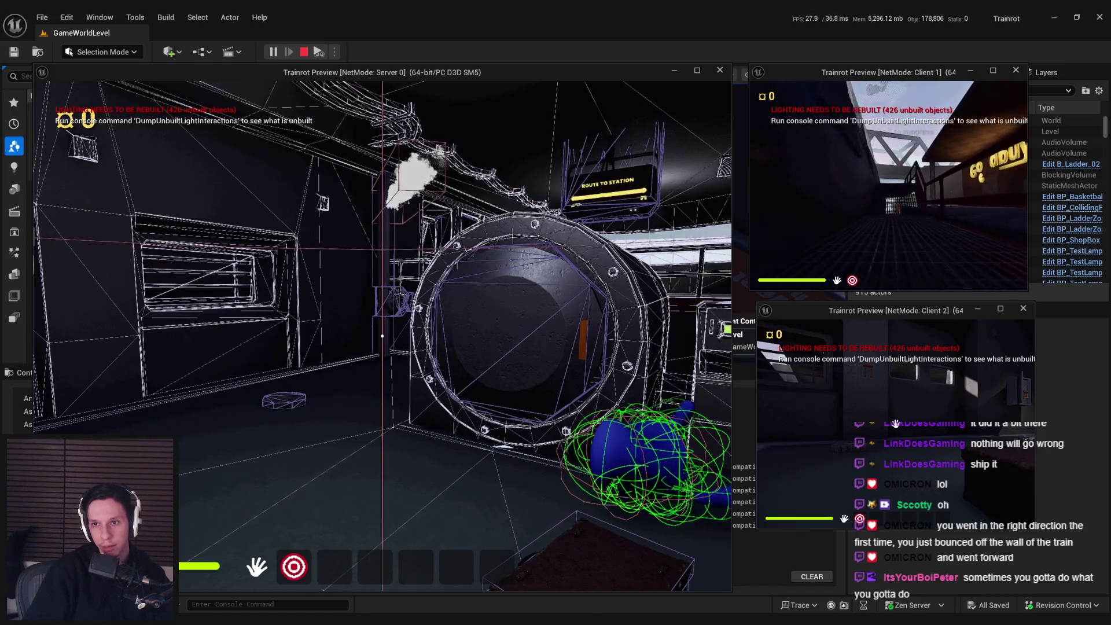
{"action": "key", "text": "Escape"}
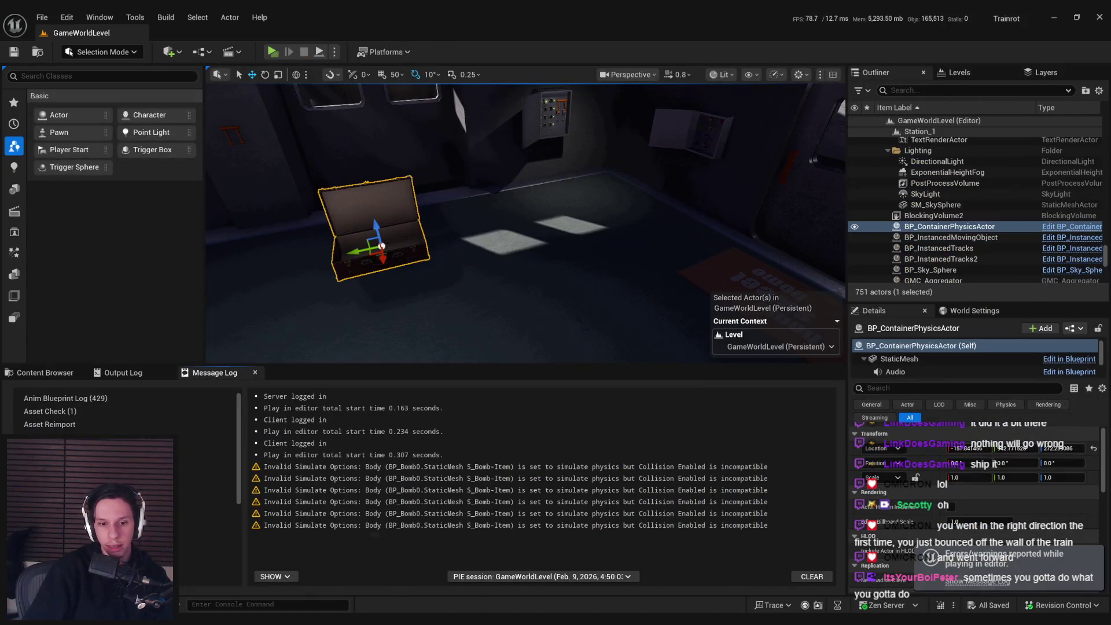
Step: Look through the other open blueprint tabs and switch to BP_Bomb's event graph
{"action": "scroll", "coordinate": [441, 281], "scroll_direction": "down", "scroll_amount": 4}
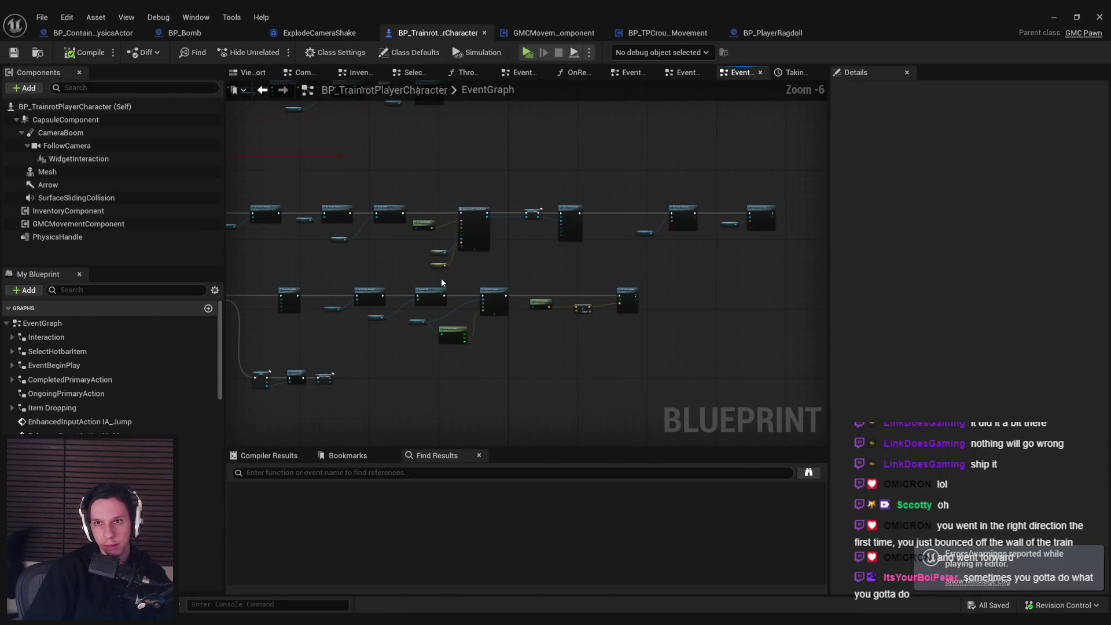
{"action": "left_click", "coordinate": [778, 35]}
{"action": "left_click", "coordinate": [811, 33]}
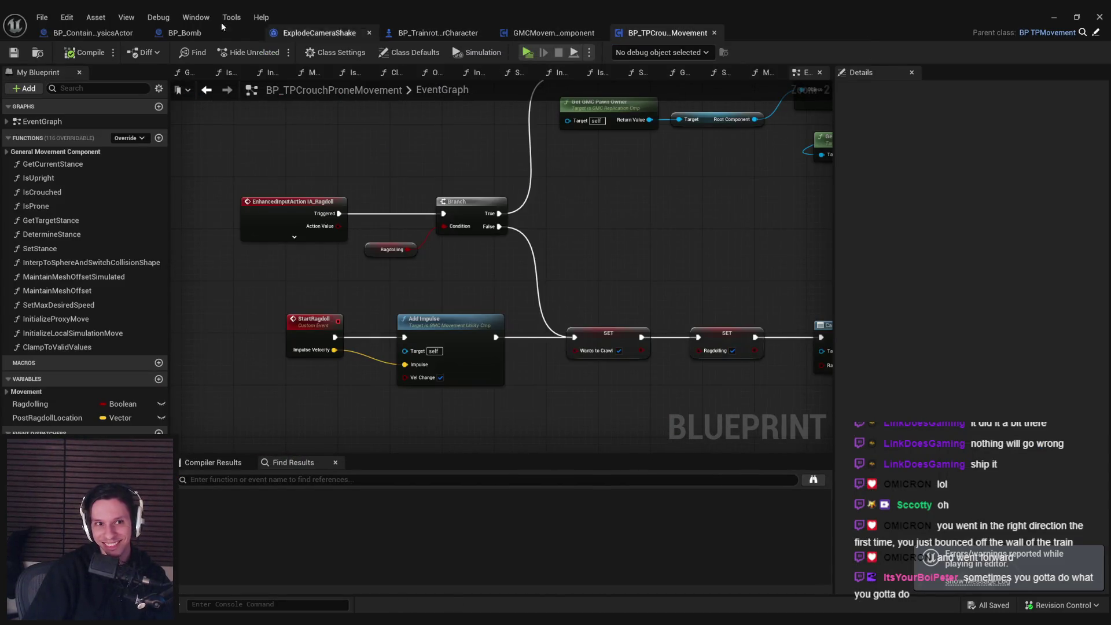
{"action": "left_click", "coordinate": [190, 33]}
Step: Pan BP_Bomb's graph across the distance check, lifespan nodes and notes comment
{"action": "left_click_drag", "start_coordinate": [461, 278], "coordinate": [557, 259]}
{"action": "scroll", "coordinate": [556, 259], "scroll_direction": "up", "scroll_amount": 1}
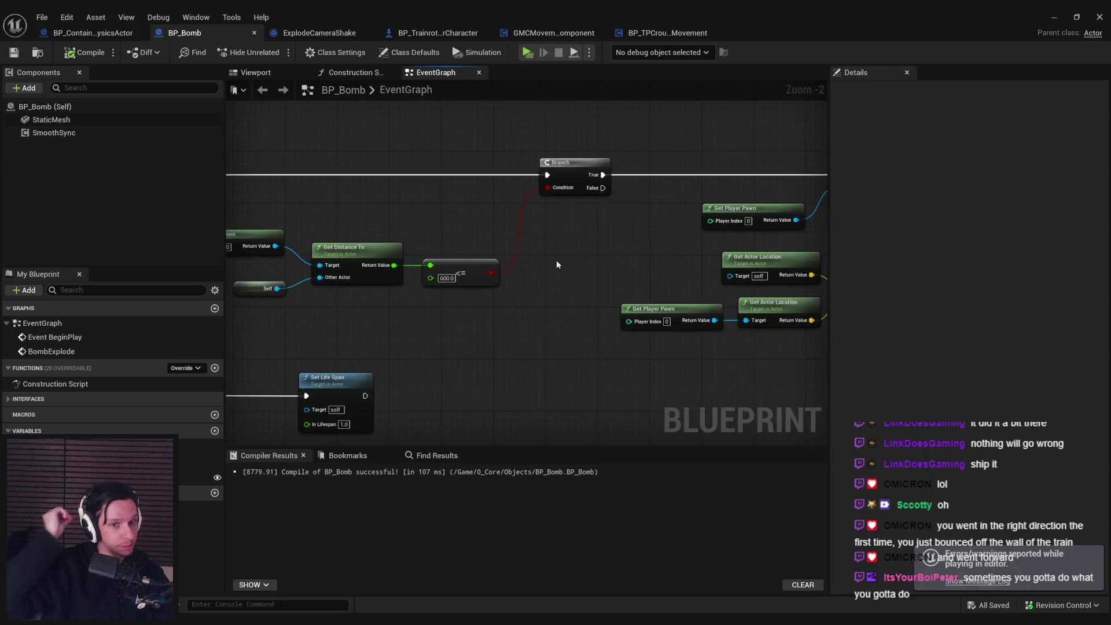
{"action": "scroll", "coordinate": [570, 268], "scroll_direction": "down", "scroll_amount": 4}
{"action": "left_click_drag", "start_coordinate": [570, 309], "coordinate": [654, 322]}
{"action": "scroll", "coordinate": [469, 252], "scroll_direction": "up", "scroll_amount": 3}
{"action": "mouse_move", "coordinate": [470, 252]}
{"action": "left_mouse_down"}
{"action": "mouse_move", "coordinate": [575, 269]}
{"action": "mouse_move", "coordinate": [556, 367]}
{"action": "mouse_move", "coordinate": [536, 323]}
{"action": "mouse_move", "coordinate": [417, 318]}
{"action": "mouse_move", "coordinate": [558, 331]}
{"action": "mouse_move", "coordinate": [304, 323]}
{"action": "left_mouse_up"}
{"action": "scroll", "coordinate": [587, 274], "scroll_direction": "down", "scroll_amount": 1}
{"action": "scroll", "coordinate": [536, 323], "scroll_direction": "up", "scroll_amount": 1}
{"action": "scroll", "coordinate": [304, 323], "scroll_direction": "down", "scroll_amount": 1}
{"action": "scroll", "coordinate": [451, 289], "scroll_direction": "up", "scroll_amount": 1}
Step: Bring the Branch and Cast nodes feeding Start Ragdoll's impulse into view
{"action": "left_click_drag", "start_coordinate": [401, 312], "coordinate": [667, 327]}
{"action": "scroll", "coordinate": [373, 262], "scroll_direction": "down", "scroll_amount": 1}
{"action": "left_click_drag", "start_coordinate": [374, 262], "coordinate": [488, 261]}
{"action": "scroll", "coordinate": [488, 261], "scroll_direction": "up", "scroll_amount": 1}
{"action": "scroll", "coordinate": [636, 301], "scroll_direction": "up", "scroll_amount": 2}
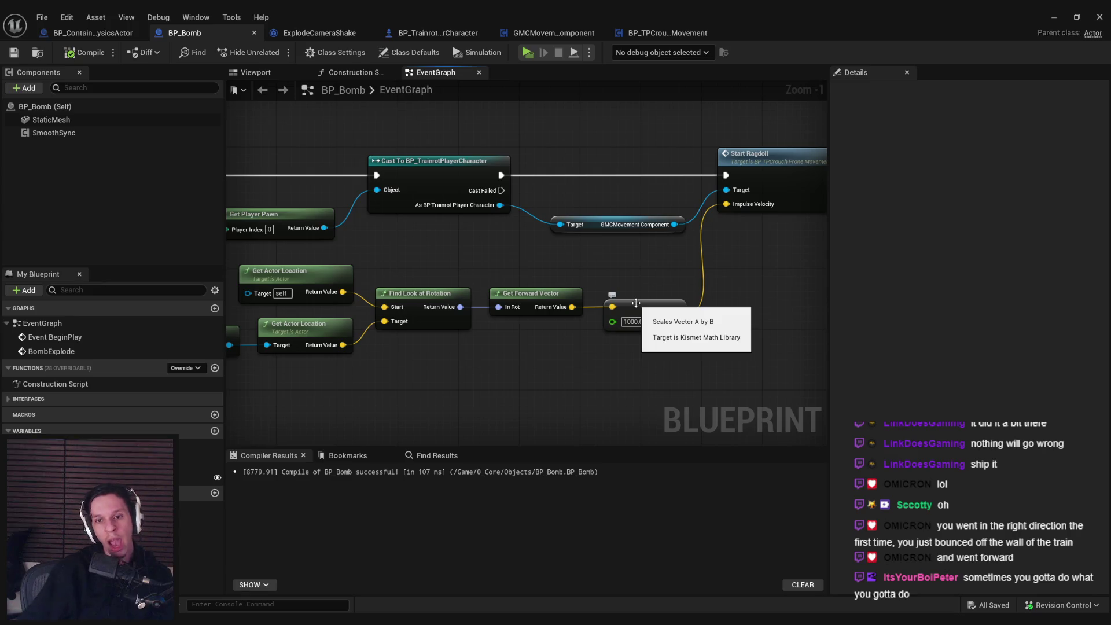
Step: Copy the player pawn, self and distance nodes and paste a duplicate near the Cast
{"action": "scroll", "coordinate": [635, 303], "scroll_direction": "down", "scroll_amount": 2}
{"action": "mouse_move", "coordinate": [636, 303]}
{"action": "left_mouse_down"}
{"action": "mouse_move", "coordinate": [771, 315]}
{"action": "mouse_move", "coordinate": [632, 310]}
{"action": "mouse_move", "coordinate": [553, 327]}
{"action": "mouse_move", "coordinate": [346, 244]}
{"action": "left_mouse_up"}
{"action": "key", "text": "ctrl+c"}
{"action": "left_click_drag", "start_coordinate": [752, 382], "coordinate": [333, 312]}
{"action": "key", "text": "ctrl+v"}
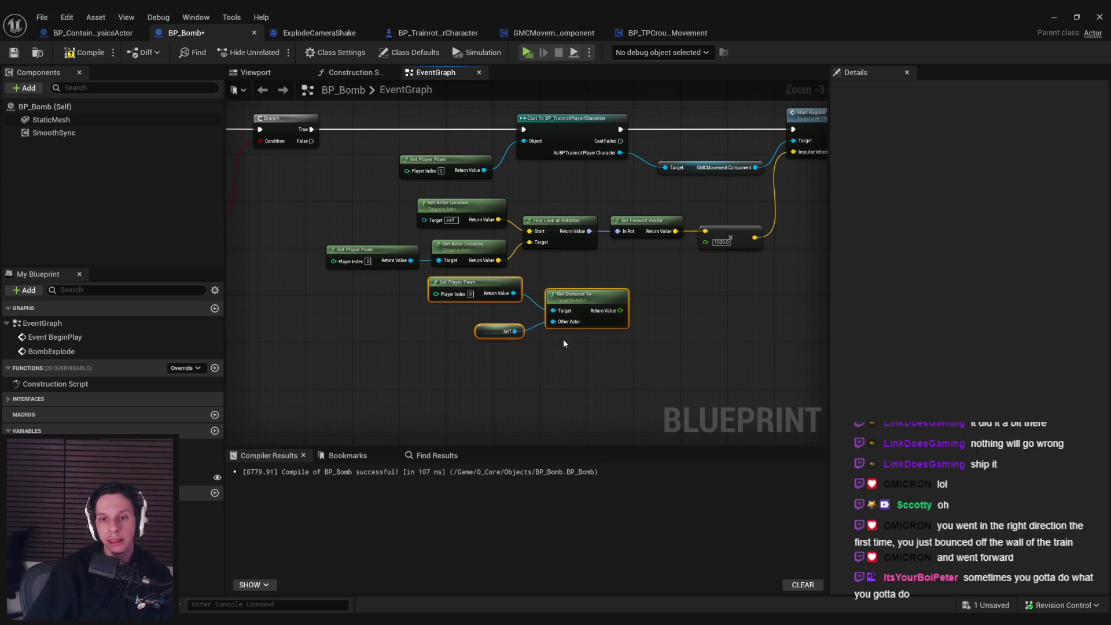
Step: Return to the original Get Distance To node and nudge it upward
{"action": "mouse_move", "coordinate": [585, 318]}
{"action": "left_mouse_down"}
{"action": "mouse_move", "coordinate": [461, 341]}
{"action": "mouse_move", "coordinate": [501, 267]}
{"action": "left_mouse_up"}
{"action": "scroll", "coordinate": [612, 290], "scroll_direction": "up", "scroll_amount": 3}
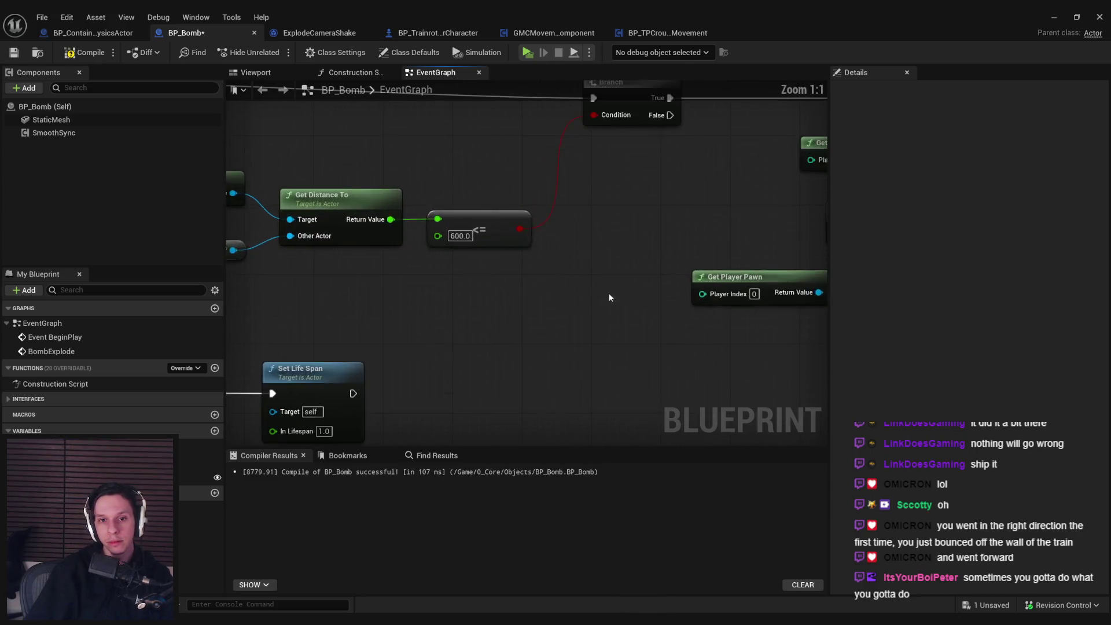
{"action": "scroll", "coordinate": [612, 295], "scroll_direction": "down", "scroll_amount": 2}
{"action": "left_click_drag", "start_coordinate": [323, 334], "coordinate": [87, 249]}
{"action": "scroll", "coordinate": [439, 322], "scroll_direction": "up", "scroll_amount": 2}
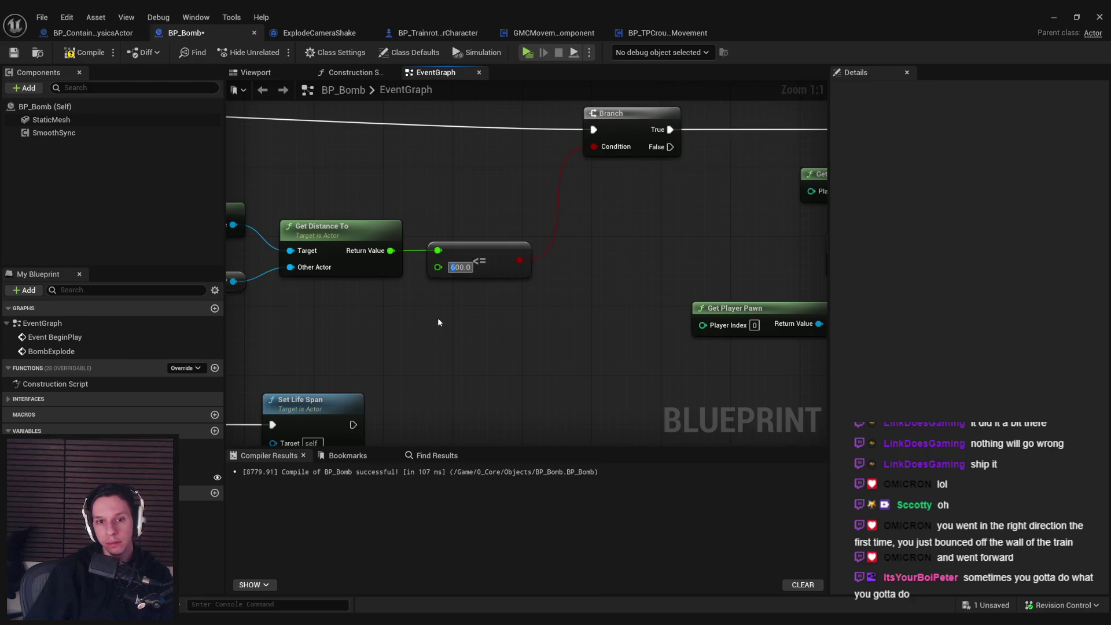
{"action": "scroll", "coordinate": [438, 317], "scroll_direction": "down", "scroll_amount": 2}
{"action": "left_click_drag", "start_coordinate": [623, 313], "coordinate": [498, 295]}
Step: Drag from Get Distance To's Return Value to list the available float actions
{"action": "mouse_move", "coordinate": [498, 337]}
{"action": "left_mouse_down"}
{"action": "mouse_move", "coordinate": [557, 353]}
{"action": "mouse_move", "coordinate": [536, 338]}
{"action": "mouse_move", "coordinate": [948, 374]}
{"action": "left_mouse_up"}
{"action": "mouse_move", "coordinate": [578, 324]}
{"action": "left_mouse_down"}
{"action": "mouse_move", "coordinate": [347, 254]}
{"action": "mouse_move", "coordinate": [437, 307]}
{"action": "mouse_move", "coordinate": [467, 229]}
{"action": "left_mouse_up"}
{"action": "scroll", "coordinate": [558, 278], "scroll_direction": "up", "scroll_amount": 2}
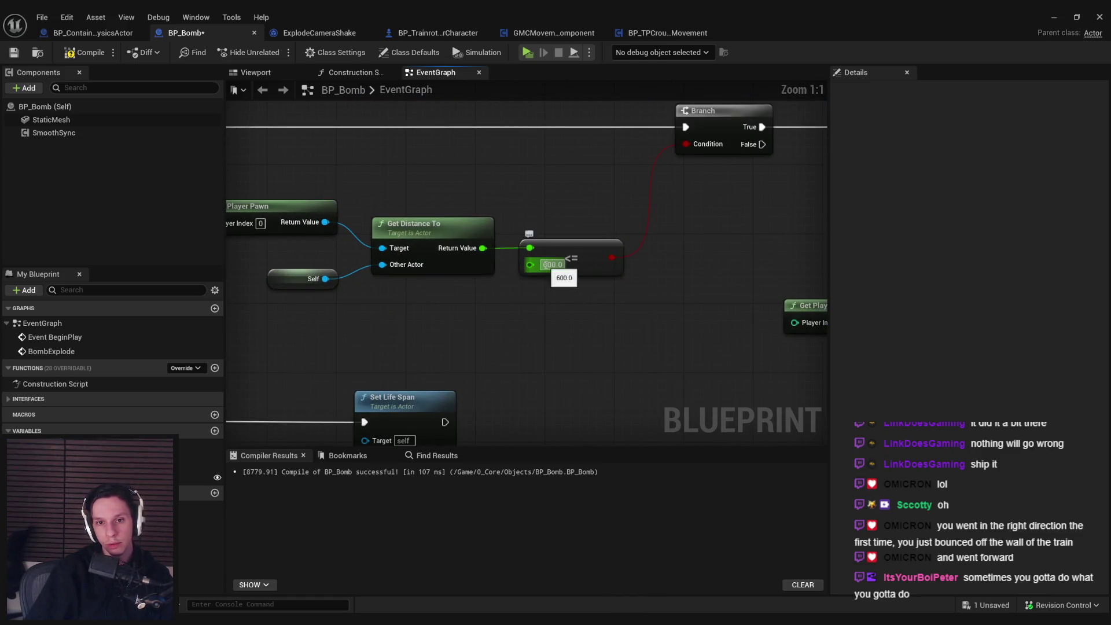
{"action": "scroll", "coordinate": [662, 331], "scroll_direction": "down", "scroll_amount": 2}
{"action": "left_click_drag", "start_coordinate": [484, 291], "coordinate": [468, 296]}
{"action": "left_click_drag", "start_coordinate": [479, 337], "coordinate": [523, 314]}
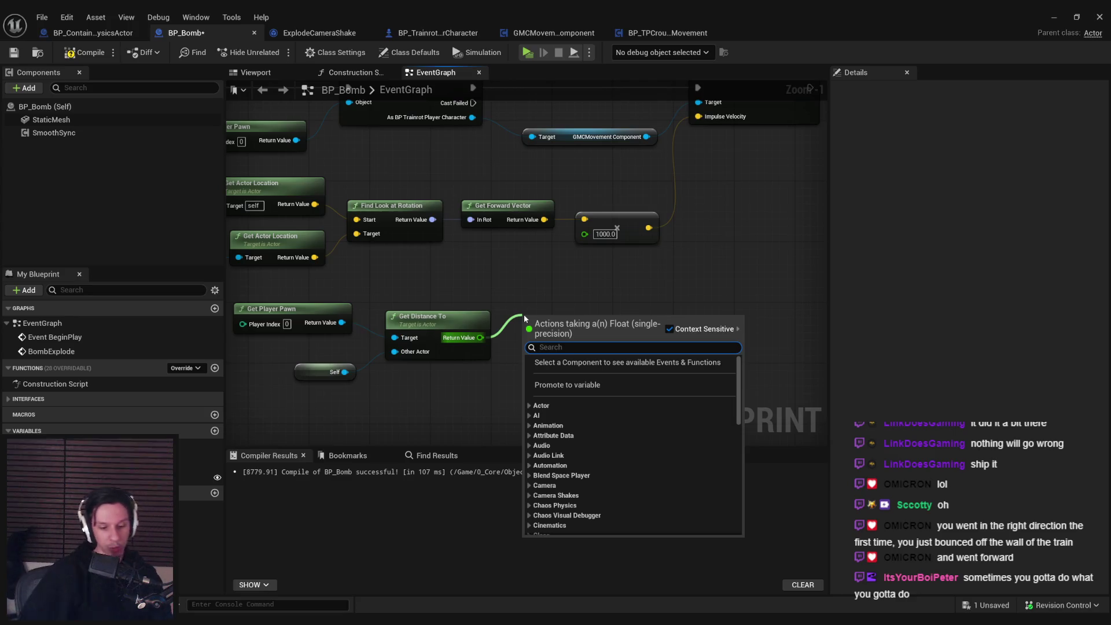
Step: Add a Map Range Clamped node with In Range B 800 and Out Range A 1000
{"action": "type", "text": "map range"}
{"action": "key", "text": "Return"}
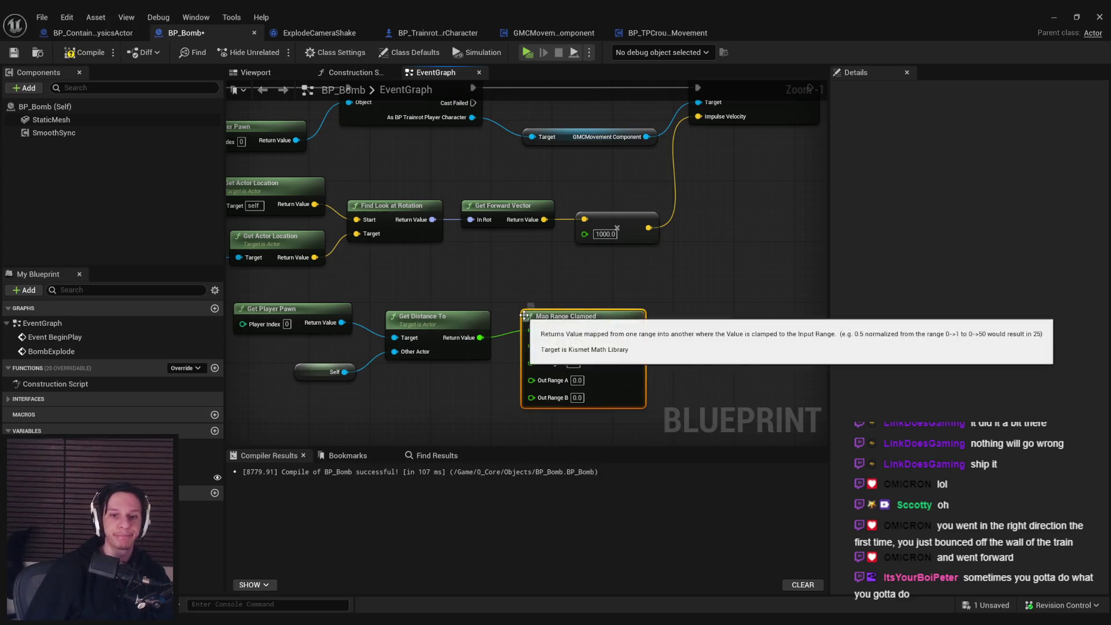
{"action": "left_click_drag", "start_coordinate": [612, 374], "coordinate": [612, 381]}
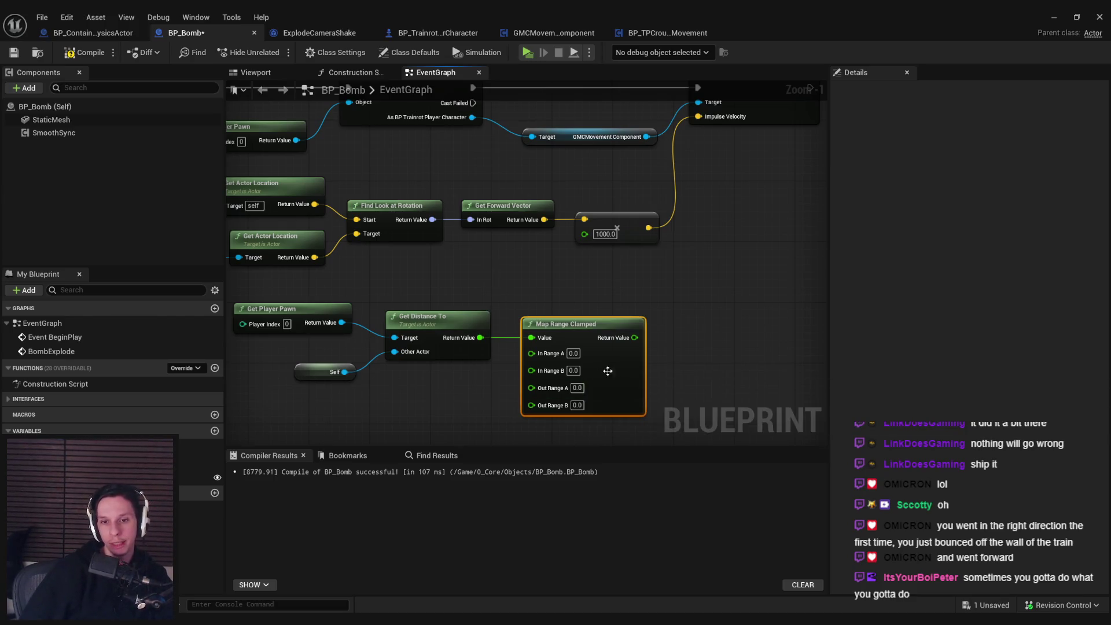
{"action": "left_click", "coordinate": [573, 371]}
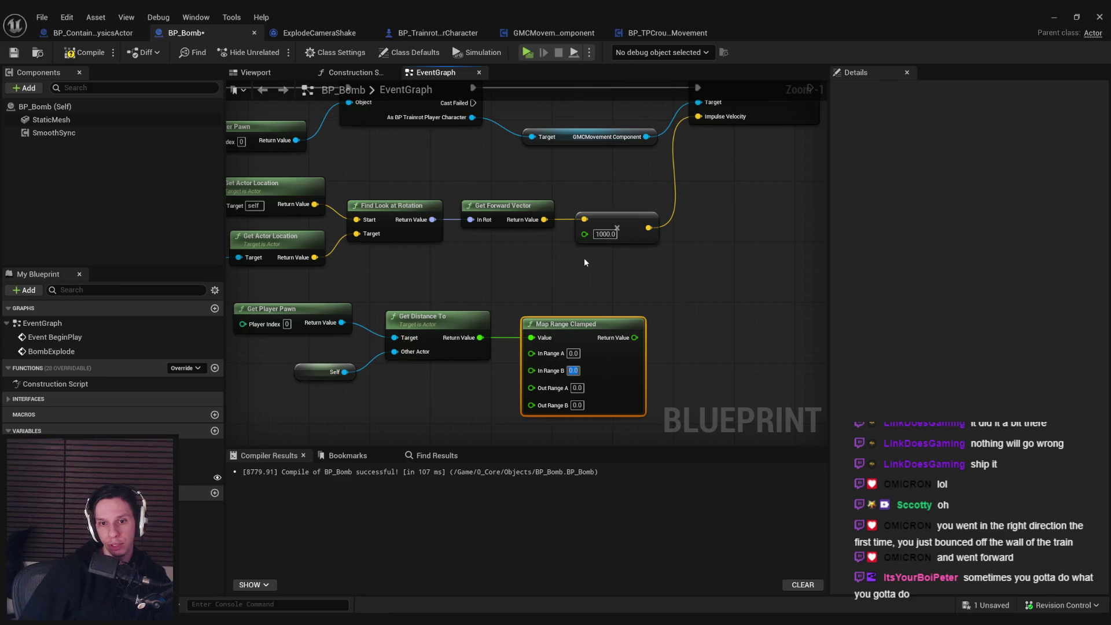
{"action": "type", "text": "800"}
{"action": "key", "text": "Tab"}
{"action": "type", "text": "100"}
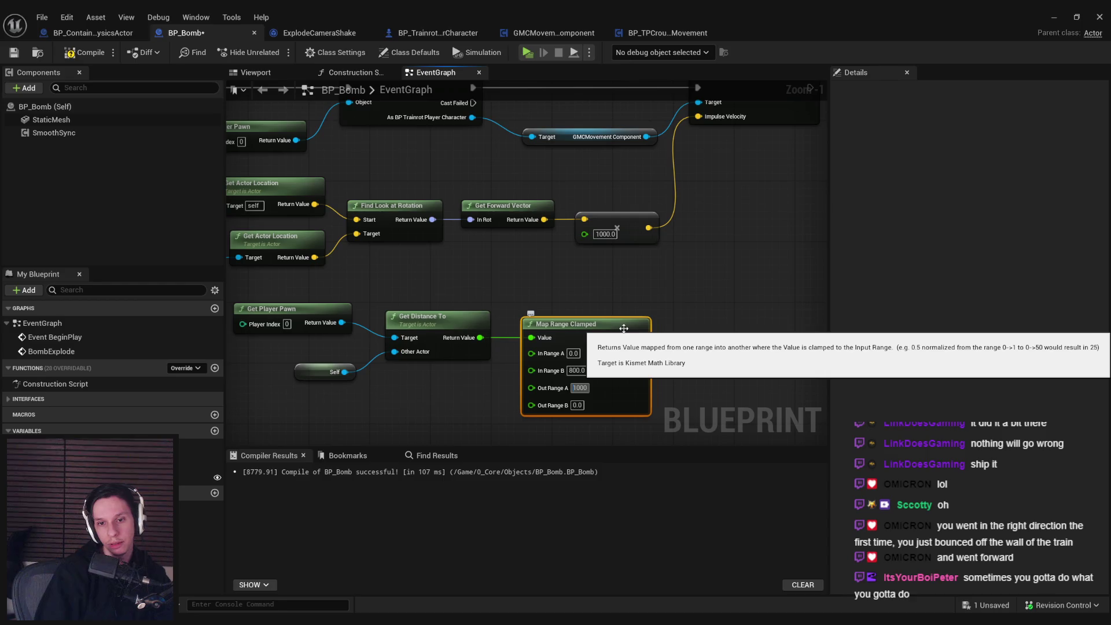
{"action": "key", "text": "Return"}
Step: Wire the mapped value into the impulse multiply, set Out Range B 100, then compile and save
{"action": "left_click_drag", "start_coordinate": [645, 337], "coordinate": [584, 233]}
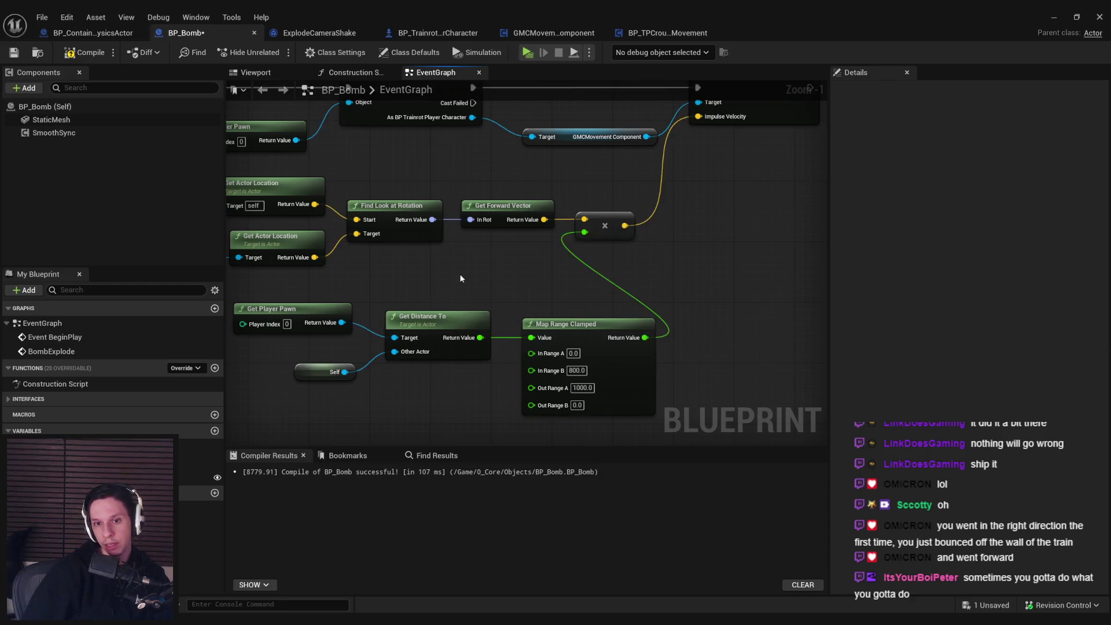
{"action": "scroll", "coordinate": [459, 273], "scroll_direction": "down", "scroll_amount": 1}
{"action": "mouse_move", "coordinate": [443, 279]}
{"action": "left_mouse_down"}
{"action": "mouse_move", "coordinate": [707, 369]}
{"action": "mouse_move", "coordinate": [610, 318]}
{"action": "mouse_move", "coordinate": [618, 330]}
{"action": "left_mouse_up"}
{"action": "left_click", "coordinate": [585, 364]}
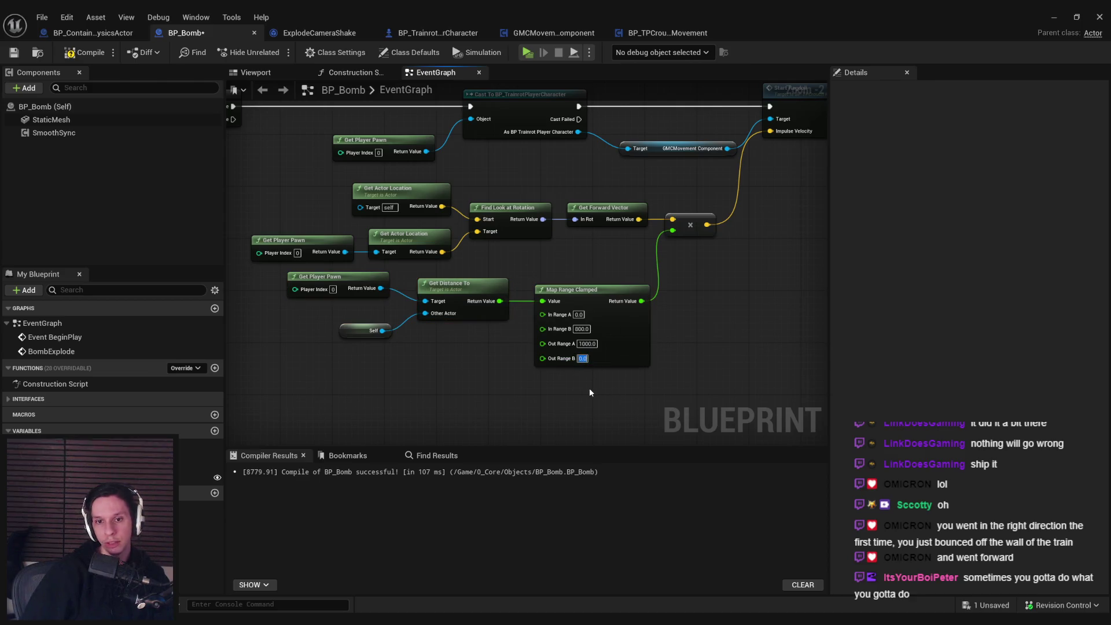
{"action": "type", "text": "100"}
{"action": "key", "text": "Return"}
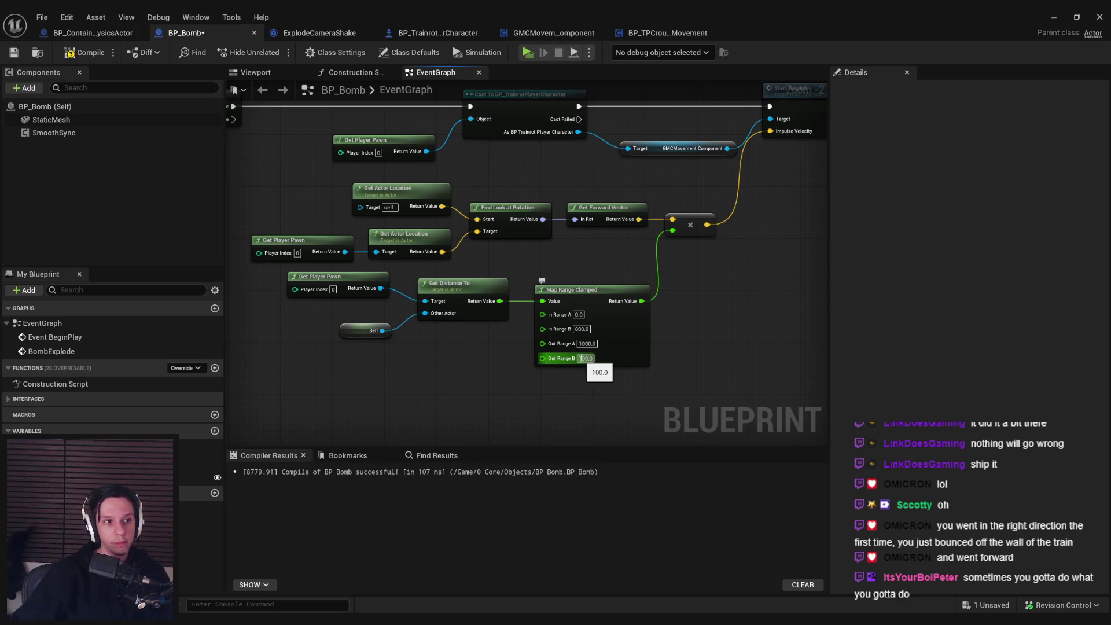
{"action": "left_click", "coordinate": [84, 52]}
{"action": "left_click", "coordinate": [14, 52]}
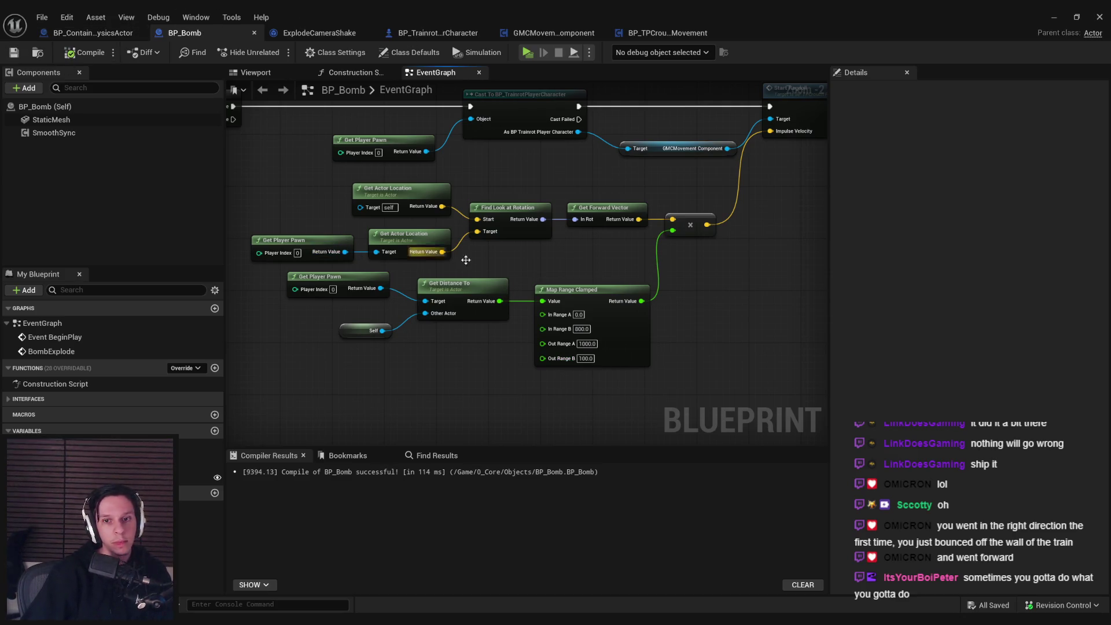
Step: Pan around BP_Bomb's Branch, compare, Set Life Span and camera shake nodes
{"action": "scroll", "coordinate": [431, 259], "scroll_direction": "down", "scroll_amount": 2}
{"action": "left_click_drag", "start_coordinate": [610, 287], "coordinate": [358, 289]}
{"action": "scroll", "coordinate": [438, 258], "scroll_direction": "up", "scroll_amount": 1}
{"action": "left_click_drag", "start_coordinate": [438, 258], "coordinate": [644, 277]}
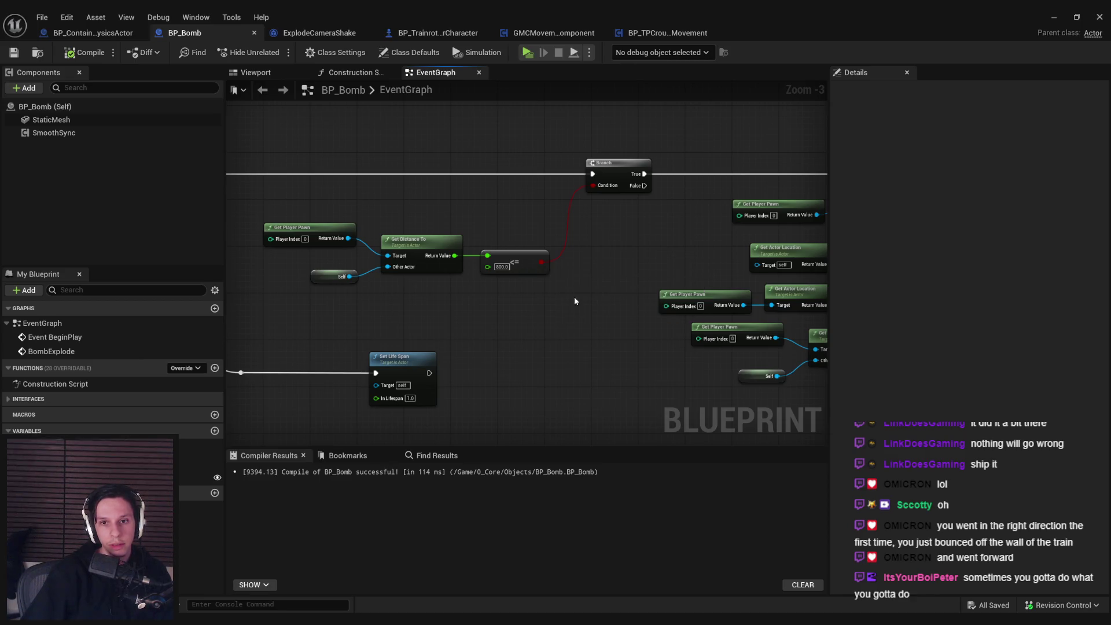
{"action": "scroll", "coordinate": [619, 279], "scroll_direction": "down", "scroll_amount": 1}
{"action": "left_click_drag", "start_coordinate": [446, 169], "coordinate": [550, 186]}
{"action": "left_click", "coordinate": [583, 217]}
{"action": "scroll", "coordinate": [583, 217], "scroll_direction": "up", "scroll_amount": 1}
{"action": "mouse_move", "coordinate": [565, 256]}
{"action": "left_mouse_down"}
{"action": "mouse_move", "coordinate": [654, 284]}
{"action": "mouse_move", "coordinate": [387, 323]}
{"action": "left_mouse_up"}
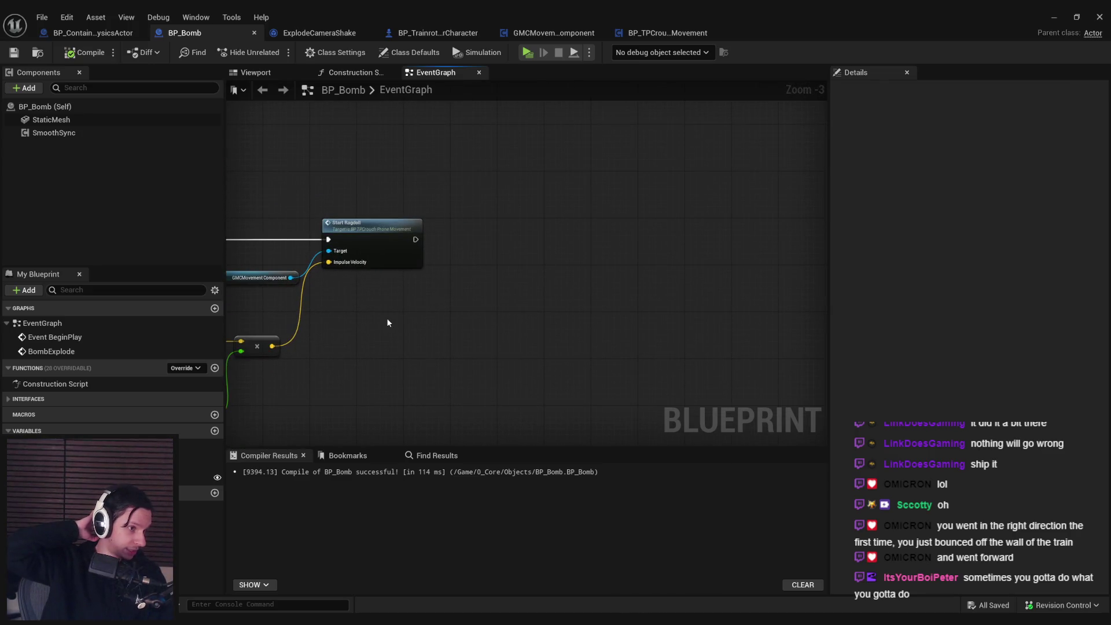
{"action": "left_click_drag", "start_coordinate": [386, 317], "coordinate": [614, 291]}
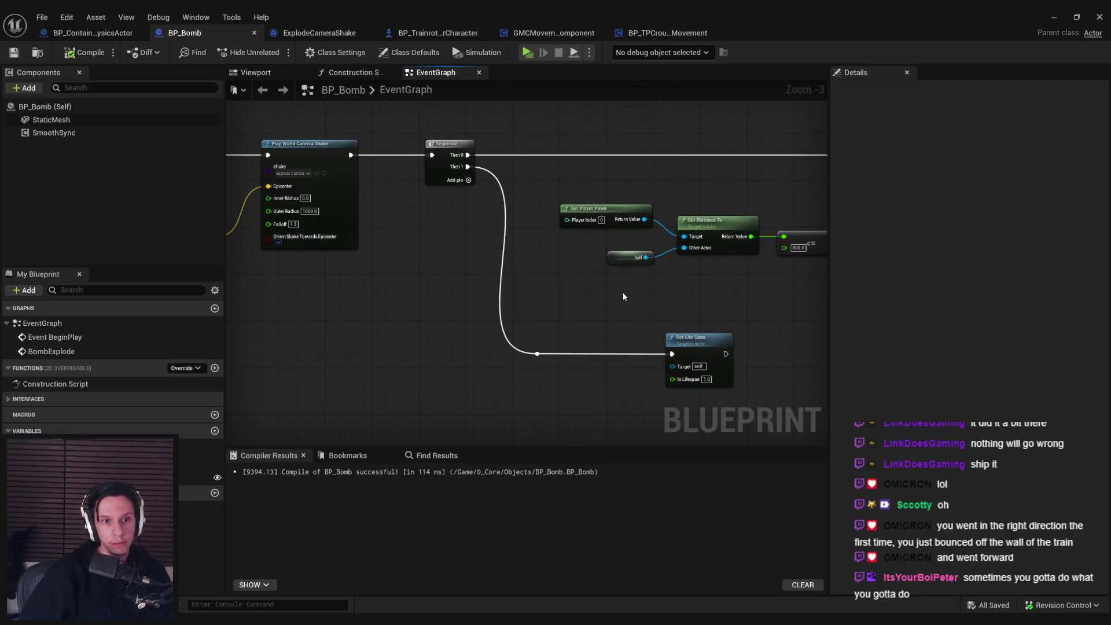
{"action": "left_click_drag", "start_coordinate": [702, 299], "coordinate": [436, 319]}
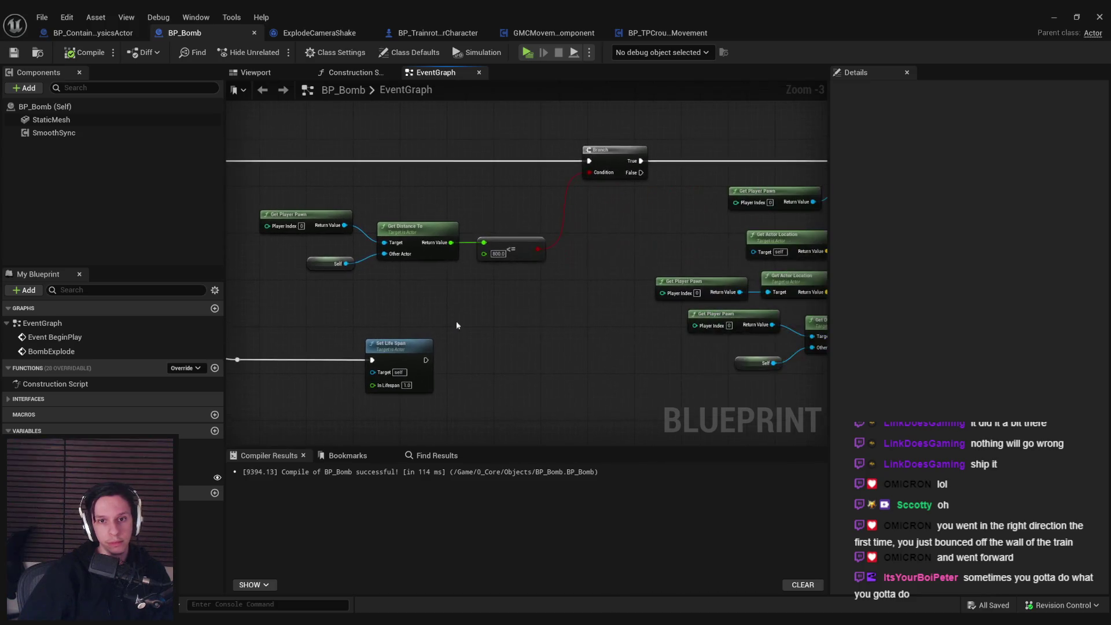
Step: Inspect the camera shake node's radius settings, then compile and save BP_Bomb
{"action": "scroll", "coordinate": [631, 339], "scroll_direction": "down", "scroll_amount": 1}
{"action": "mouse_move", "coordinate": [535, 328]}
{"action": "left_mouse_down"}
{"action": "mouse_move", "coordinate": [501, 315]}
{"action": "mouse_move", "coordinate": [542, 273]}
{"action": "left_mouse_up"}
{"action": "scroll", "coordinate": [541, 273], "scroll_direction": "up", "scroll_amount": 4}
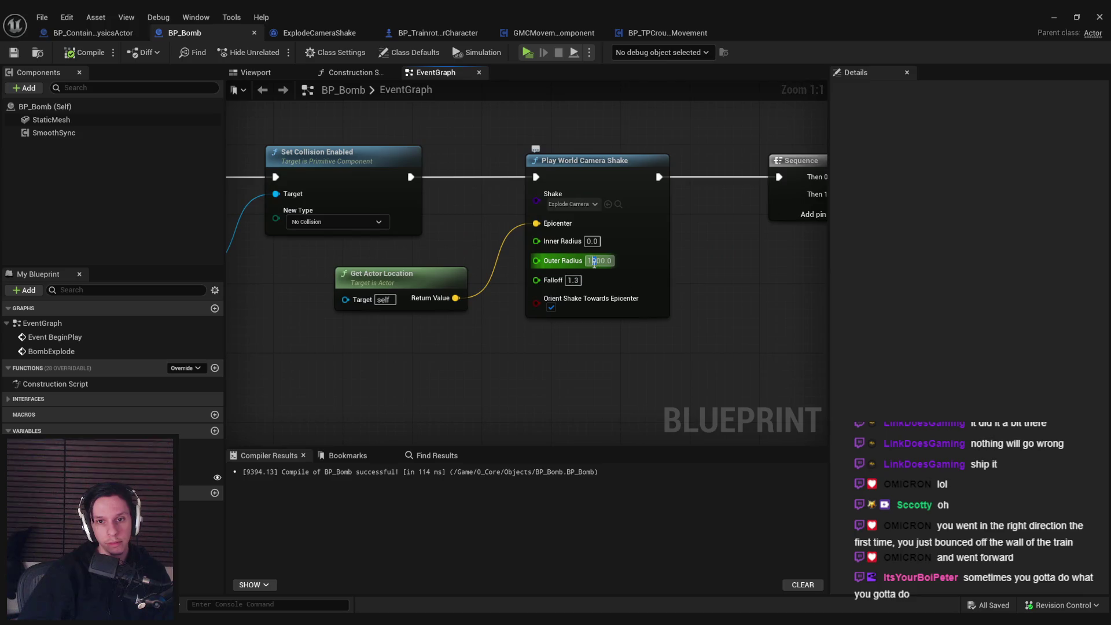
{"action": "scroll", "coordinate": [450, 315], "scroll_direction": "down", "scroll_amount": 1}
{"action": "left_click_drag", "start_coordinate": [709, 355], "coordinate": [405, 319]}
{"action": "scroll", "coordinate": [450, 316], "scroll_direction": "down", "scroll_amount": 2}
{"action": "left_click", "coordinate": [85, 52]}
{"action": "left_click", "coordinate": [26, 52]}
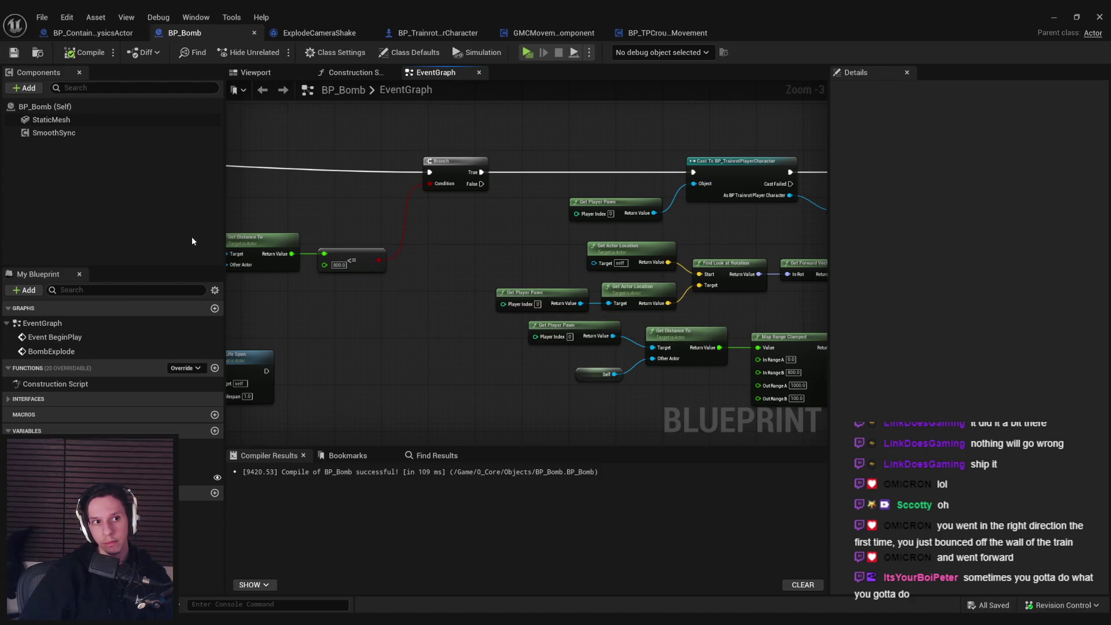
Step: Set the Play World Camera Shake Falloff to 1.0, then compile and save BP_Bomb
{"action": "scroll", "coordinate": [324, 328], "scroll_direction": "down", "scroll_amount": 1}
{"action": "scroll", "coordinate": [450, 269], "scroll_direction": "up", "scroll_amount": 2}
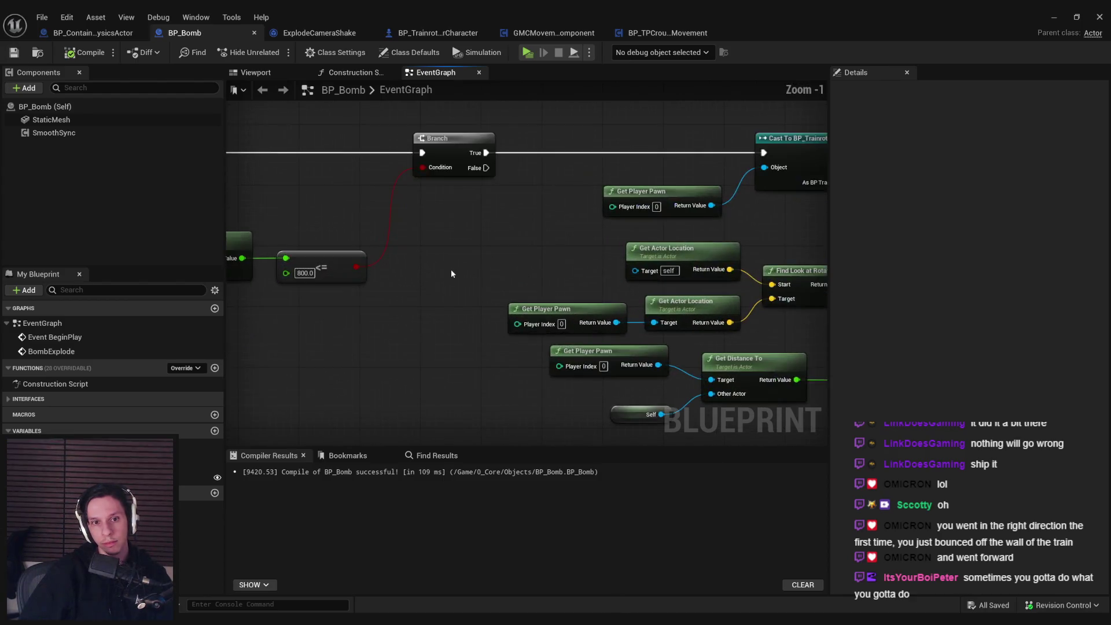
{"action": "left_click_drag", "start_coordinate": [391, 258], "coordinate": [641, 279]}
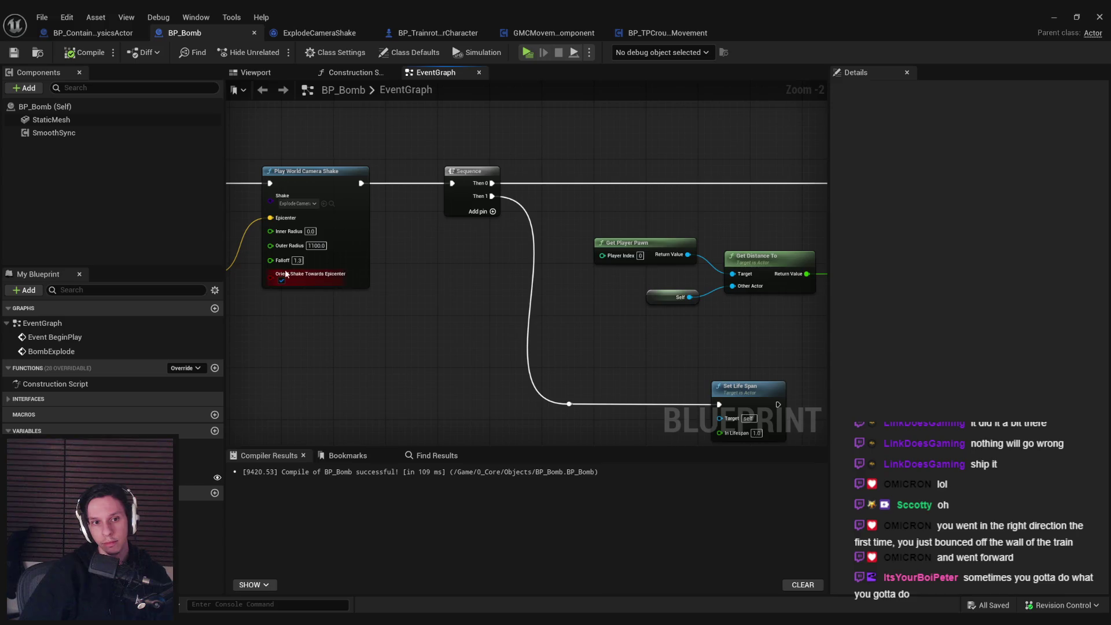
{"action": "scroll", "coordinate": [284, 272], "scroll_direction": "up", "scroll_amount": 1}
{"action": "left_click", "coordinate": [297, 260]}
{"action": "type", "text": "1"}
{"action": "key", "text": "Return"}
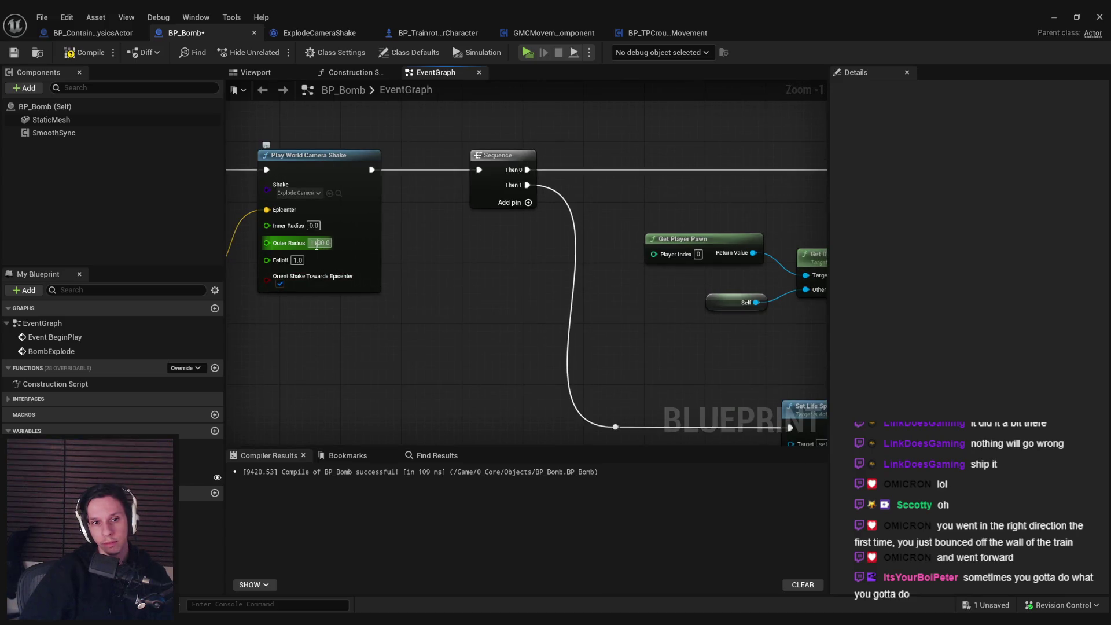
{"action": "left_click_drag", "start_coordinate": [317, 247], "coordinate": [426, 313]}
{"action": "scroll", "coordinate": [476, 303], "scroll_direction": "down", "scroll_amount": 2}
{"action": "left_click", "coordinate": [70, 53]}
{"action": "left_click", "coordinate": [11, 54]}
Step: Shift the impulse multiply node right, recompile and save, then open BP_TrainrotPlayerCharacter
{"action": "left_click_drag", "start_coordinate": [359, 241], "coordinate": [288, 228]}
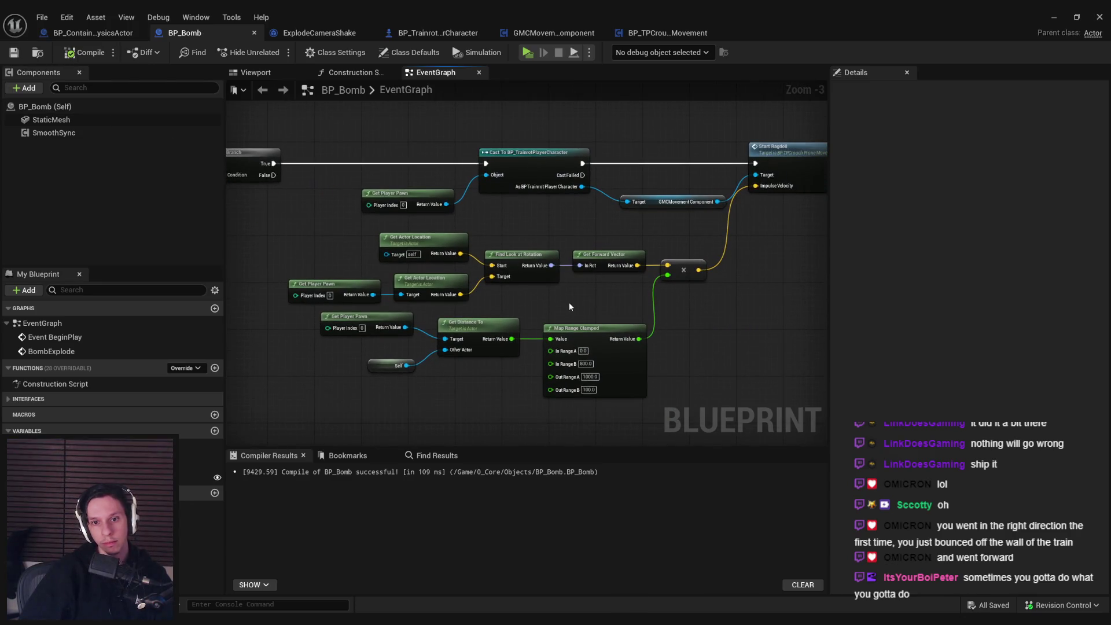
{"action": "left_click_drag", "start_coordinate": [557, 300], "coordinate": [400, 308]}
{"action": "left_click_drag", "start_coordinate": [521, 258], "coordinate": [540, 258]}
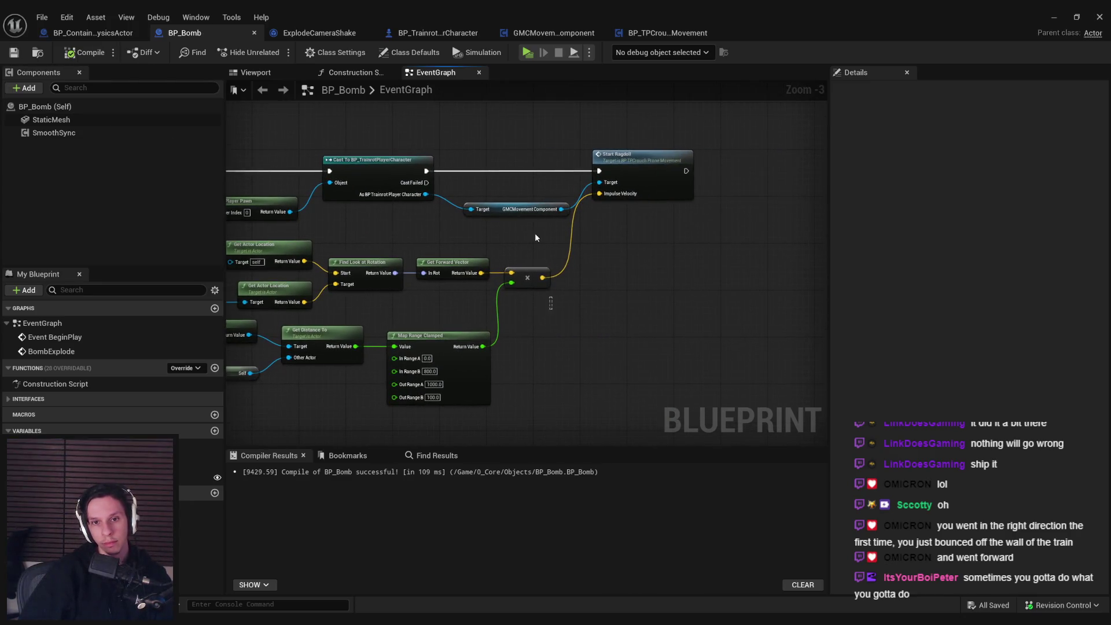
{"action": "left_click", "coordinate": [84, 52]}
{"action": "left_click", "coordinate": [14, 52]}
{"action": "left_click_drag", "start_coordinate": [631, 315], "coordinate": [388, 348]}
{"action": "left_click", "coordinate": [438, 33]}
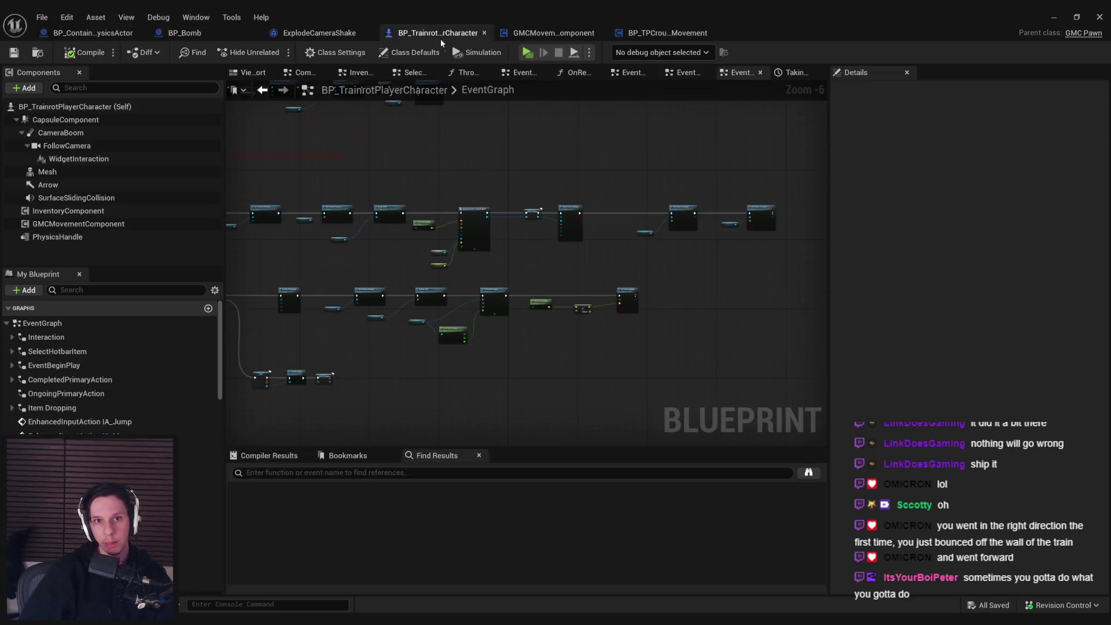
Step: Search the Content Browser for 'furn' and open the BP_FurnaceFire blueprint
{"action": "left_click", "coordinate": [1054, 16]}
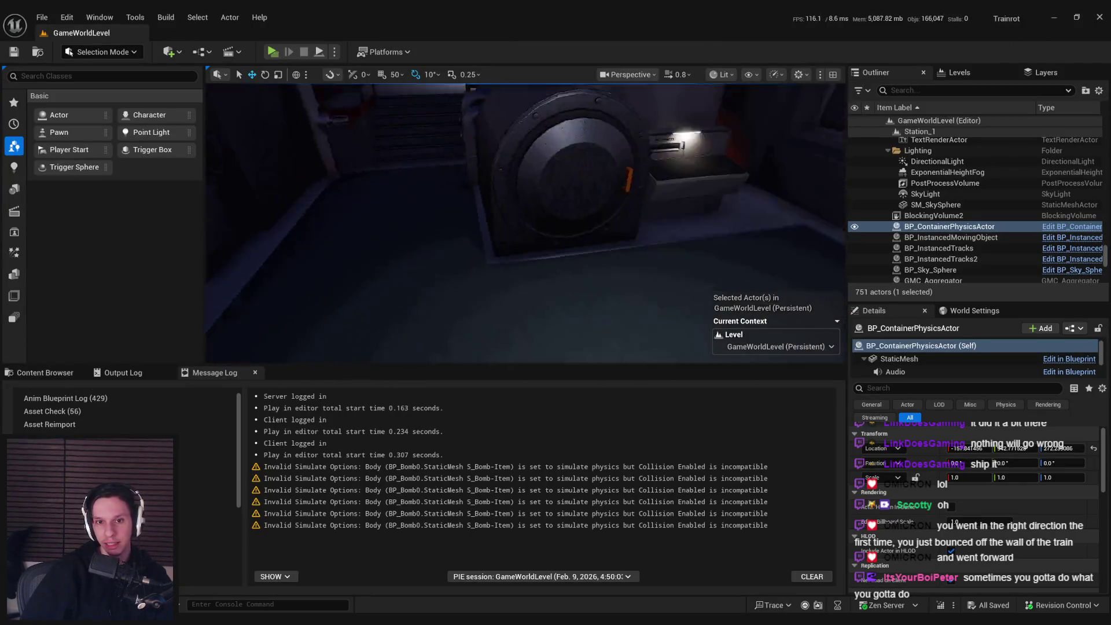
{"action": "left_click", "coordinate": [679, 291]}
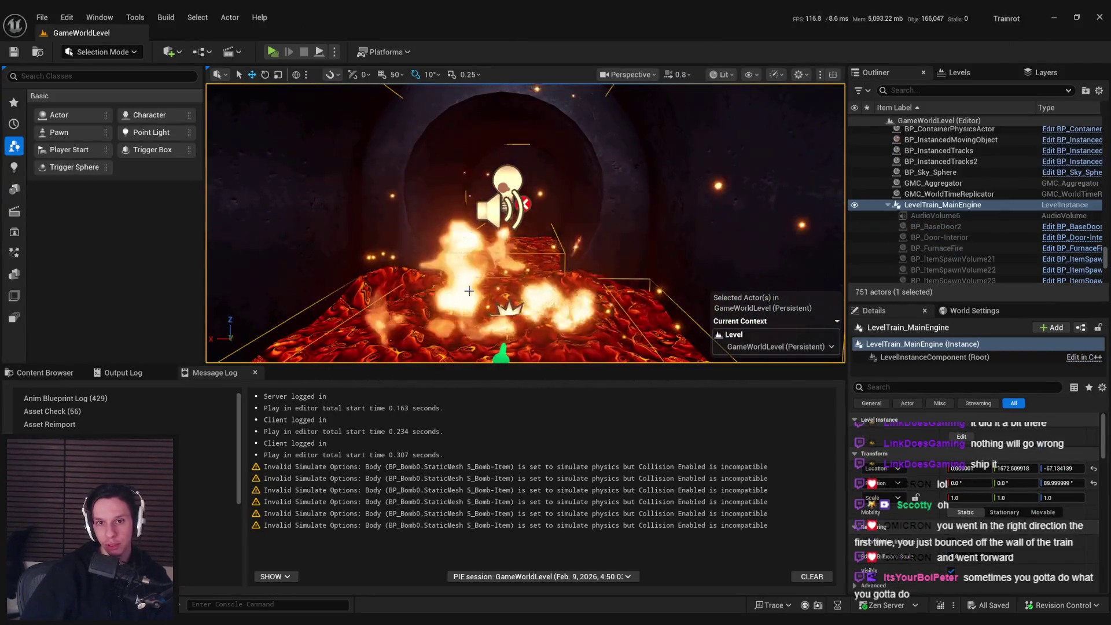
{"action": "left_click", "coordinate": [47, 373]}
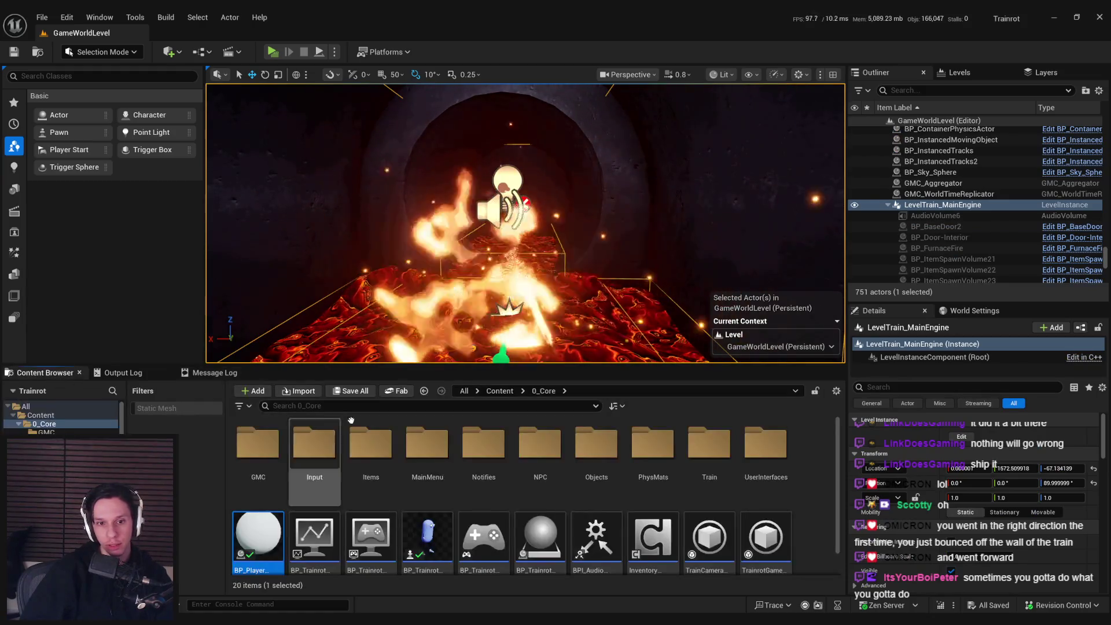
{"action": "left_click", "coordinate": [482, 407]}
{"action": "type", "text": "furn"}
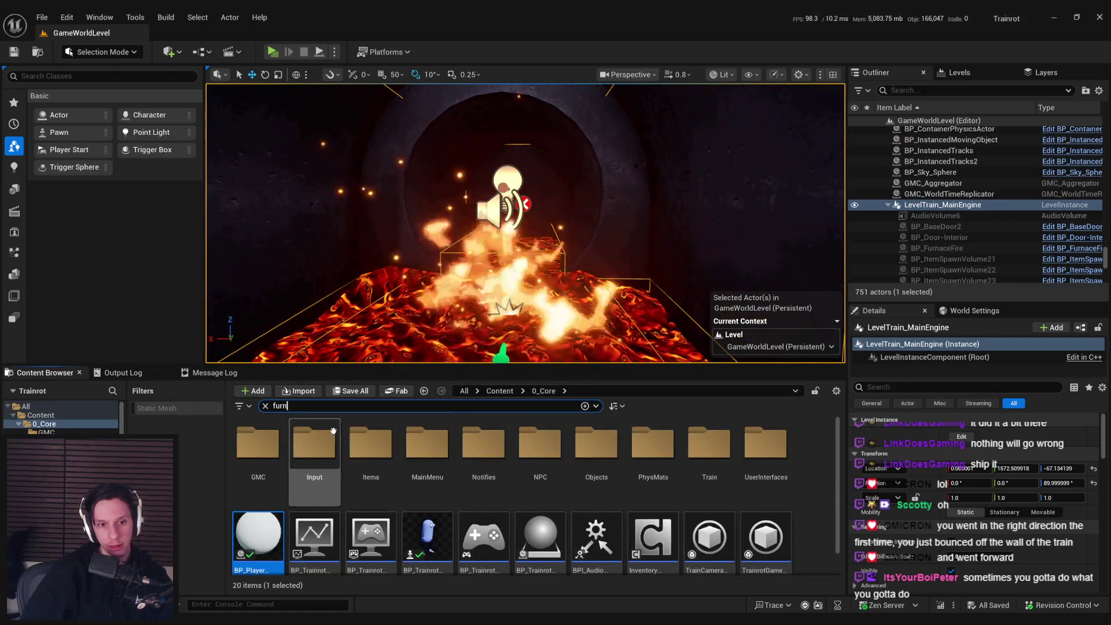
{"action": "double_click", "coordinate": [315, 443]}
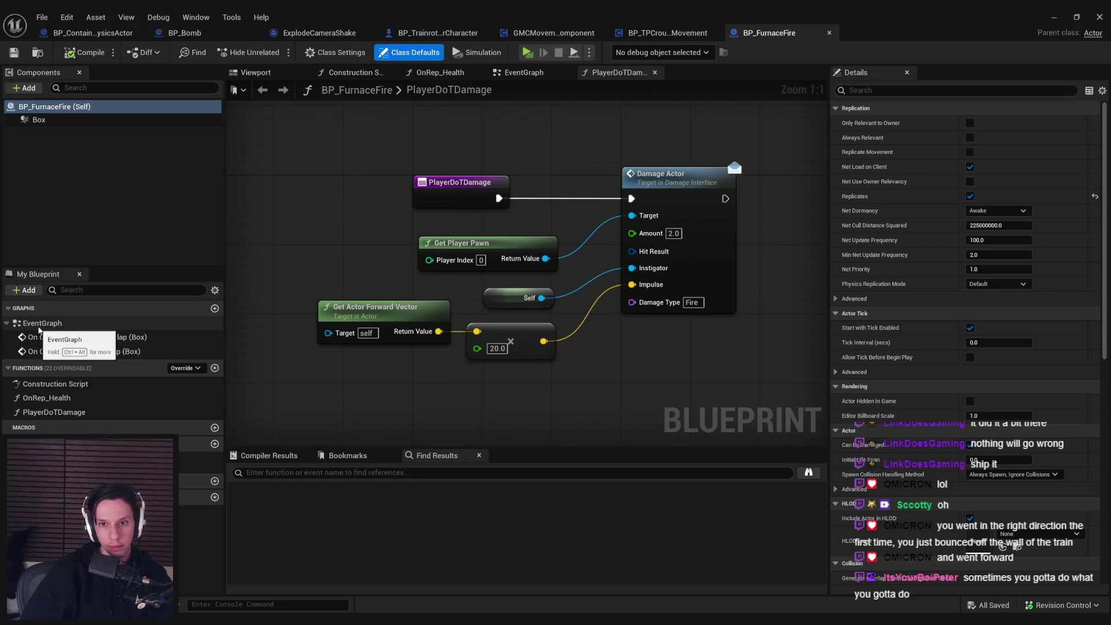
Step: Show BP_FurnaceFire's Damage Actor and timer nodes, then view BP_TPCrouchProneMovement's event graph
{"action": "key", "text": "ctrl+a"}
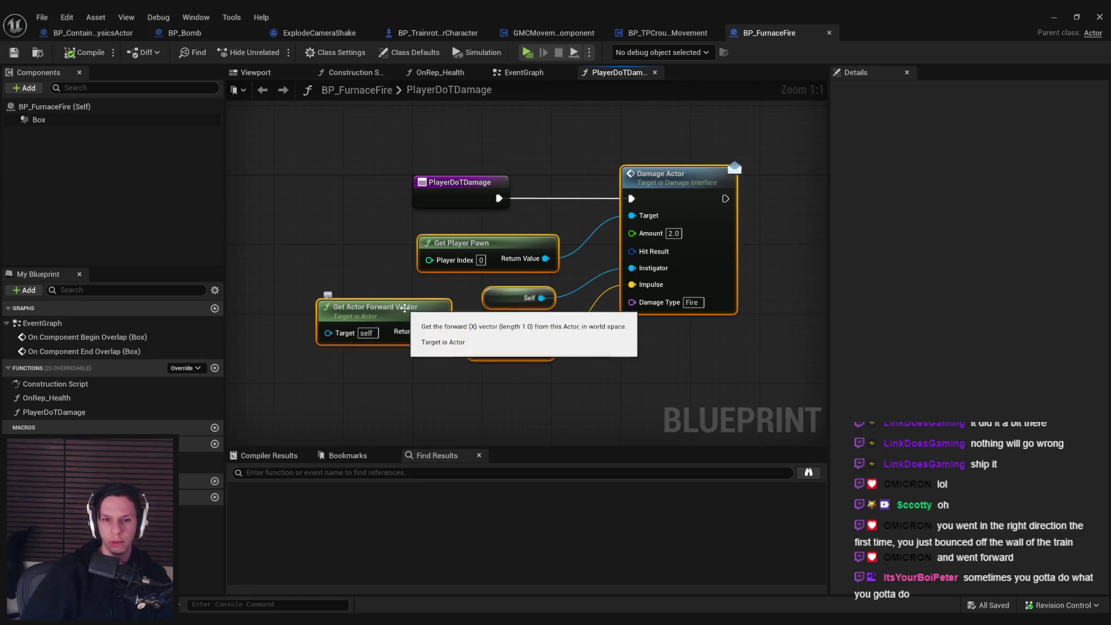
{"action": "double_click", "coordinate": [43, 322]}
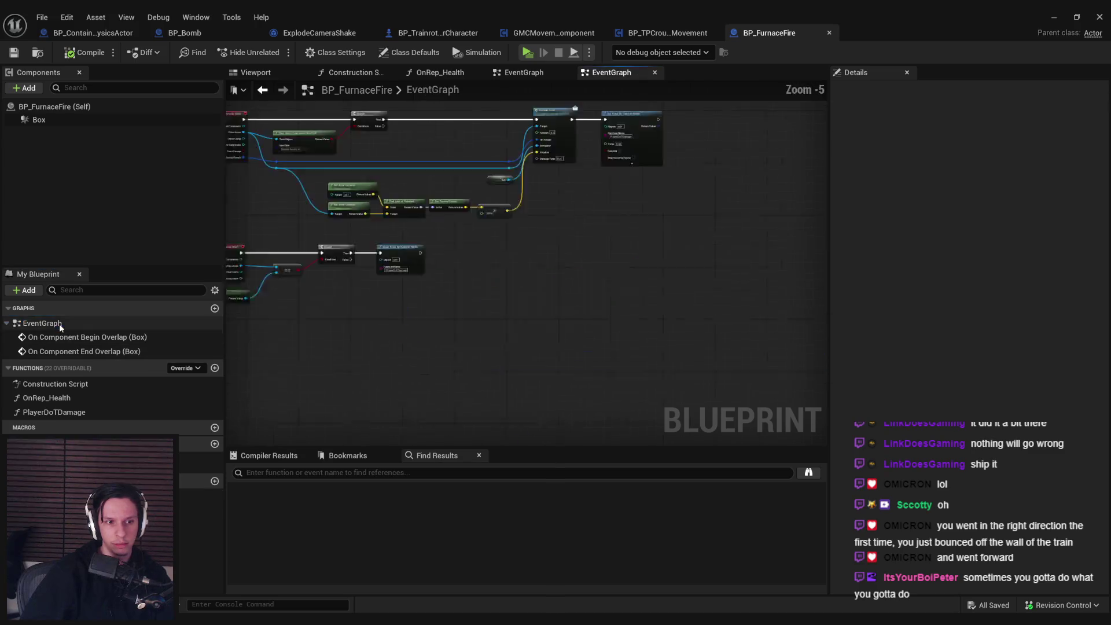
{"action": "mouse_move", "coordinate": [652, 186]}
{"action": "left_mouse_down"}
{"action": "mouse_move", "coordinate": [827, 196]}
{"action": "mouse_move", "coordinate": [283, 250]}
{"action": "left_mouse_up"}
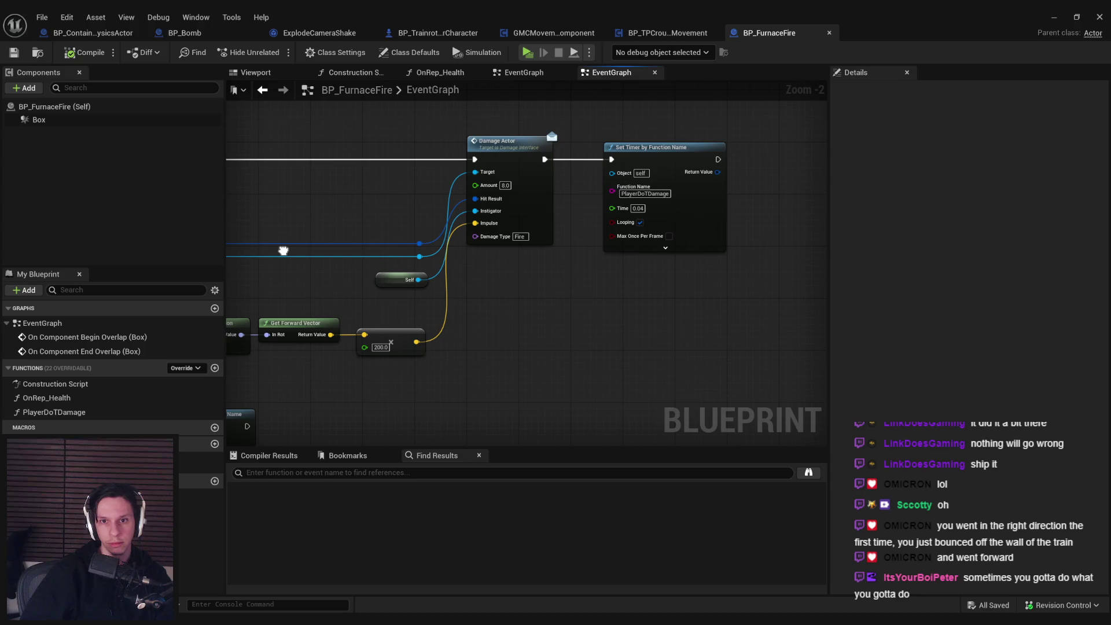
{"action": "left_click", "coordinate": [665, 35]}
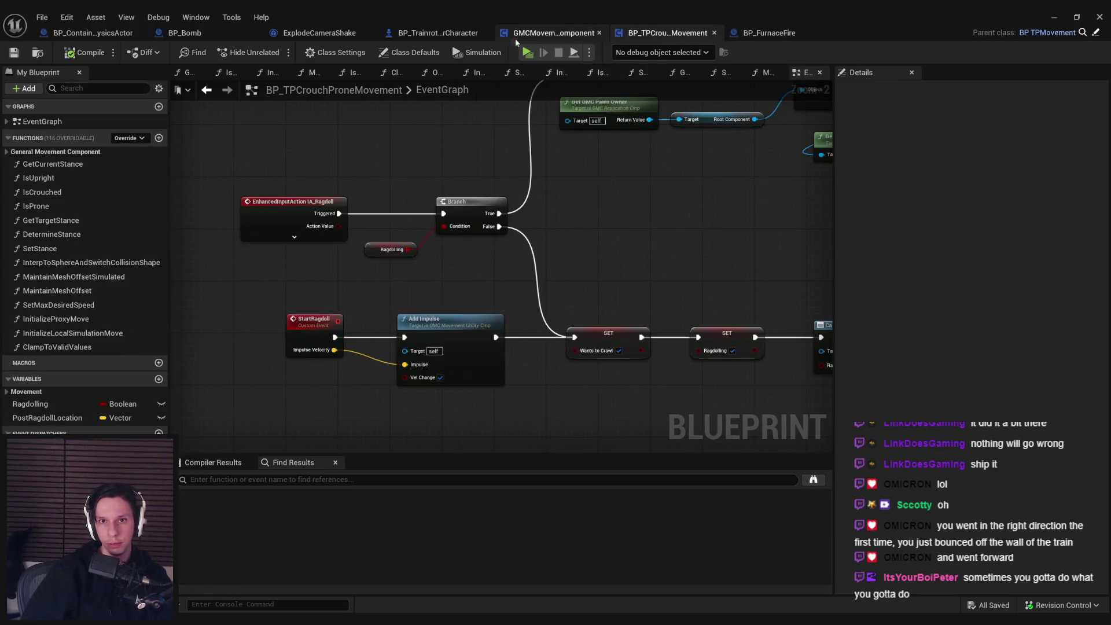
Step: Wire BP_Bomb's Start Ragdoll into Damage Actor and delete the forward-vector impulse nodes
{"action": "left_click", "coordinate": [259, 37]}
{"action": "scroll", "coordinate": [543, 272], "scroll_direction": "up", "scroll_amount": 4}
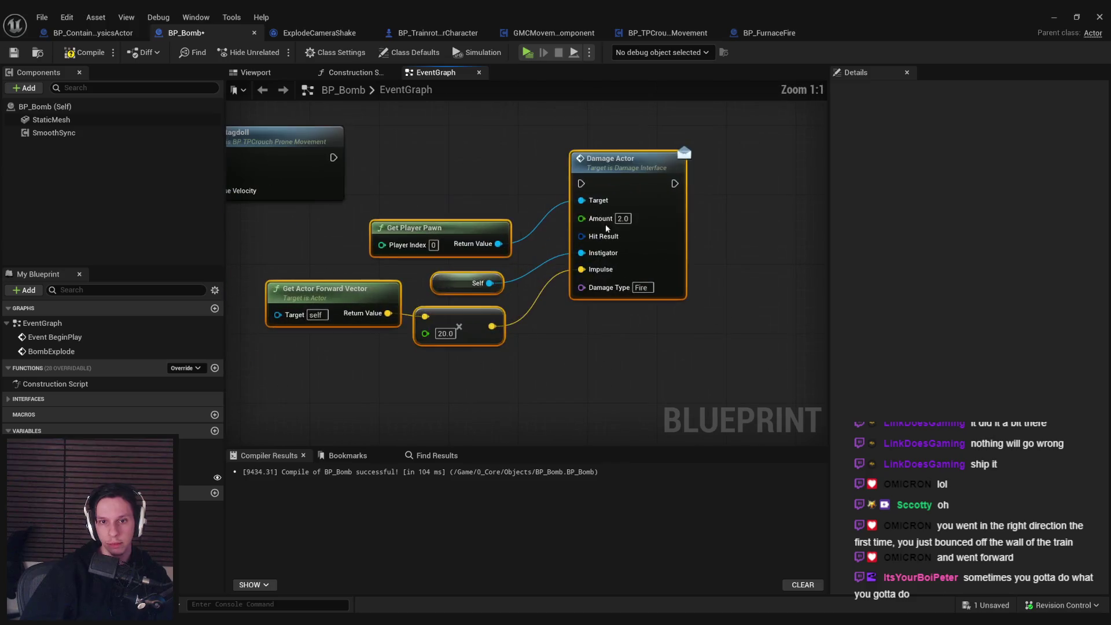
{"action": "left_click_drag", "start_coordinate": [581, 184], "coordinate": [333, 157]}
{"action": "mouse_move", "coordinate": [550, 365]}
{"action": "left_mouse_down"}
{"action": "mouse_move", "coordinate": [452, 367]}
{"action": "mouse_move", "coordinate": [618, 373]}
{"action": "mouse_move", "coordinate": [563, 388]}
{"action": "mouse_move", "coordinate": [451, 321]}
{"action": "left_mouse_up"}
{"action": "scroll", "coordinate": [503, 323], "scroll_direction": "down", "scroll_amount": 2}
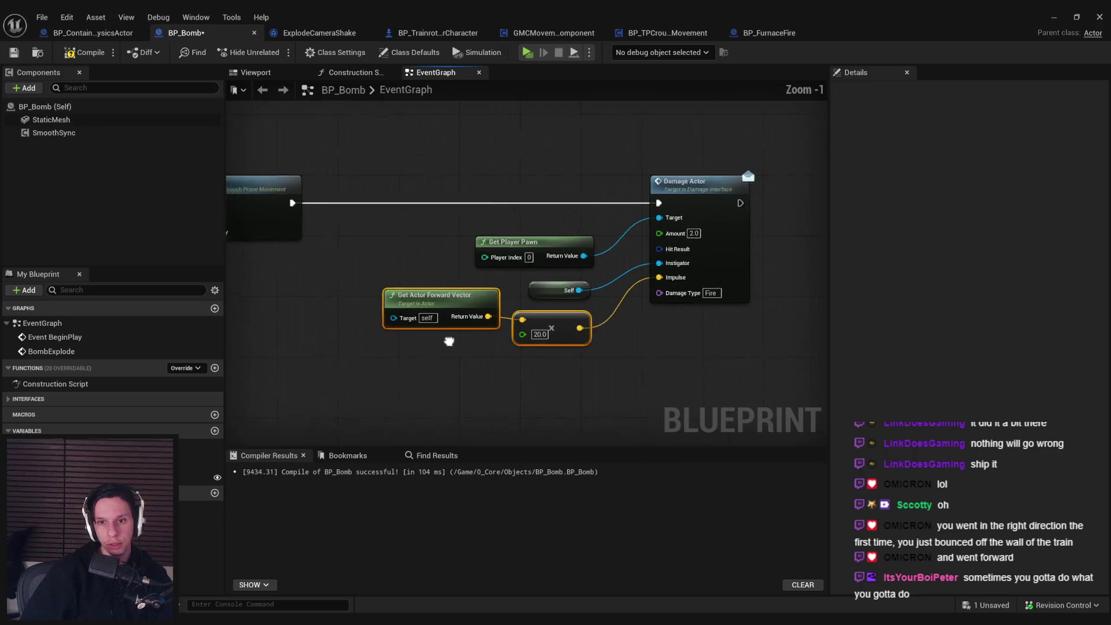
{"action": "key", "text": "Delete"}
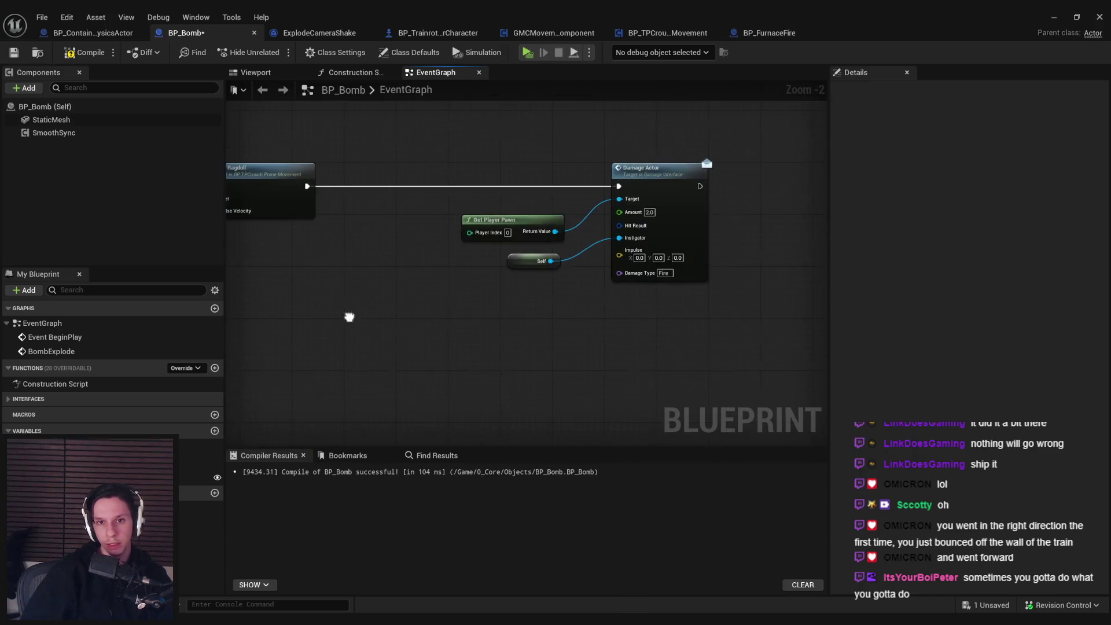
{"action": "scroll", "coordinate": [633, 266], "scroll_direction": "up", "scroll_amount": 2}
Step: Set Damage Actor's damage type to Explosion, checking BP_FurnaceFire's damage setup for reference
{"action": "left_click", "coordinate": [672, 275]}
{"action": "type", "text": "Expl"}
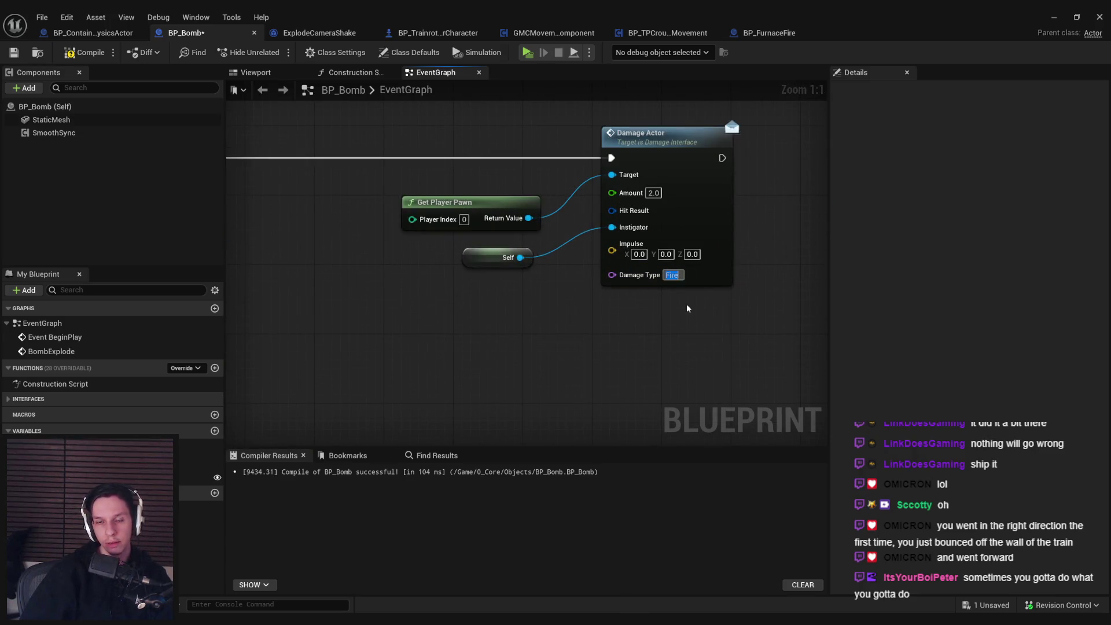
{"action": "key", "text": "Return"}
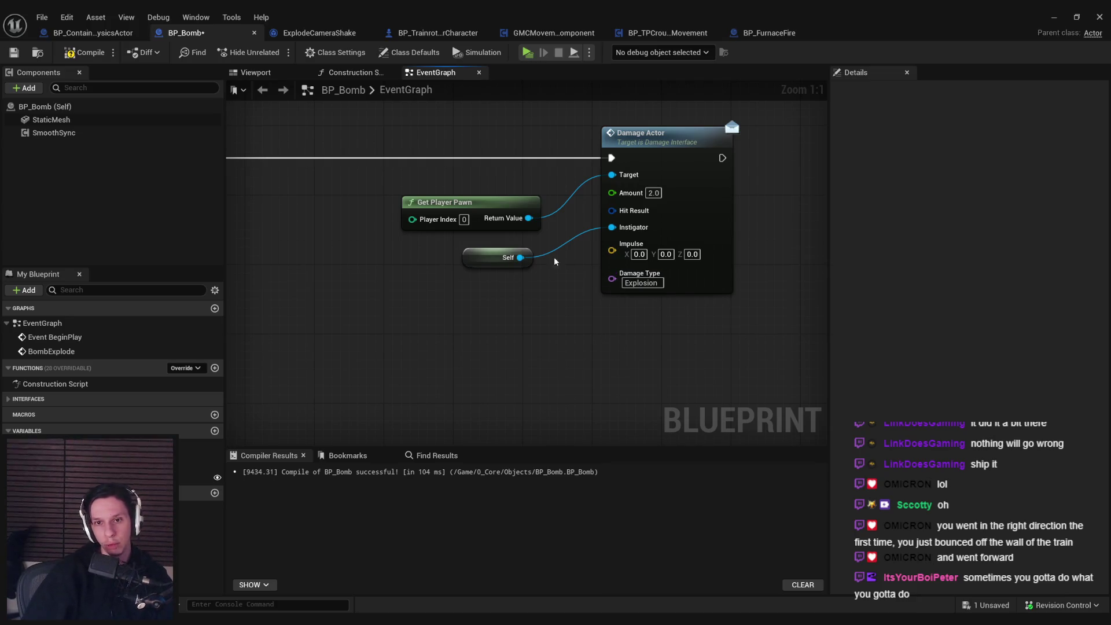
{"action": "scroll", "coordinate": [560, 258], "scroll_direction": "down", "scroll_amount": 3}
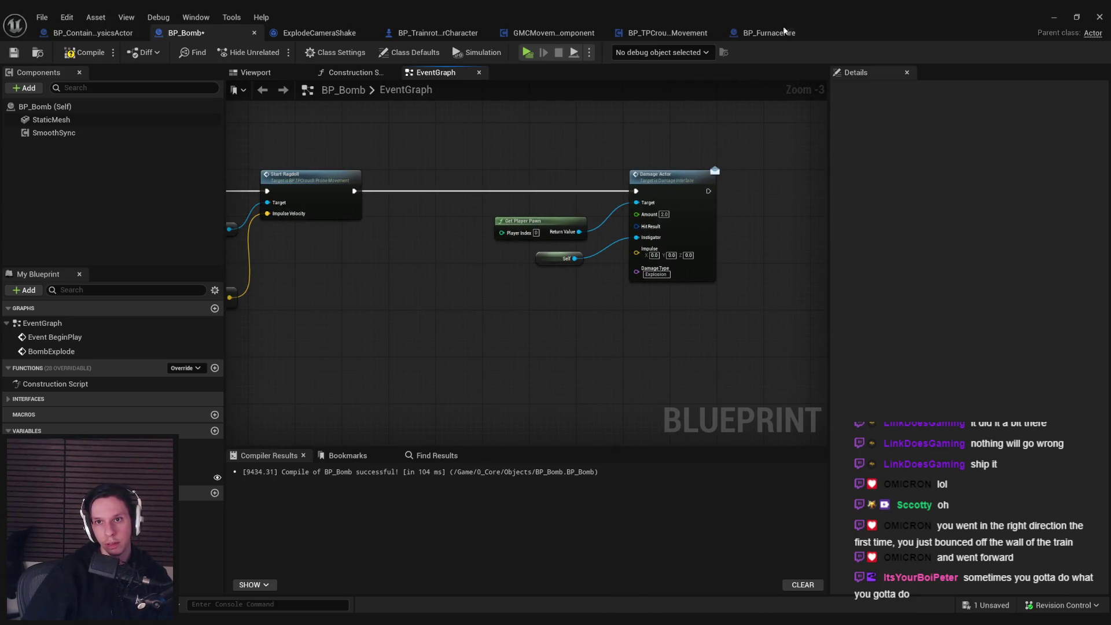
{"action": "left_click", "coordinate": [763, 33]}
{"action": "scroll", "coordinate": [756, 249], "scroll_direction": "down", "scroll_amount": 1}
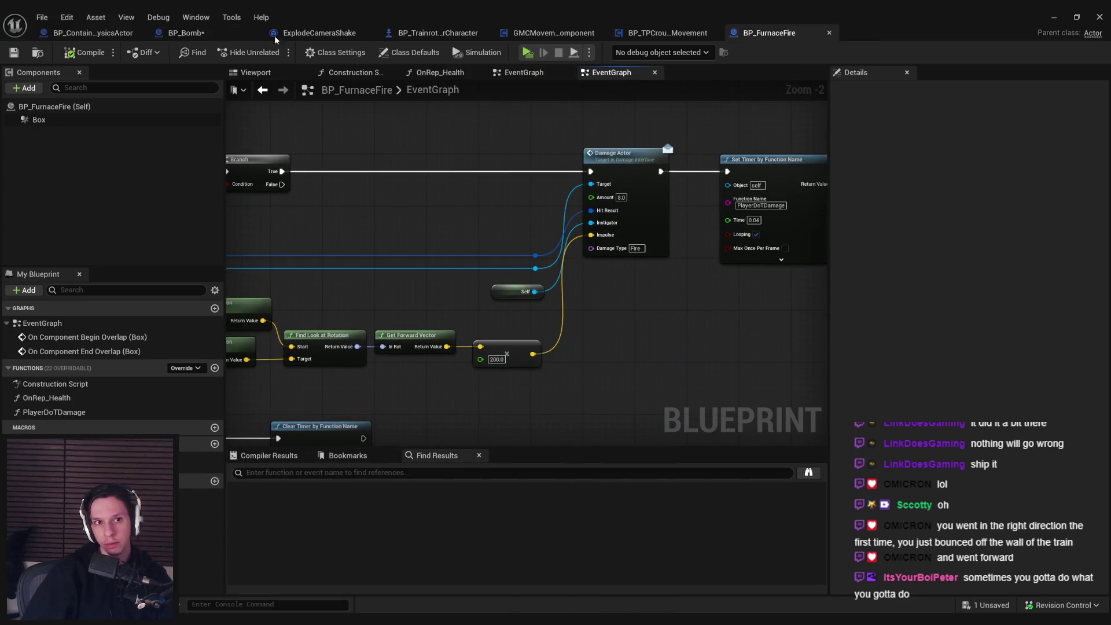
{"action": "left_click", "coordinate": [829, 32]}
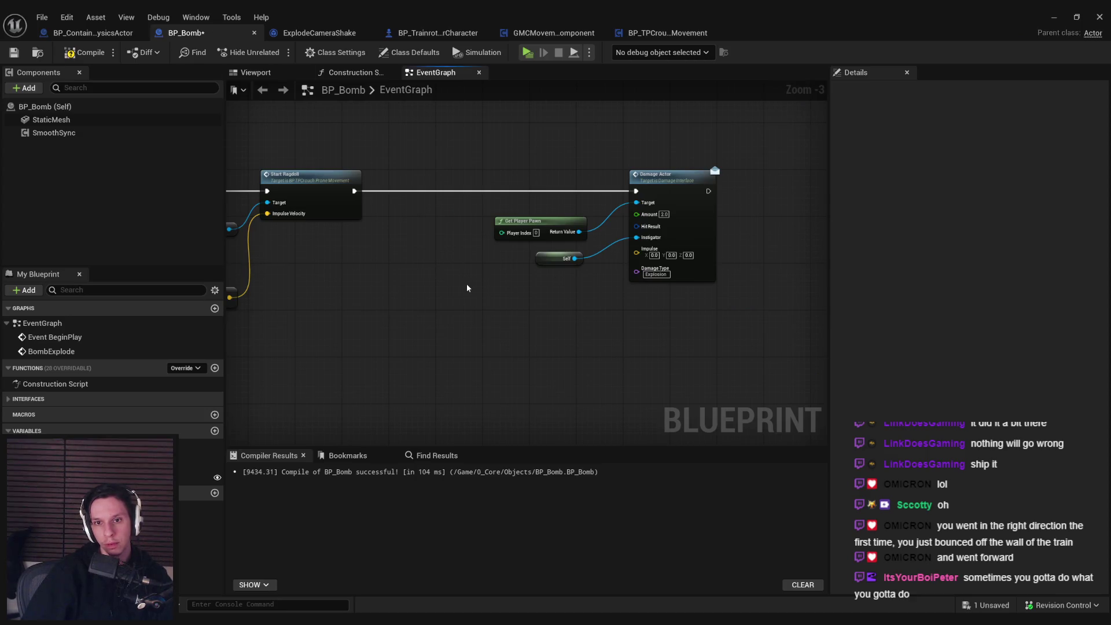
Step: Shift the distance-range nodes left and place the Self node next to Damage Actor
{"action": "left_click_drag", "start_coordinate": [550, 258], "coordinate": [566, 317]}
{"action": "scroll", "coordinate": [769, 289], "scroll_direction": "down", "scroll_amount": 1}
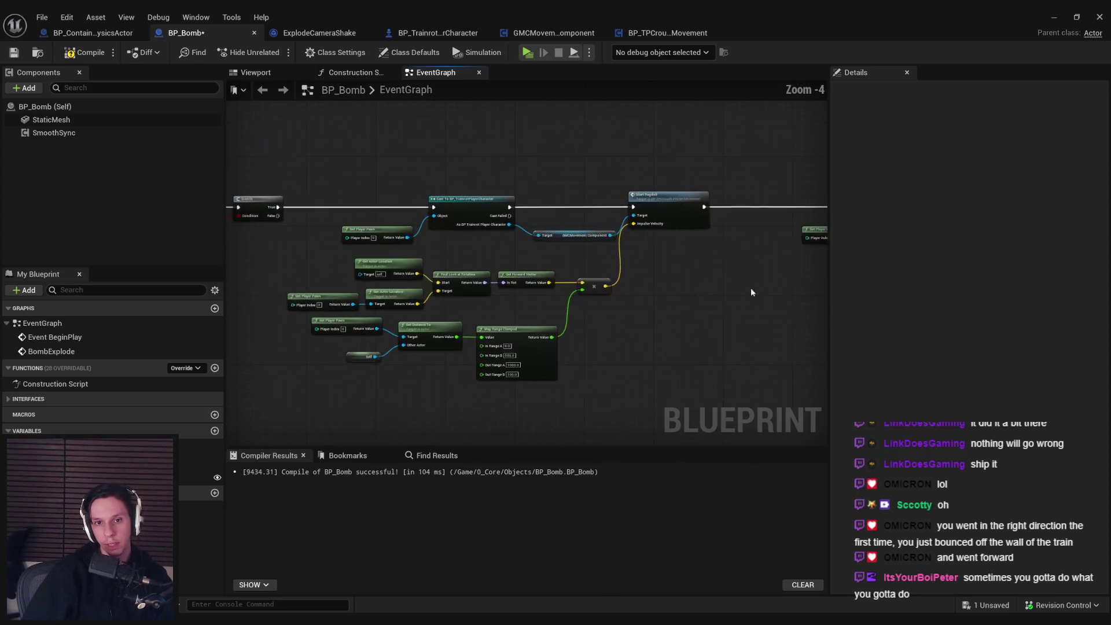
{"action": "scroll", "coordinate": [768, 288], "scroll_direction": "up", "scroll_amount": 1}
{"action": "scroll", "coordinate": [666, 250], "scroll_direction": "up", "scroll_amount": 1}
{"action": "mouse_move", "coordinate": [769, 263]}
{"action": "left_mouse_down"}
{"action": "mouse_move", "coordinate": [373, 353]}
{"action": "mouse_move", "coordinate": [405, 355]}
{"action": "left_mouse_up"}
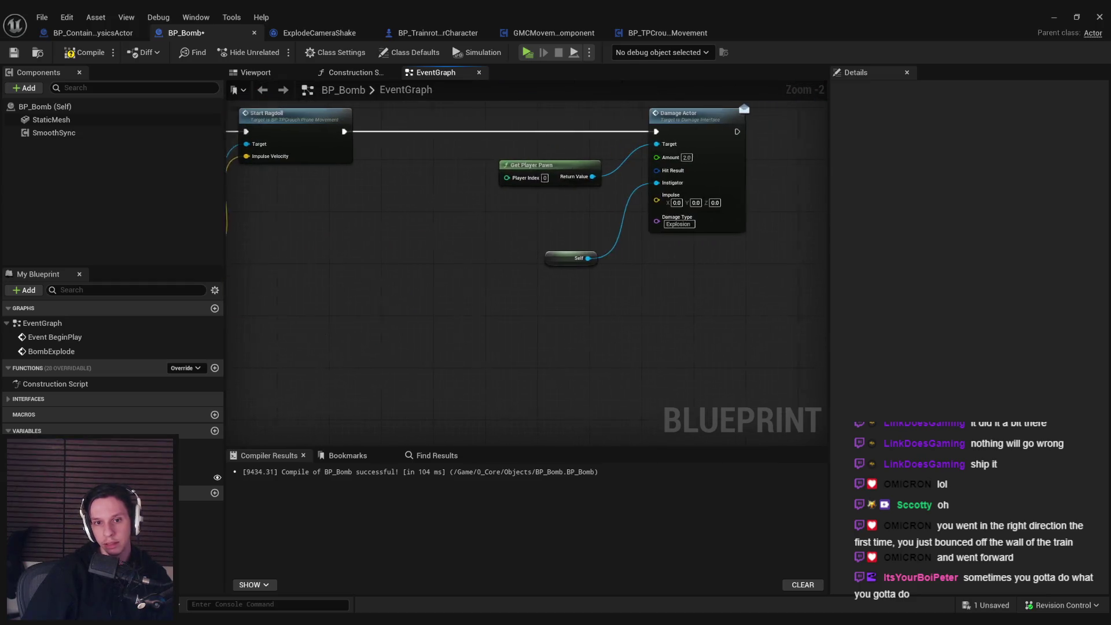
{"action": "key", "text": "ctrl+v"}
{"action": "left_click_drag", "start_coordinate": [324, 289], "coordinate": [317, 289]}
{"action": "left_click", "coordinate": [550, 253]}
{"action": "left_click_drag", "start_coordinate": [549, 254], "coordinate": [653, 259]}
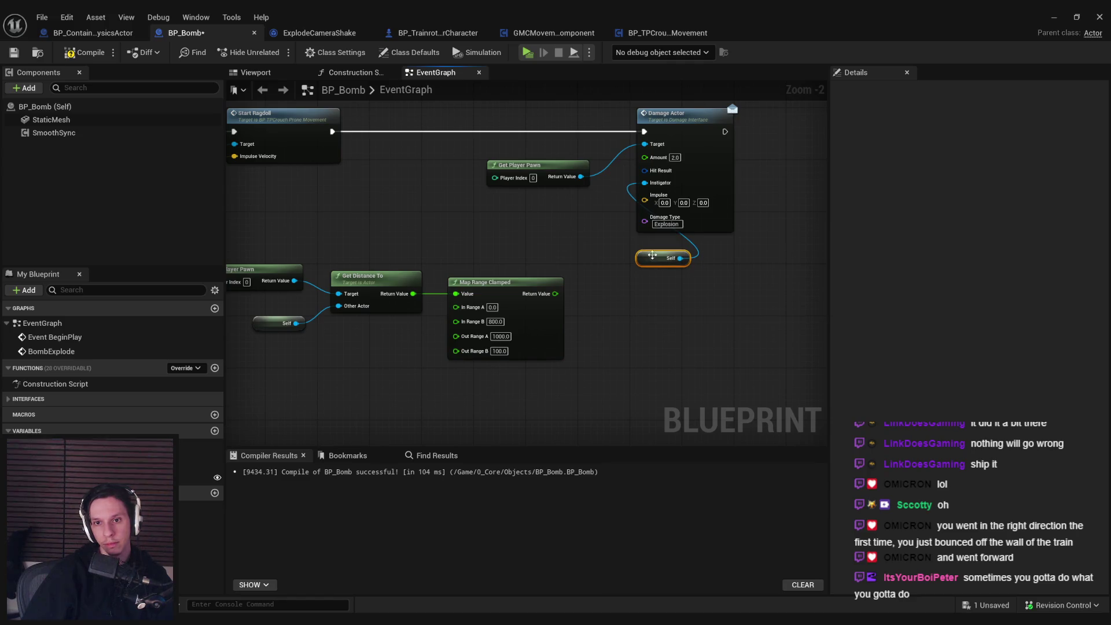
Step: Move the distance-range nodes up beside Damage Actor and shift the whole group right
{"action": "left_click_drag", "start_coordinate": [642, 379], "coordinate": [296, 190]}
{"action": "left_click_drag", "start_coordinate": [606, 335], "coordinate": [635, 264]}
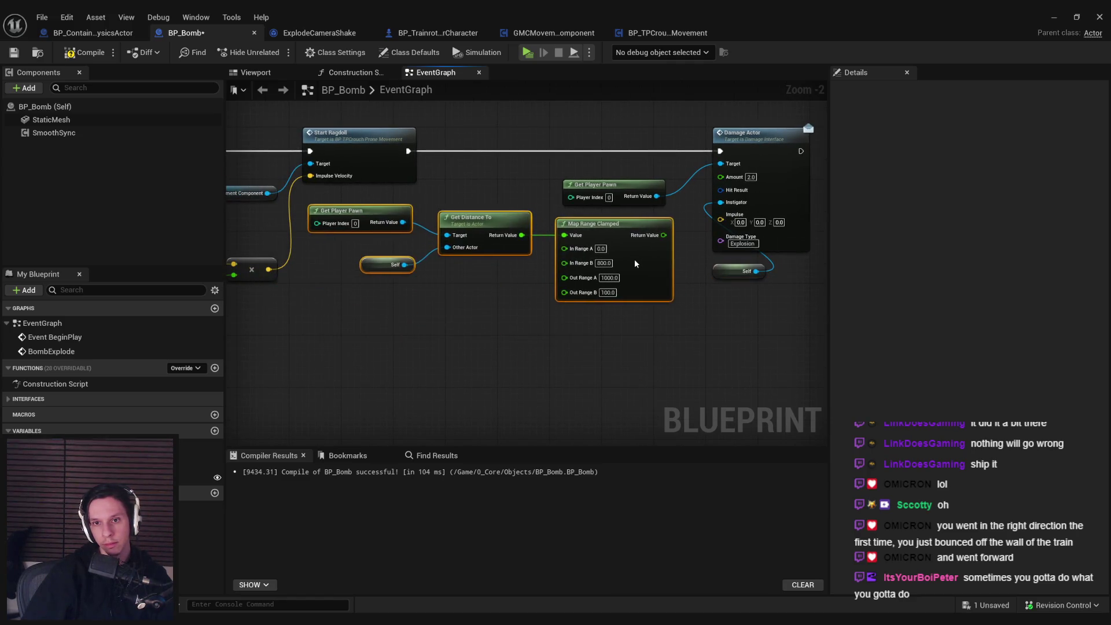
{"action": "left_click_drag", "start_coordinate": [289, 226], "coordinate": [706, 339]}
{"action": "left_click_drag", "start_coordinate": [654, 172], "coordinate": [718, 173]}
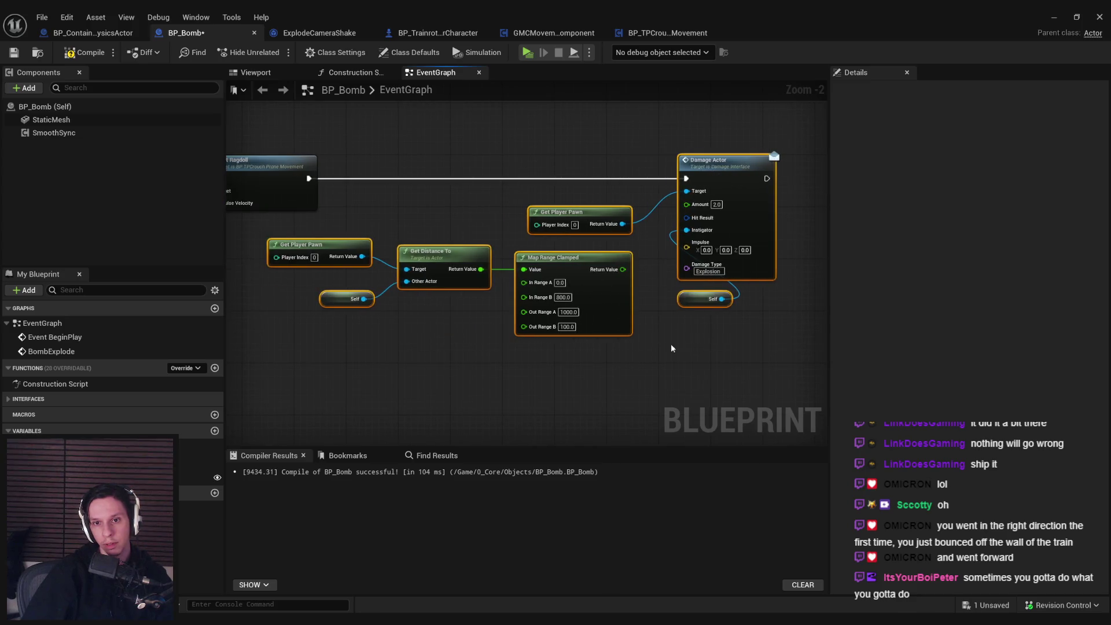
{"action": "left_click", "coordinate": [671, 348]}
Step: Select the Map Range Out Range A value, then view BP_TrainrotPlayerCharacter's EventGraph
{"action": "scroll", "coordinate": [620, 268], "scroll_direction": "up", "scroll_amount": 2}
{"action": "left_click", "coordinate": [545, 325]}
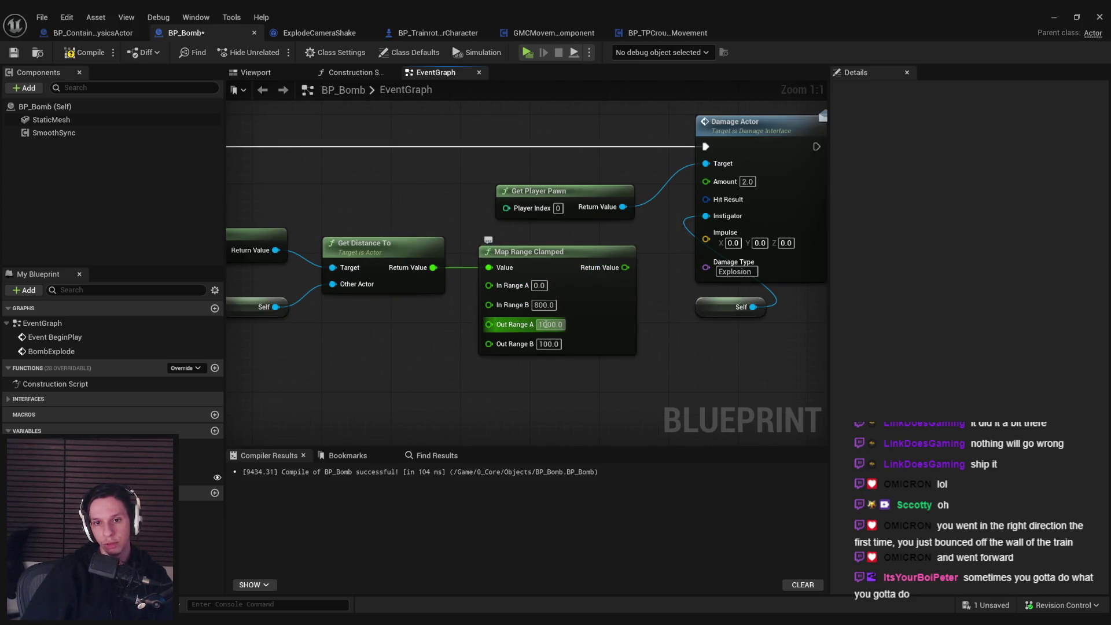
{"action": "left_click", "coordinate": [545, 325]}
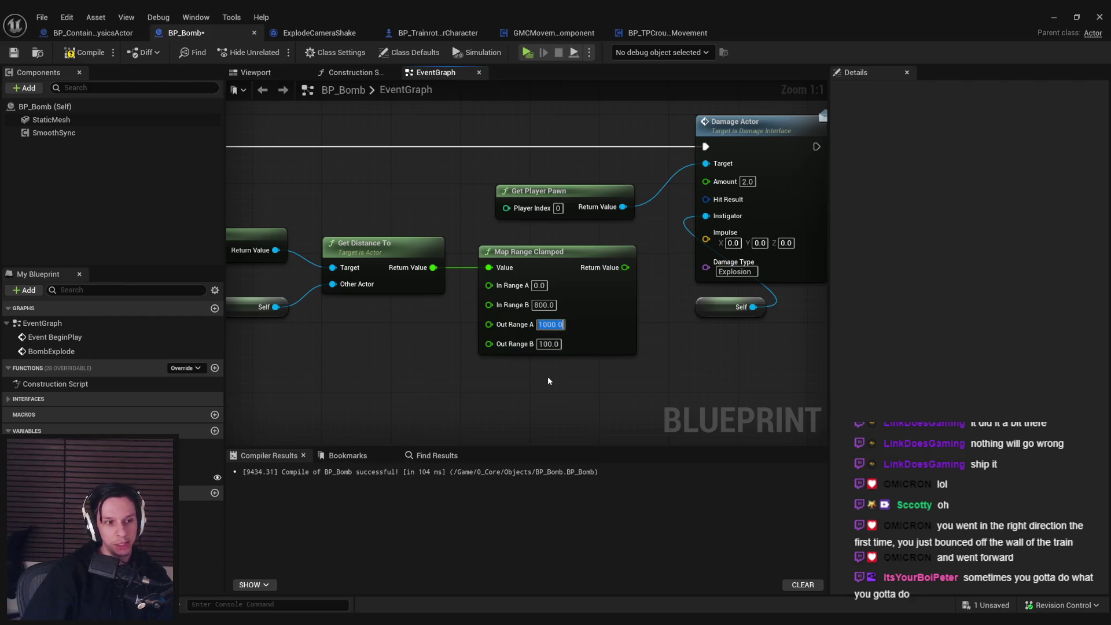
{"action": "left_click", "coordinate": [438, 33]}
{"action": "scroll", "coordinate": [123, 419], "scroll_direction": "down", "scroll_amount": 2}
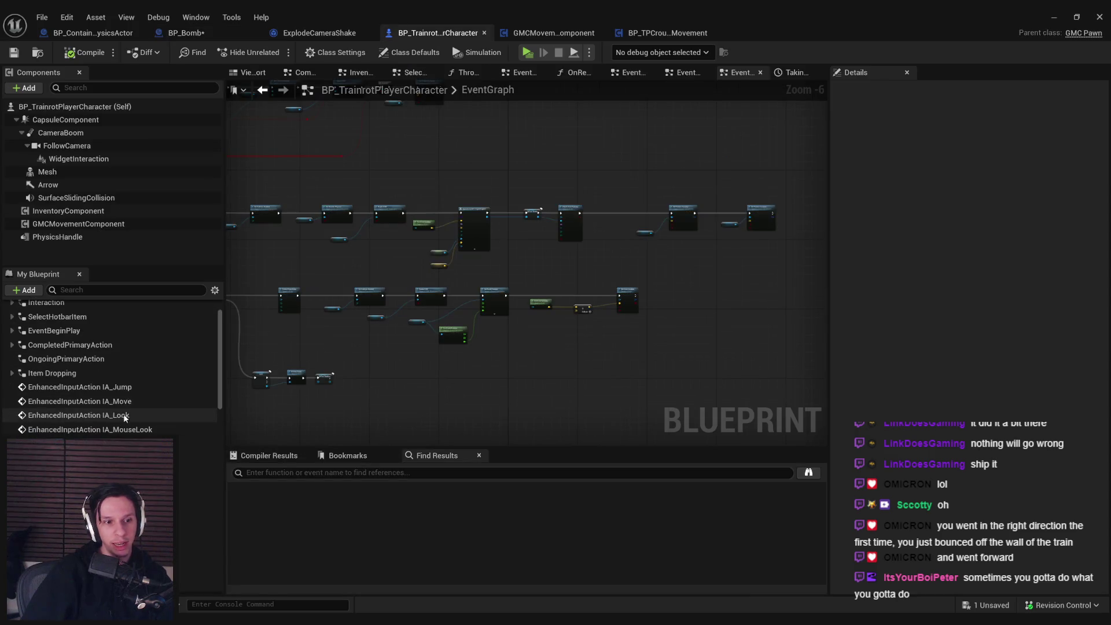
Step: Inspect the player character's MaxHealth variable settings, then return to the BP_Bomb graph
{"action": "left_click_drag", "start_coordinate": [219, 397], "coordinate": [214, 551]}
{"action": "left_click", "coordinate": [70, 456]}
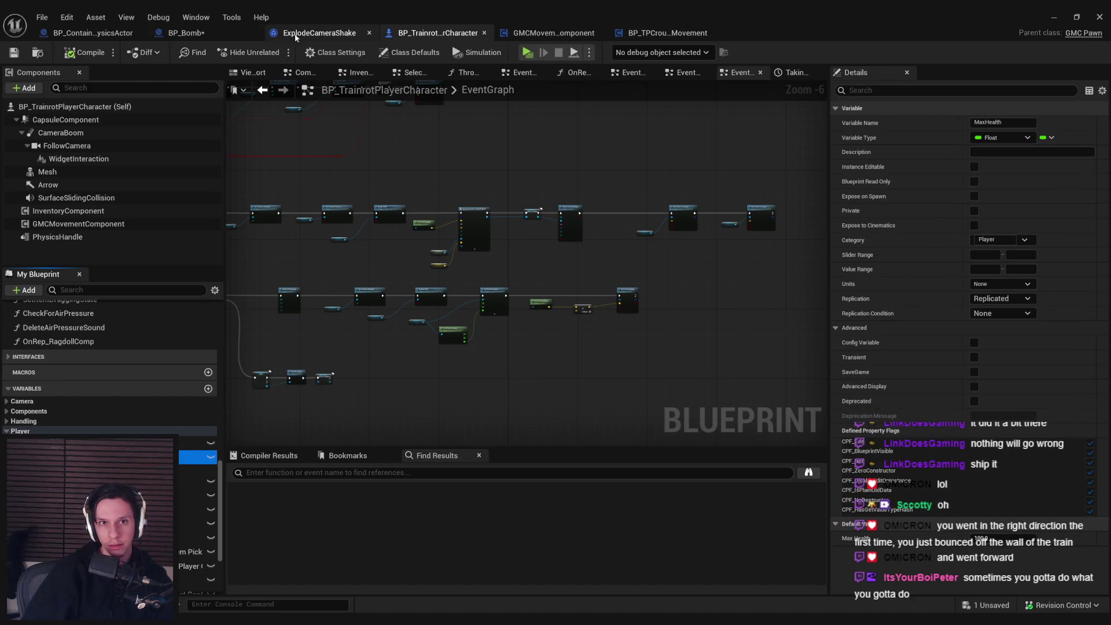
{"action": "left_click", "coordinate": [220, 35]}
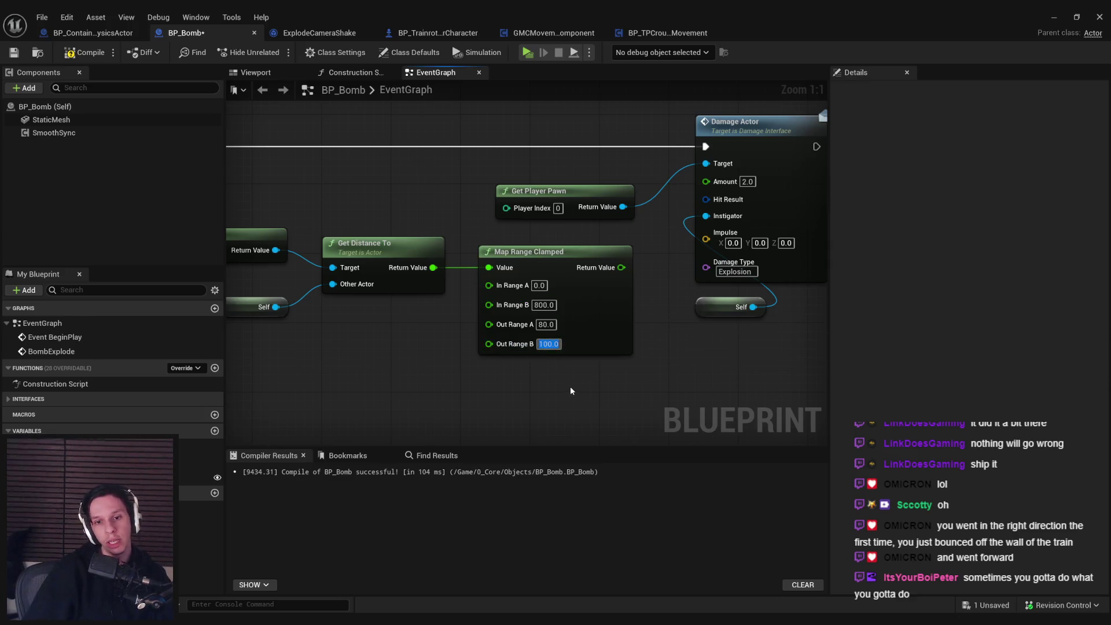
Step: Map distance 0–800 to damage 80–3 into Damage Actor's Amount, then compile and save BP_Bomb
{"action": "type", "text": "5"}
{"action": "key", "text": "Return"}
{"action": "left_click_drag", "start_coordinate": [616, 267], "coordinate": [705, 180]}
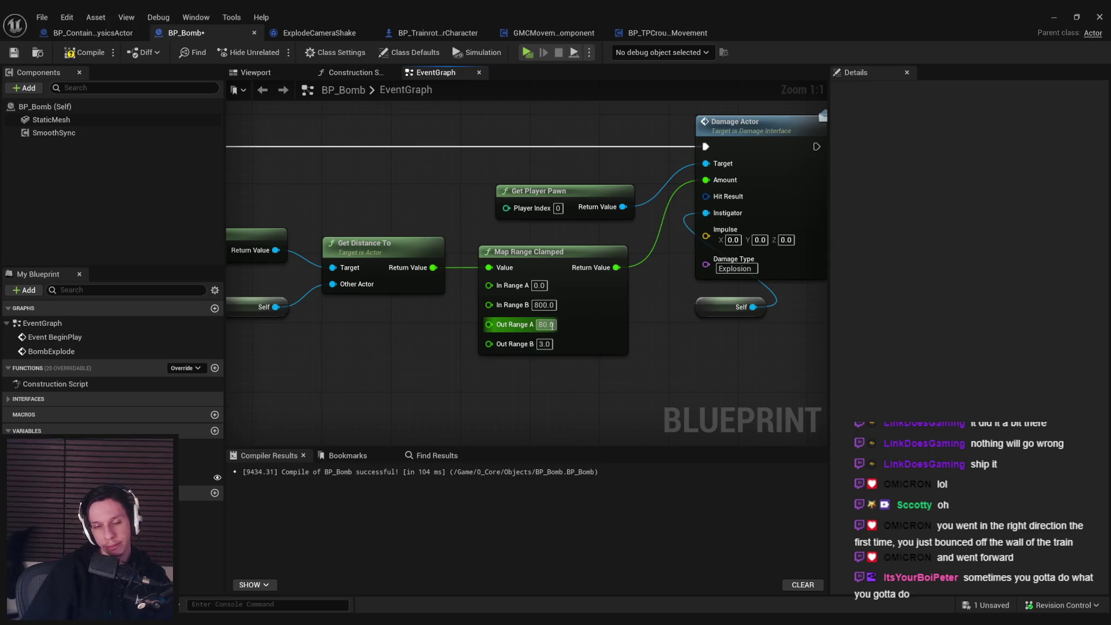
{"action": "left_click", "coordinate": [15, 53]}
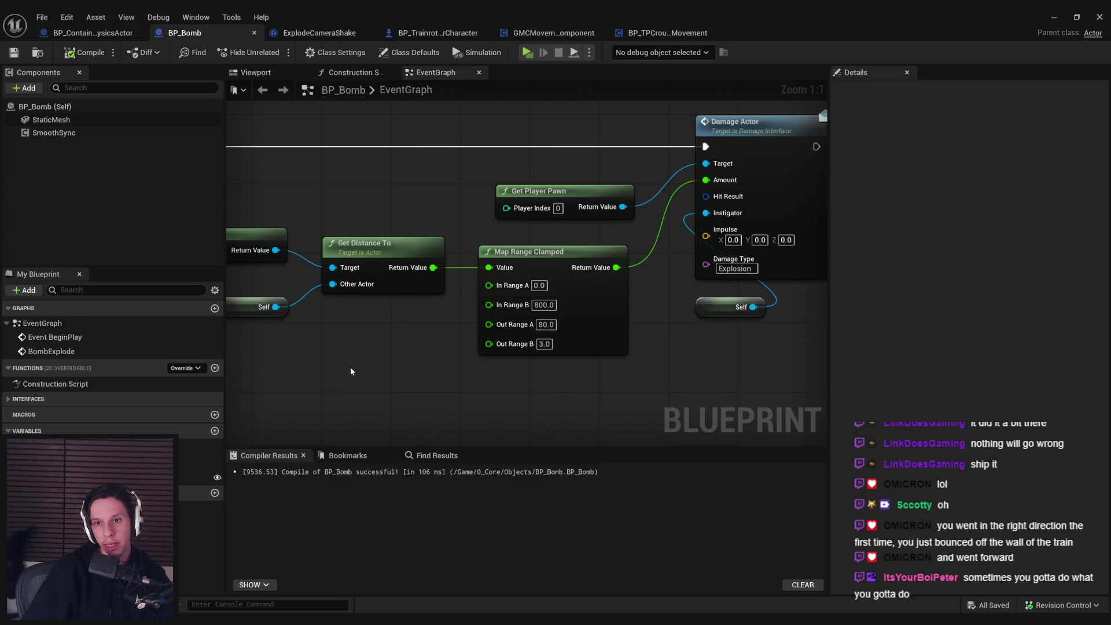
{"action": "left_click", "coordinate": [1054, 16]}
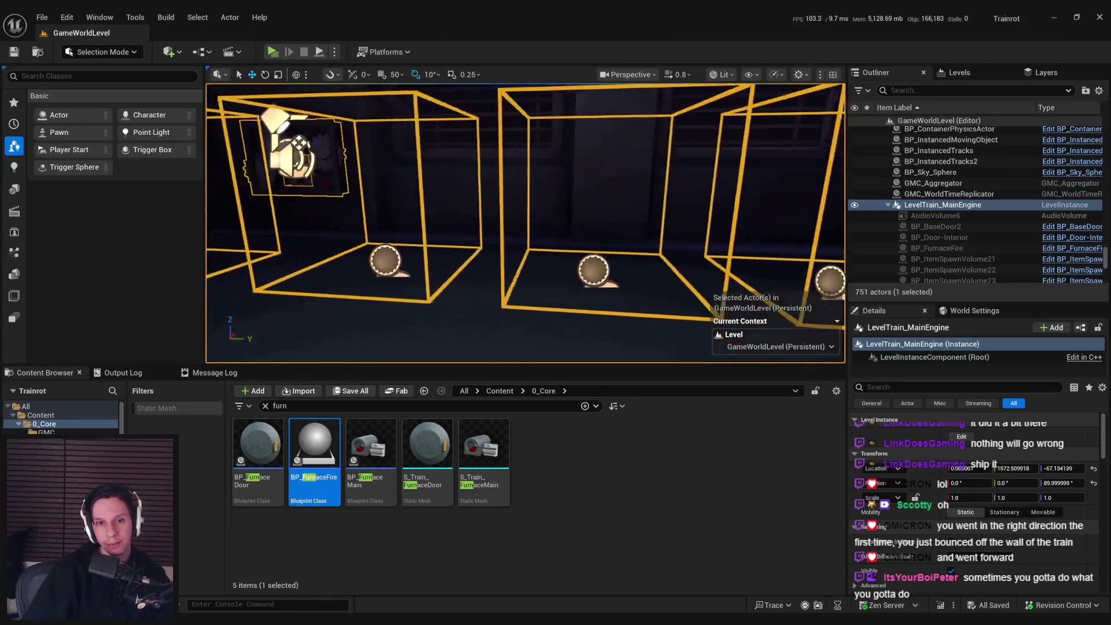
Step: Start a 3-player Listen Server play session and pick up and drop the suitcase
{"action": "left_click", "coordinate": [272, 51]}
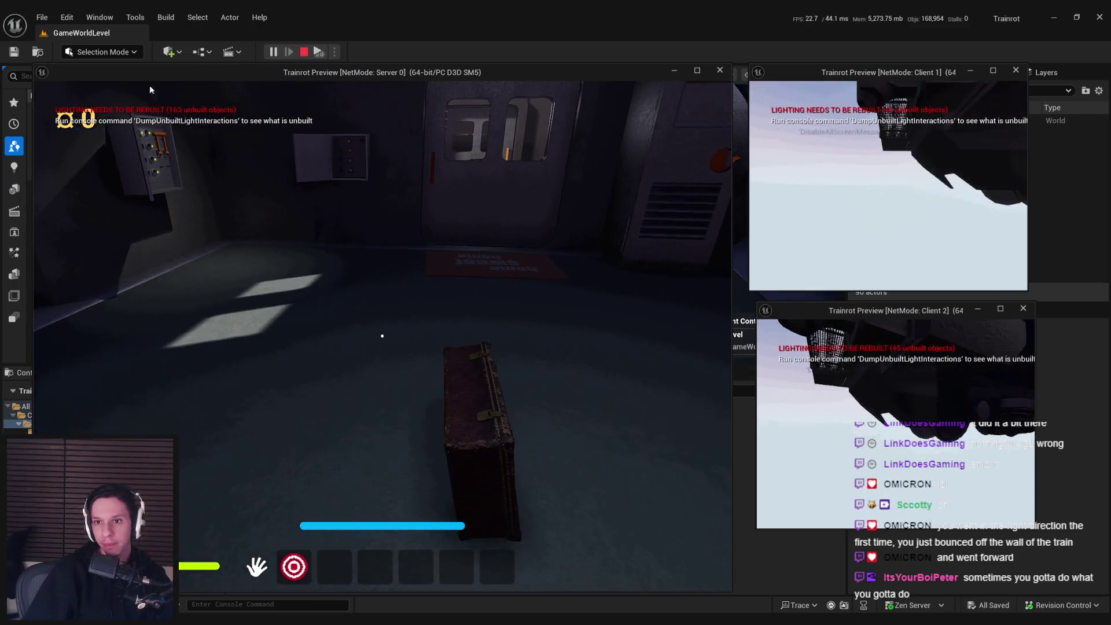
{"action": "key", "text": "super"}
{"action": "key", "text": "super"}
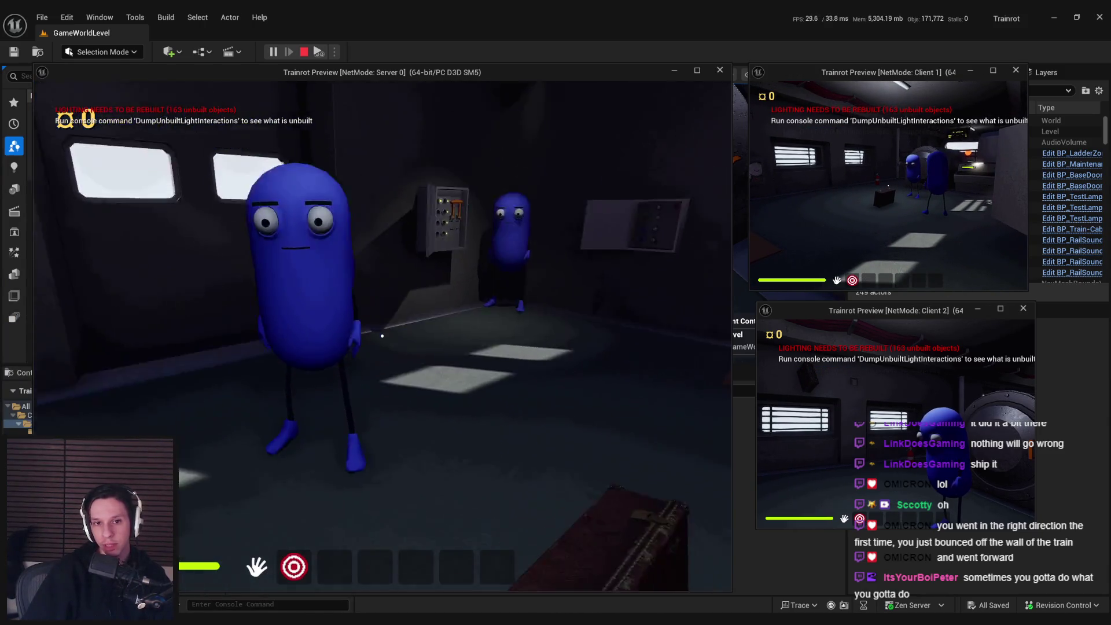
{"action": "left_click", "coordinate": [386, 451]}
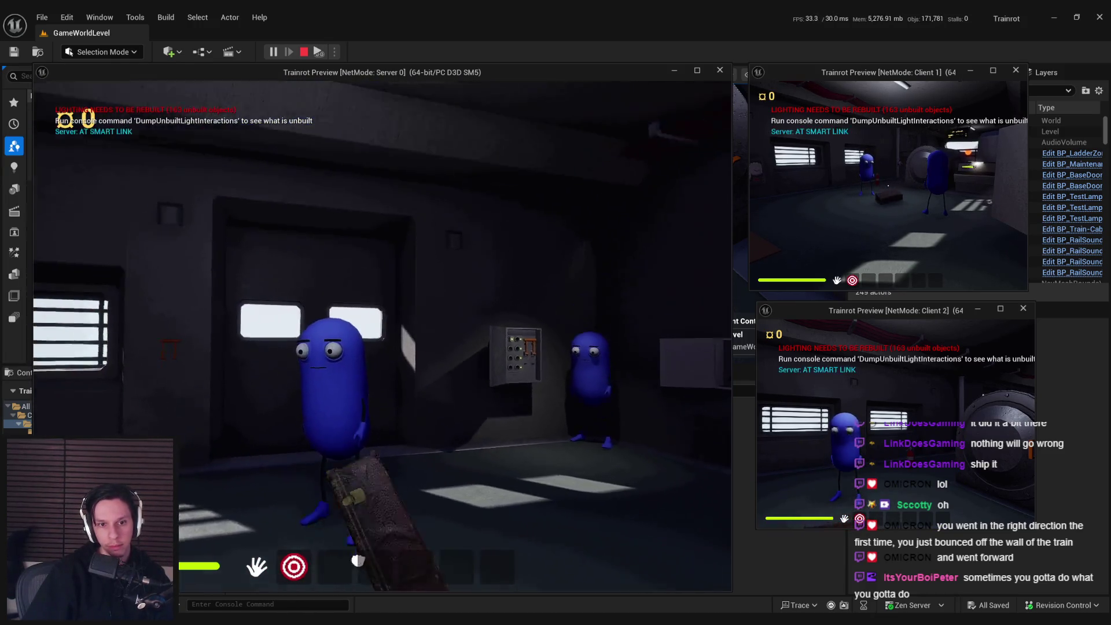
{"action": "left_click", "coordinate": [383, 380]}
{"action": "left_click", "coordinate": [383, 380]}
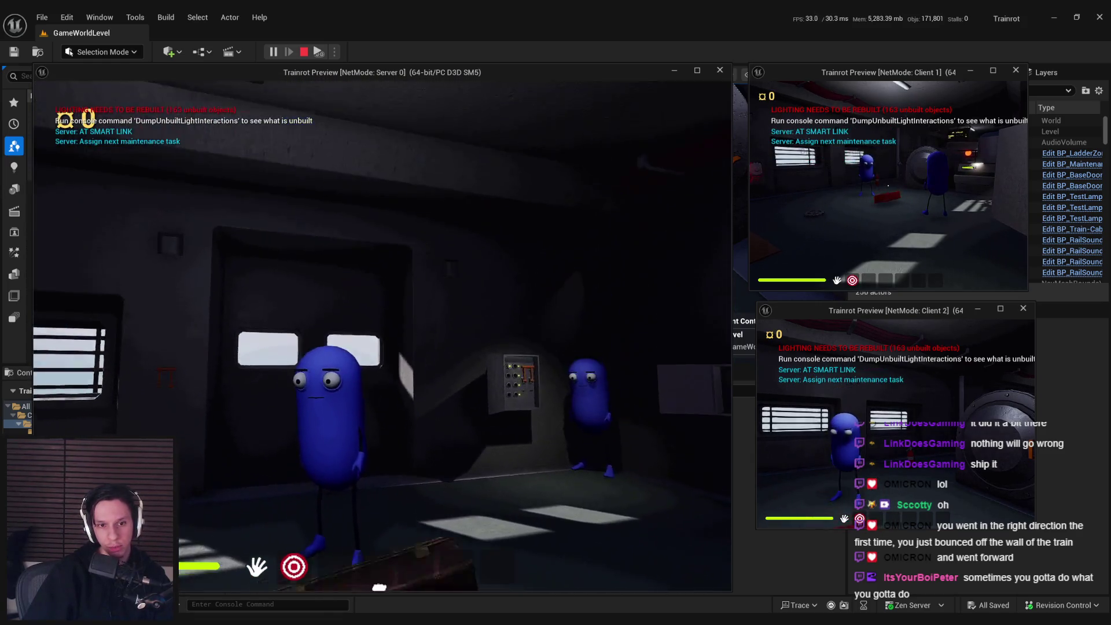
{"action": "left_click", "coordinate": [376, 334]}
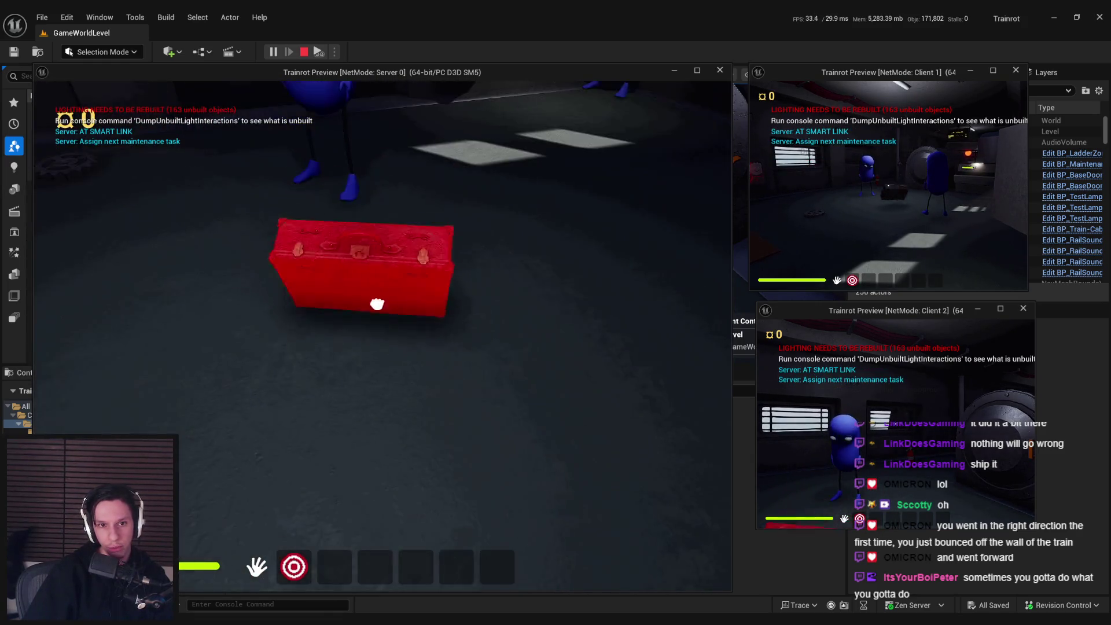
{"action": "left_click", "coordinate": [369, 262]}
Step: Grab and drop the suitcase twice more beside the characters, then stop the session
{"action": "left_click", "coordinate": [368, 262]}
{"action": "left_click", "coordinate": [372, 380]}
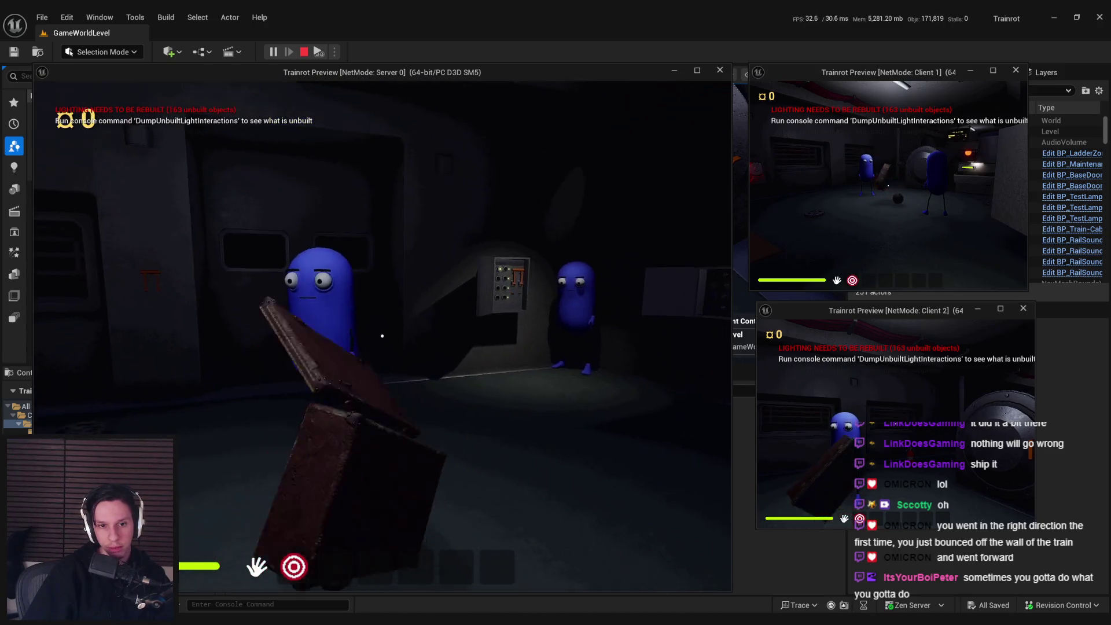
{"action": "left_click", "coordinate": [382, 335]}
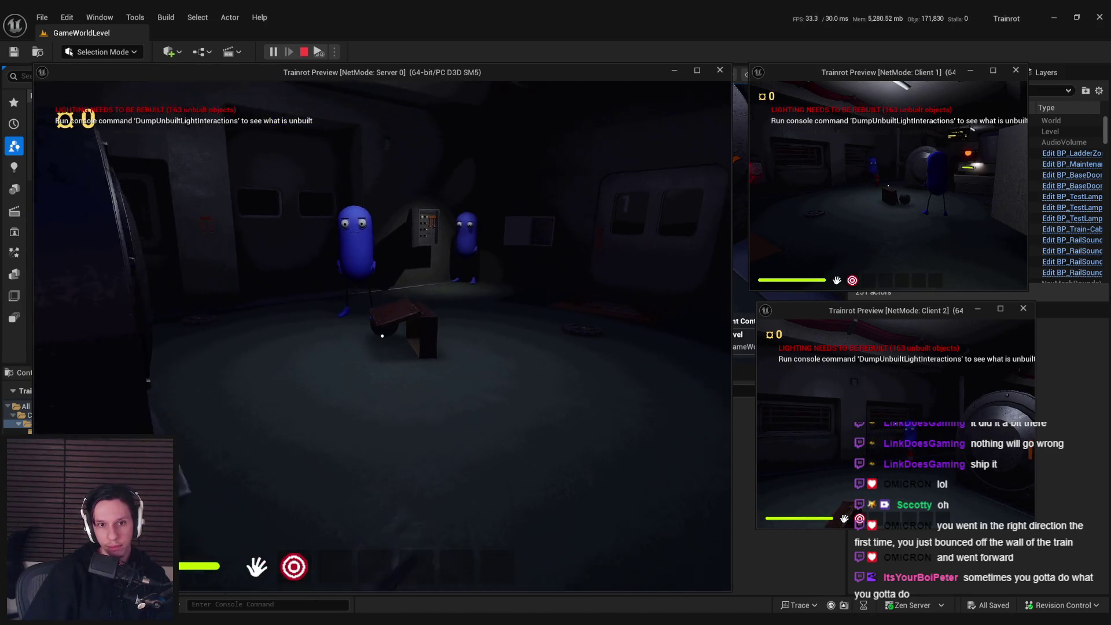
{"action": "left_click", "coordinate": [381, 335]}
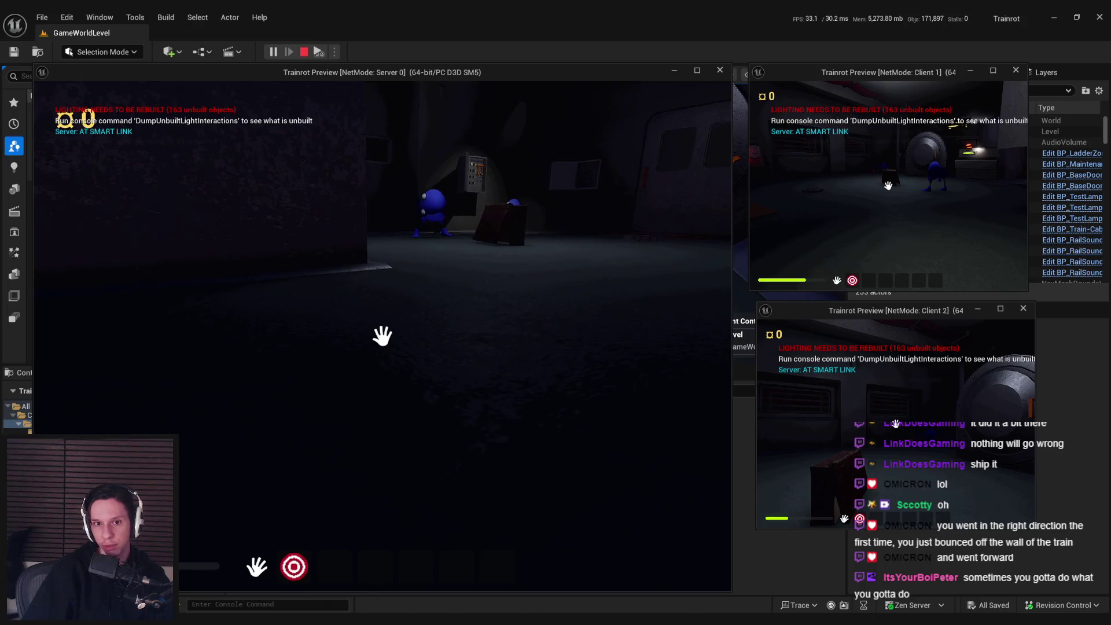
{"action": "key", "text": "Escape"}
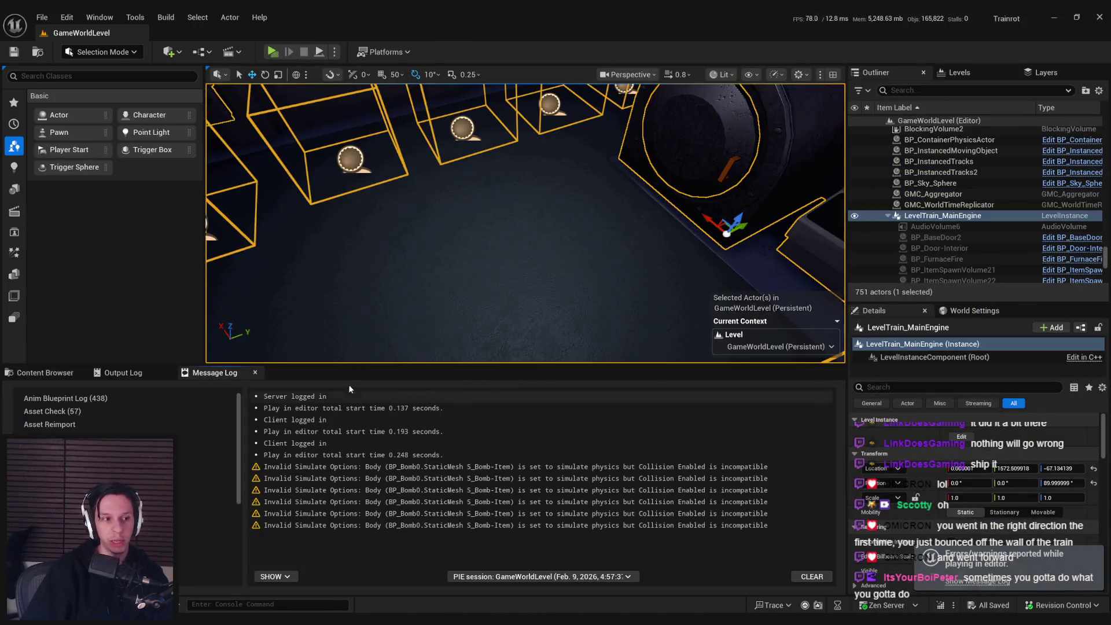
Step: Open BP_Bomb from the project assets and bring its Branch node to the graph centre
{"action": "left_click", "coordinate": [43, 372]}
{"action": "double_click", "coordinate": [249, 463]}
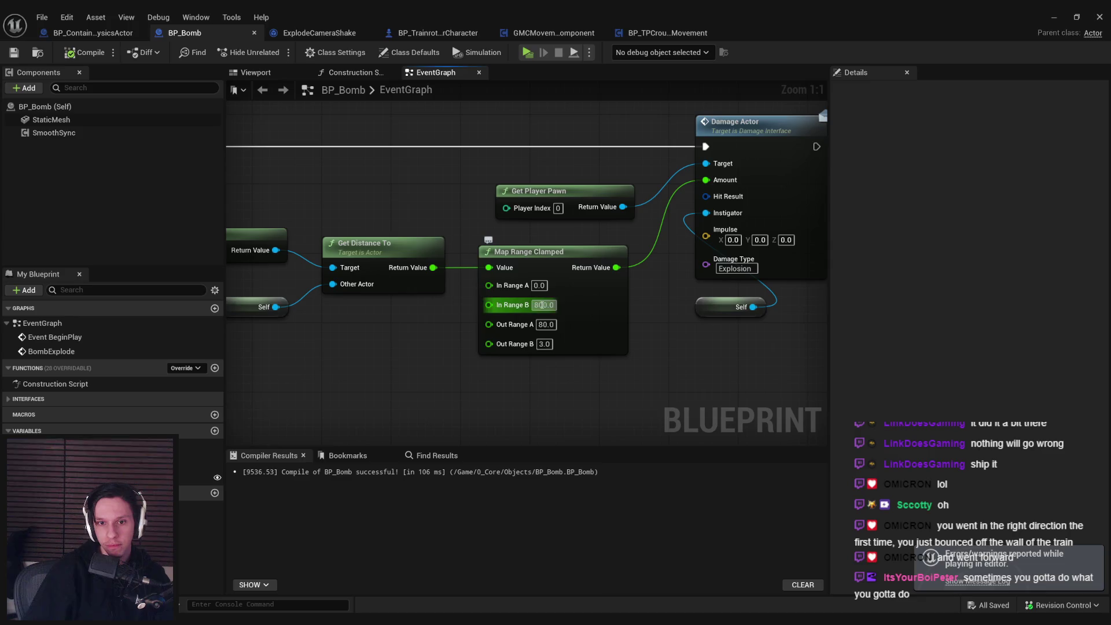
{"action": "scroll", "coordinate": [526, 294], "scroll_direction": "down", "scroll_amount": 4}
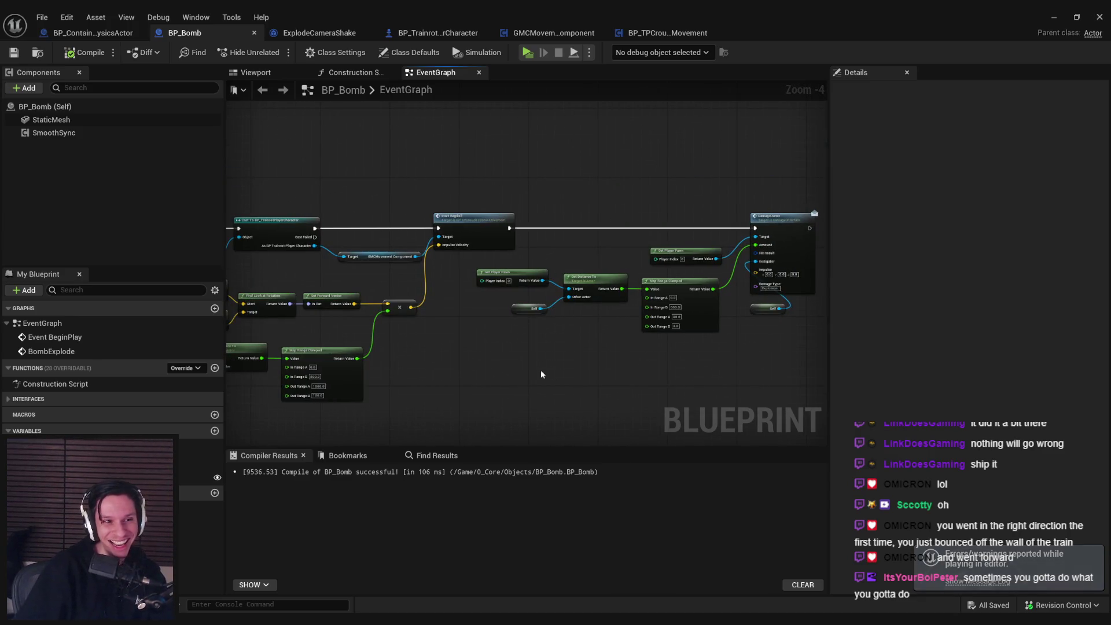
{"action": "scroll", "coordinate": [543, 370], "scroll_direction": "up", "scroll_amount": 3}
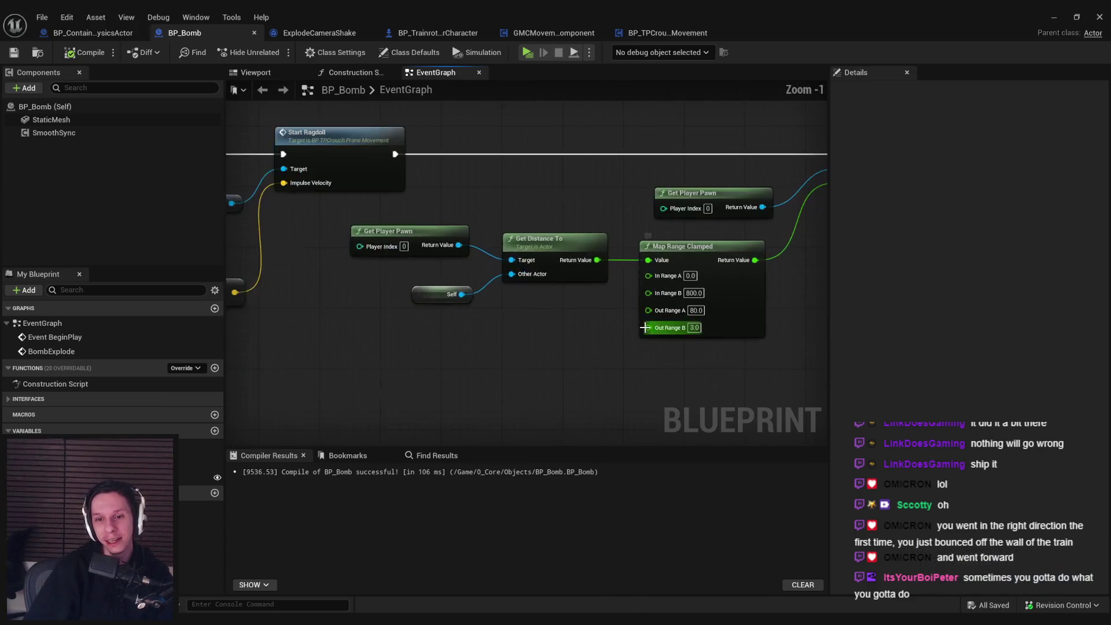
{"action": "scroll", "coordinate": [542, 370], "scroll_direction": "down", "scroll_amount": 3}
{"action": "scroll", "coordinate": [639, 293], "scroll_direction": "up", "scroll_amount": 3}
{"action": "scroll", "coordinate": [654, 306], "scroll_direction": "down", "scroll_amount": 2}
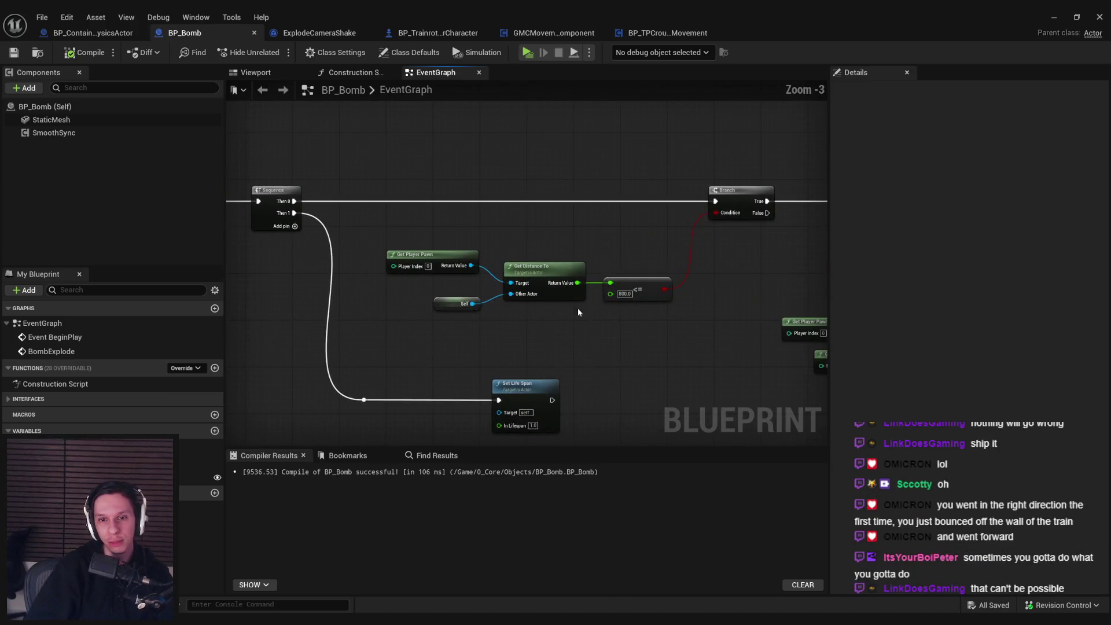
{"action": "mouse_move", "coordinate": [587, 316]}
{"action": "left_mouse_down"}
{"action": "mouse_move", "coordinate": [332, 329]}
{"action": "mouse_move", "coordinate": [320, 316]}
{"action": "mouse_move", "coordinate": [531, 321]}
{"action": "mouse_move", "coordinate": [322, 307]}
{"action": "left_mouse_up"}
Step: Pan the graph to show the ragdoll, distance-range and Damage Actor nodes
{"action": "scroll", "coordinate": [348, 294], "scroll_direction": "up", "scroll_amount": 1}
{"action": "scroll", "coordinate": [322, 307], "scroll_direction": "down", "scroll_amount": 2}
{"action": "scroll", "coordinate": [546, 321], "scroll_direction": "up", "scroll_amount": 1}
{"action": "left_click_drag", "start_coordinate": [546, 321], "coordinate": [530, 334]}
{"action": "scroll", "coordinate": [580, 269], "scroll_direction": "down", "scroll_amount": 1}
{"action": "scroll", "coordinate": [581, 268], "scroll_direction": "up", "scroll_amount": 1}
{"action": "mouse_move", "coordinate": [686, 308]}
{"action": "left_mouse_down"}
{"action": "mouse_move", "coordinate": [446, 313]}
{"action": "mouse_move", "coordinate": [253, 335]}
{"action": "left_mouse_up"}
{"action": "scroll", "coordinate": [495, 308], "scroll_direction": "up", "scroll_amount": 3}
{"action": "scroll", "coordinate": [405, 342], "scroll_direction": "down", "scroll_amount": 1}
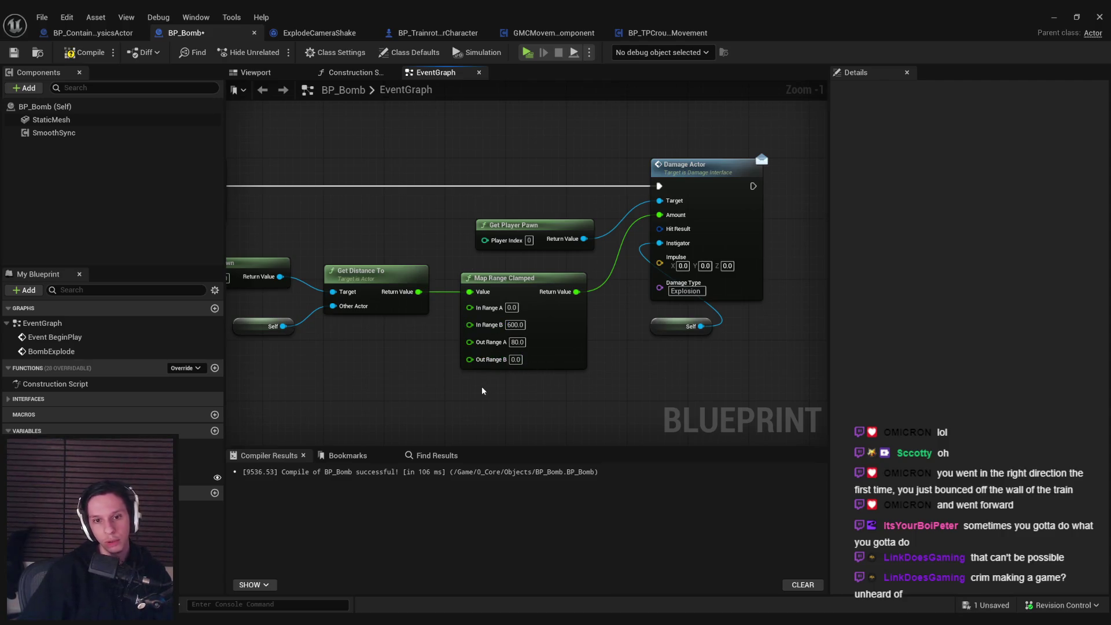
Step: Set Map Range Clamped In Range B to 600, saving and recompiling BP_Bomb
{"action": "key", "text": "ctrl+s"}
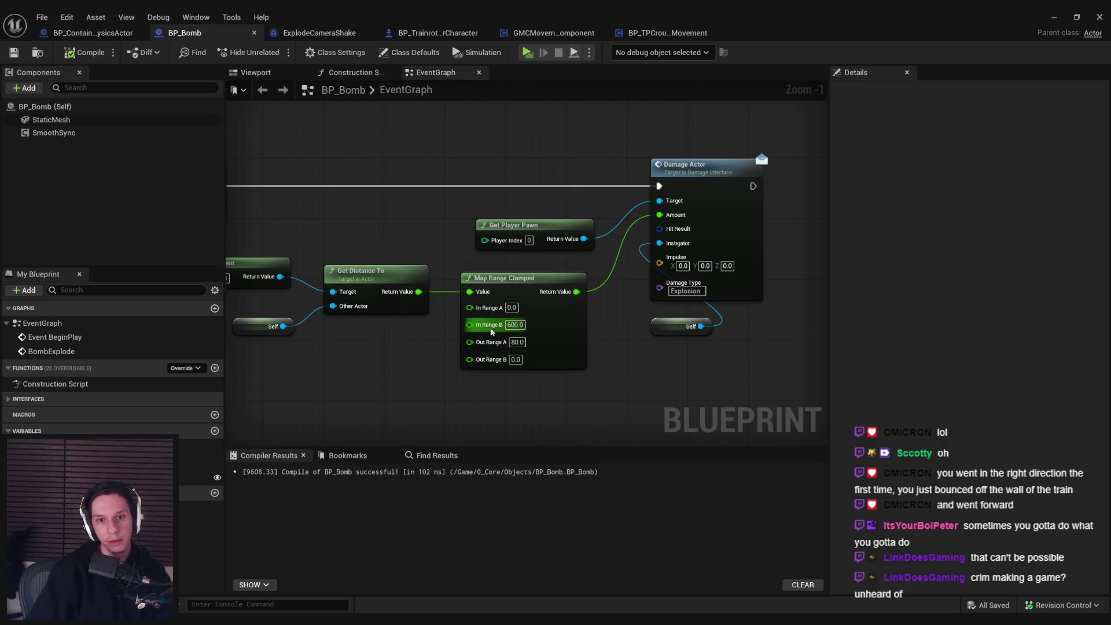
{"action": "scroll", "coordinate": [713, 238], "scroll_direction": "down", "scroll_amount": 2}
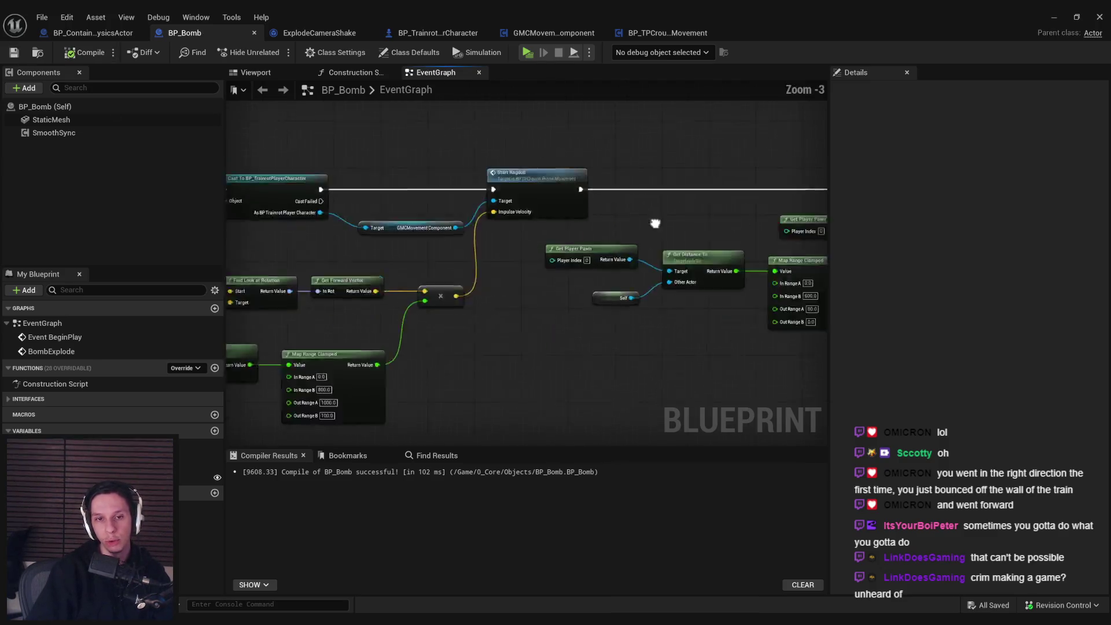
{"action": "left_click", "coordinate": [1054, 18]}
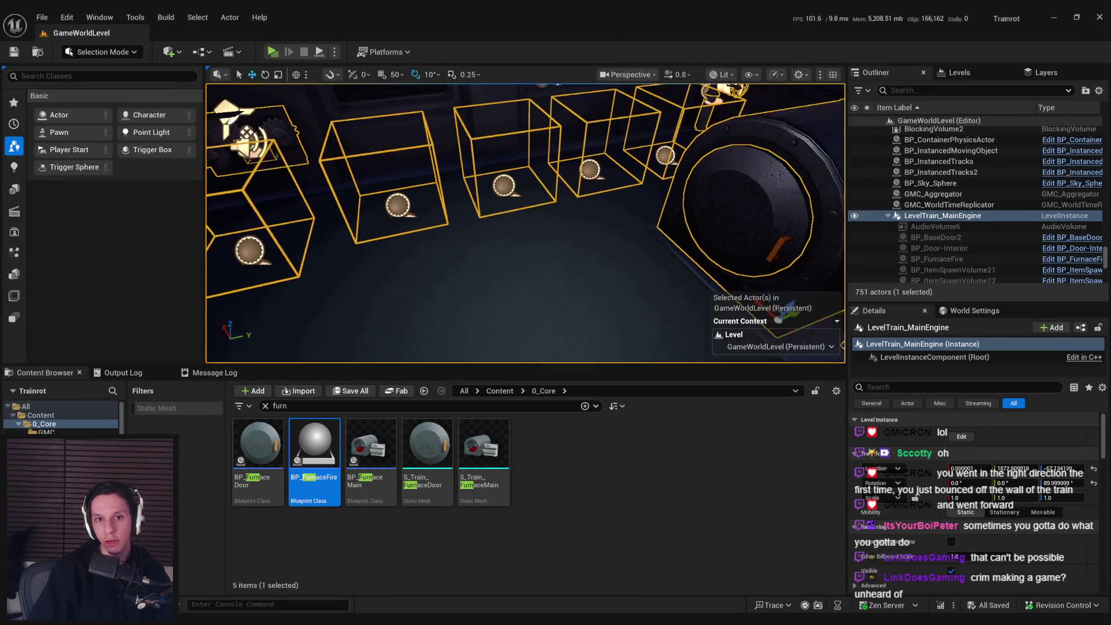
{"action": "key", "text": "alt+Tab"}
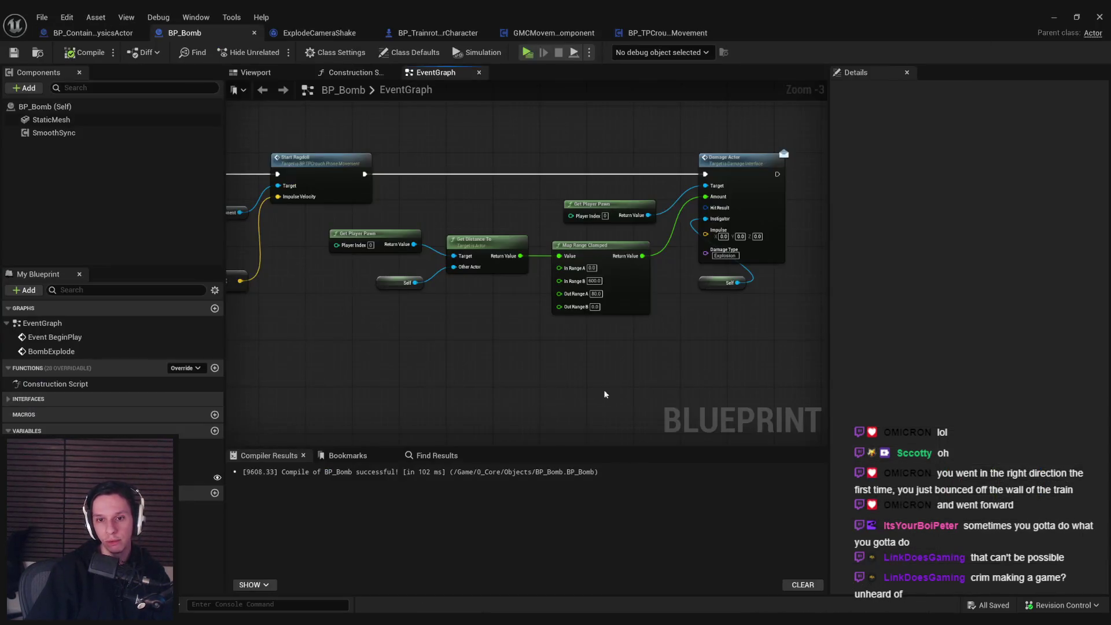
{"action": "key", "text": "F7"}
{"action": "scroll", "coordinate": [592, 277], "scroll_direction": "up", "scroll_amount": 3}
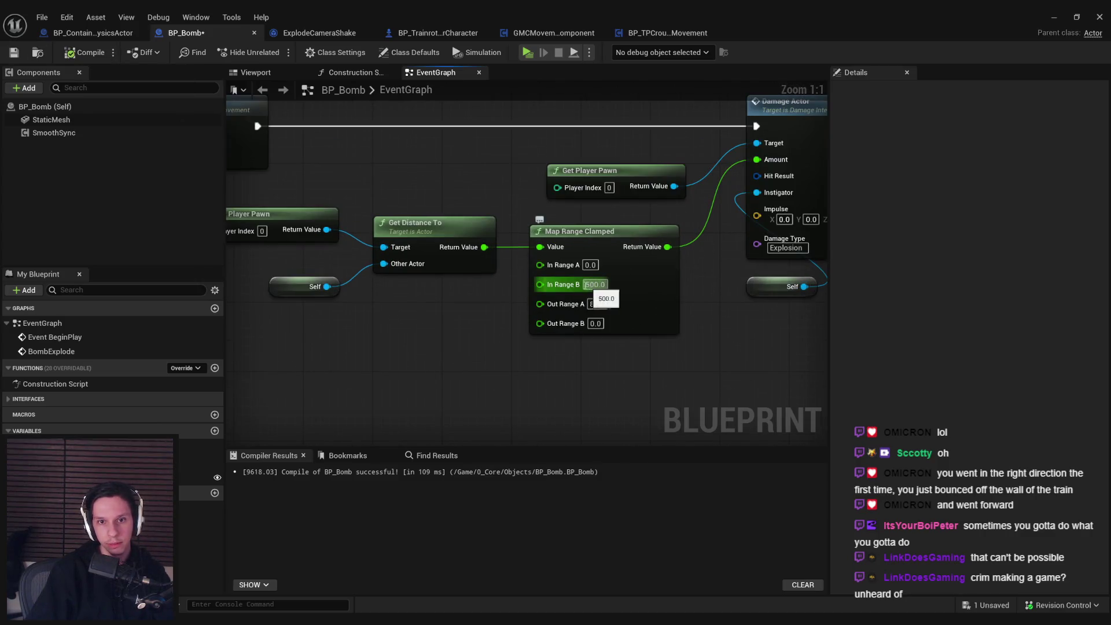
{"action": "key", "text": "Return"}
{"action": "left_click", "coordinate": [1054, 17]}
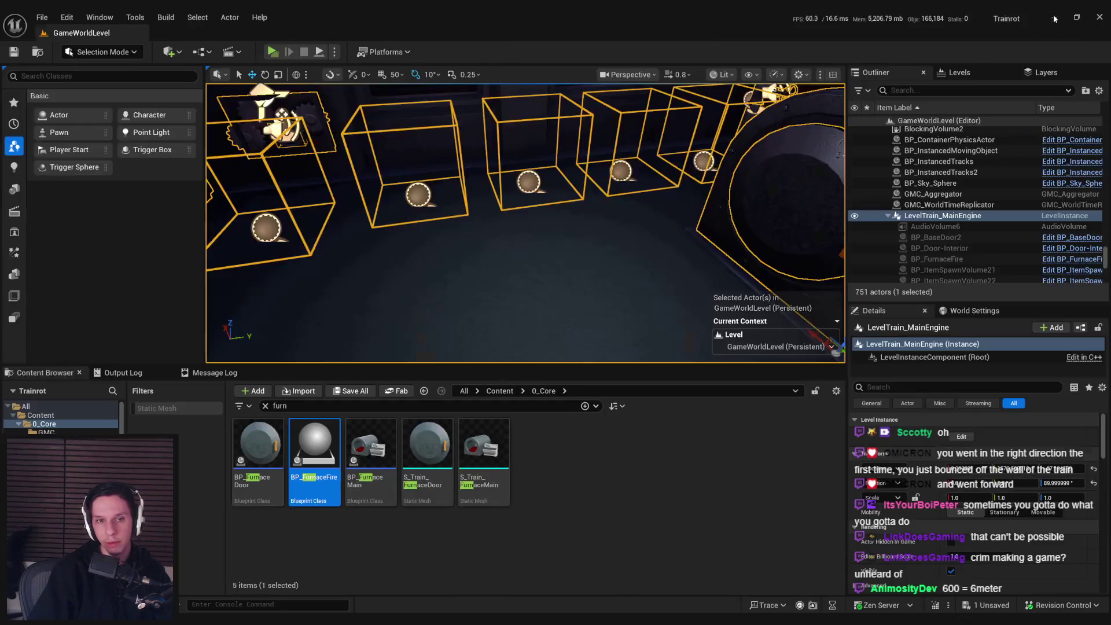
{"action": "key", "text": "w"}
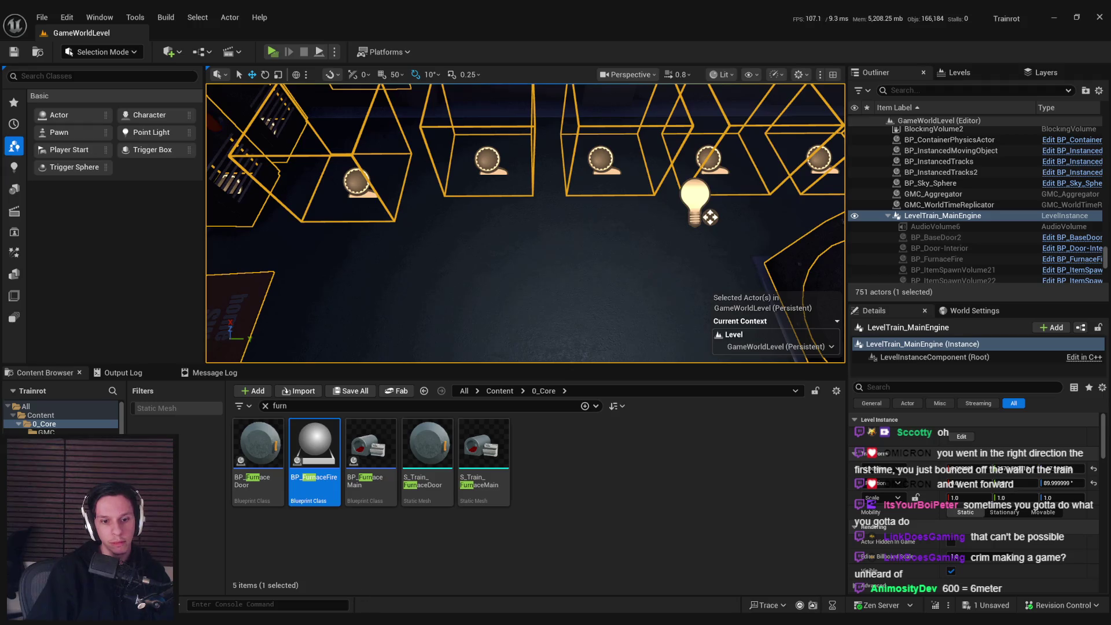
{"action": "left_click", "coordinate": [445, 603]}
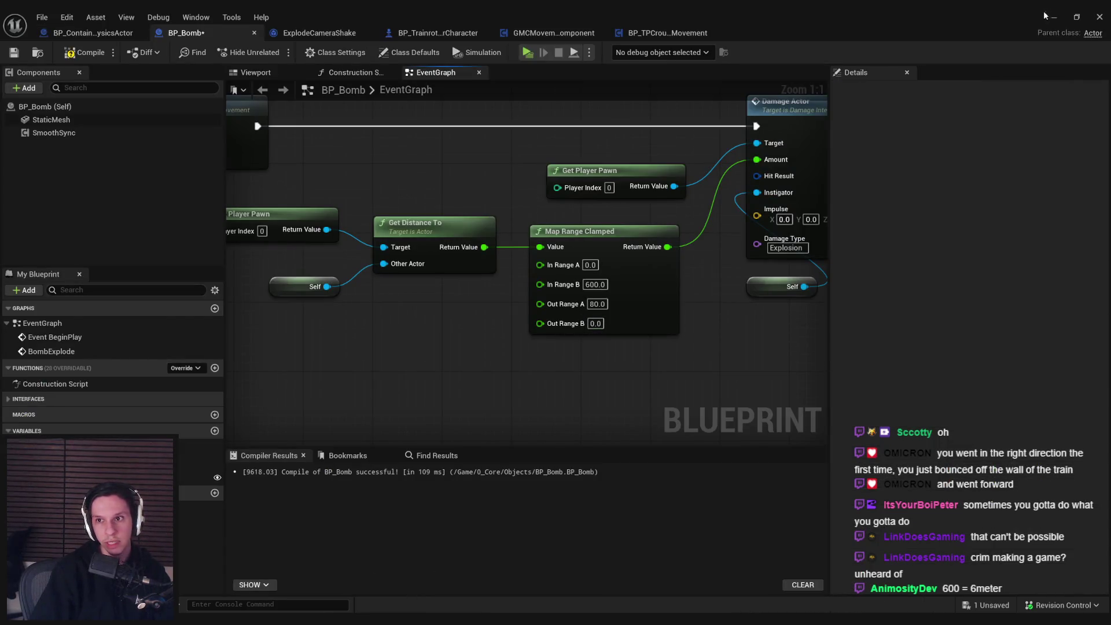
{"action": "left_click", "coordinate": [1053, 17]}
{"action": "left_click", "coordinate": [627, 74]}
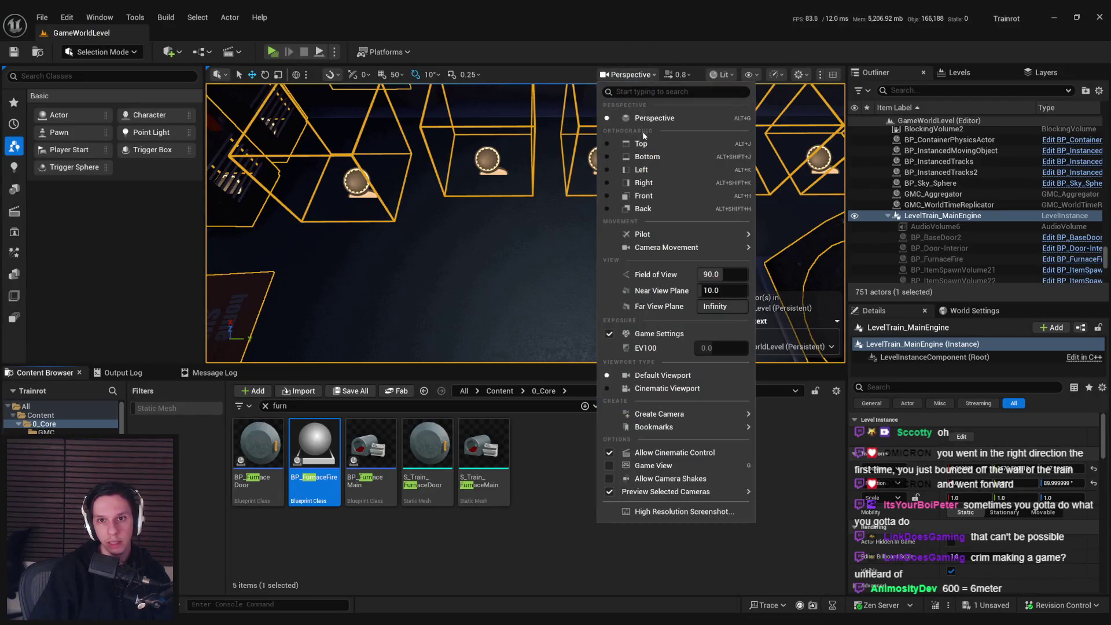
{"action": "left_click", "coordinate": [624, 139]}
{"action": "scroll", "coordinate": [488, 231], "scroll_direction": "down", "scroll_amount": 3}
{"action": "scroll", "coordinate": [492, 231], "scroll_direction": "up", "scroll_amount": 10}
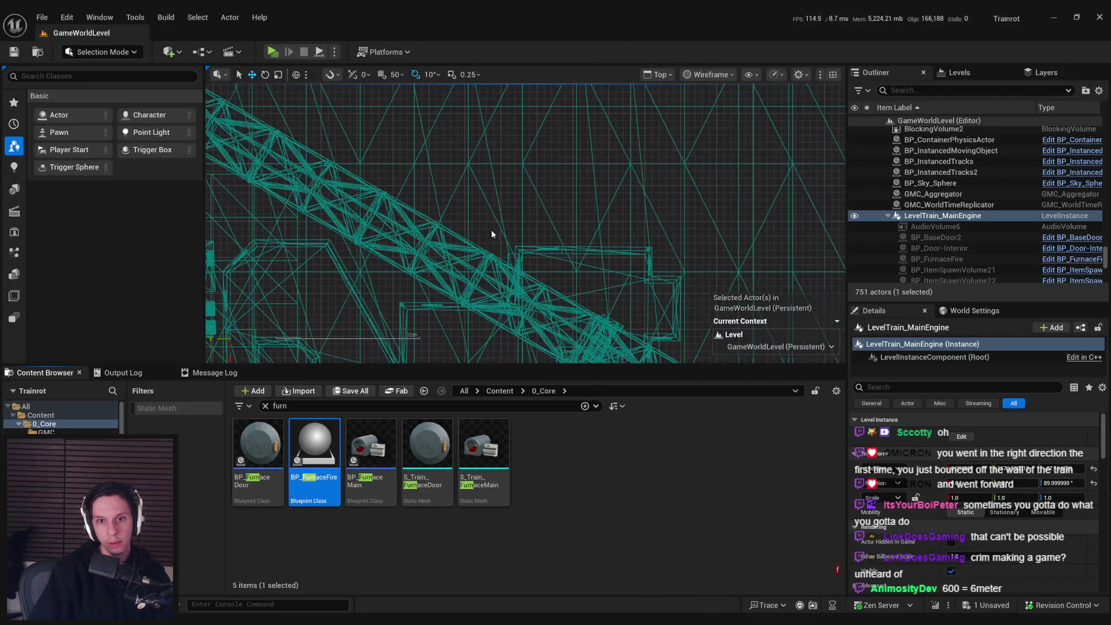
{"action": "scroll", "coordinate": [509, 231], "scroll_direction": "up", "scroll_amount": 8}
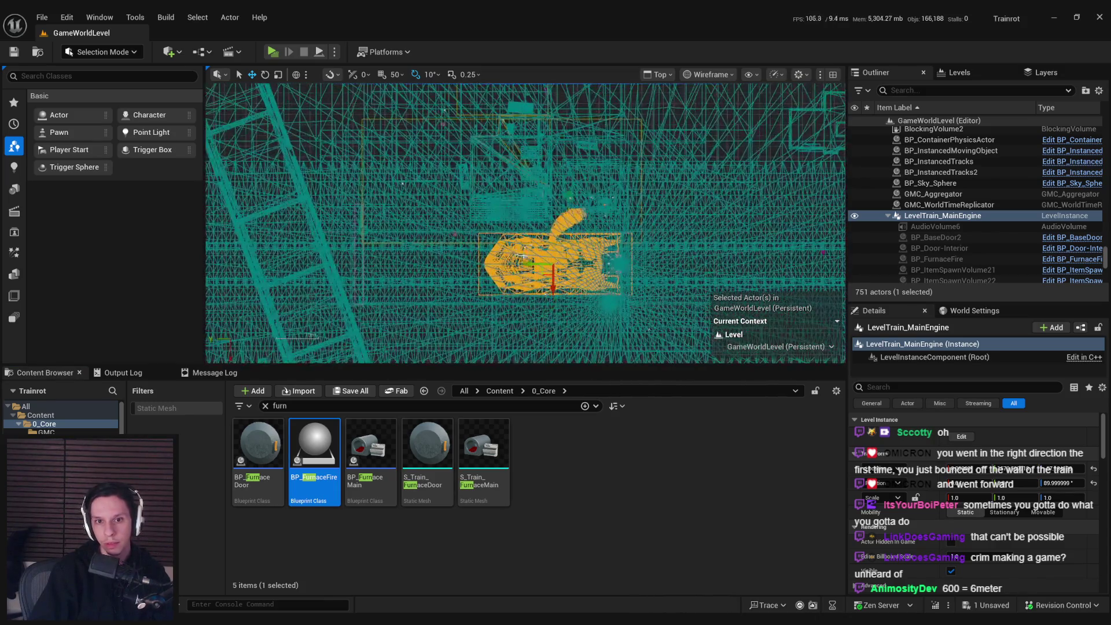
{"action": "left_click_drag", "start_coordinate": [509, 231], "coordinate": [509, 172]}
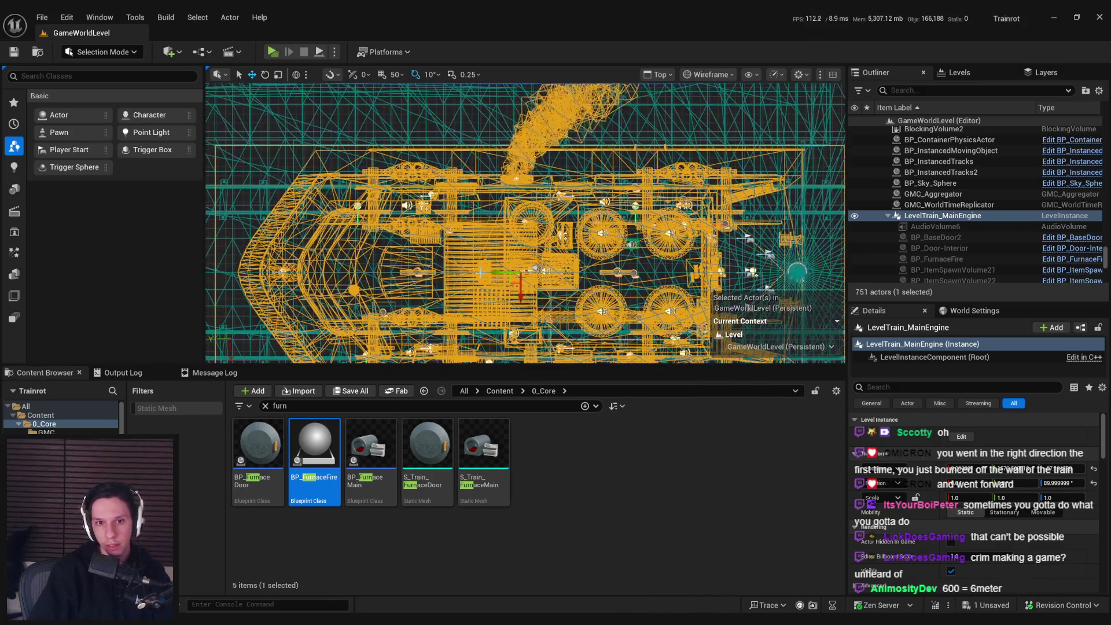
{"action": "left_click_drag", "start_coordinate": [582, 277], "coordinate": [514, 271]}
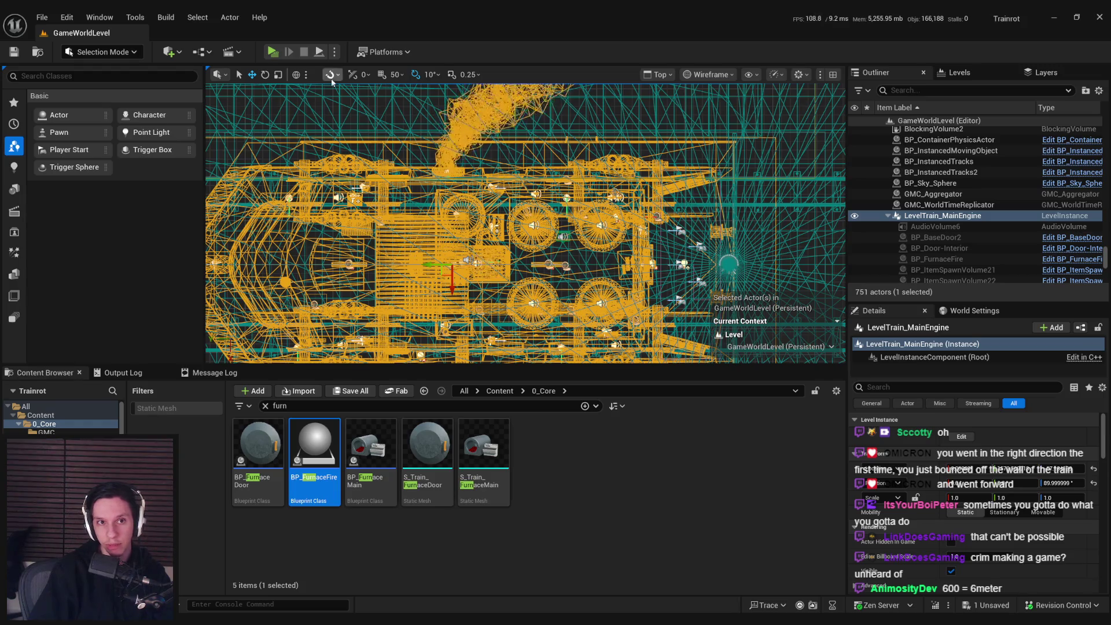
{"action": "left_click", "coordinate": [660, 74]}
{"action": "left_click", "coordinate": [680, 118]}
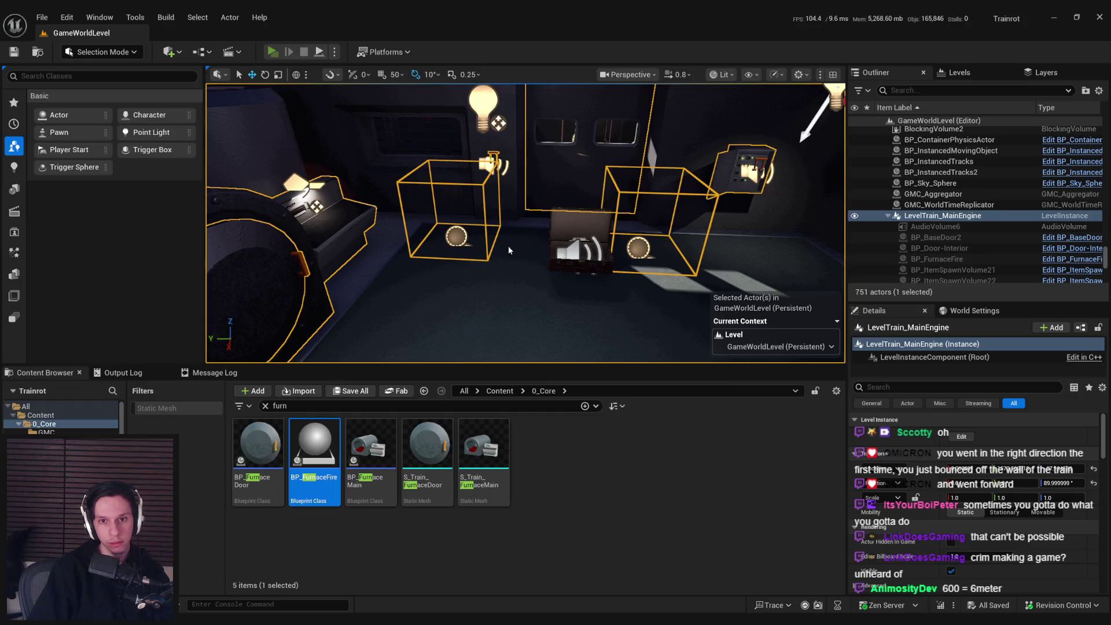
Step: Run a 3-player PIE session, throw the bomb at the characters, then shoot and retrieve the basketball
{"action": "key", "text": "alt+p"}
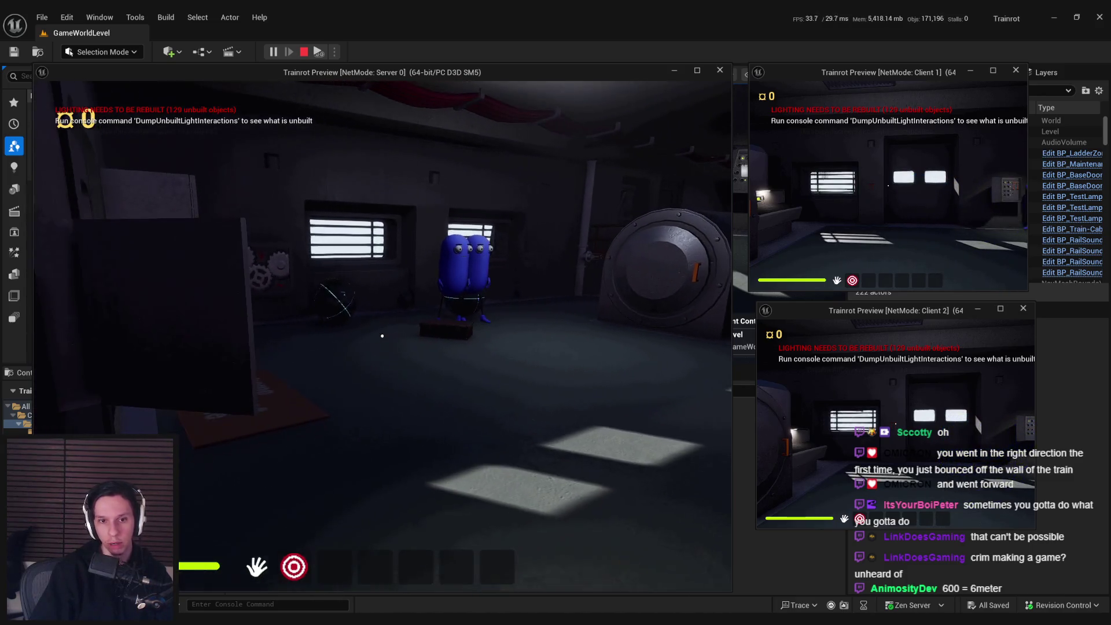
{"action": "left_click", "coordinate": [382, 336]}
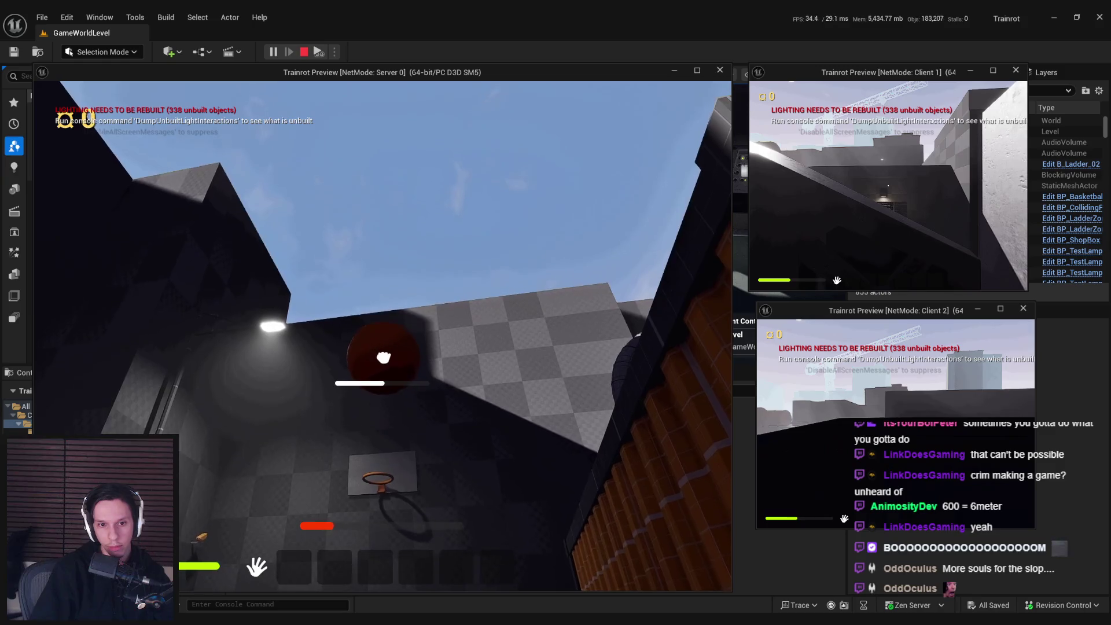
{"action": "left_click", "coordinate": [383, 343]}
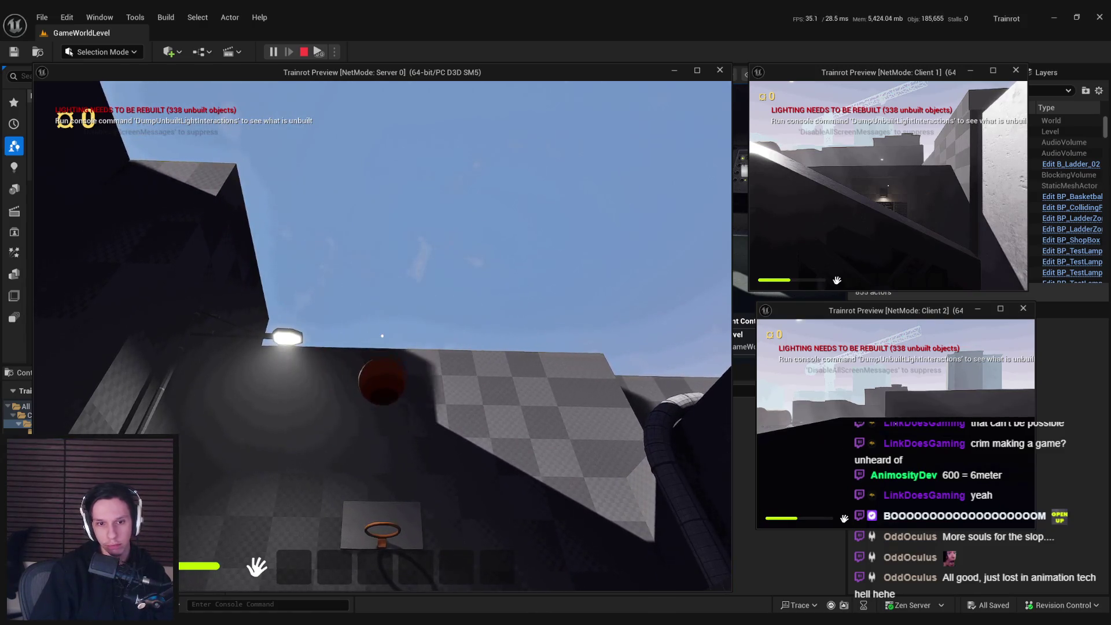
{"action": "key", "text": "e"}
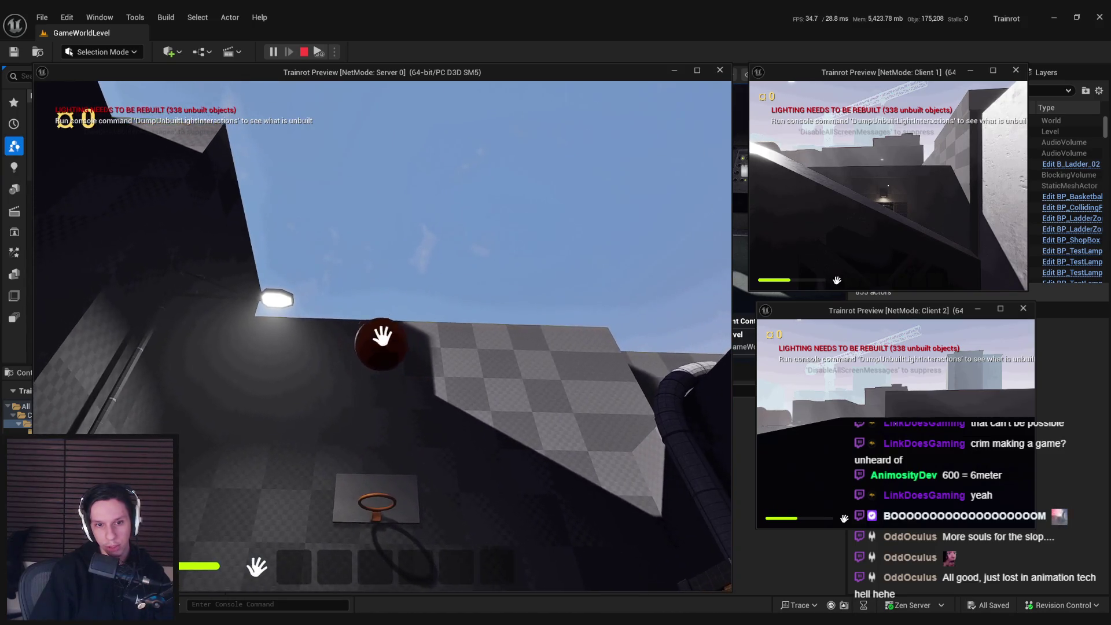
Step: Shoot the basketball at the hoop twice more
{"action": "left_click", "coordinate": [382, 335]}
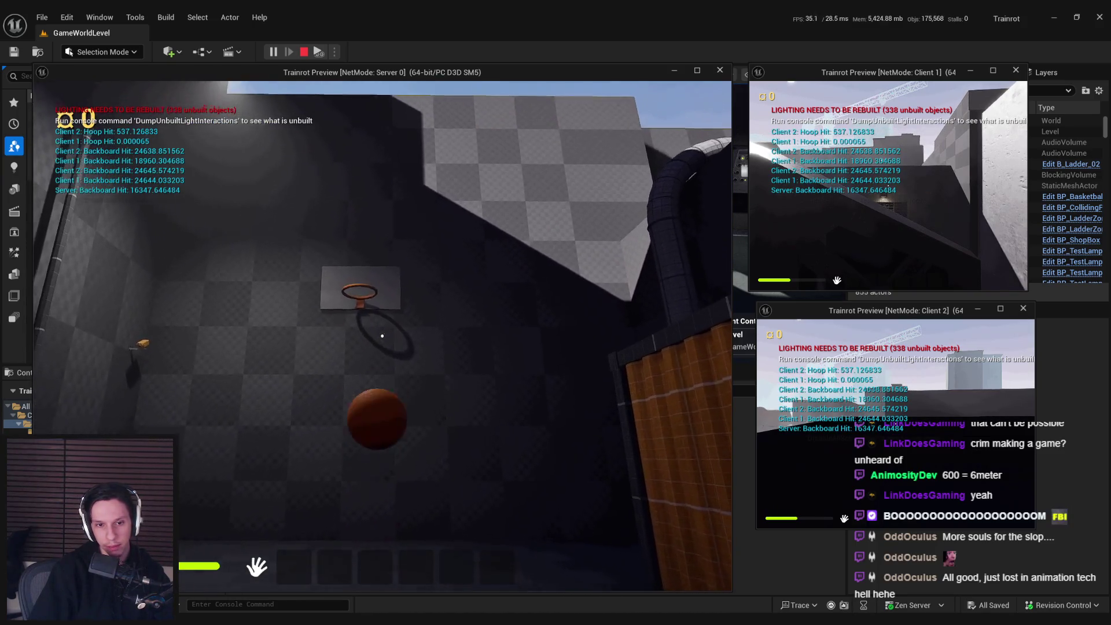
{"action": "key", "text": "e"}
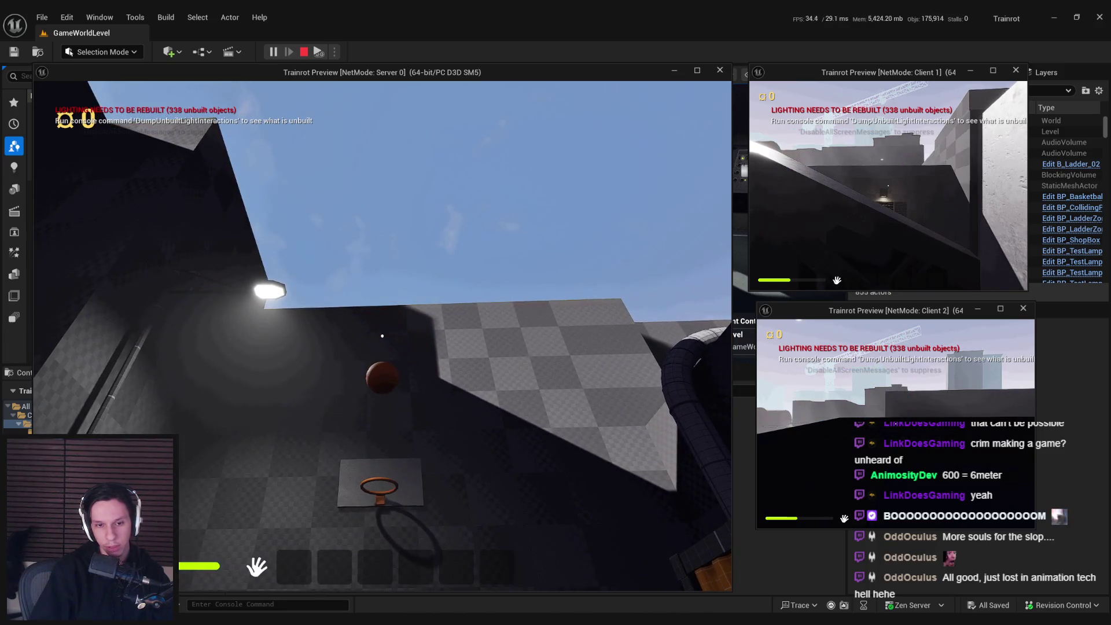
{"action": "left_click", "coordinate": [382, 336]}
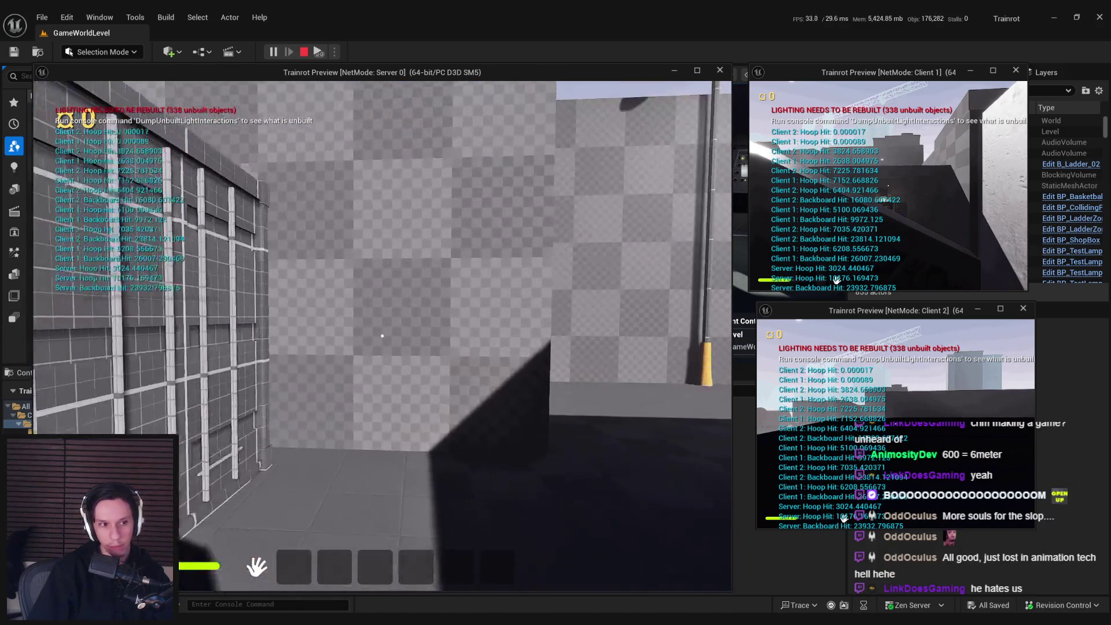
Step: Sprint through the alley and along the walkway into the furnace hatch room
{"action": "key", "text": "shift+w"}
{"action": "key", "text": "shift+w"}
{"action": "key", "text": "shift+w"}
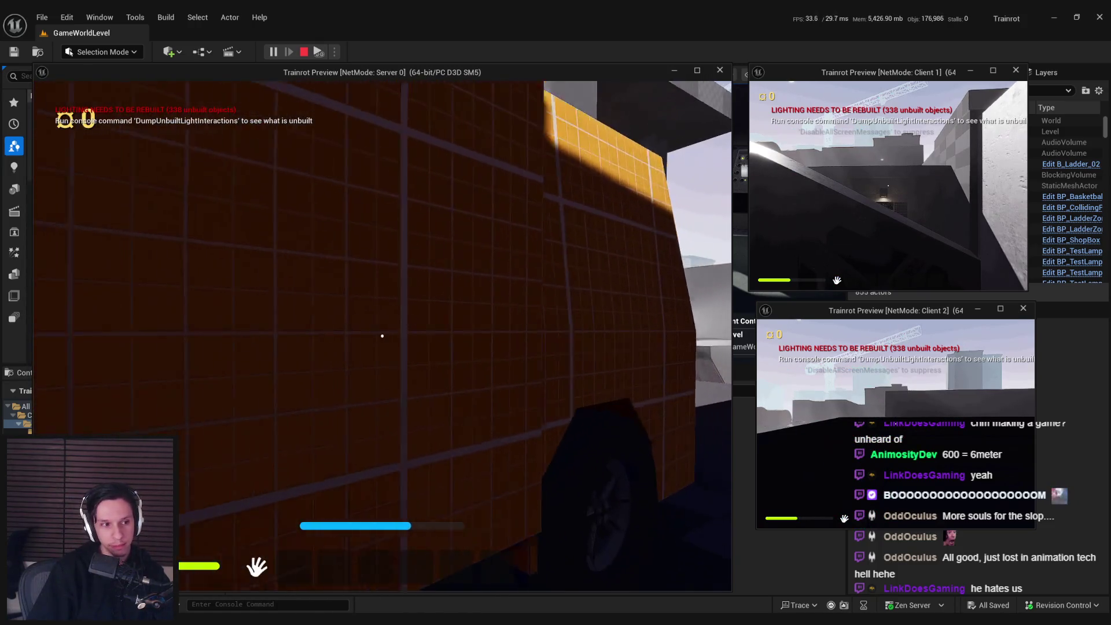
{"action": "key", "text": "shift+w"}
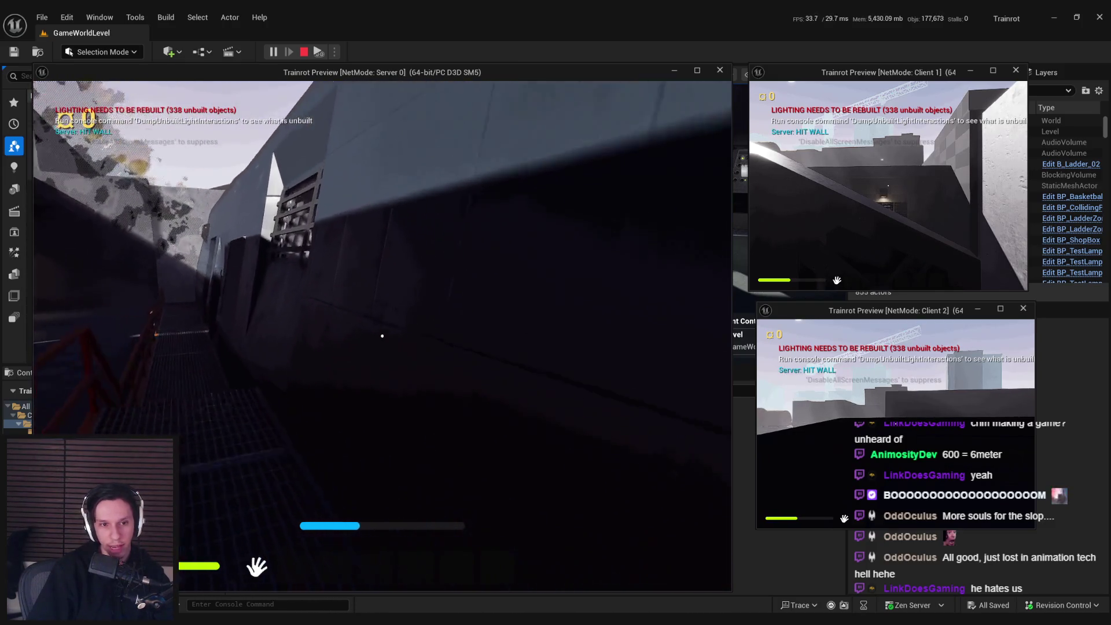
{"action": "key", "text": "shift+w"}
{"action": "key", "text": "shift+w"}
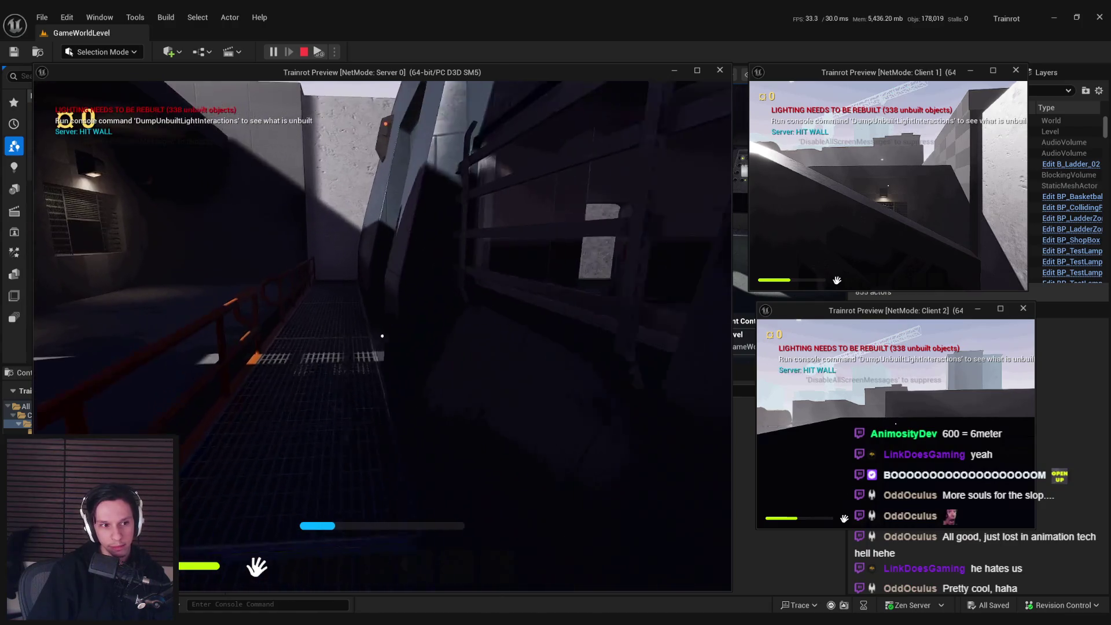
{"action": "key", "text": "shift+w"}
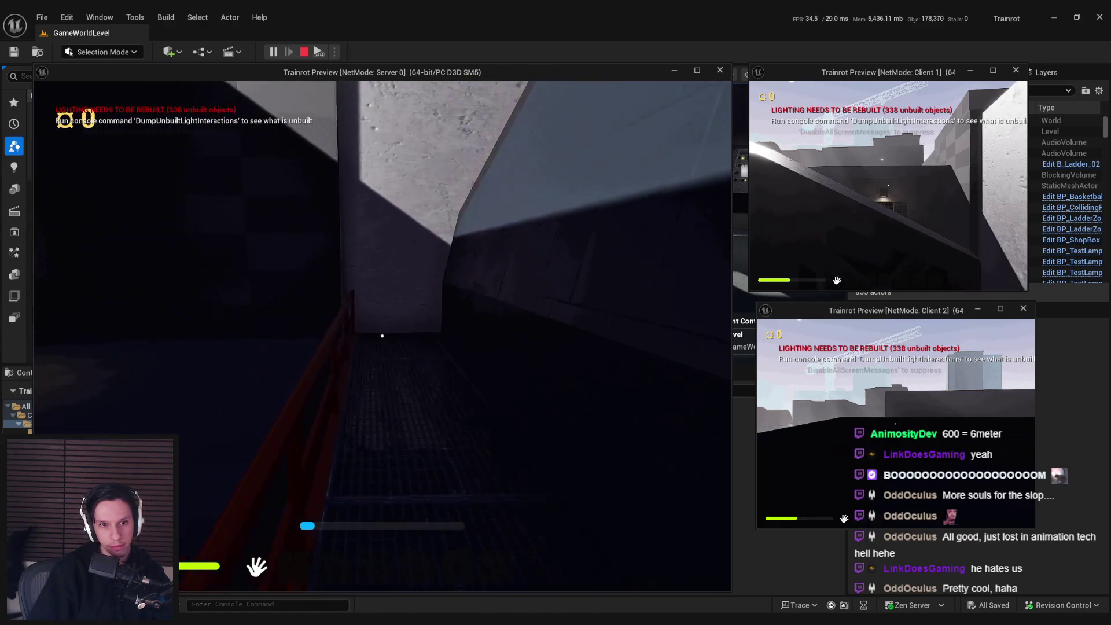
{"action": "key", "text": "shift+w"}
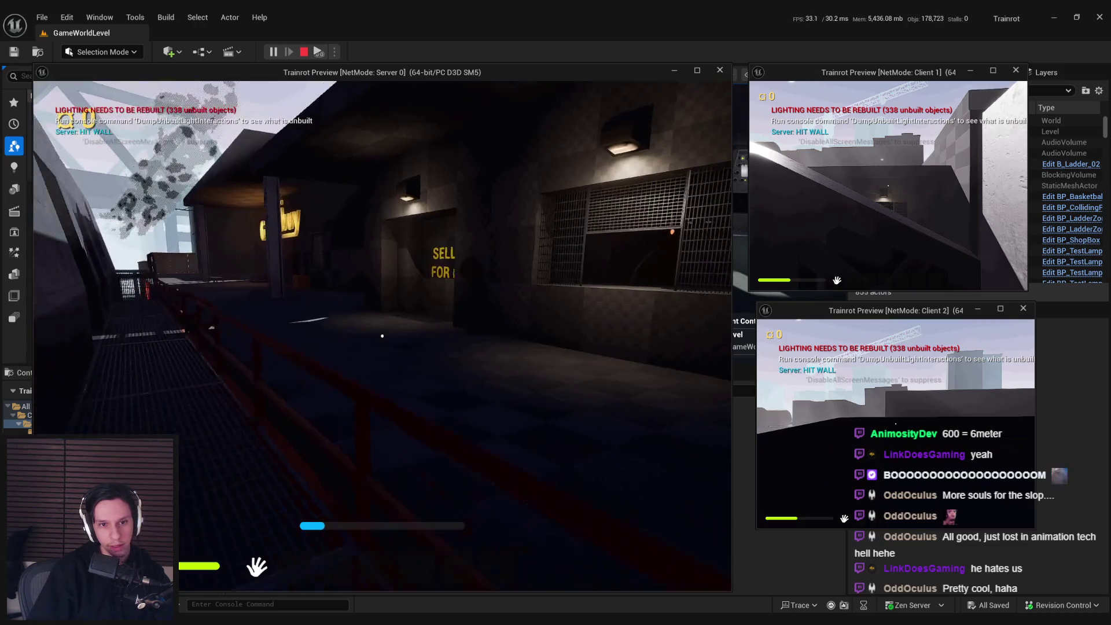
{"action": "key", "text": "w"}
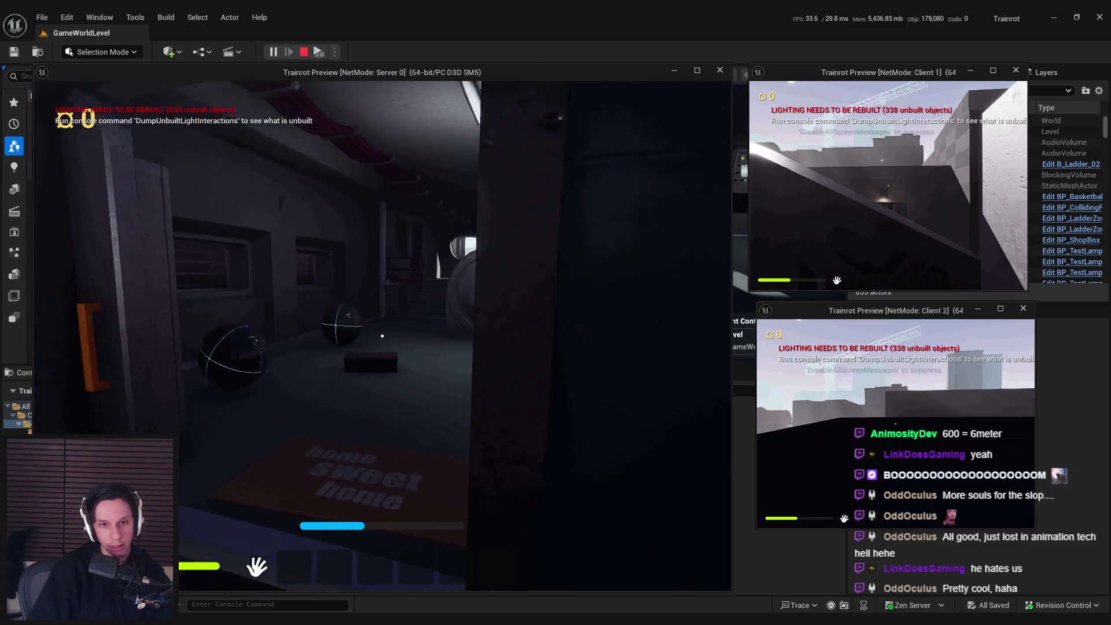
Step: Open the furnace hatch, drop the bomb into the lava, and stop the PIE session
{"action": "left_click", "coordinate": [381, 336]}
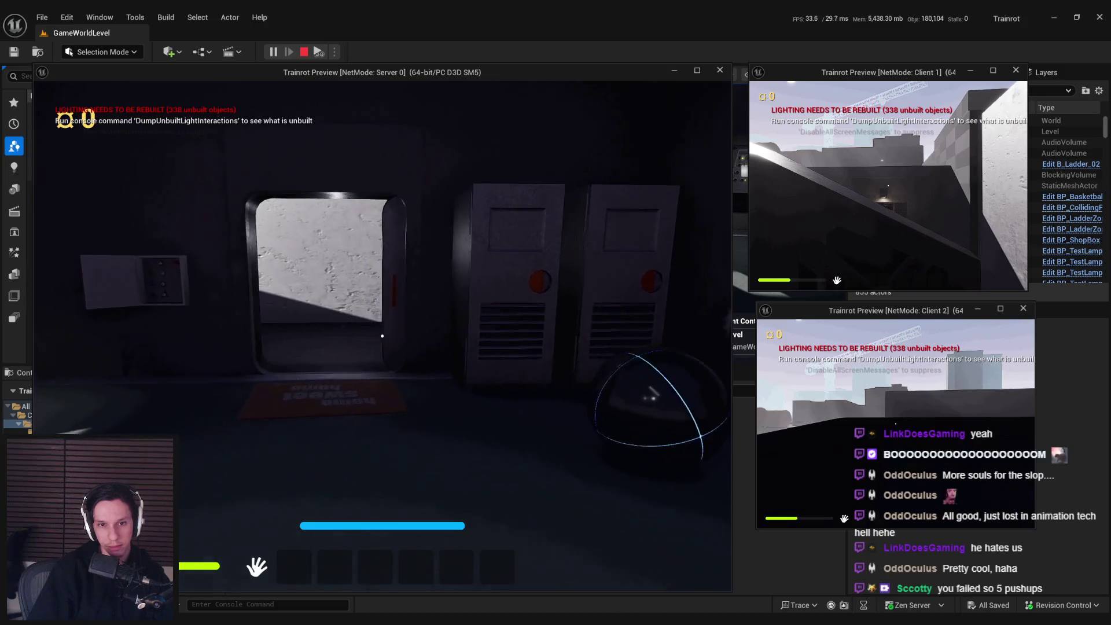
{"action": "left_click", "coordinate": [382, 335]}
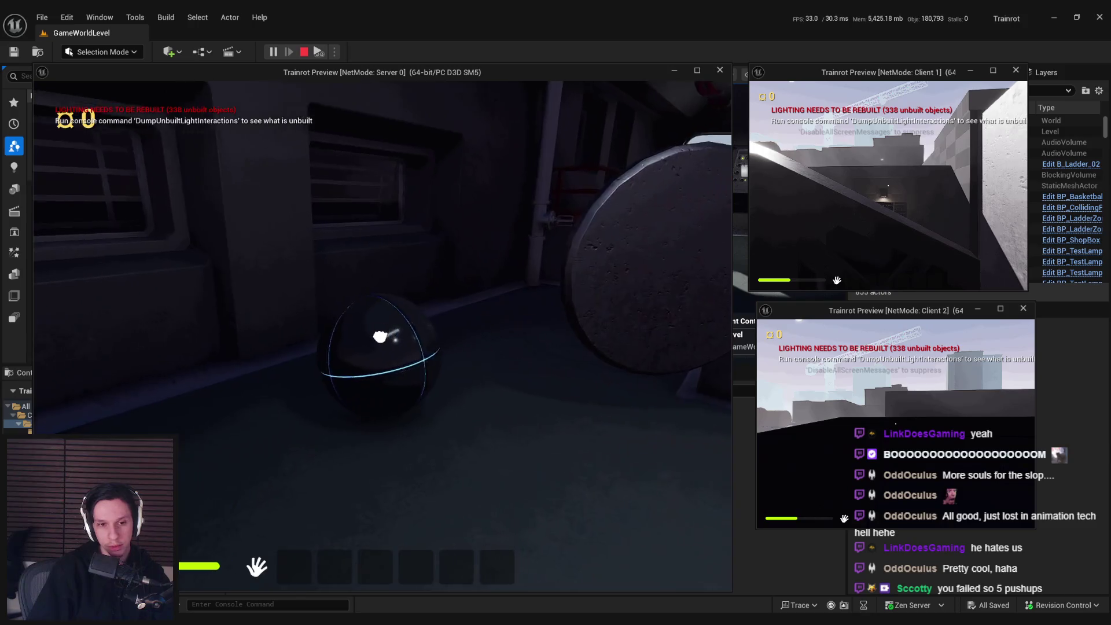
{"action": "left_click", "coordinate": [381, 335]}
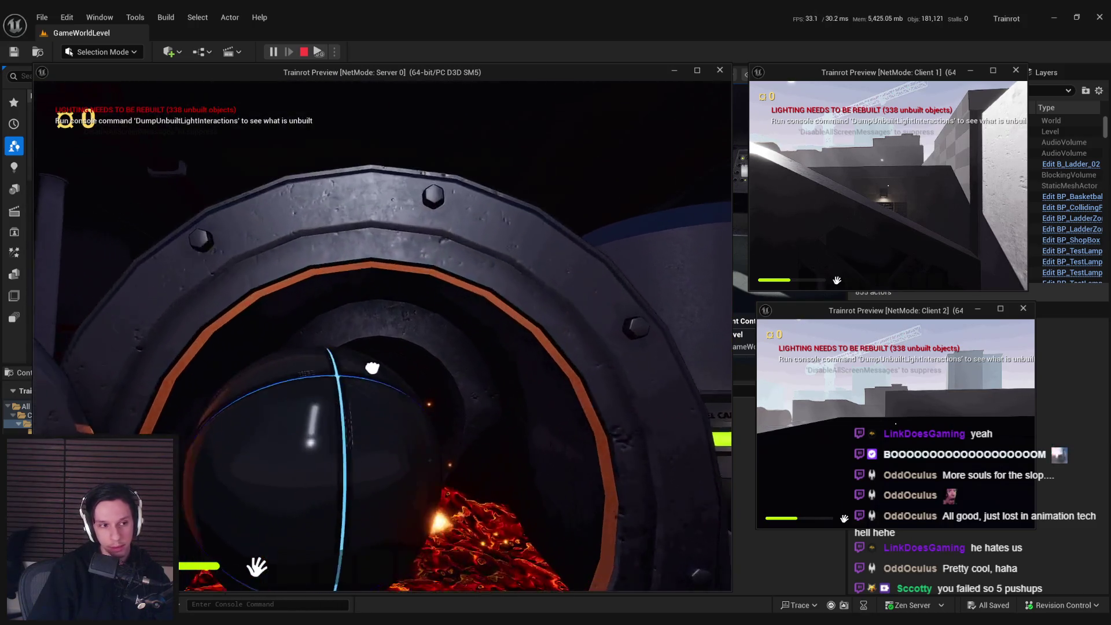
{"action": "left_click", "coordinate": [382, 336]}
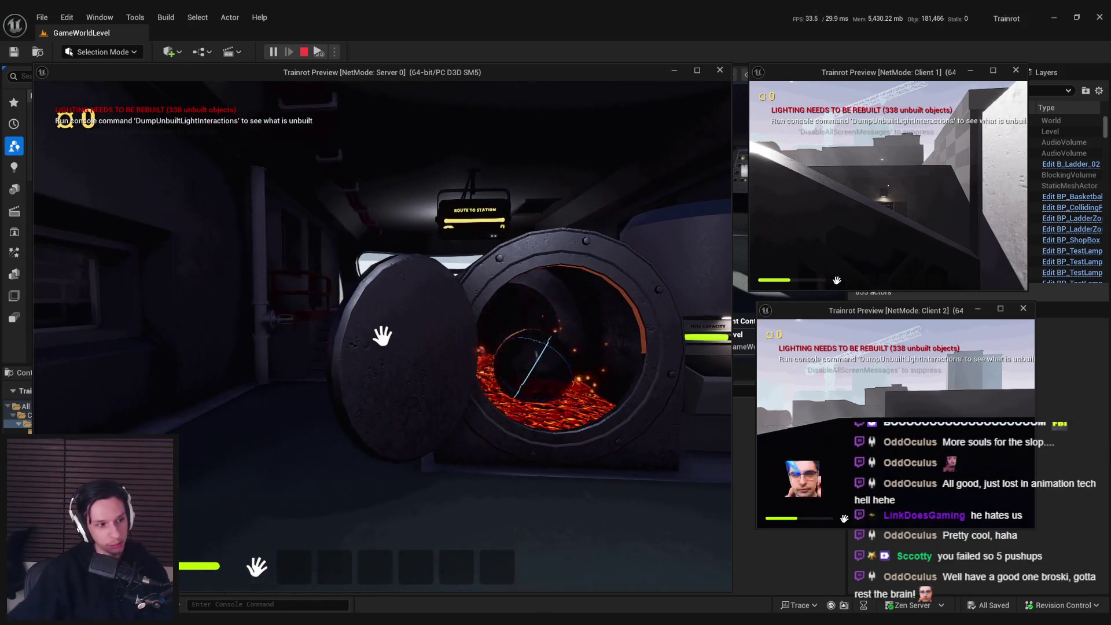
{"action": "key", "text": "Escape"}
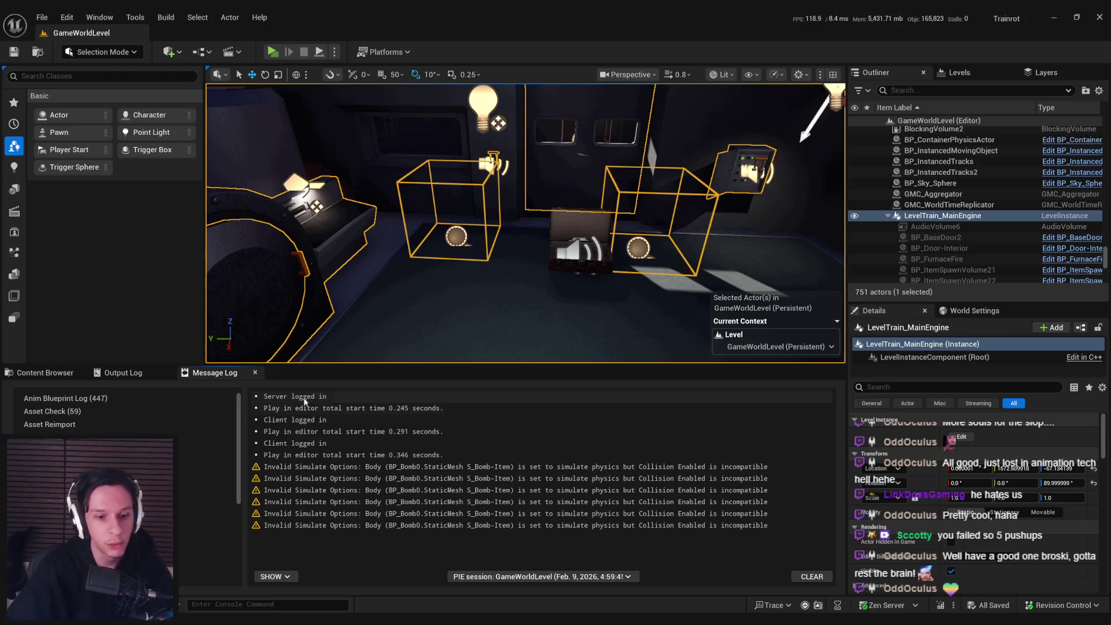
Step: Show the Content Browser's 'furn' results, including BP_FurnaceFire and BP_FurnaceMain
{"action": "left_click", "coordinate": [44, 373]}
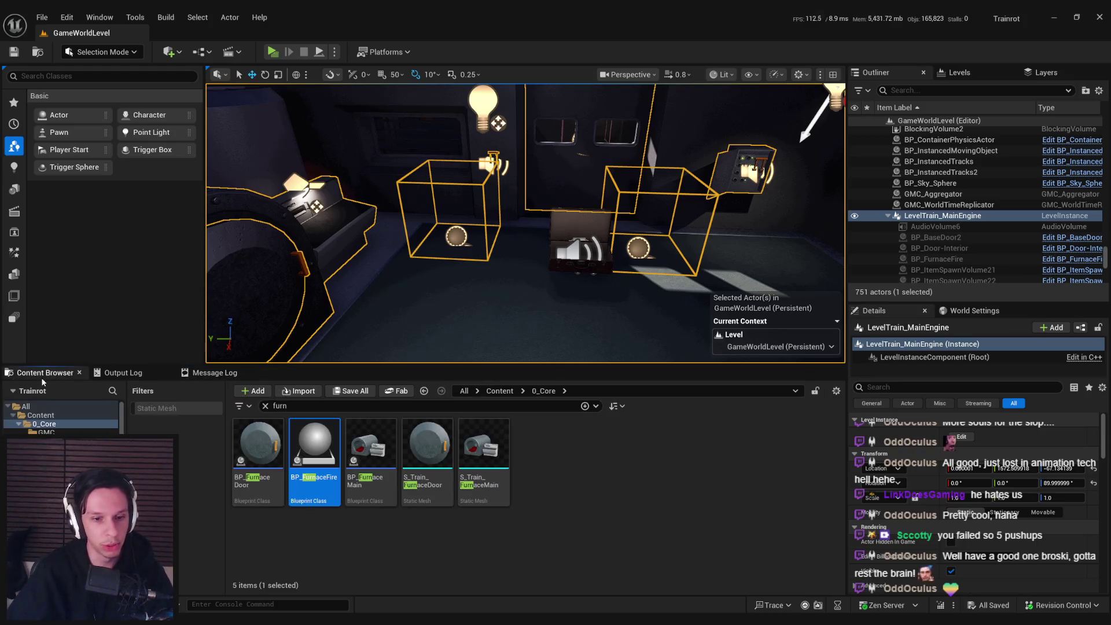
Step: Return to BP_Bomb and bring the Sequence and Set Life Span nodes into view
{"action": "key", "text": "alt+Tab"}
{"action": "scroll", "coordinate": [695, 248], "scroll_direction": "down", "scroll_amount": 6}
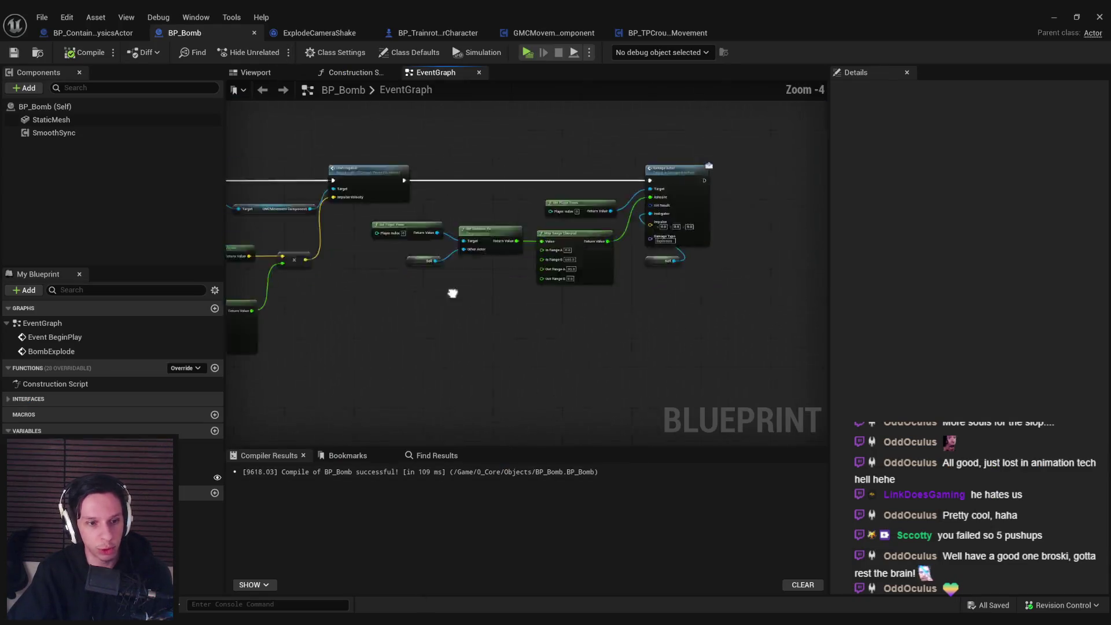
{"action": "scroll", "coordinate": [560, 238], "scroll_direction": "up", "scroll_amount": 5}
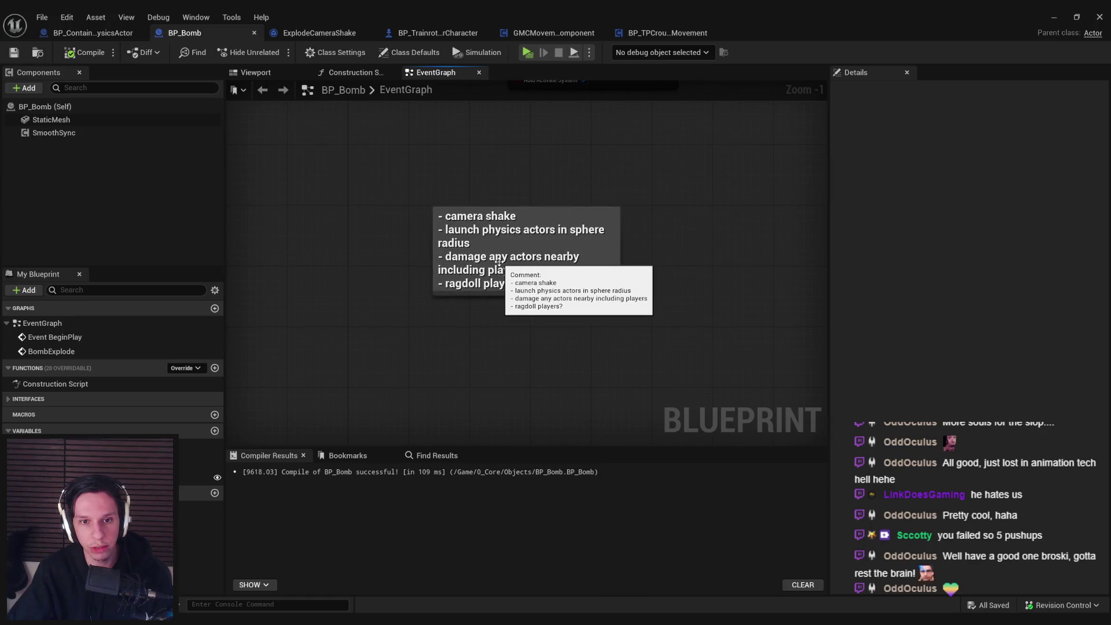
{"action": "scroll", "coordinate": [350, 293], "scroll_direction": "down", "scroll_amount": 2}
{"action": "left_click", "coordinate": [350, 293]}
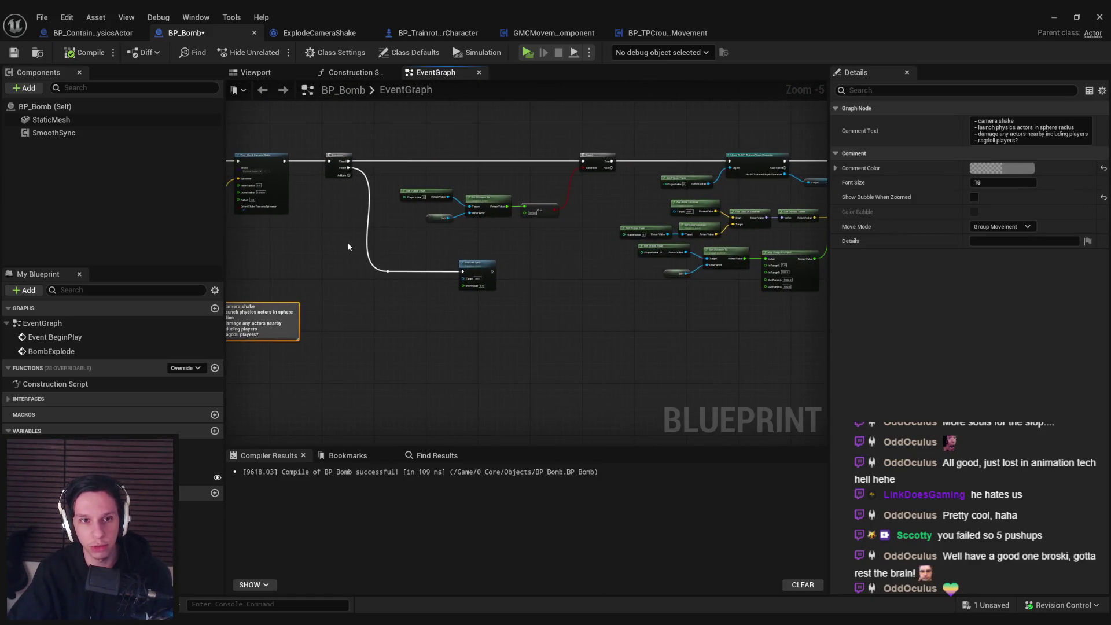
{"action": "scroll", "coordinate": [347, 244], "scroll_direction": "down", "scroll_amount": 1}
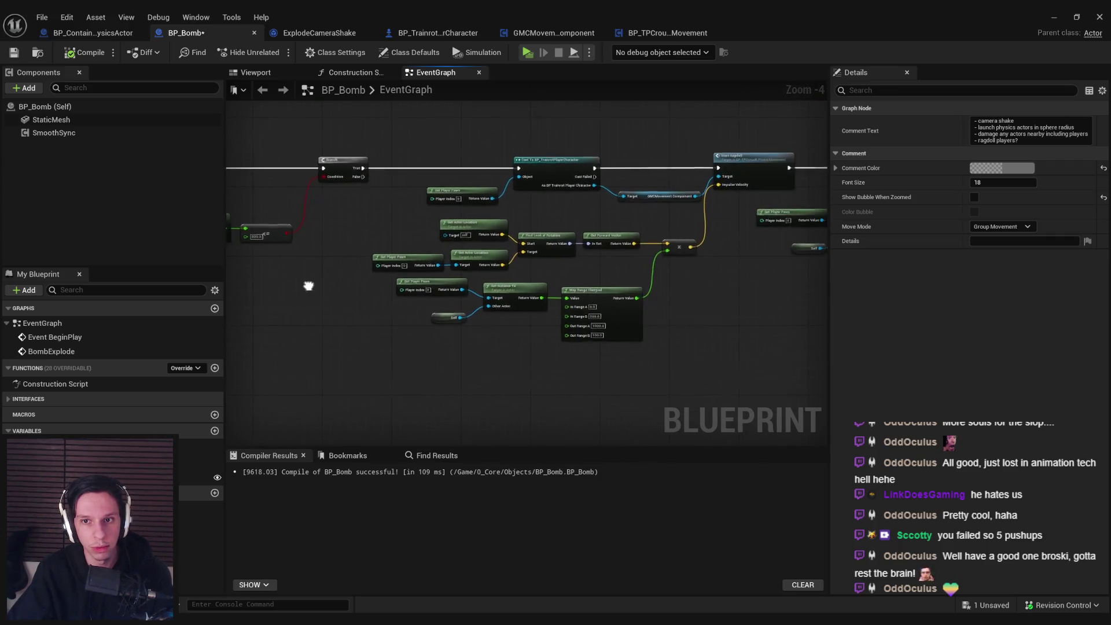
{"action": "left_click_drag", "start_coordinate": [228, 304], "coordinate": [341, 214]}
{"action": "scroll", "coordinate": [341, 215], "scroll_direction": "up", "scroll_amount": 2}
Step: Add a Then 2 pin to the Sequence and reconnect Set Life Span to it
{"action": "left_click", "coordinate": [321, 194]}
{"action": "mouse_move", "coordinate": [323, 166]}
{"action": "left_mouse_down"}
{"action": "mouse_move", "coordinate": [338, 180]}
{"action": "mouse_move", "coordinate": [324, 179]}
{"action": "left_mouse_up"}
{"action": "scroll", "coordinate": [407, 275], "scroll_direction": "down", "scroll_amount": 2}
{"action": "left_click_drag", "start_coordinate": [376, 277], "coordinate": [540, 318]}
{"action": "left_click_drag", "start_coordinate": [476, 385], "coordinate": [461, 401]}
{"action": "left_click", "coordinate": [466, 347]}
{"action": "scroll", "coordinate": [467, 337], "scroll_direction": "down", "scroll_amount": 3}
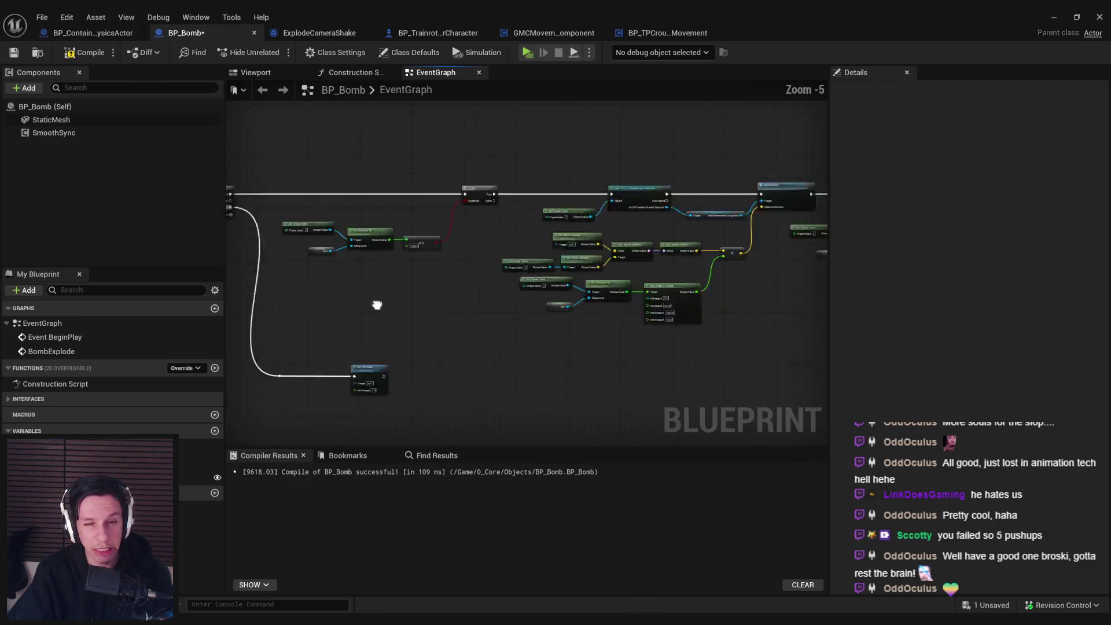
Step: Shift the remaining explosion nodes right to make space, and save BP_Bomb
{"action": "left_click_drag", "start_coordinate": [373, 197], "coordinate": [801, 286]}
{"action": "scroll", "coordinate": [422, 203], "scroll_direction": "up", "scroll_amount": 2}
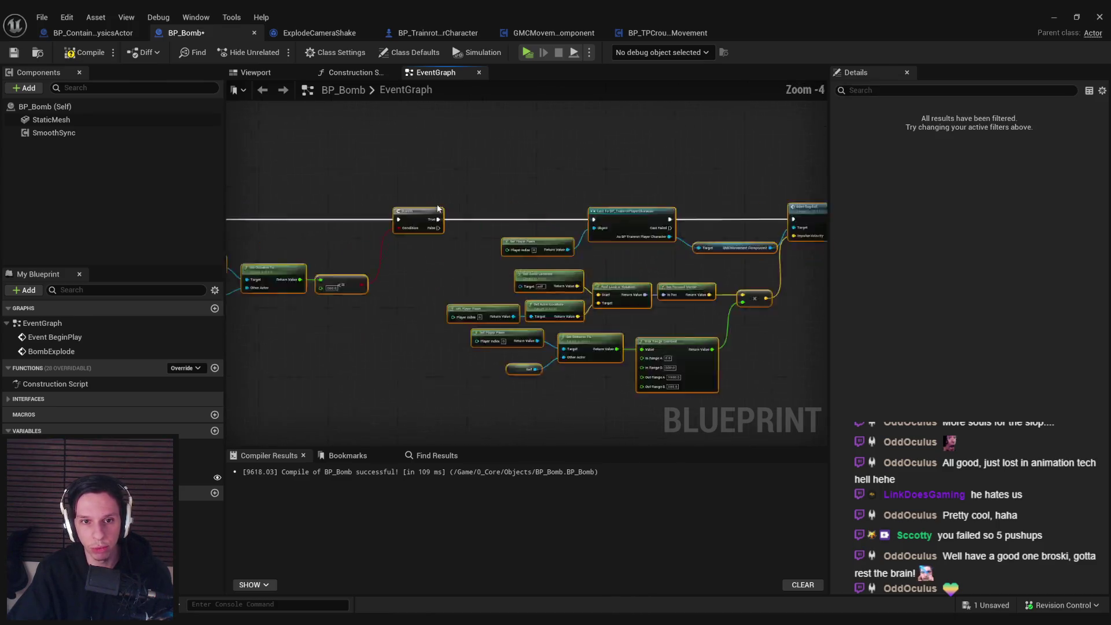
{"action": "mouse_move", "coordinate": [422, 202]}
{"action": "left_mouse_down"}
{"action": "mouse_move", "coordinate": [474, 243]}
{"action": "mouse_move", "coordinate": [707, 210]}
{"action": "mouse_move", "coordinate": [532, 220]}
{"action": "mouse_move", "coordinate": [727, 234]}
{"action": "mouse_move", "coordinate": [457, 228]}
{"action": "left_mouse_up"}
{"action": "left_click_drag", "start_coordinate": [524, 224], "coordinate": [739, 265]}
{"action": "left_click", "coordinate": [18, 56]}
{"action": "scroll", "coordinate": [329, 369], "scroll_direction": "up", "scroll_amount": 4}
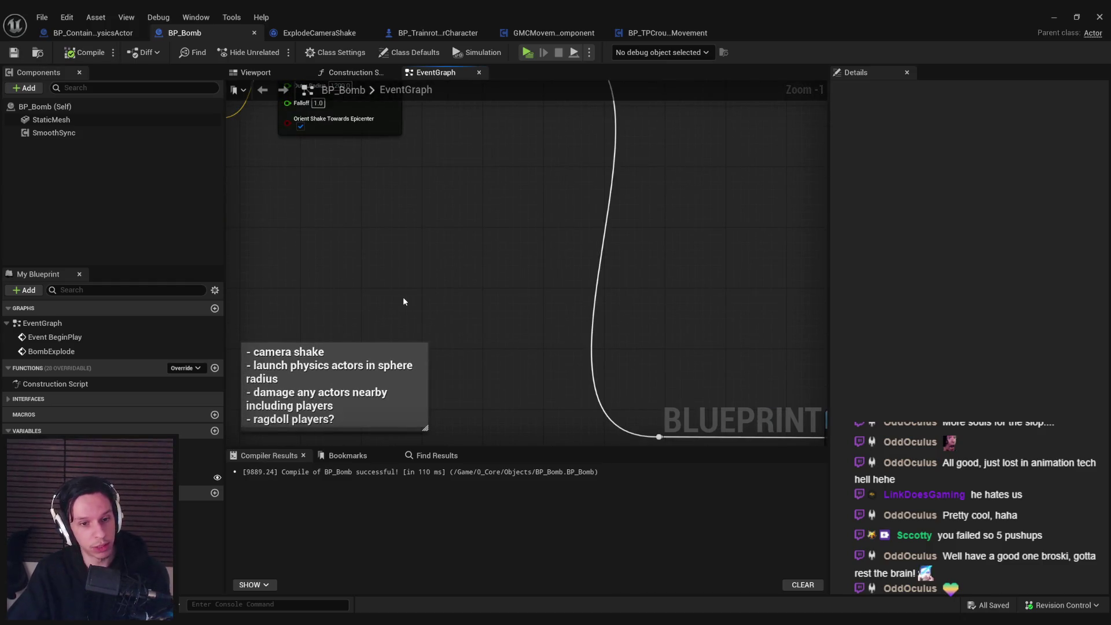
{"action": "scroll", "coordinate": [527, 238], "scroll_direction": "down", "scroll_amount": 3}
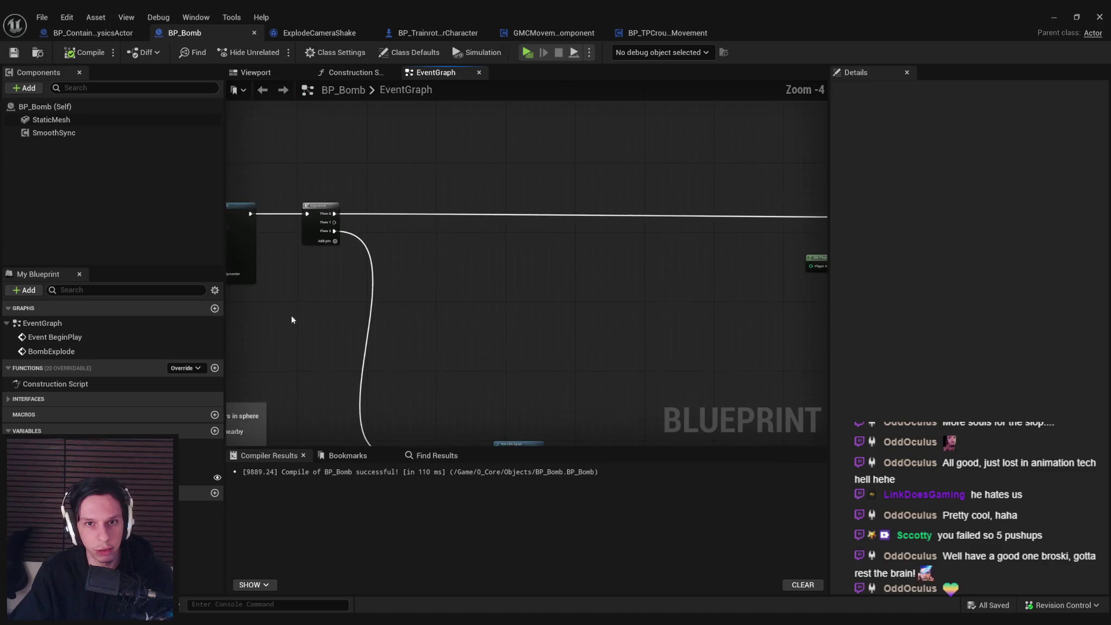
{"action": "scroll", "coordinate": [280, 326], "scroll_direction": "up", "scroll_amount": 2}
{"action": "scroll", "coordinate": [332, 254], "scroll_direction": "down", "scroll_amount": 1}
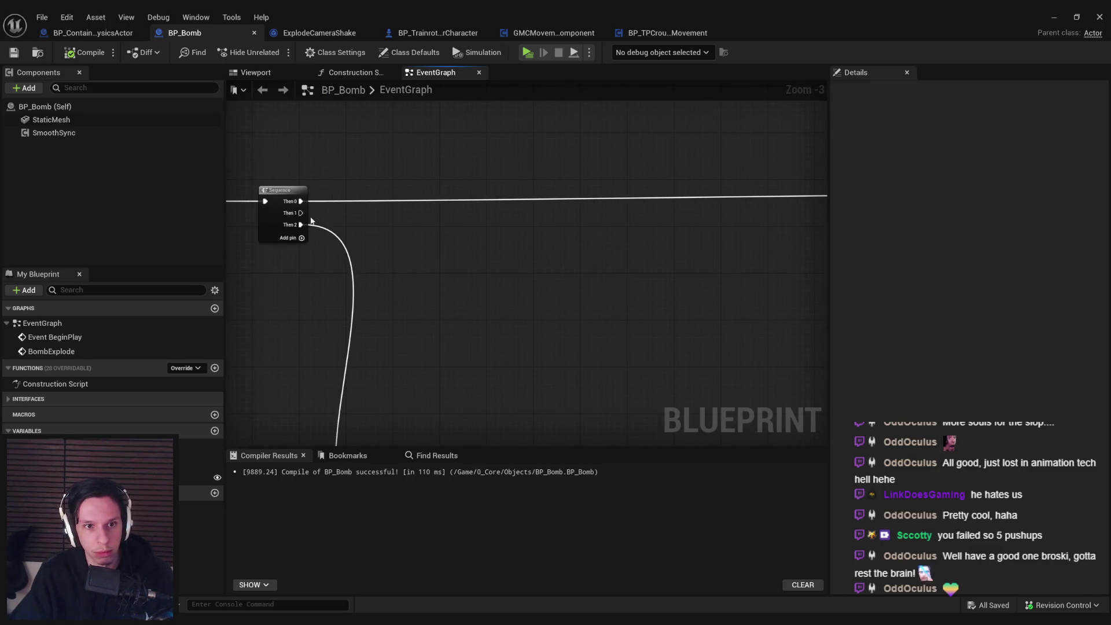
Step: Add a Sphere Overlap Actors node off Sequence's Then 1 output
{"action": "left_click_drag", "start_coordinate": [301, 213], "coordinate": [375, 277]}
{"action": "left_click", "coordinate": [370, 261]}
{"action": "left_click_drag", "start_coordinate": [300, 212], "coordinate": [453, 258]}
{"action": "type", "text": "sphere overlap"}
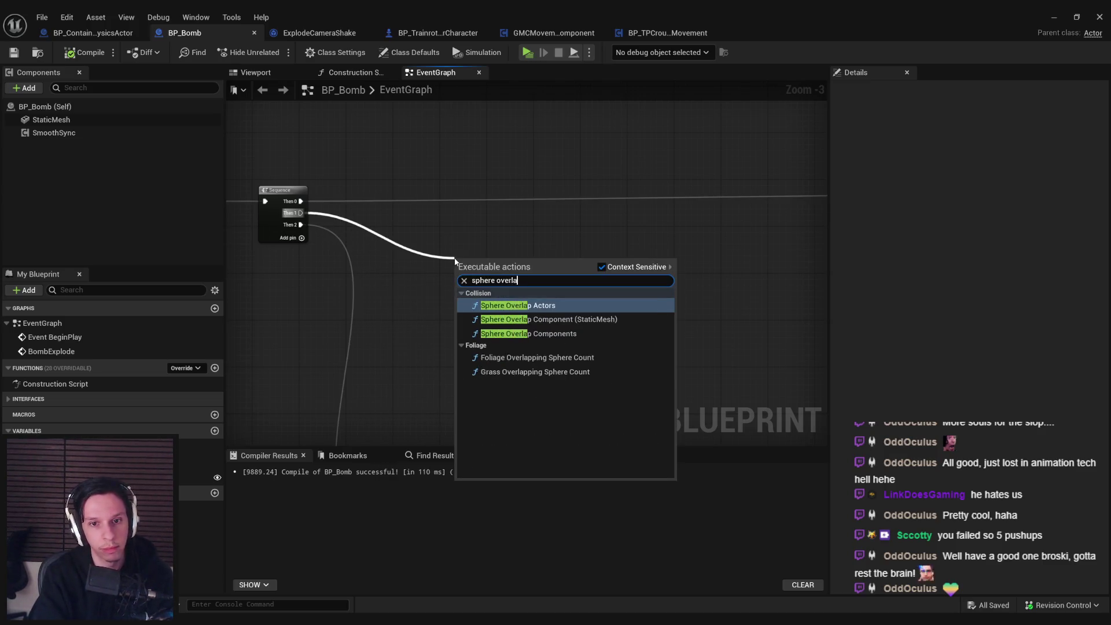
{"action": "key", "text": "Return"}
{"action": "left_click_drag", "start_coordinate": [521, 313], "coordinate": [642, 311]}
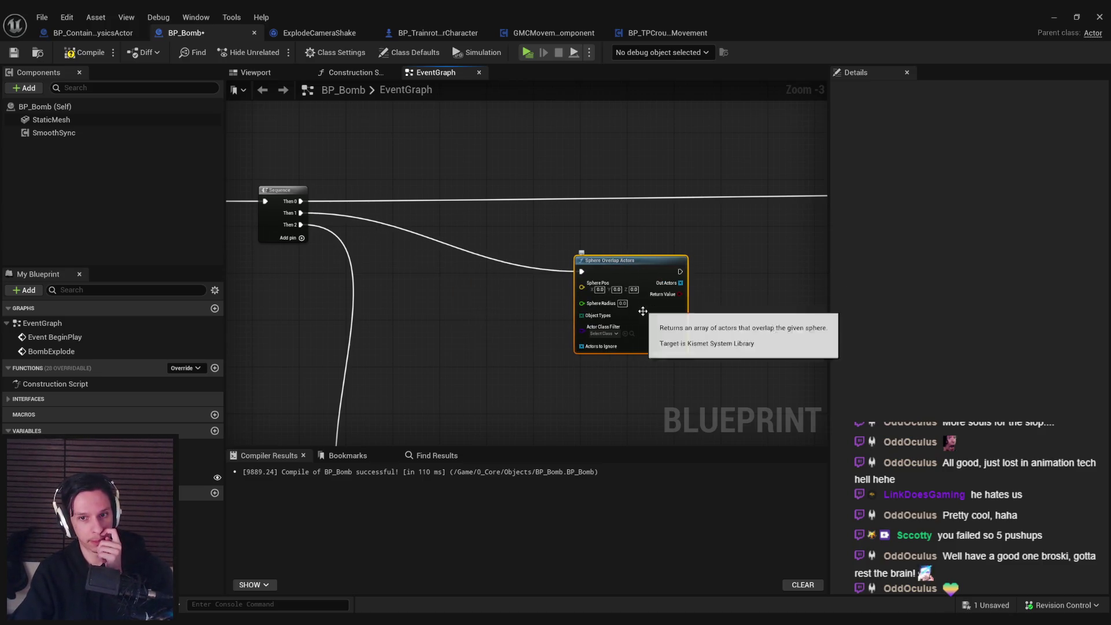
{"action": "left_click", "coordinate": [615, 334]}
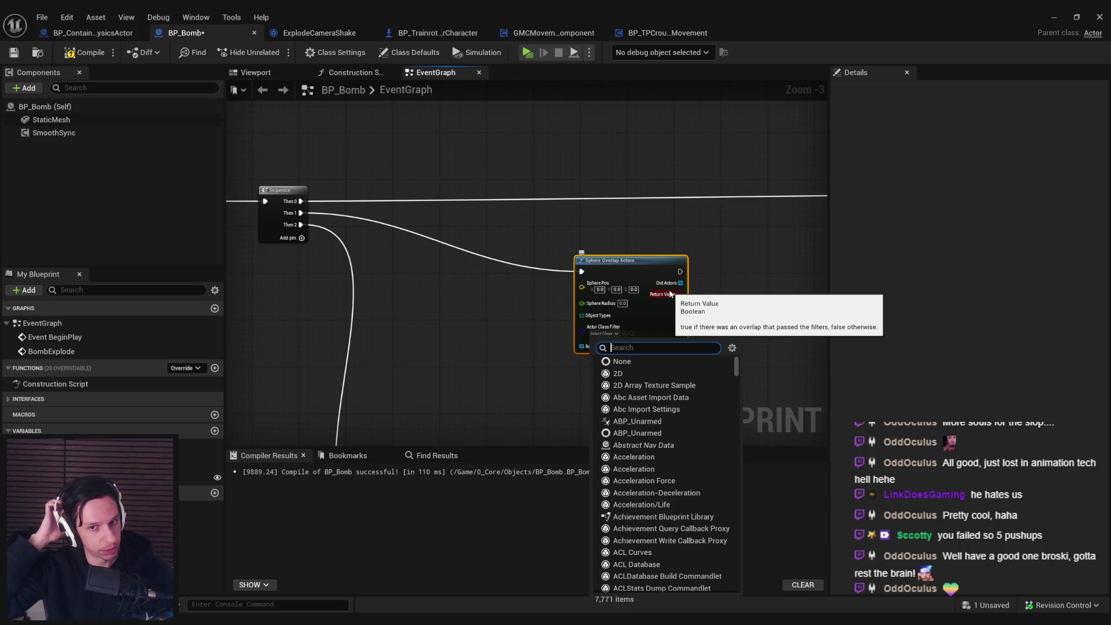
Step: Feed Object Types a Make Array of PhysicsBody, Interactable and WorldDynamic
{"action": "left_click_drag", "start_coordinate": [583, 321], "coordinate": [497, 340]}
{"action": "type", "text": "make"}
{"action": "left_click", "coordinate": [565, 397]}
{"action": "left_click", "coordinate": [496, 332]}
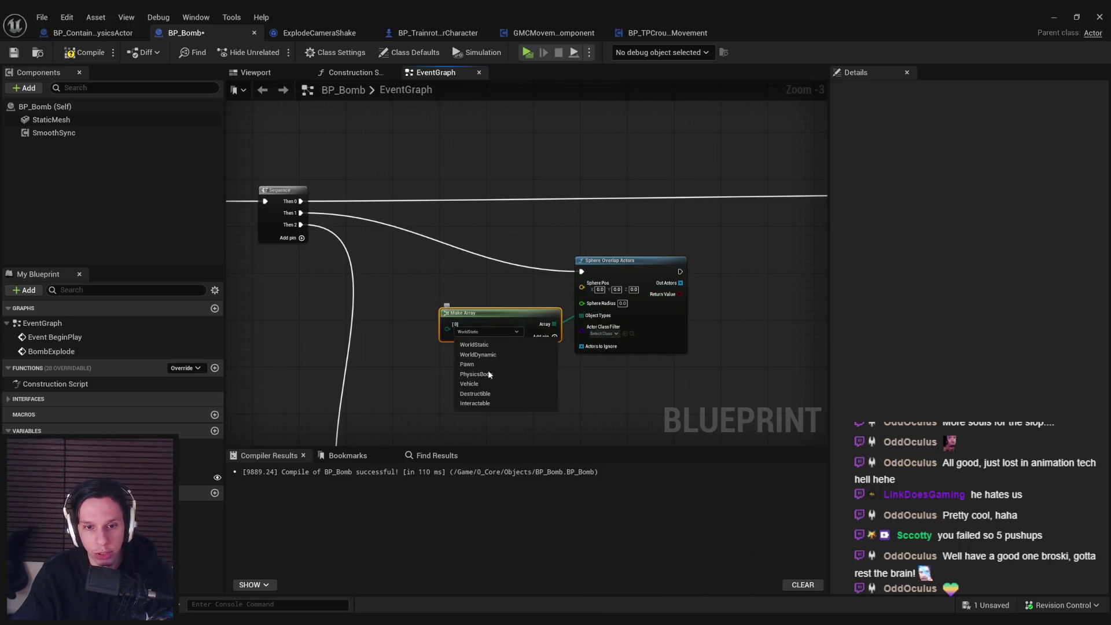
{"action": "left_click", "coordinate": [482, 375]}
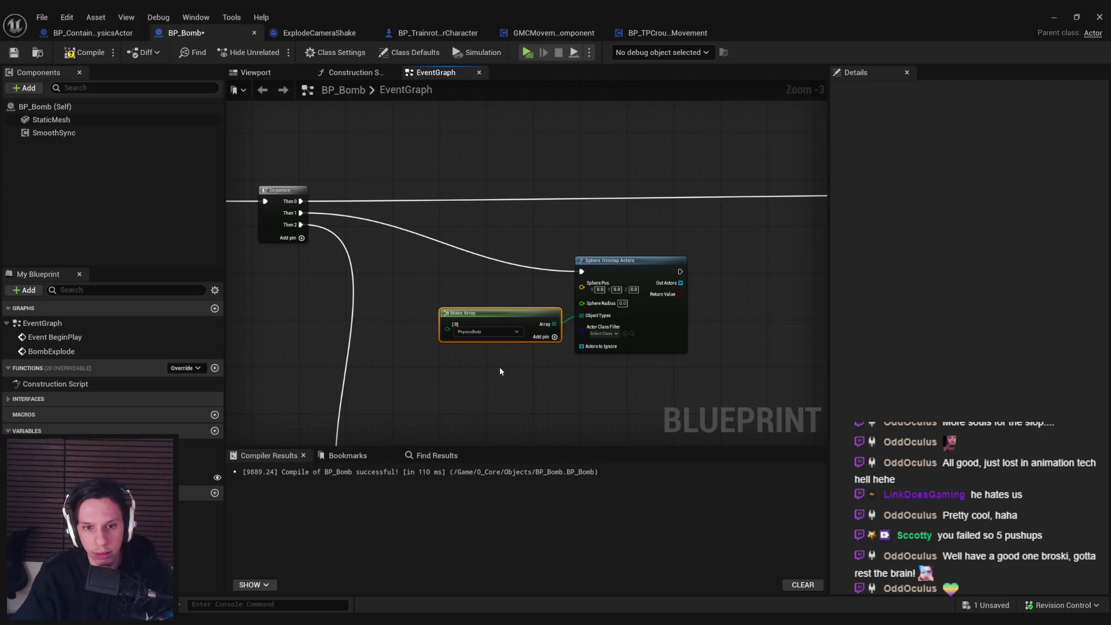
{"action": "left_click", "coordinate": [468, 354]}
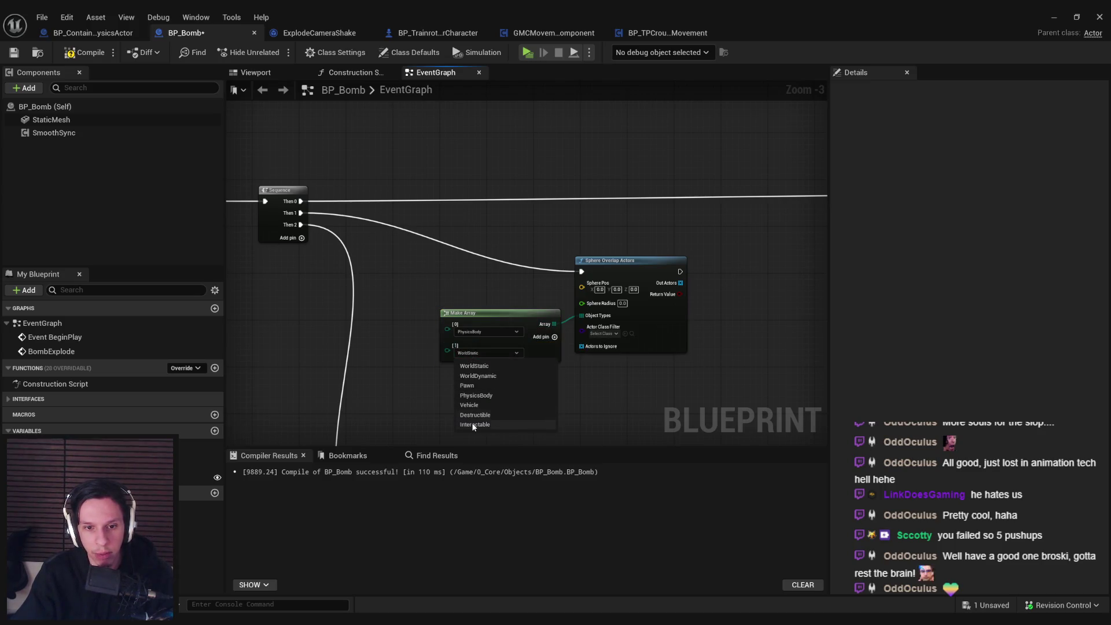
{"action": "left_click", "coordinate": [473, 424]}
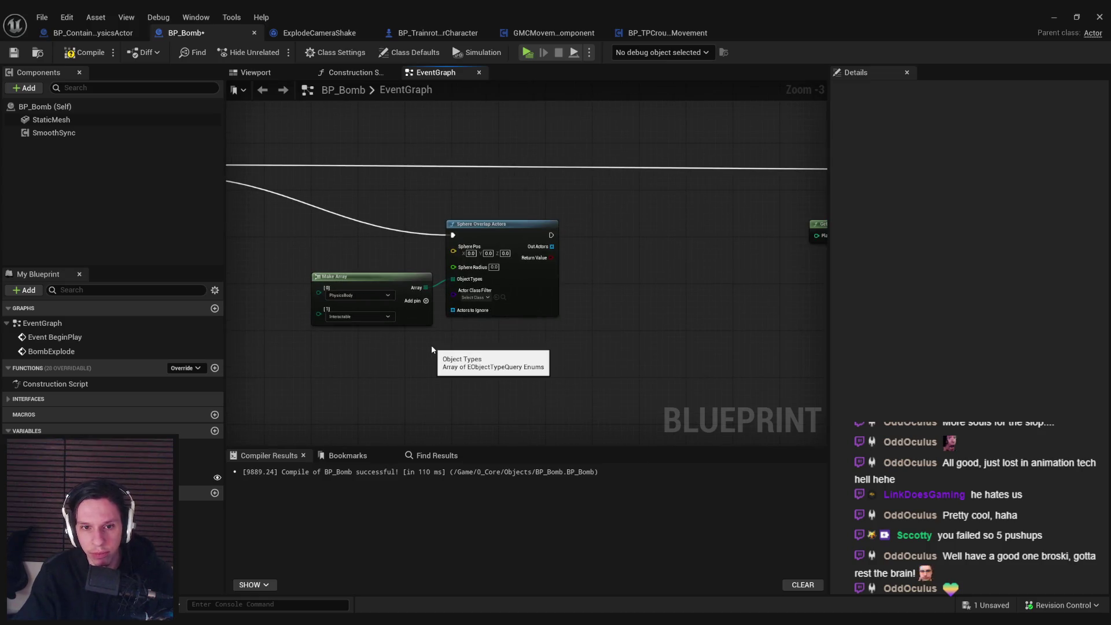
{"action": "scroll", "coordinate": [426, 329], "scroll_direction": "up", "scroll_amount": 3}
{"action": "left_click", "coordinate": [430, 295]}
{"action": "left_click", "coordinate": [349, 346]}
{"action": "left_click", "coordinate": [323, 376]}
{"action": "left_click_drag", "start_coordinate": [421, 347], "coordinate": [413, 338]}
{"action": "scroll", "coordinate": [416, 341], "scroll_direction": "down", "scroll_amount": 3}
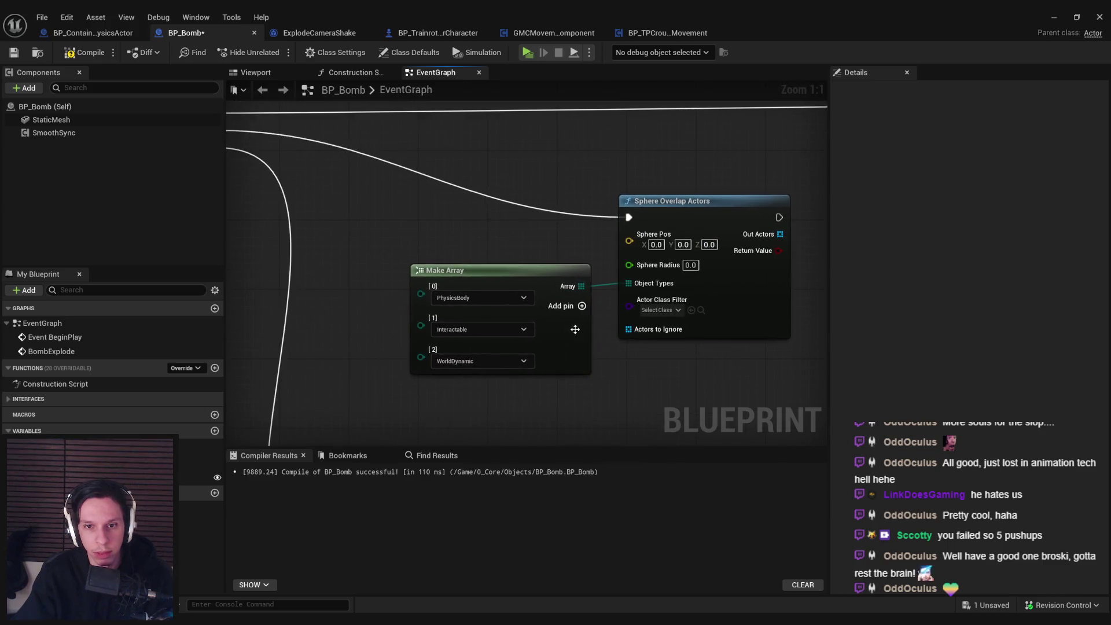
{"action": "scroll", "coordinate": [297, 330], "scroll_direction": "down", "scroll_amount": 2}
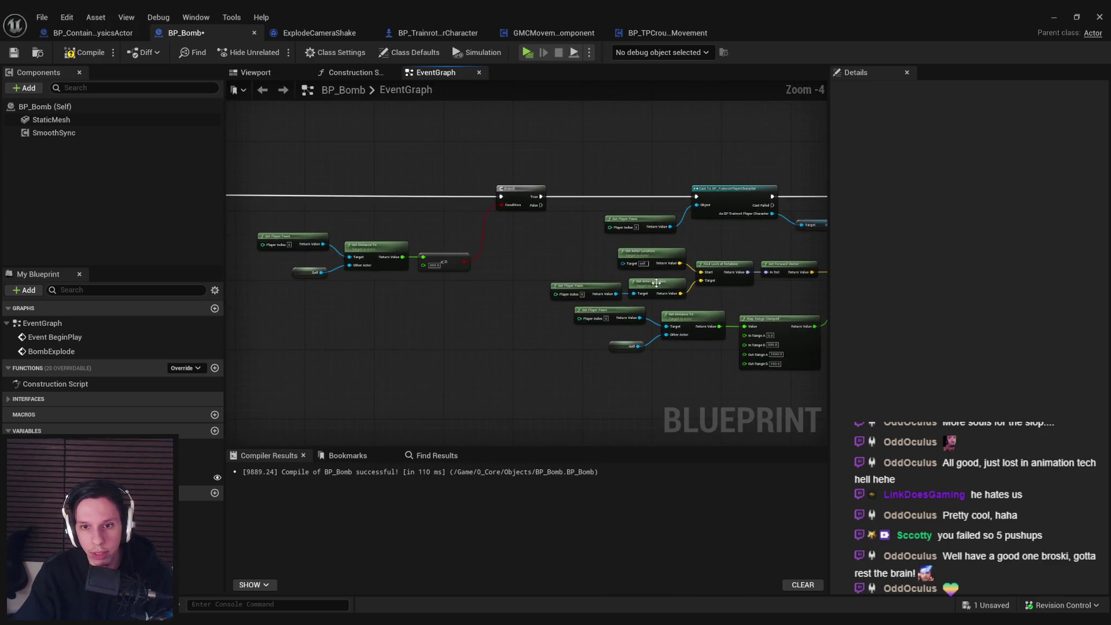
{"action": "scroll", "coordinate": [538, 341], "scroll_direction": "up", "scroll_amount": 2}
Step: Use the bomb's actor location as the sphere position and set radius to 750
{"action": "left_click", "coordinate": [655, 231]}
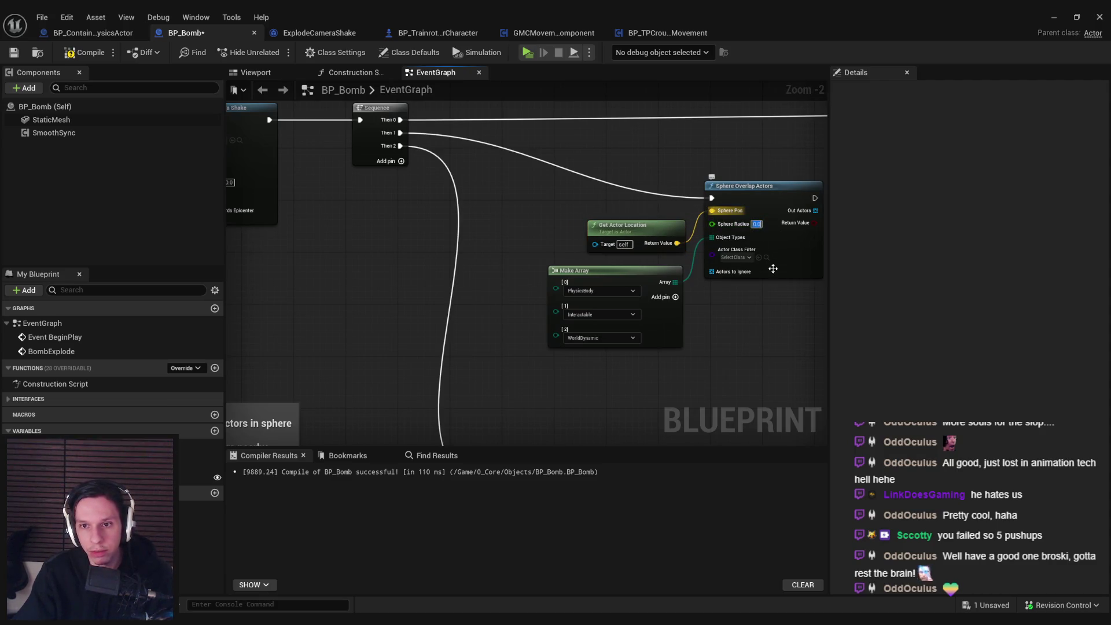
{"action": "key", "text": "Return"}
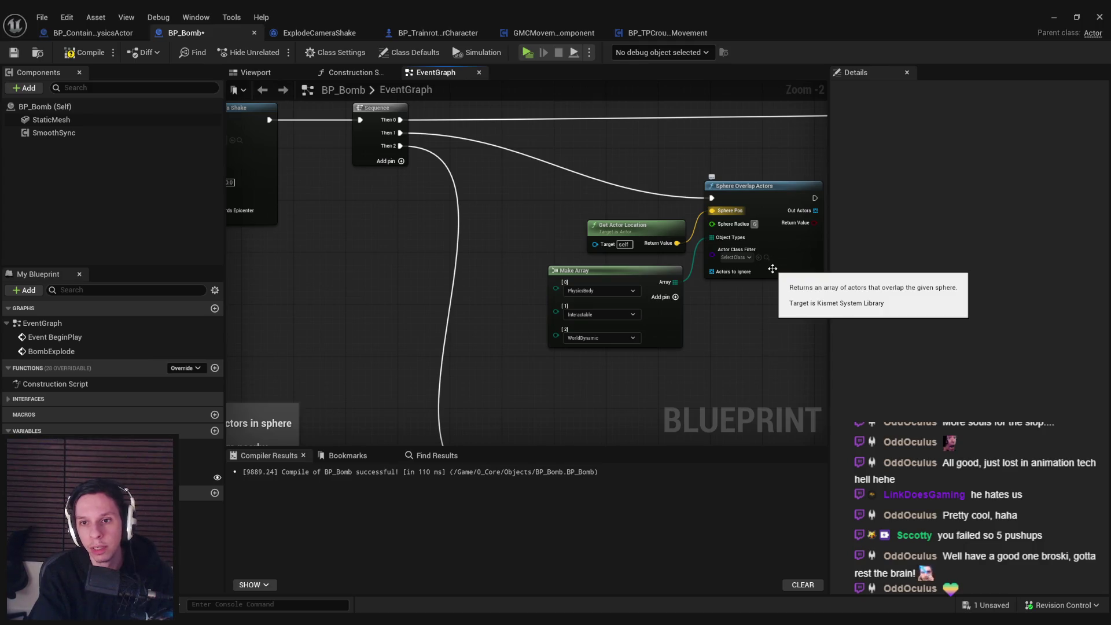
{"action": "type", "text": "750"}
{"action": "left_click", "coordinate": [775, 329]}
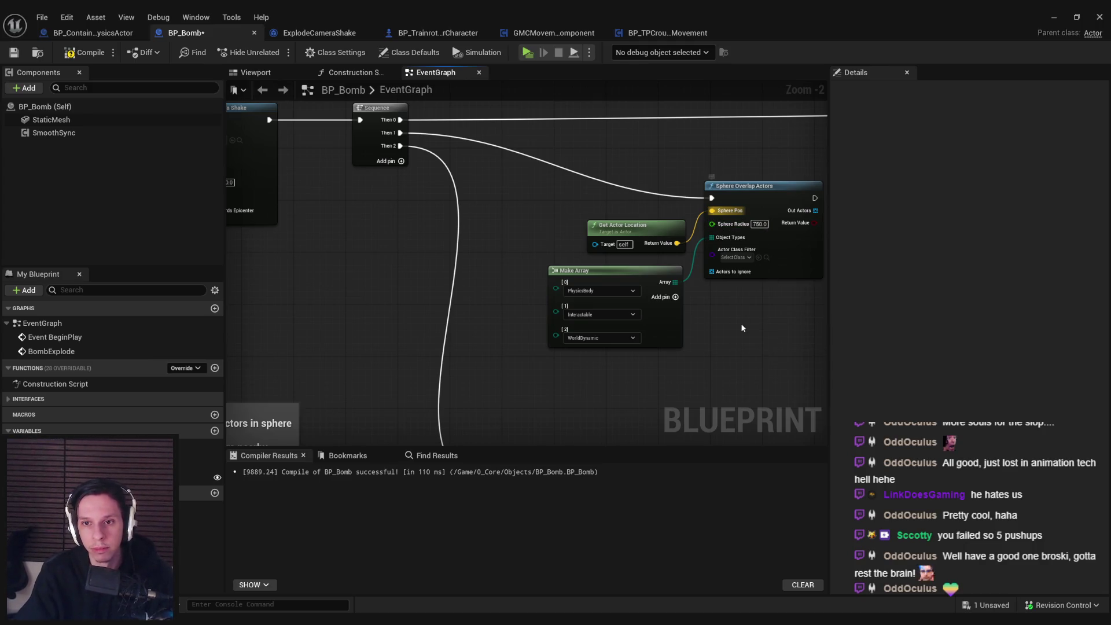
{"action": "scroll", "coordinate": [708, 205], "scroll_direction": "down", "scroll_amount": 2}
{"action": "scroll", "coordinate": [585, 218], "scroll_direction": "up", "scroll_amount": 3}
Step: Add a For Each Loop over the Out Actors results
{"action": "left_click_drag", "start_coordinate": [585, 218], "coordinate": [642, 219]}
{"action": "type", "text": "for each"}
{"action": "key", "text": "Return"}
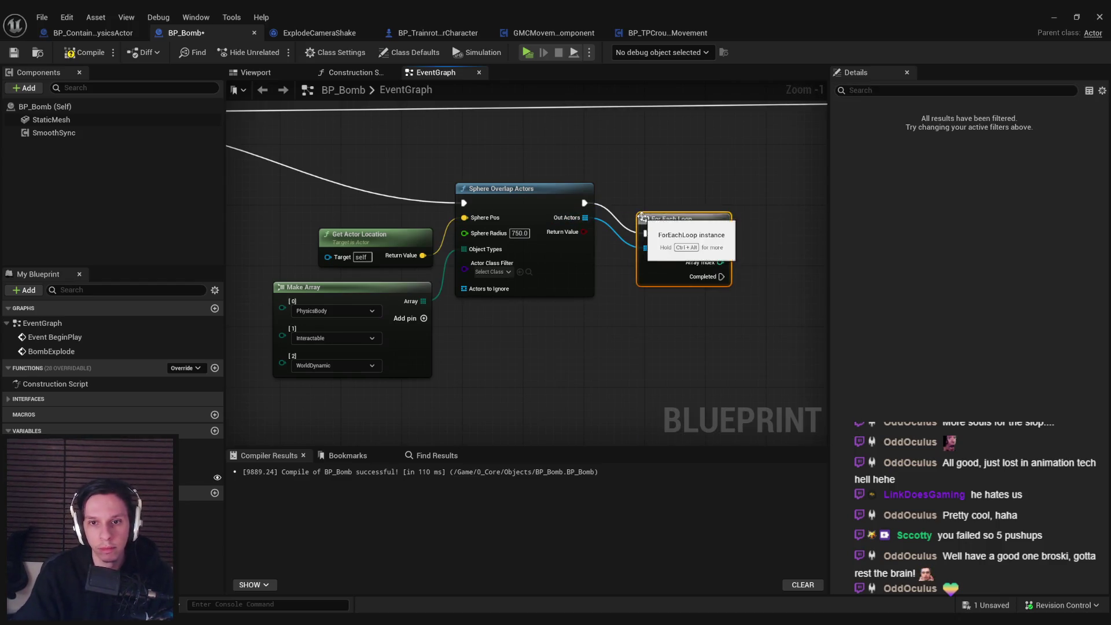
Step: Search the loop's Array Element actions for launch and impulse nodes, placing nothing
{"action": "scroll", "coordinate": [646, 245], "scroll_direction": "down", "scroll_amount": 2}
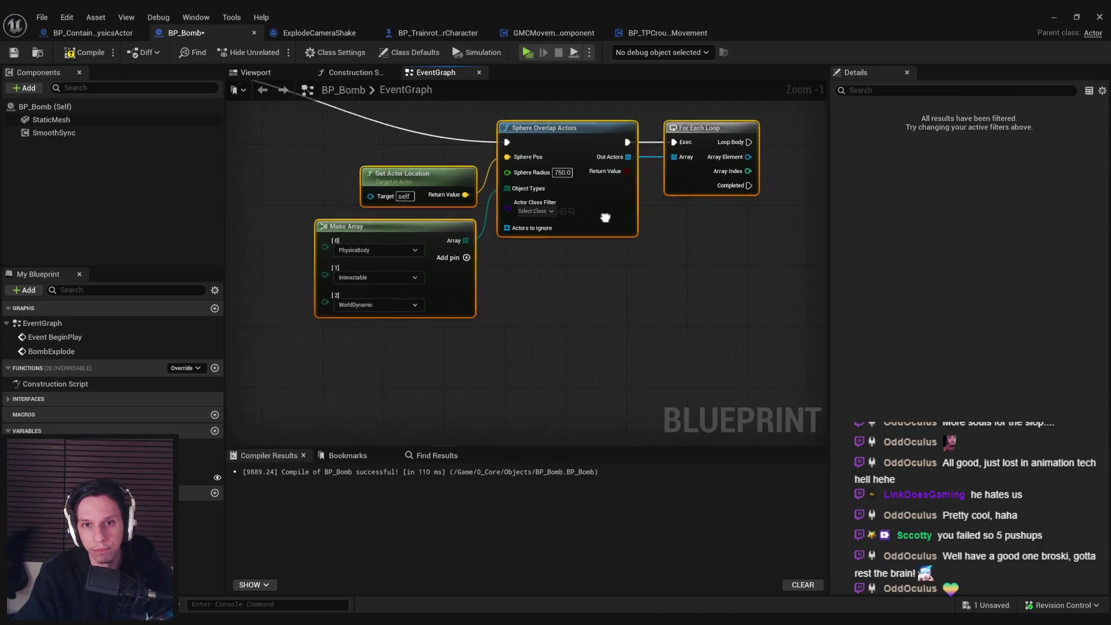
{"action": "scroll", "coordinate": [671, 249], "scroll_direction": "down", "scroll_amount": 1}
{"action": "left_click_drag", "start_coordinate": [465, 299], "coordinate": [391, 255]}
{"action": "scroll", "coordinate": [488, 241], "scroll_direction": "up", "scroll_amount": 1}
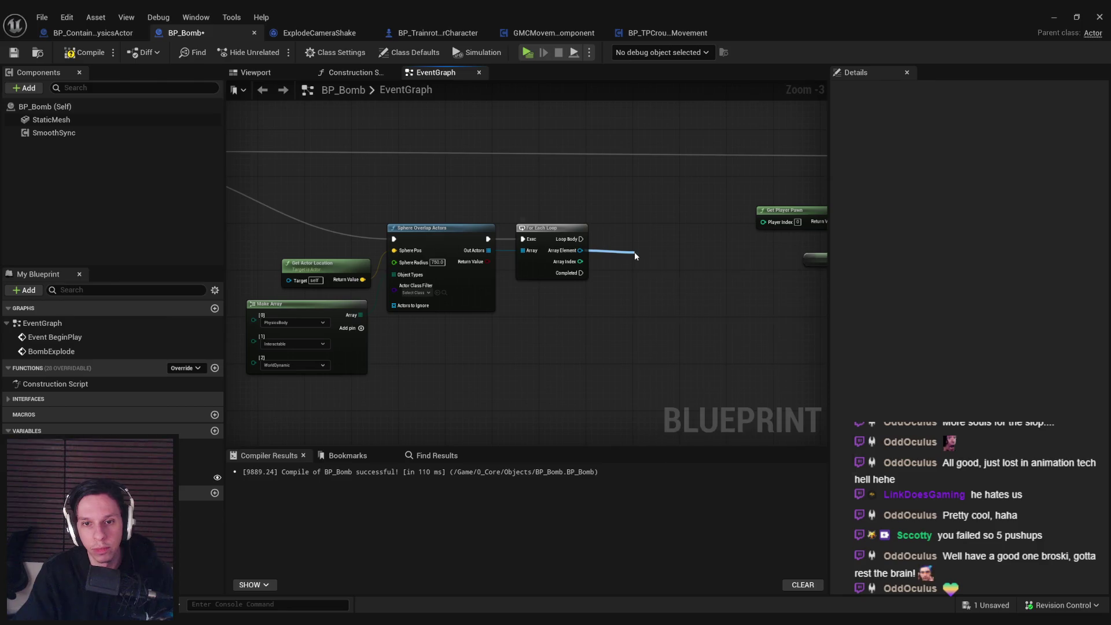
{"action": "left_click_drag", "start_coordinate": [635, 255], "coordinate": [635, 255]}
{"action": "type", "text": "launc"}
{"action": "key", "text": "BackSpace"}
{"action": "key", "text": "BackSpace"}
{"action": "key", "text": "BackSpace"}
{"action": "type", "text": "impulse"}
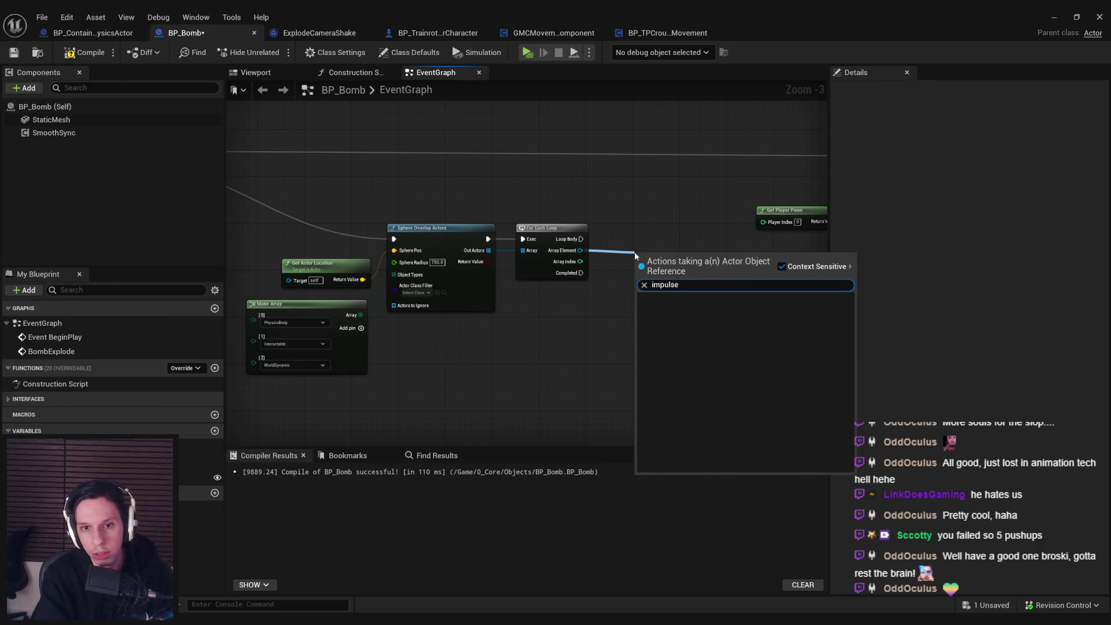
{"action": "key", "text": "Escape"}
Step: Add a Root Component getter from Array Element and shift the explosion nodes right
{"action": "left_click_drag", "start_coordinate": [605, 263], "coordinate": [605, 263]}
{"action": "type", "text": "root"}
{"action": "key", "text": "Return"}
{"action": "scroll", "coordinate": [303, 255], "scroll_direction": "down", "scroll_amount": 2}
{"action": "scroll", "coordinate": [330, 162], "scroll_direction": "up", "scroll_amount": 1}
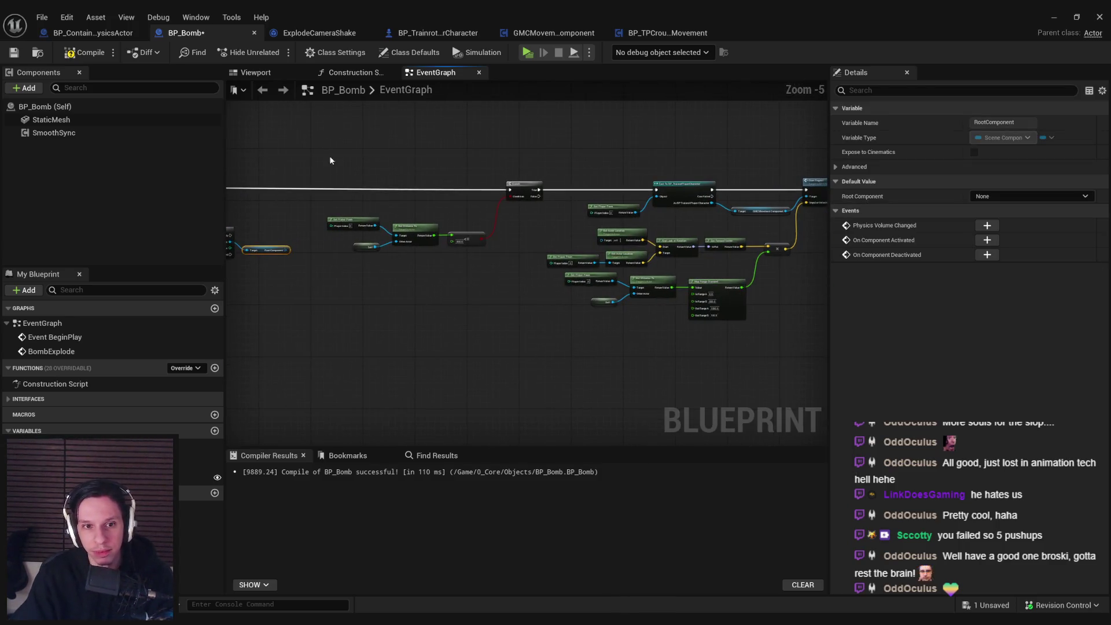
{"action": "left_click_drag", "start_coordinate": [329, 163], "coordinate": [782, 353]}
{"action": "left_click_drag", "start_coordinate": [605, 221], "coordinate": [746, 225]}
{"action": "left_click", "coordinate": [634, 252]}
{"action": "scroll", "coordinate": [533, 289], "scroll_direction": "up", "scroll_amount": 5}
Step: Delete the Root Component getter after failed impulse and simulate searches
{"action": "left_click_drag", "start_coordinate": [515, 290], "coordinate": [554, 284]}
{"action": "type", "text": "impul"}
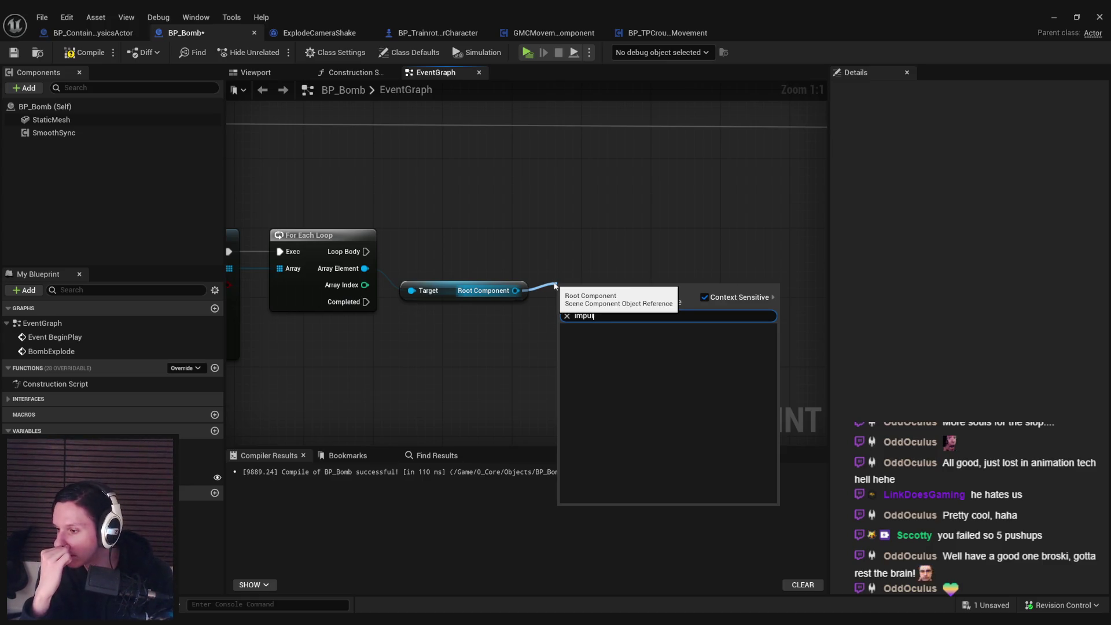
{"action": "scroll", "coordinate": [509, 210], "scroll_direction": "down", "scroll_amount": 1}
{"action": "left_click_drag", "start_coordinate": [608, 198], "coordinate": [572, 303]}
{"action": "key", "text": "Delete"}
{"action": "left_click_drag", "start_coordinate": [480, 232], "coordinate": [518, 254]}
{"action": "type", "text": "simul"}
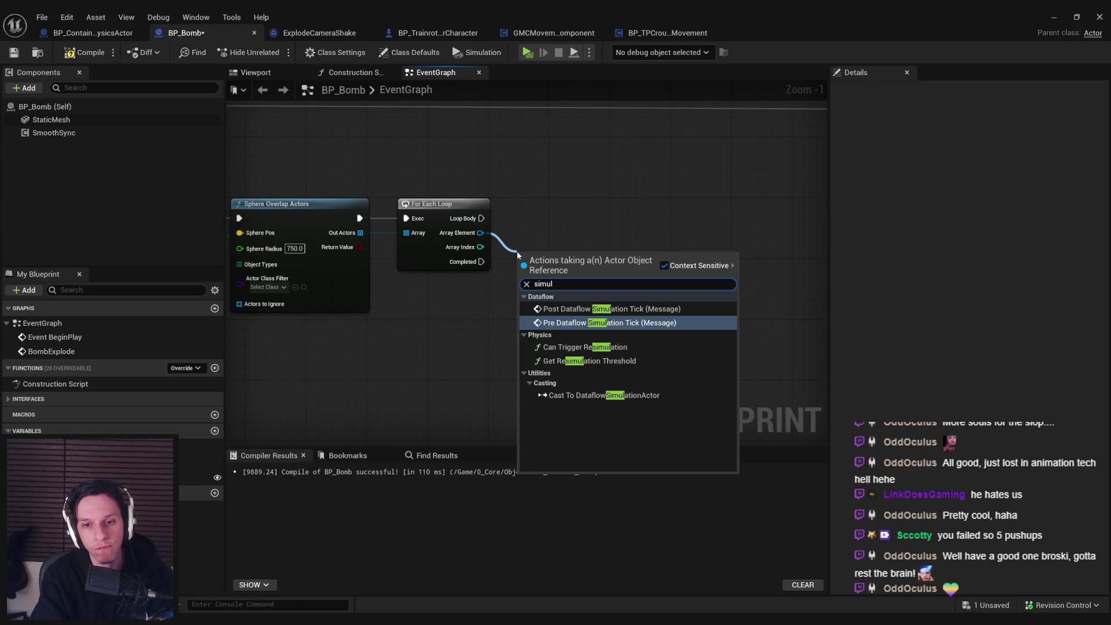
{"action": "key", "text": "BackSpace"}
{"action": "key", "text": "BackSpace"}
{"action": "key", "text": "BackSpace"}
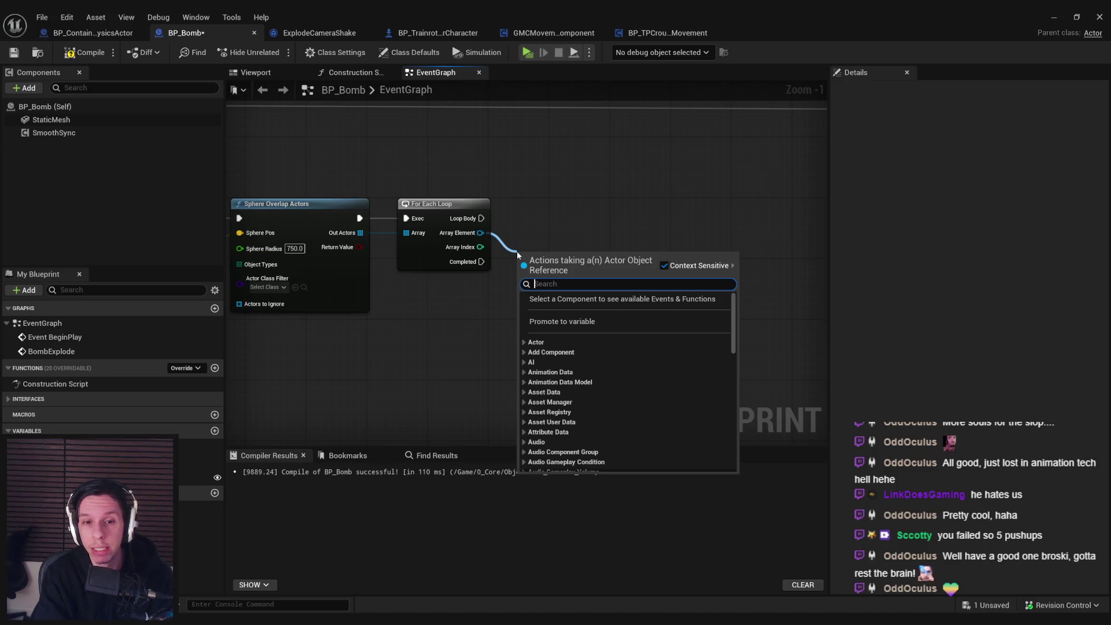
{"action": "key", "text": "Escape"}
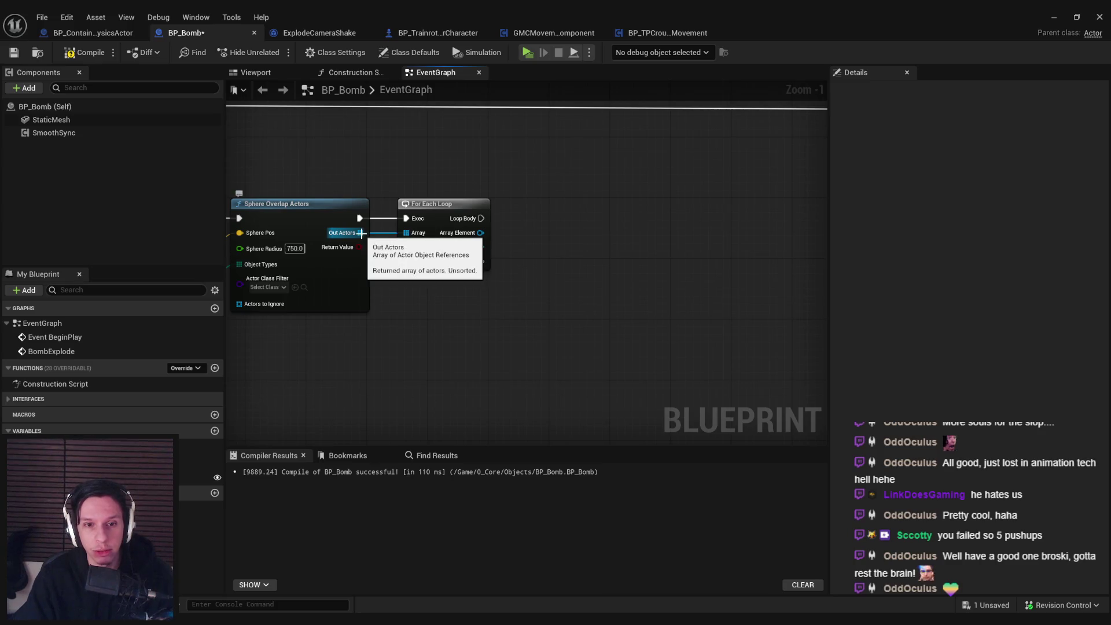
Step: Place an Add Impulse node from the loop's Array Element
{"action": "mouse_move", "coordinate": [479, 235]}
{"action": "left_mouse_down"}
{"action": "mouse_move", "coordinate": [561, 248]}
{"action": "mouse_move", "coordinate": [626, 238]}
{"action": "left_mouse_up"}
{"action": "type", "text": "add "}
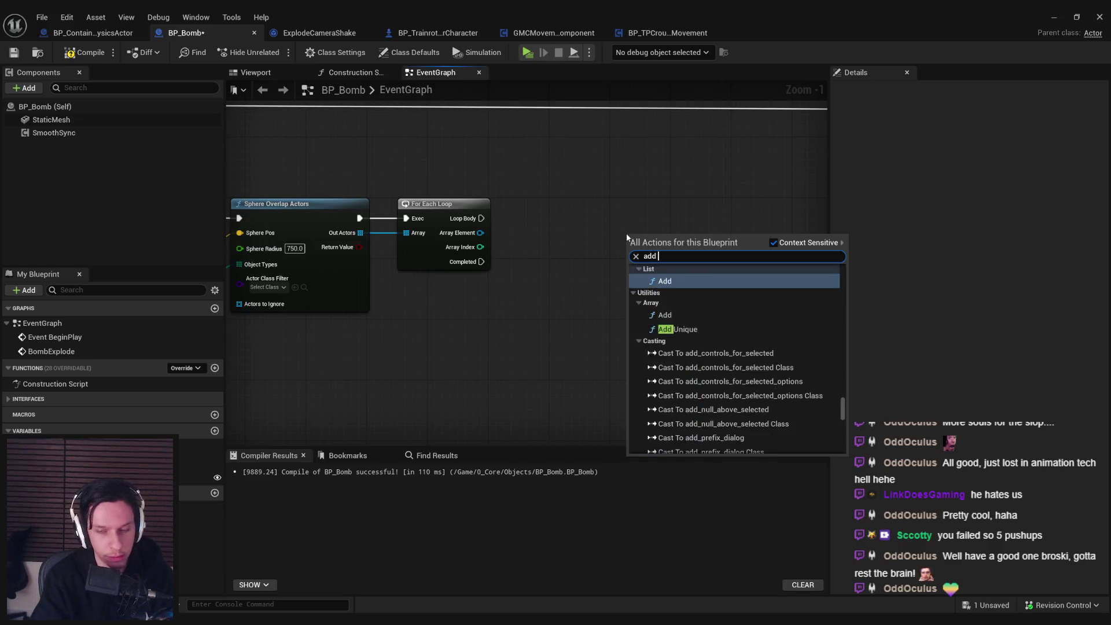
{"action": "type", "text": "impulse"}
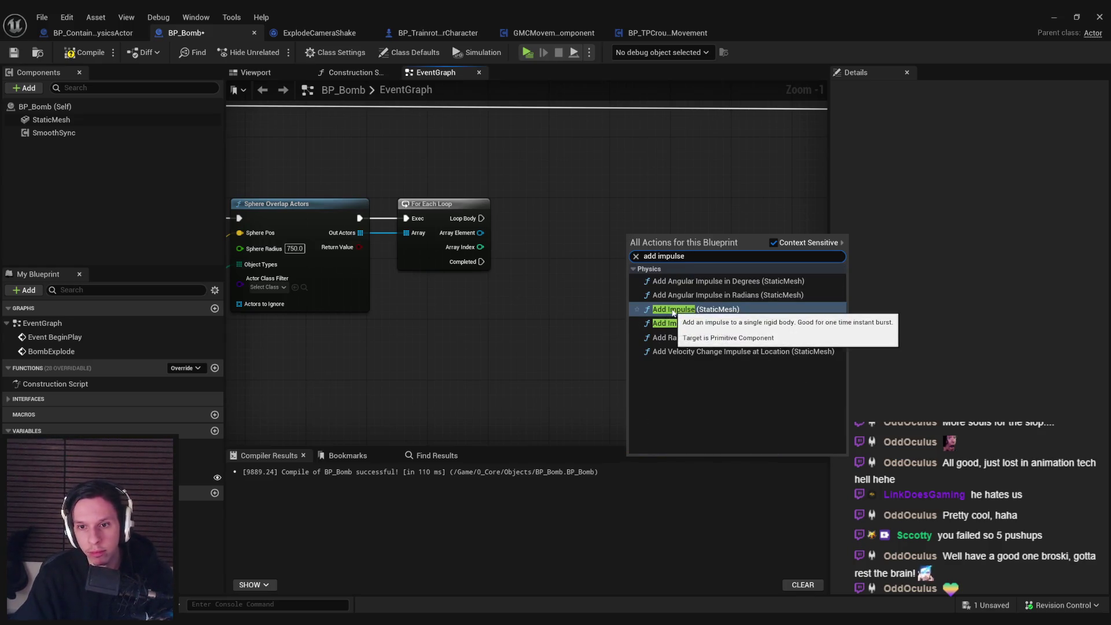
{"action": "left_click", "coordinate": [671, 310]}
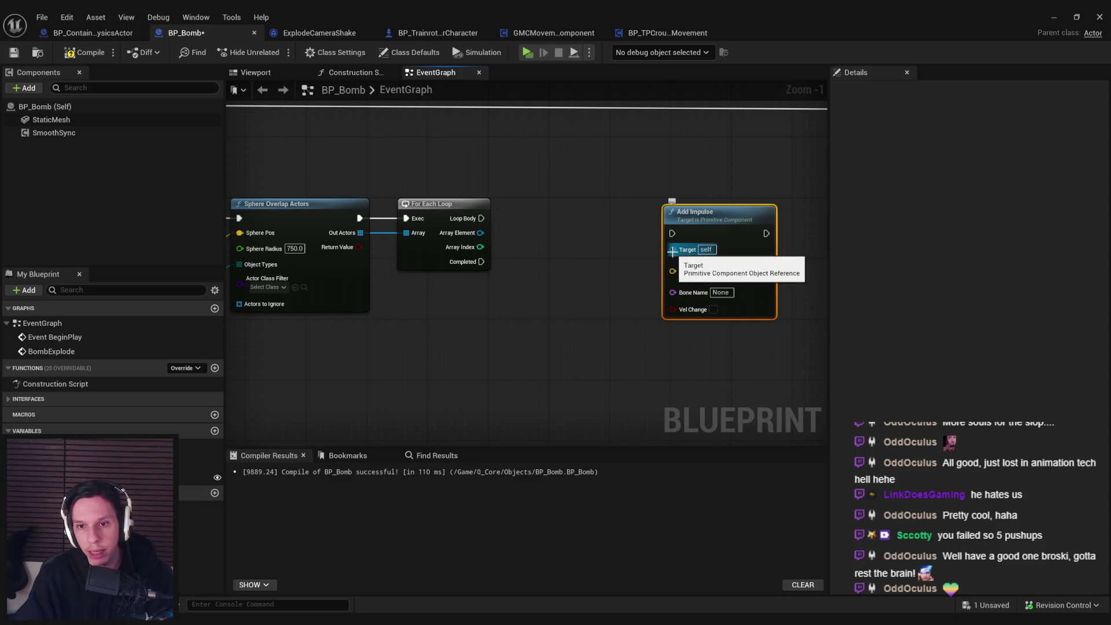
{"action": "scroll", "coordinate": [693, 263], "scroll_direction": "down", "scroll_amount": 1}
{"action": "scroll", "coordinate": [489, 361], "scroll_direction": "down", "scroll_amount": 1}
{"action": "mouse_move", "coordinate": [491, 360]}
{"action": "left_mouse_down"}
{"action": "mouse_move", "coordinate": [614, 352]}
{"action": "mouse_move", "coordinate": [349, 335]}
{"action": "mouse_move", "coordinate": [355, 315]}
{"action": "left_mouse_up"}
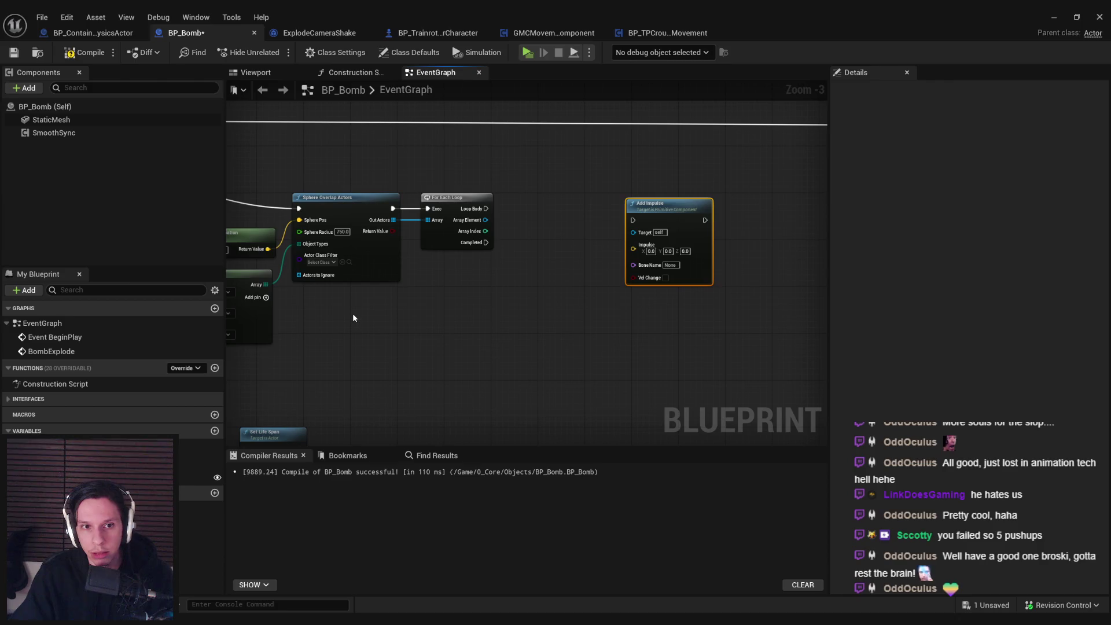
Step: Add Sphere Overlap Components using the bomb location, radius 750 and the object types array
{"action": "right_click", "coordinate": [359, 321]}
{"action": "type", "text": "sphere overlap"}
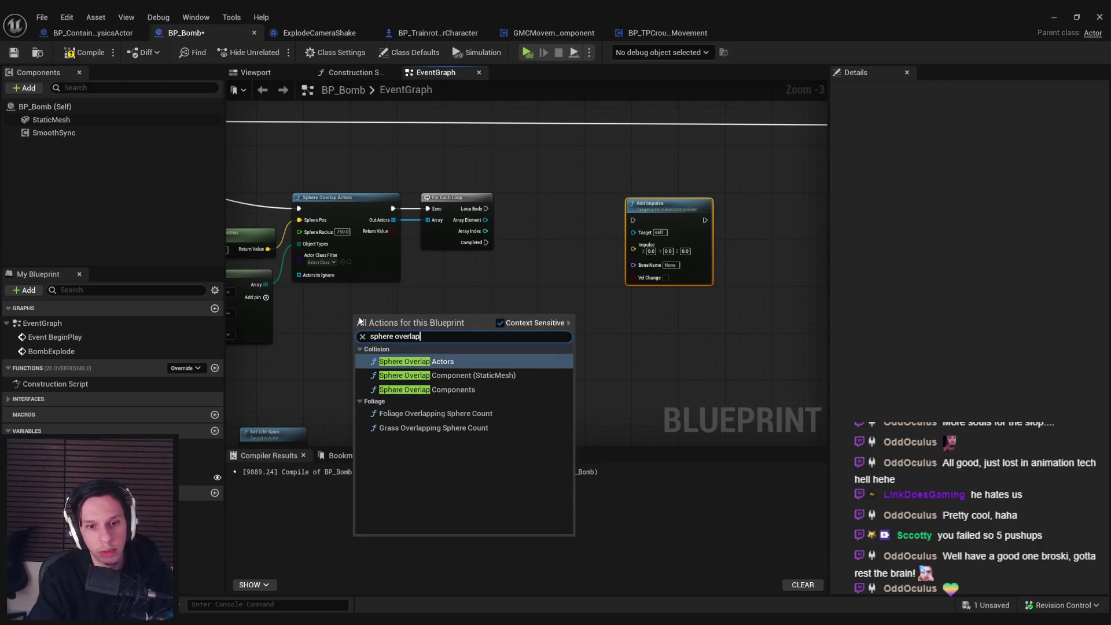
{"action": "left_click", "coordinate": [440, 389]}
{"action": "scroll", "coordinate": [602, 406], "scroll_direction": "up", "scroll_amount": 2}
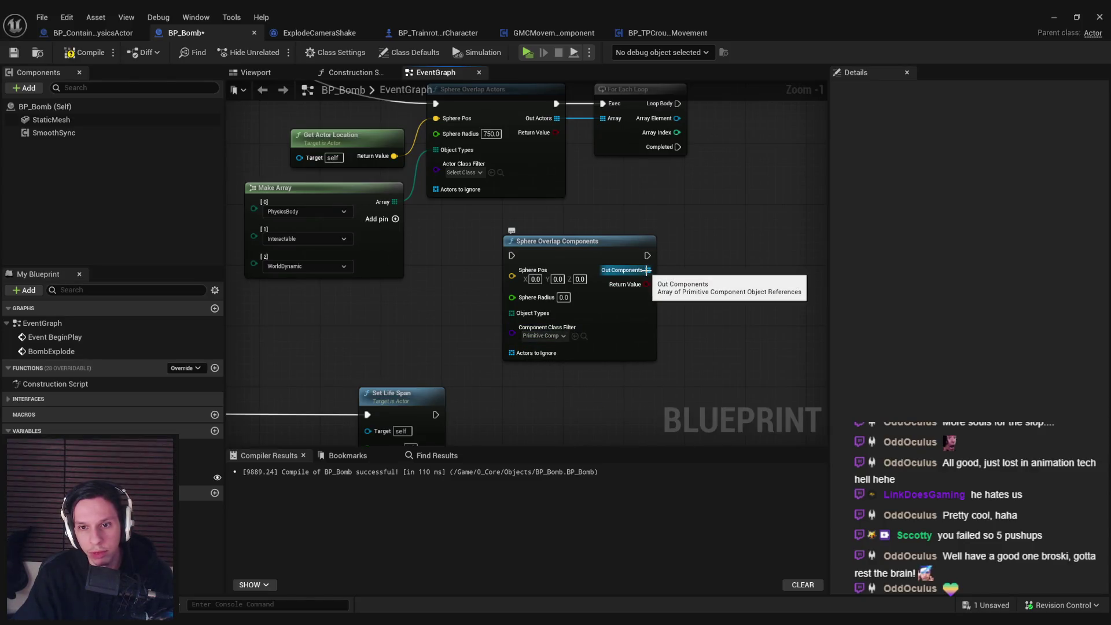
{"action": "left_click_drag", "start_coordinate": [619, 304], "coordinate": [586, 289]}
{"action": "left_click_drag", "start_coordinate": [524, 317], "coordinate": [437, 214]}
{"action": "left_click", "coordinate": [576, 328]}
{"action": "type", "text": "750.0"}
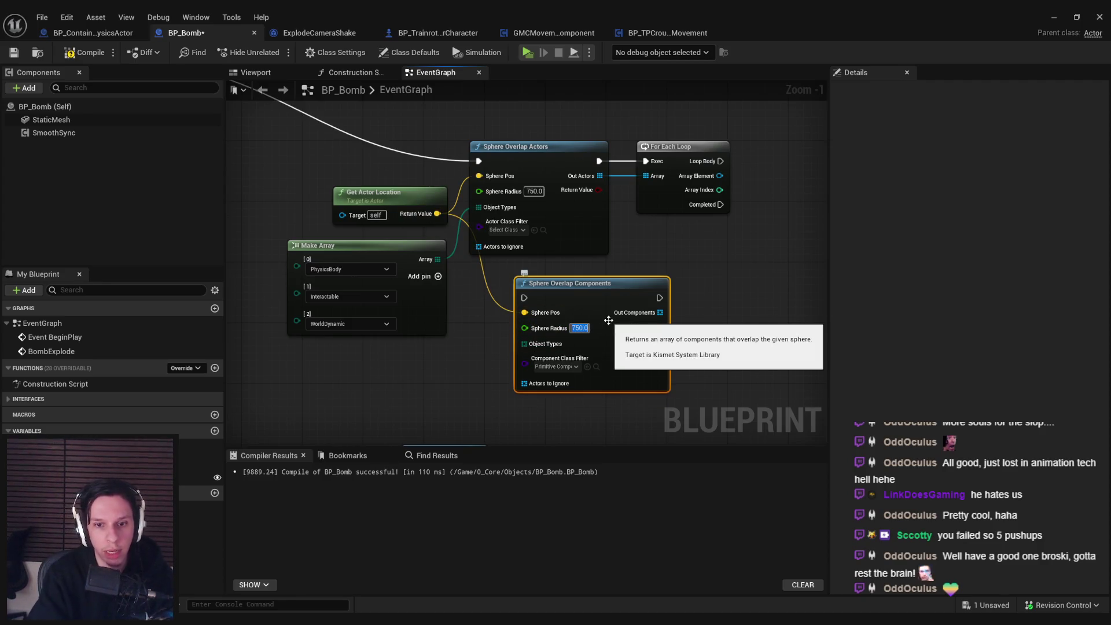
{"action": "left_click_drag", "start_coordinate": [533, 349], "coordinate": [441, 263]}
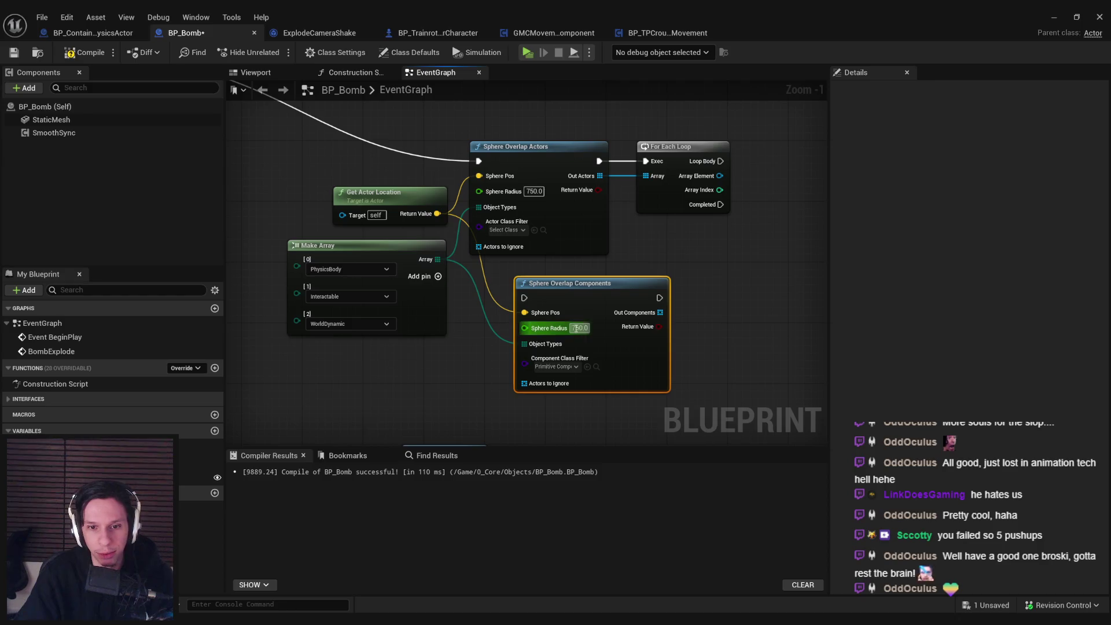
{"action": "scroll", "coordinate": [472, 341], "scroll_direction": "down", "scroll_amount": 2}
Step: Delete Sphere Overlap Actors and run Add Impulse per loop body on each Array Element
{"action": "left_click", "coordinate": [521, 188]}
{"action": "key", "text": "Delete"}
{"action": "mouse_move", "coordinate": [624, 318]}
{"action": "left_mouse_down"}
{"action": "mouse_move", "coordinate": [586, 212]}
{"action": "mouse_move", "coordinate": [272, 139]}
{"action": "mouse_move", "coordinate": [324, 133]}
{"action": "left_mouse_up"}
{"action": "scroll", "coordinate": [402, 312], "scroll_direction": "up", "scroll_amount": 2}
{"action": "left_click_drag", "start_coordinate": [631, 214], "coordinate": [568, 208]}
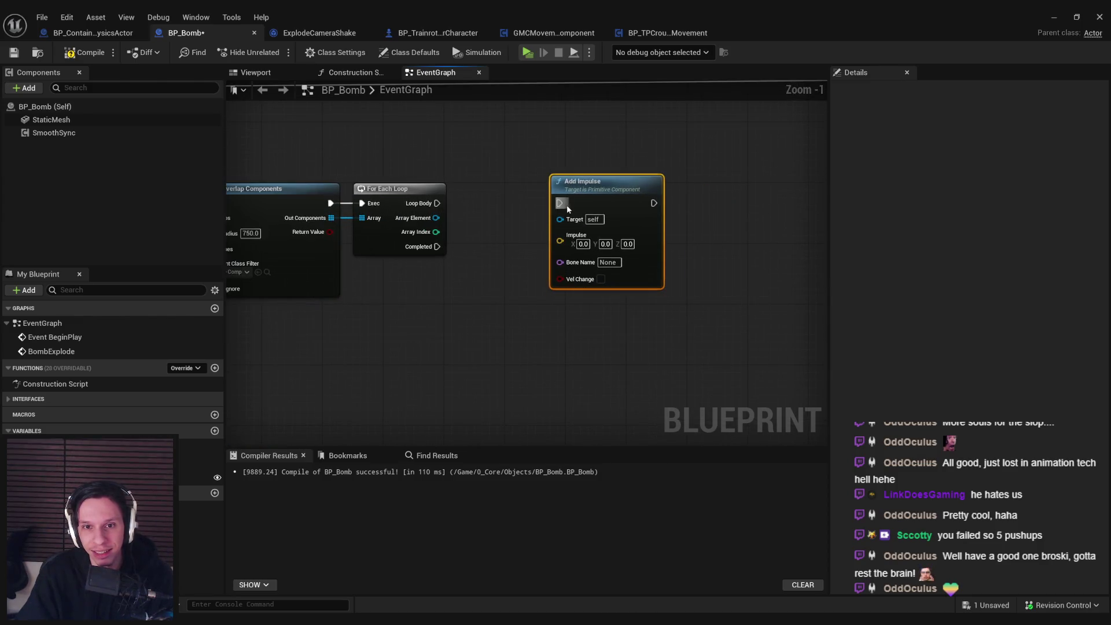
{"action": "left_click_drag", "start_coordinate": [436, 223], "coordinate": [436, 223]}
{"action": "left_click_drag", "start_coordinate": [592, 285], "coordinate": [600, 283]}
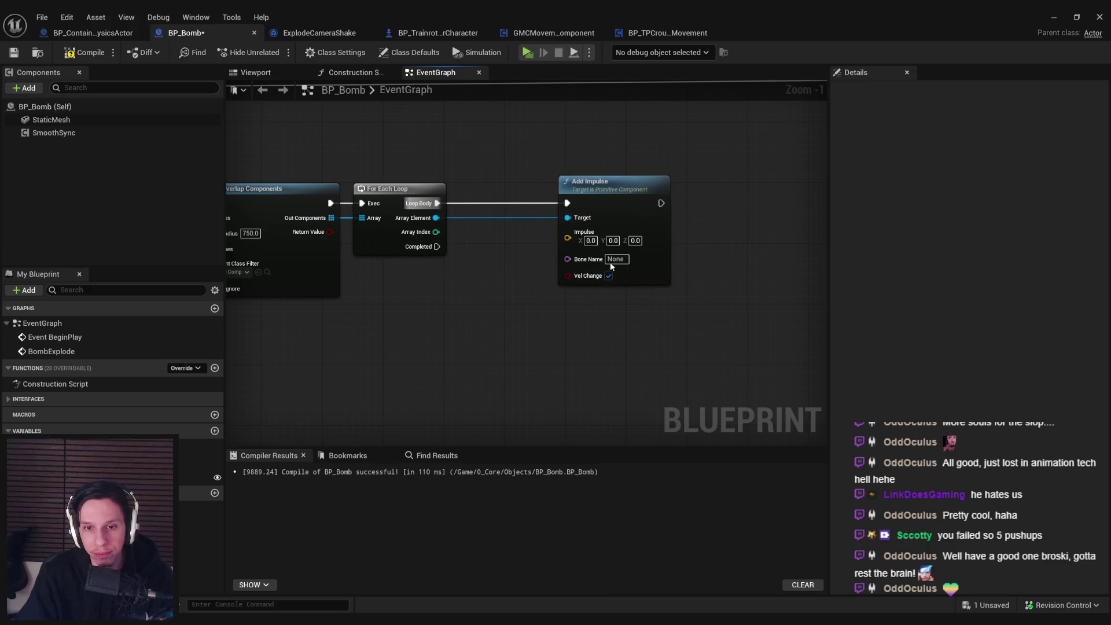
{"action": "scroll", "coordinate": [617, 268], "scroll_direction": "down", "scroll_amount": 3}
{"action": "scroll", "coordinate": [446, 248], "scroll_direction": "up", "scroll_amount": 1}
Step: Move the look-at rotation nodes beside Add Impulse and link the element to a Get World Location lookup
{"action": "left_click_drag", "start_coordinate": [655, 248], "coordinate": [399, 215]}
{"action": "key", "text": "ctrl+x"}
{"action": "key", "text": "ctrl+v"}
{"action": "left_click", "coordinate": [445, 320]}
{"action": "mouse_move", "coordinate": [475, 340]}
{"action": "left_mouse_down"}
{"action": "mouse_move", "coordinate": [468, 209]}
{"action": "mouse_move", "coordinate": [319, 389]}
{"action": "mouse_move", "coordinate": [328, 393]}
{"action": "left_mouse_up"}
{"action": "scroll", "coordinate": [435, 268], "scroll_direction": "up", "scroll_amount": 4}
{"action": "type", "text": "get world location"}
{"action": "key", "text": "Escape"}
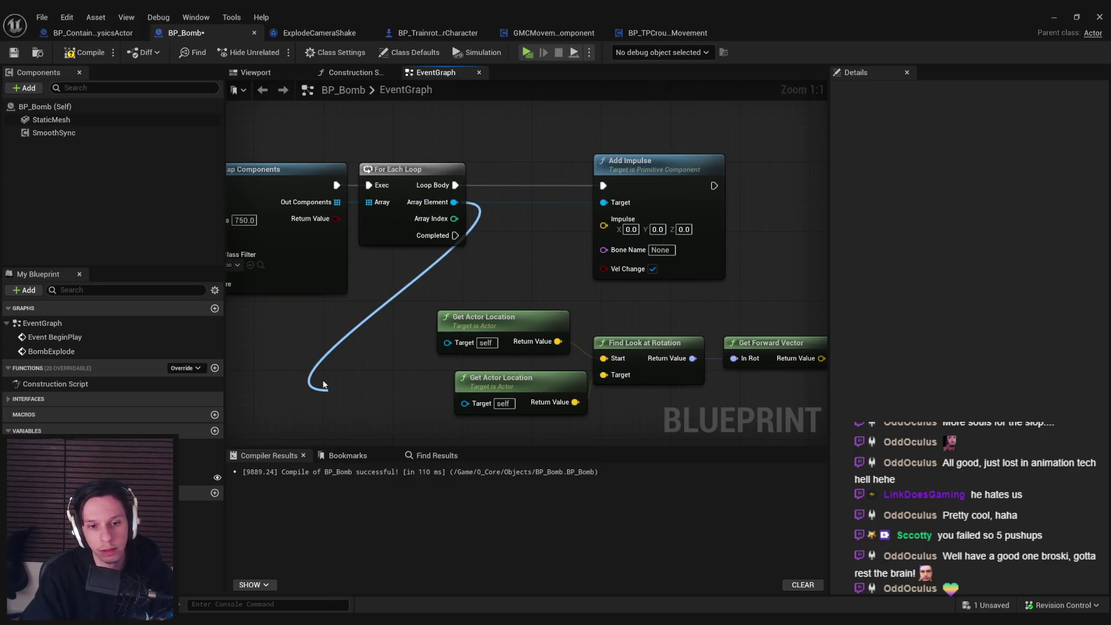
Step: Swap the duplicate Get Actor Location for Get World Location and multiply the forward vector
{"action": "left_click", "coordinate": [509, 379]}
{"action": "key", "text": "Delete"}
{"action": "mouse_move", "coordinate": [406, 403]}
{"action": "left_mouse_down"}
{"action": "mouse_move", "coordinate": [530, 382]}
{"action": "mouse_move", "coordinate": [624, 382]}
{"action": "left_mouse_up"}
{"action": "scroll", "coordinate": [646, 355], "scroll_direction": "down", "scroll_amount": 1}
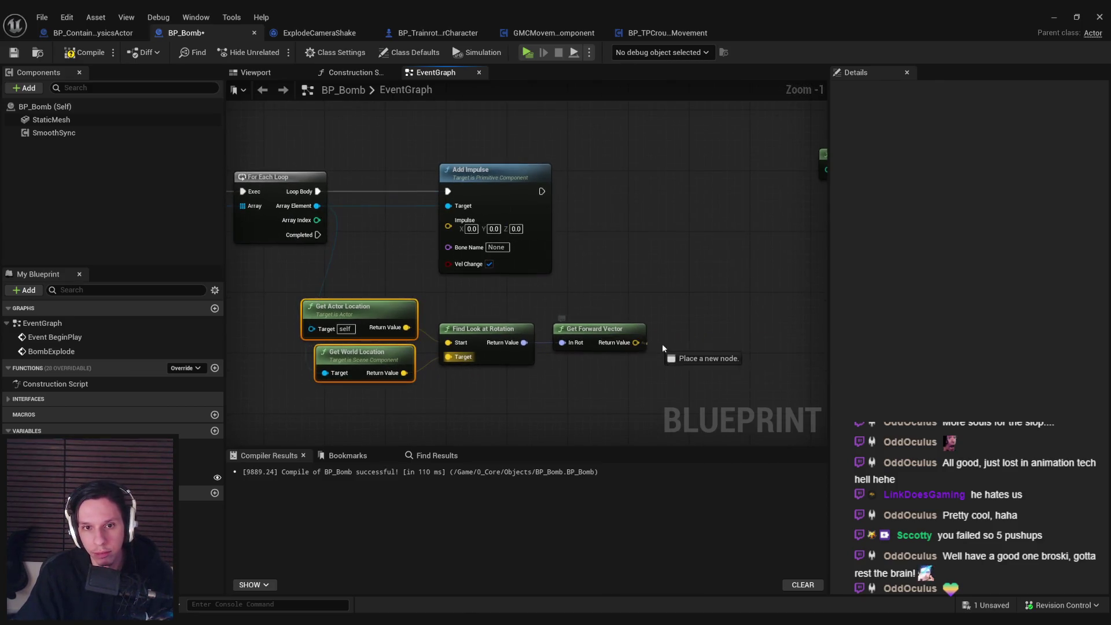
{"action": "left_click_drag", "start_coordinate": [656, 347], "coordinate": [658, 347]}
{"action": "type", "text": "multiply"}
{"action": "left_click", "coordinate": [731, 401]}
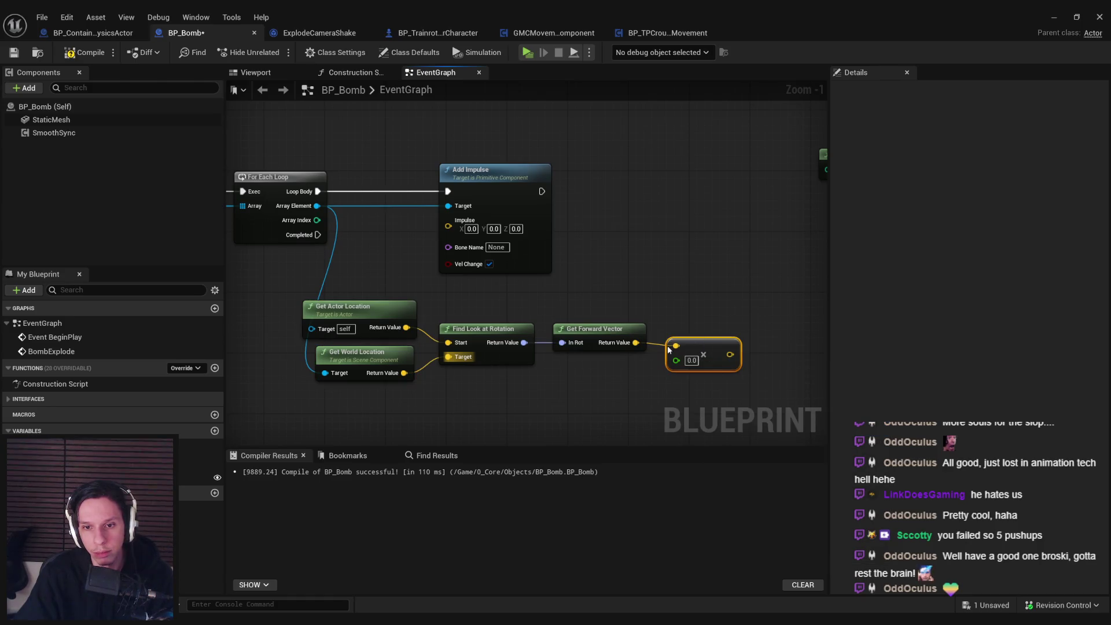
Step: Delete the Get Distance To node from the range setup
{"action": "scroll", "coordinate": [442, 322], "scroll_direction": "down", "scroll_amount": 1}
{"action": "scroll", "coordinate": [550, 348], "scroll_direction": "up", "scroll_amount": 1}
{"action": "scroll", "coordinate": [664, 372], "scroll_direction": "down", "scroll_amount": 2}
{"action": "scroll", "coordinate": [656, 376], "scroll_direction": "up", "scroll_amount": 1}
{"action": "mouse_move", "coordinate": [655, 372]}
{"action": "left_mouse_down"}
{"action": "mouse_move", "coordinate": [457, 276]}
{"action": "mouse_move", "coordinate": [422, 278]}
{"action": "left_mouse_up"}
{"action": "key", "text": "ctrl+z"}
{"action": "key", "text": "ctrl+z"}
{"action": "key", "text": "ctrl+z"}
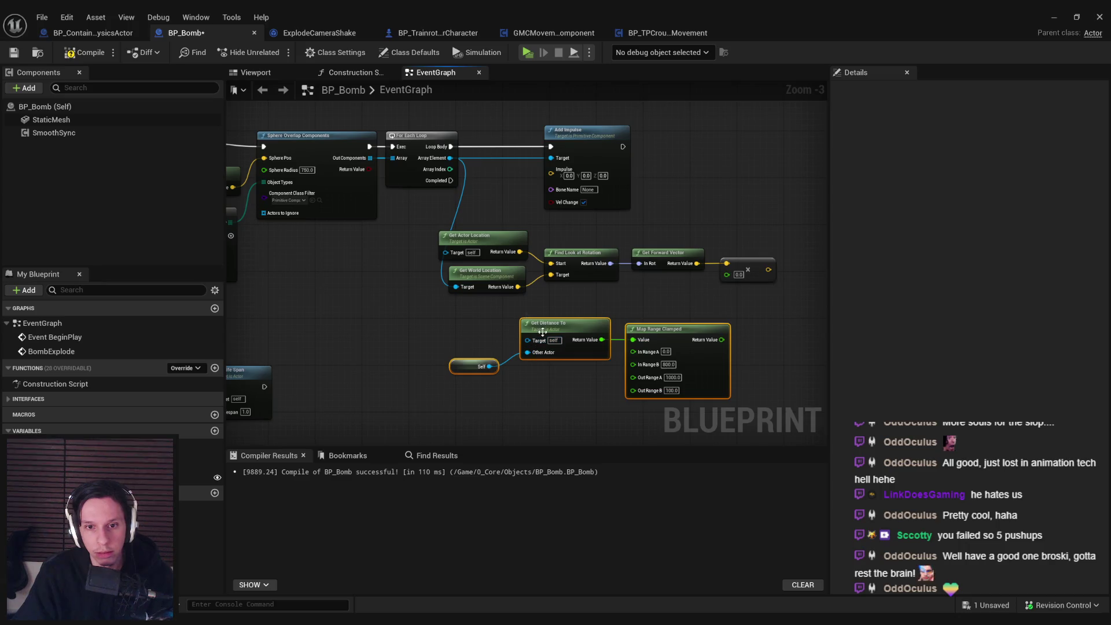
{"action": "left_click", "coordinate": [571, 346]}
{"action": "key", "text": "Delete"}
Step: Feed Map Range Clamped a Distance (Vector) between the bomb and component locations
{"action": "mouse_move", "coordinate": [632, 340]}
{"action": "left_mouse_down"}
{"action": "mouse_move", "coordinate": [583, 347]}
{"action": "mouse_move", "coordinate": [622, 354]}
{"action": "mouse_move", "coordinate": [539, 329]}
{"action": "left_mouse_up"}
{"action": "type", "text": "distan"}
{"action": "scroll", "coordinate": [622, 355], "scroll_direction": "up", "scroll_amount": 3}
{"action": "type", "text": "distance vector"}
{"action": "key", "text": "Return"}
{"action": "left_click_drag", "start_coordinate": [517, 299], "coordinate": [494, 307]}
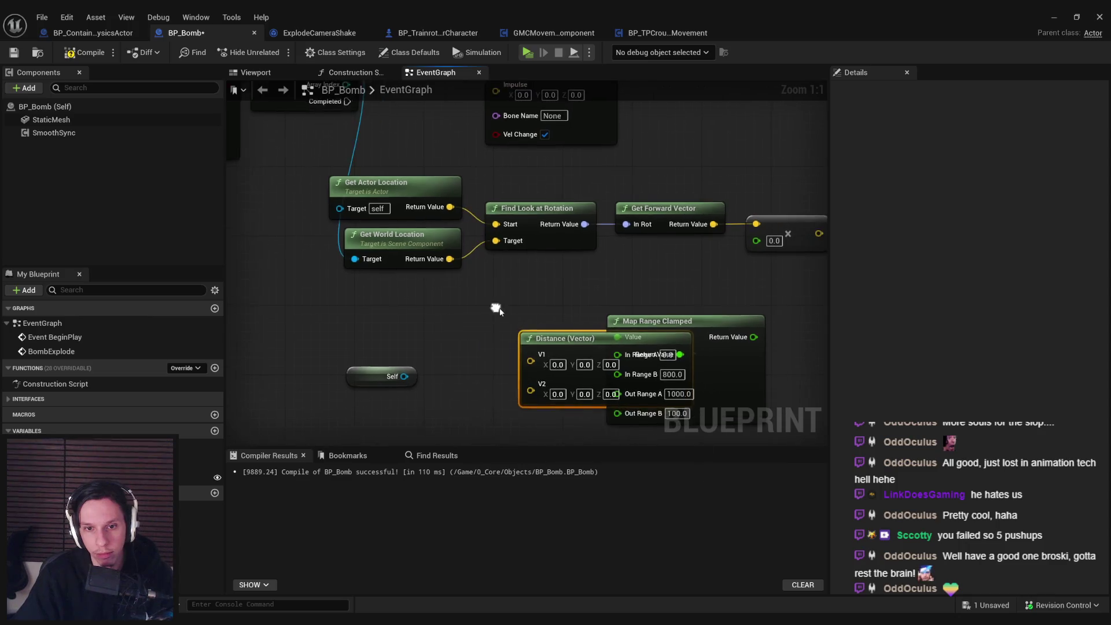
{"action": "left_click_drag", "start_coordinate": [552, 340], "coordinate": [457, 323]}
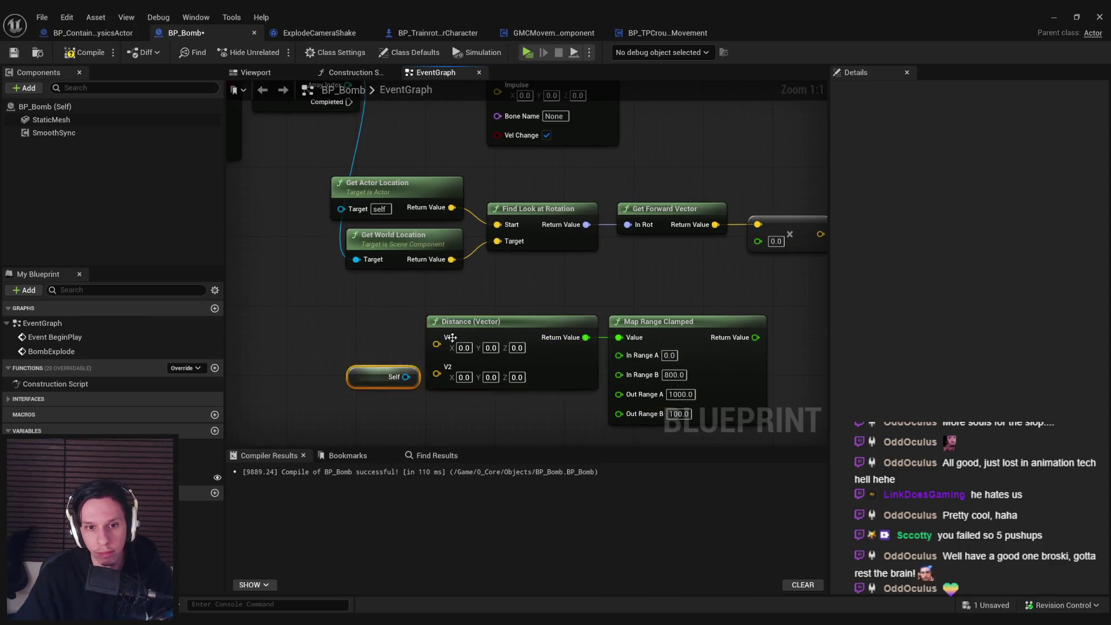
{"action": "key", "text": "ctrl+z"}
{"action": "key", "text": "ctrl+z"}
{"action": "left_click_drag", "start_coordinate": [458, 213], "coordinate": [452, 207]}
{"action": "left_click_drag", "start_coordinate": [427, 373], "coordinate": [451, 259]}
Step: Set Map Range Clamped In Range B to 750 (output 800 to 50) and save BP_Bomb
{"action": "scroll", "coordinate": [521, 289], "scroll_direction": "down", "scroll_amount": 1}
{"action": "left_click", "coordinate": [596, 351], "text": "ctrl"}
{"action": "mouse_move", "coordinate": [597, 351]}
{"action": "left_mouse_down"}
{"action": "mouse_move", "coordinate": [644, 324]}
{"action": "mouse_move", "coordinate": [599, 336]}
{"action": "left_mouse_up"}
{"action": "scroll", "coordinate": [599, 336], "scroll_direction": "down", "scroll_amount": 1}
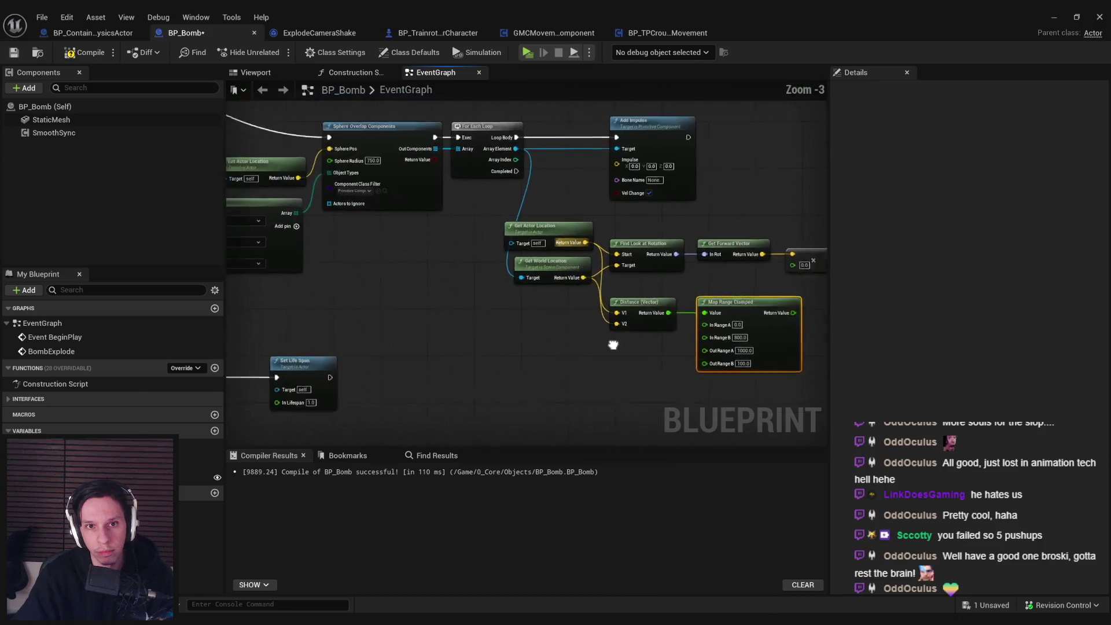
{"action": "type", "text": "750"}
{"action": "scroll", "coordinate": [492, 337], "scroll_direction": "up", "scroll_amount": 2}
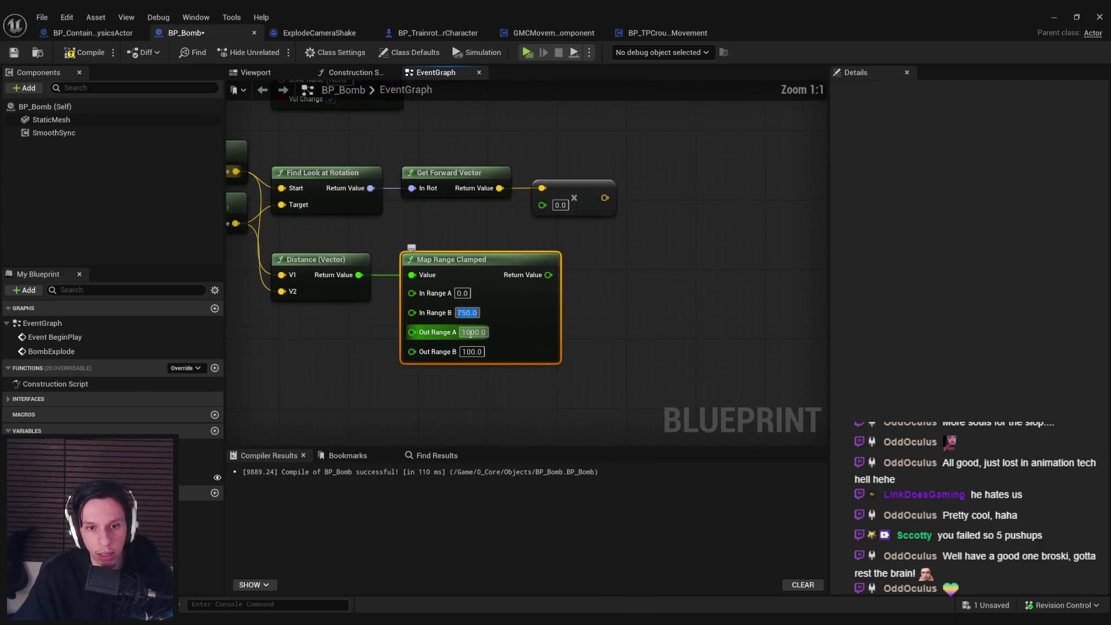
{"action": "type", "text": "800"}
{"action": "left_click", "coordinate": [454, 379]}
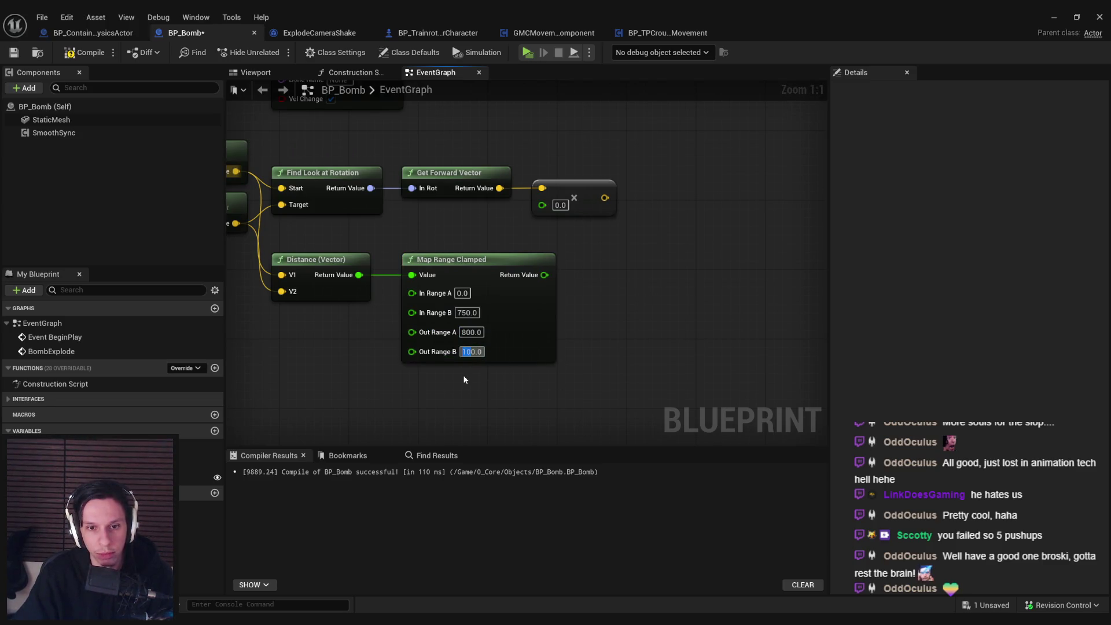
{"action": "scroll", "coordinate": [547, 236], "scroll_direction": "down", "scroll_amount": 3}
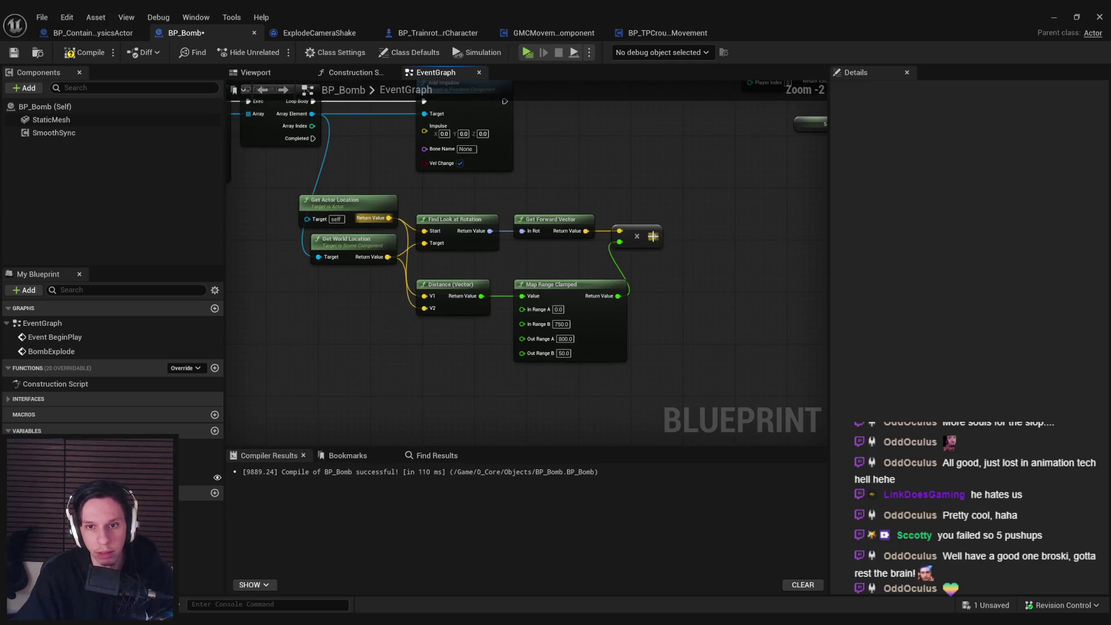
{"action": "left_click_drag", "start_coordinate": [541, 216], "coordinate": [544, 216]}
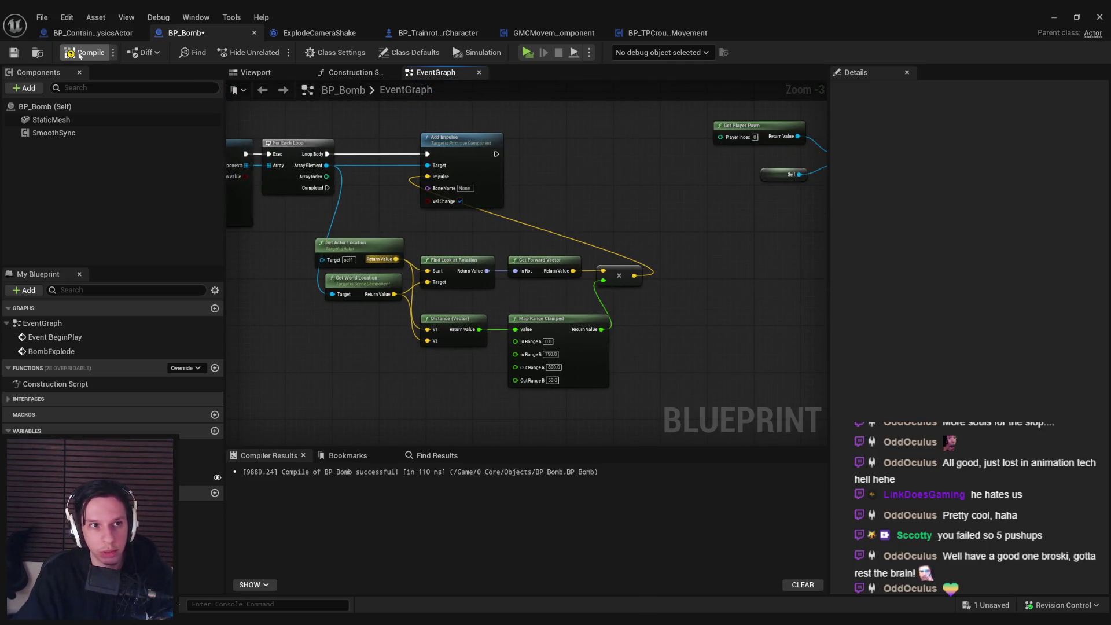
{"action": "left_click", "coordinate": [13, 53]}
{"action": "left_click", "coordinate": [1054, 17]}
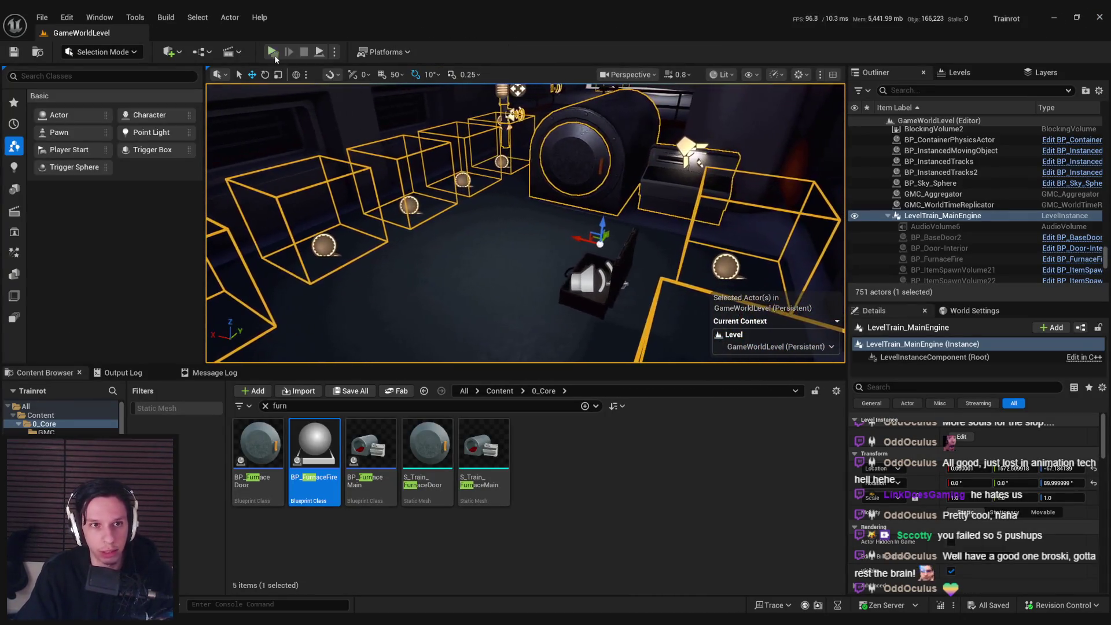
{"action": "left_click", "coordinate": [276, 56]}
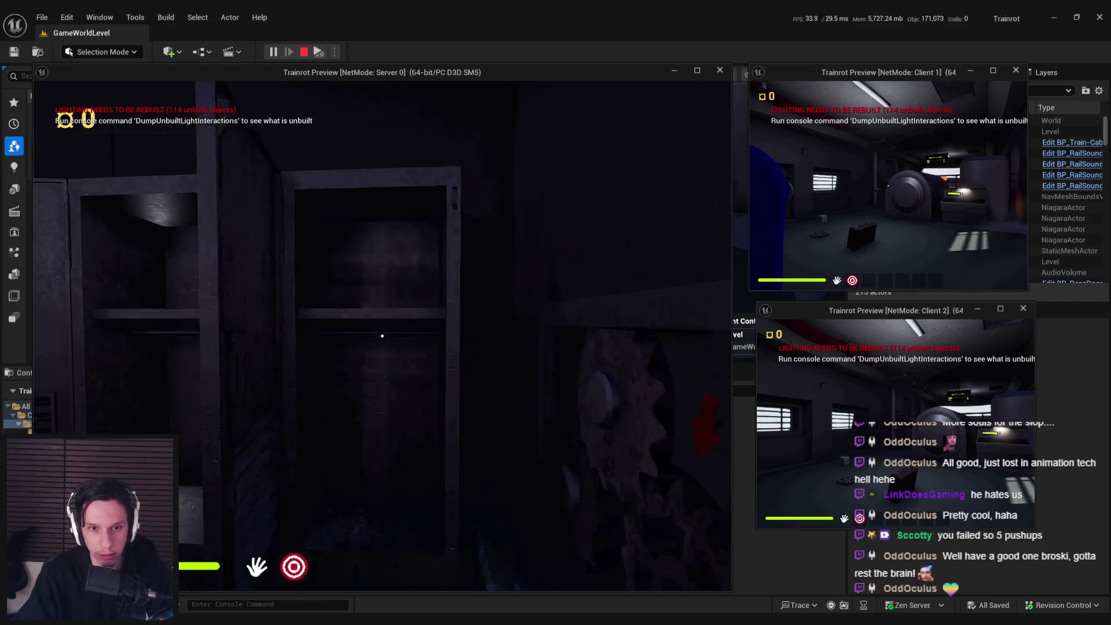
{"action": "key", "text": "shift"}
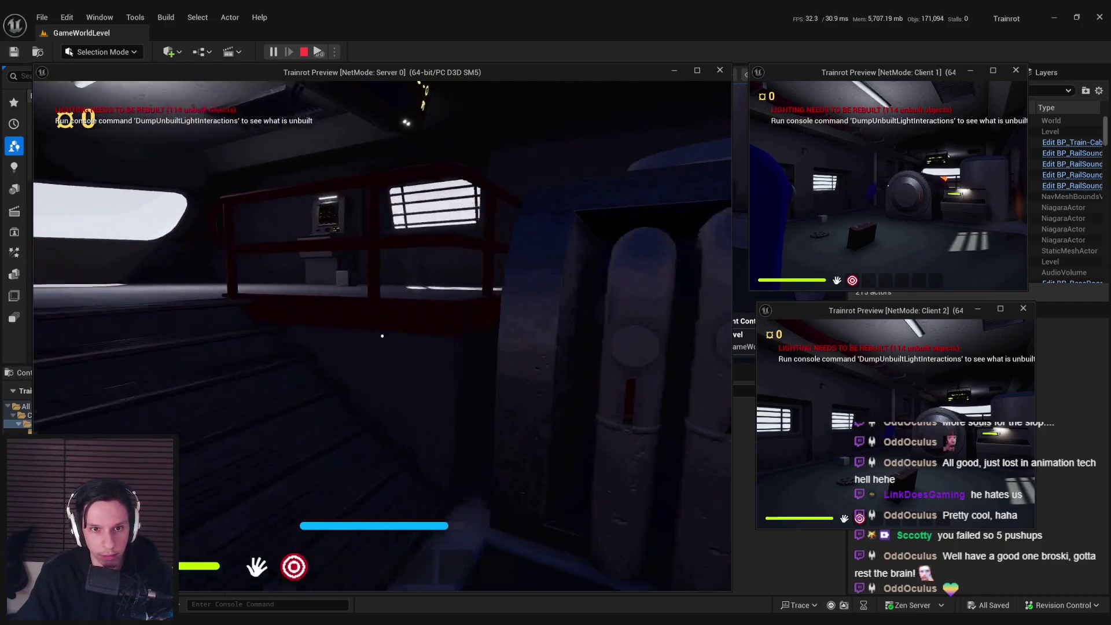
{"action": "key", "text": "w"}
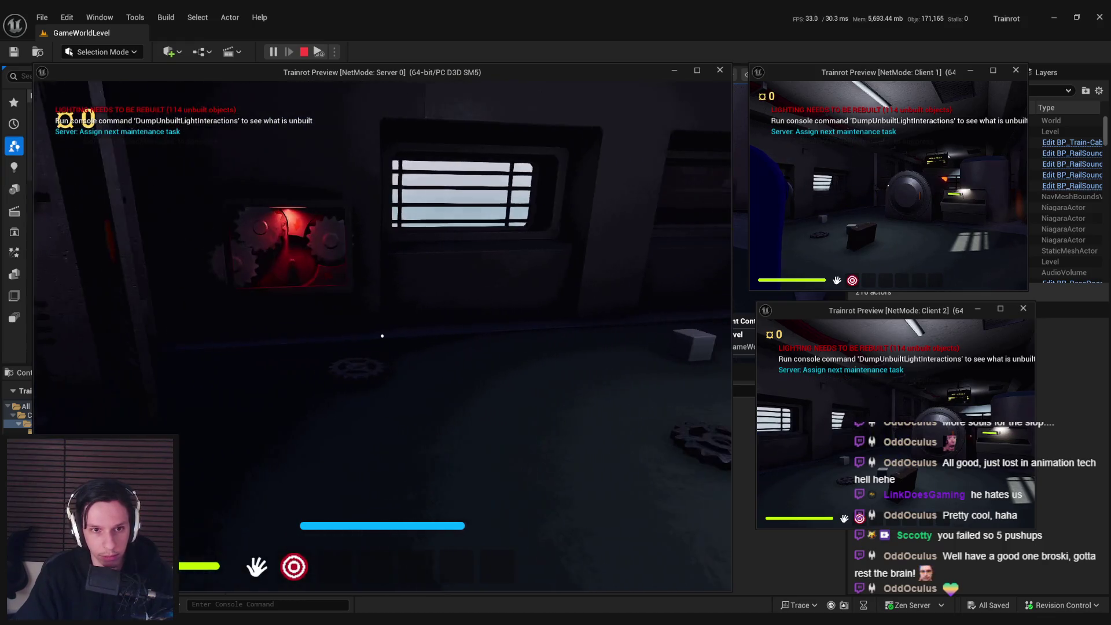
{"action": "key", "text": "w"}
{"action": "left_click", "coordinate": [416, 408]}
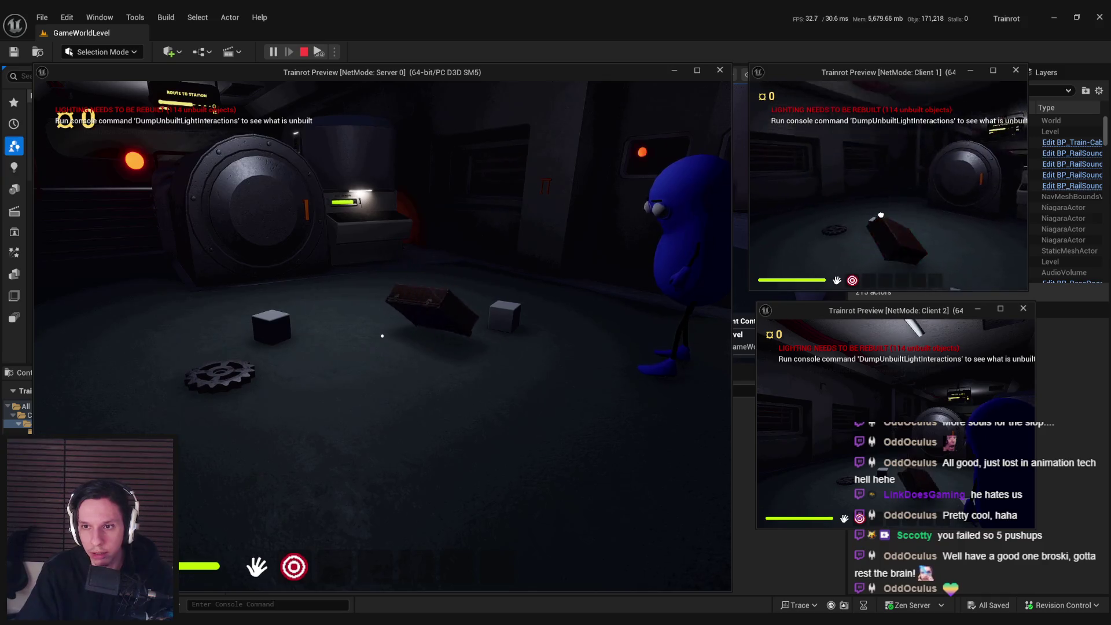
{"action": "left_click", "coordinate": [888, 185]}
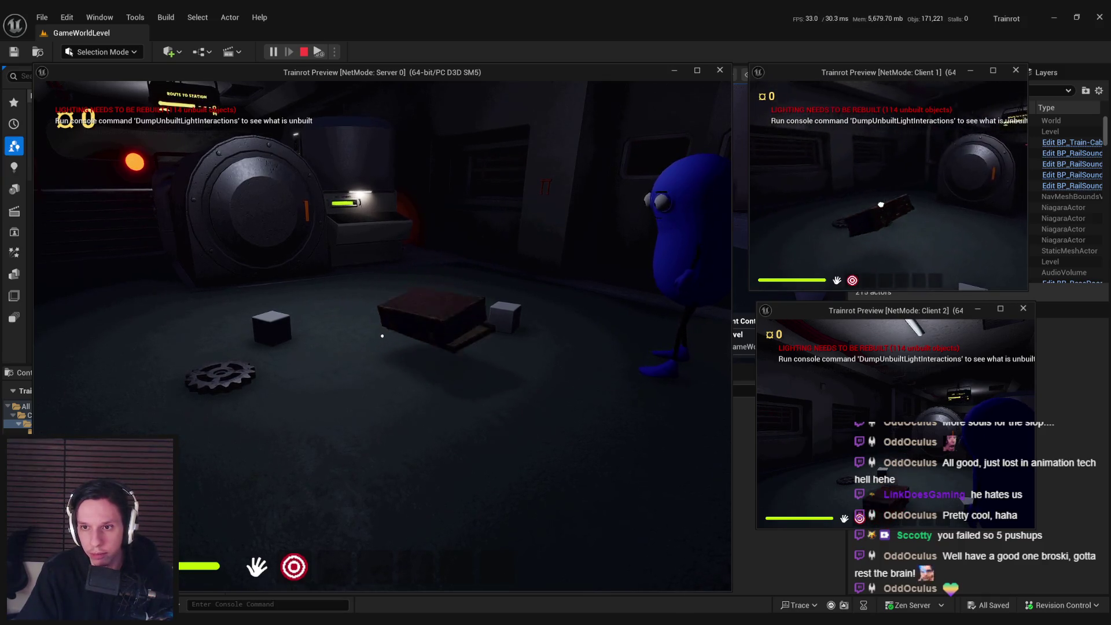
{"action": "left_click", "coordinate": [888, 185]}
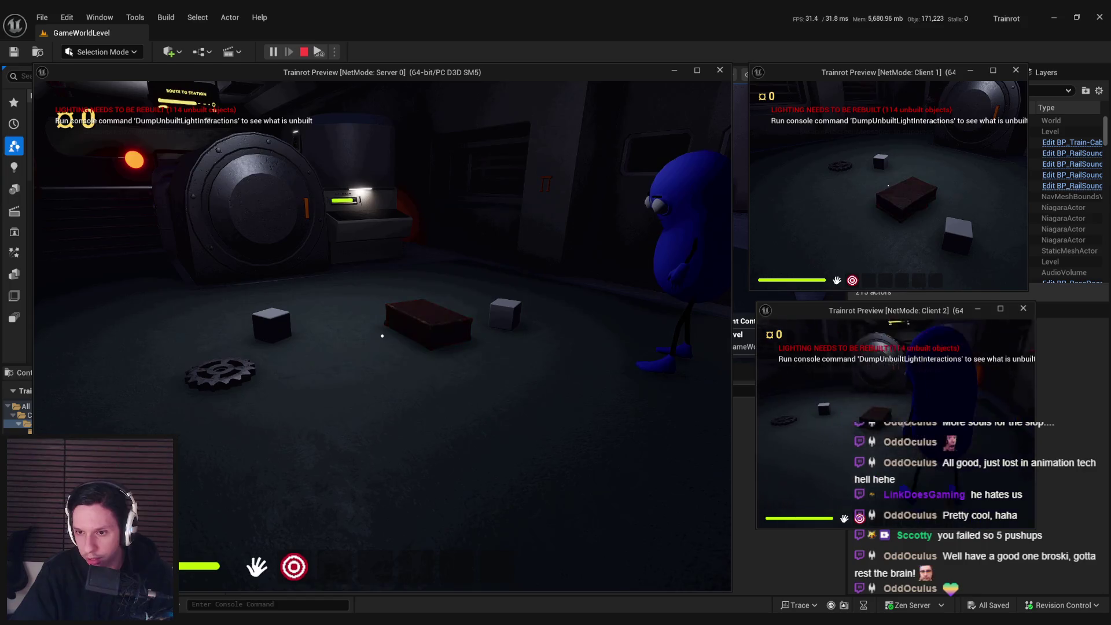
{"action": "left_click", "coordinate": [895, 424]}
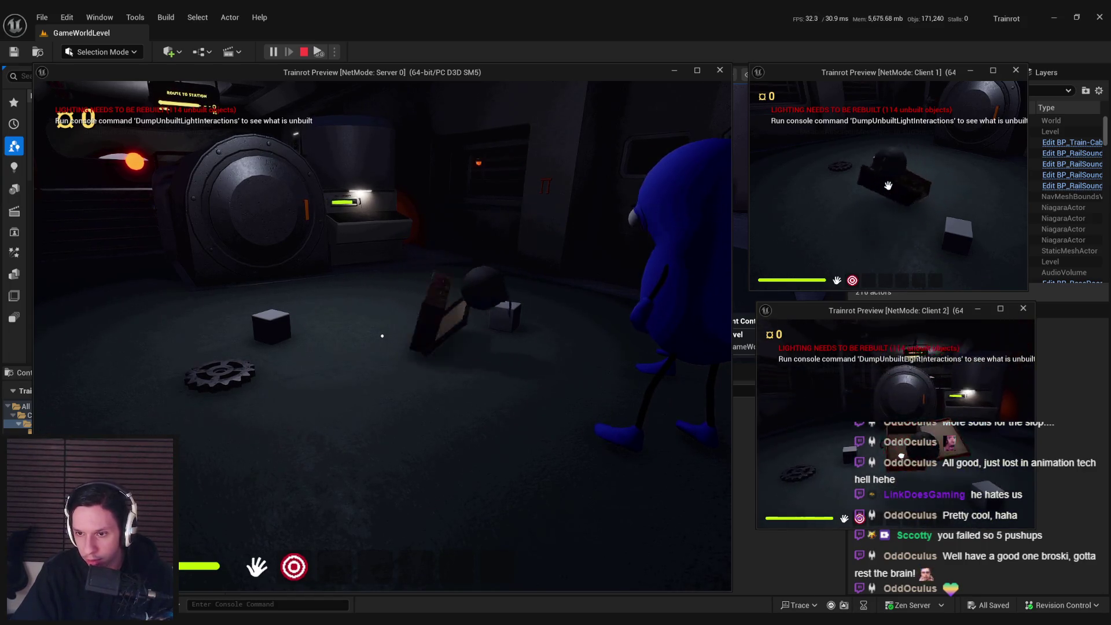
{"action": "left_click", "coordinate": [896, 423]}
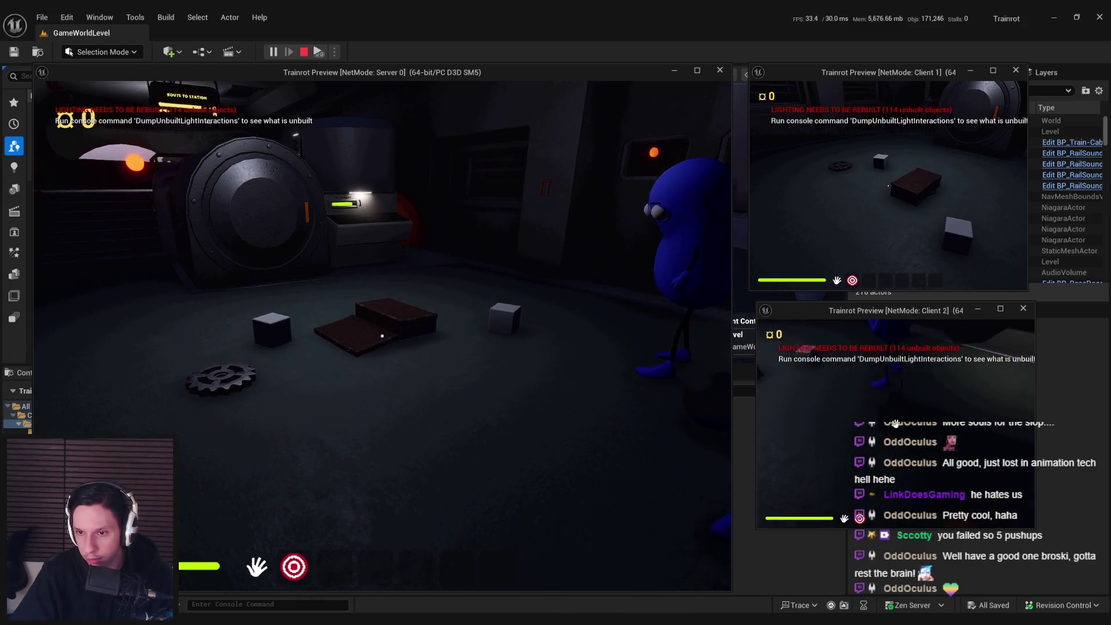
{"action": "key", "text": "w"}
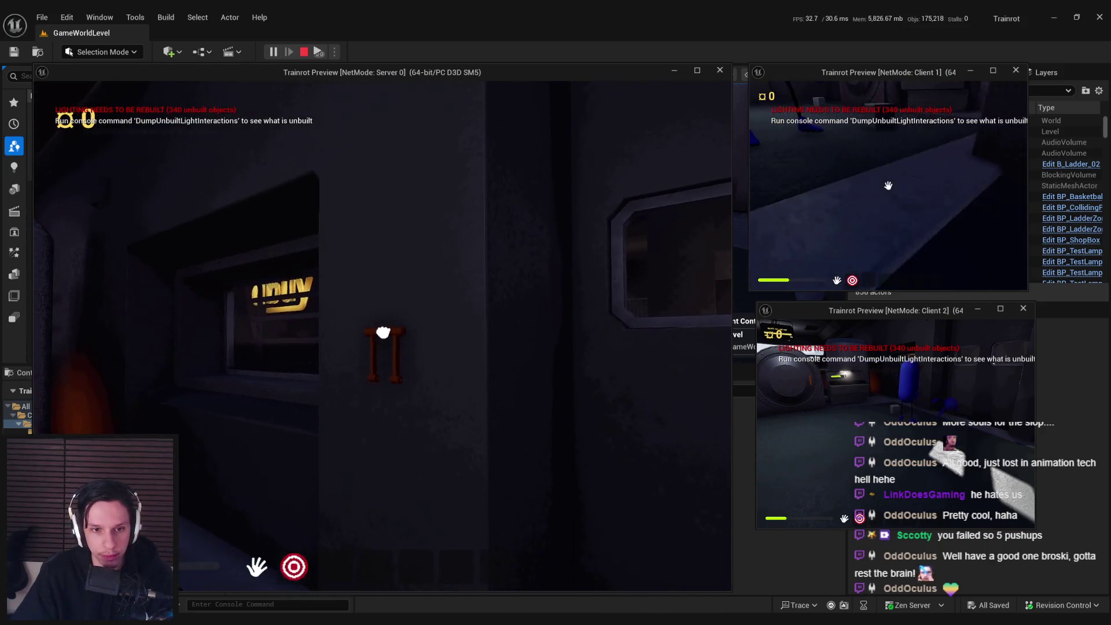
Step: Open the garage door and drop the orange ladder into the SELL FOR zone
{"action": "key", "text": "e"}
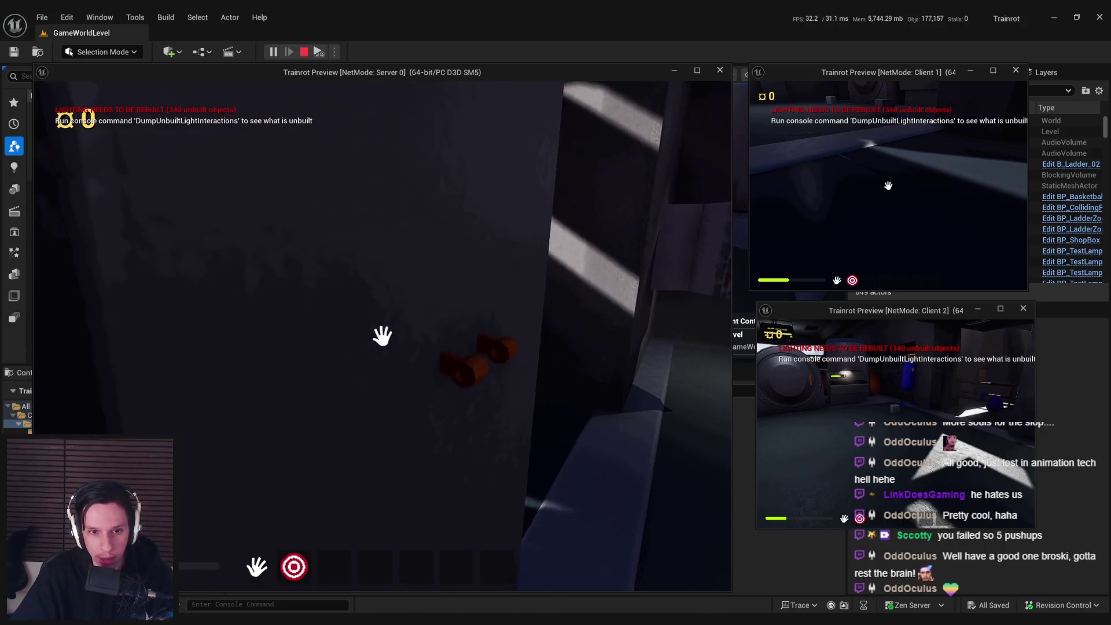
{"action": "mouse_move", "coordinate": [376, 347]}
{"action": "left_mouse_down"}
{"action": "mouse_move", "coordinate": [466, 471]}
{"action": "mouse_move", "coordinate": [560, 471]}
{"action": "mouse_move", "coordinate": [607, 440]}
{"action": "mouse_move", "coordinate": [467, 464]}
{"action": "mouse_move", "coordinate": [382, 335]}
{"action": "left_mouse_up"}
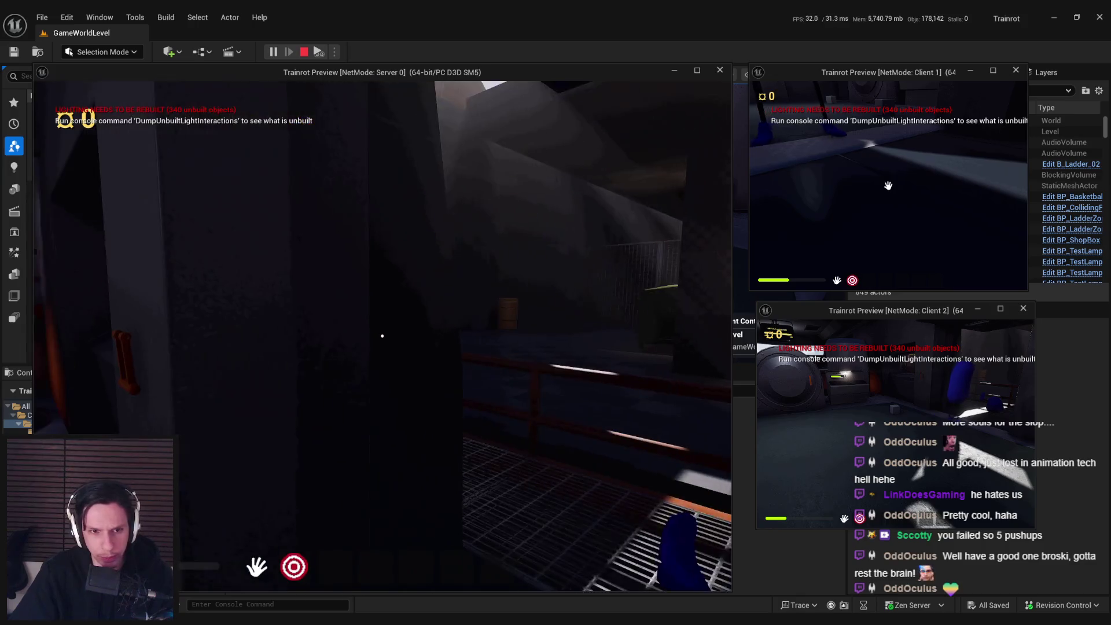
{"action": "mouse_move", "coordinate": [384, 334]}
{"action": "left_mouse_down"}
{"action": "mouse_move", "coordinate": [371, 435]}
{"action": "mouse_move", "coordinate": [325, 389]}
{"action": "mouse_move", "coordinate": [381, 335]}
{"action": "left_mouse_up"}
{"action": "key", "text": "w"}
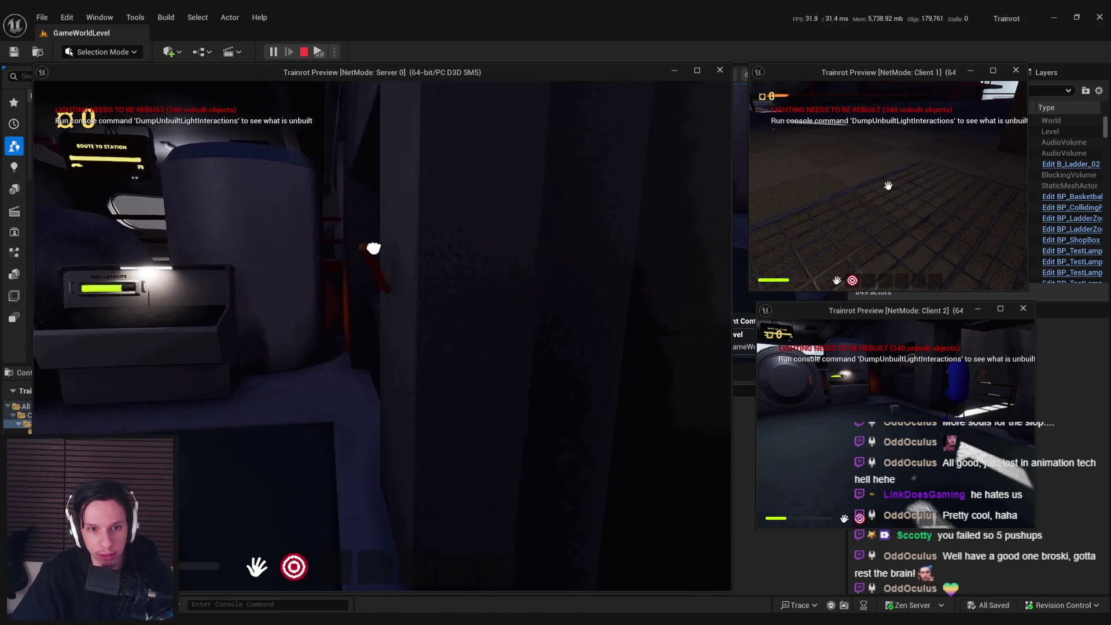
{"action": "key", "text": "e"}
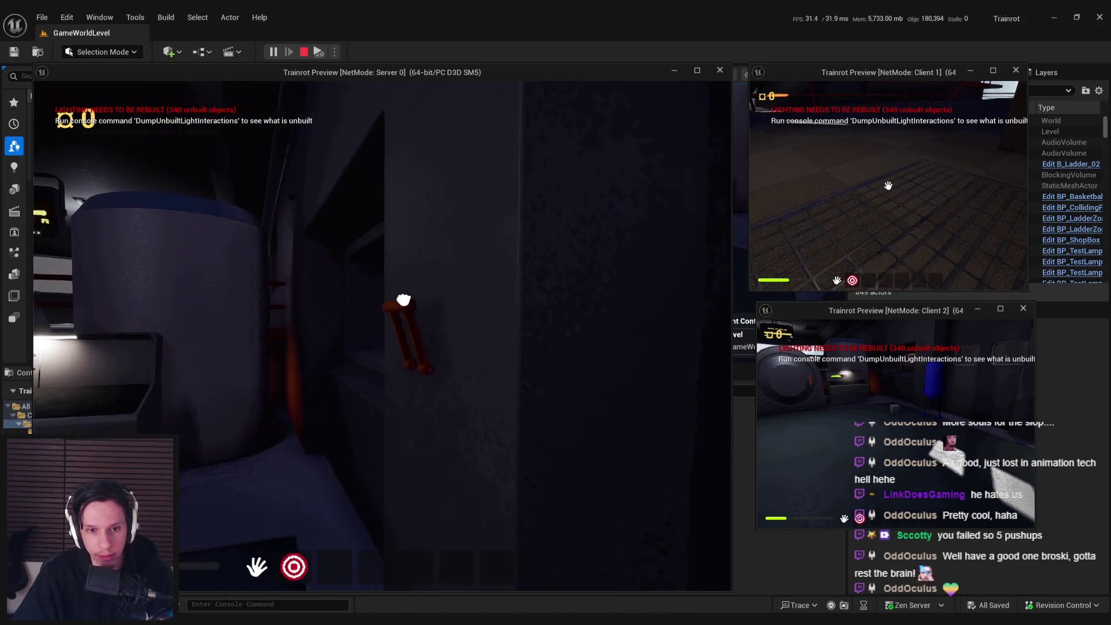
{"action": "key", "text": "e"}
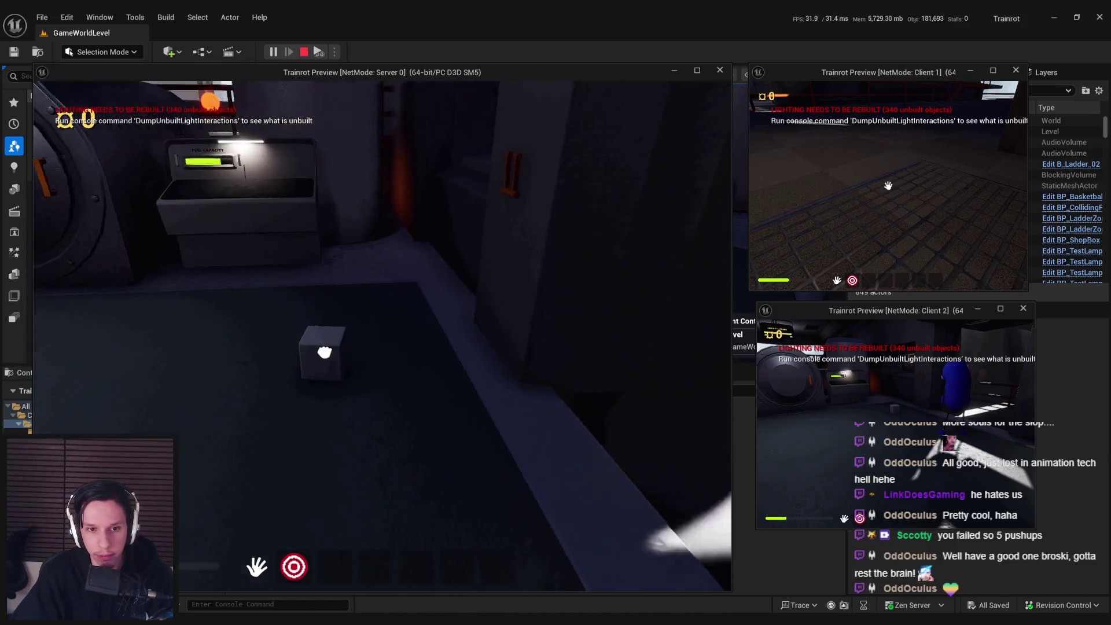
{"action": "key", "text": "g"}
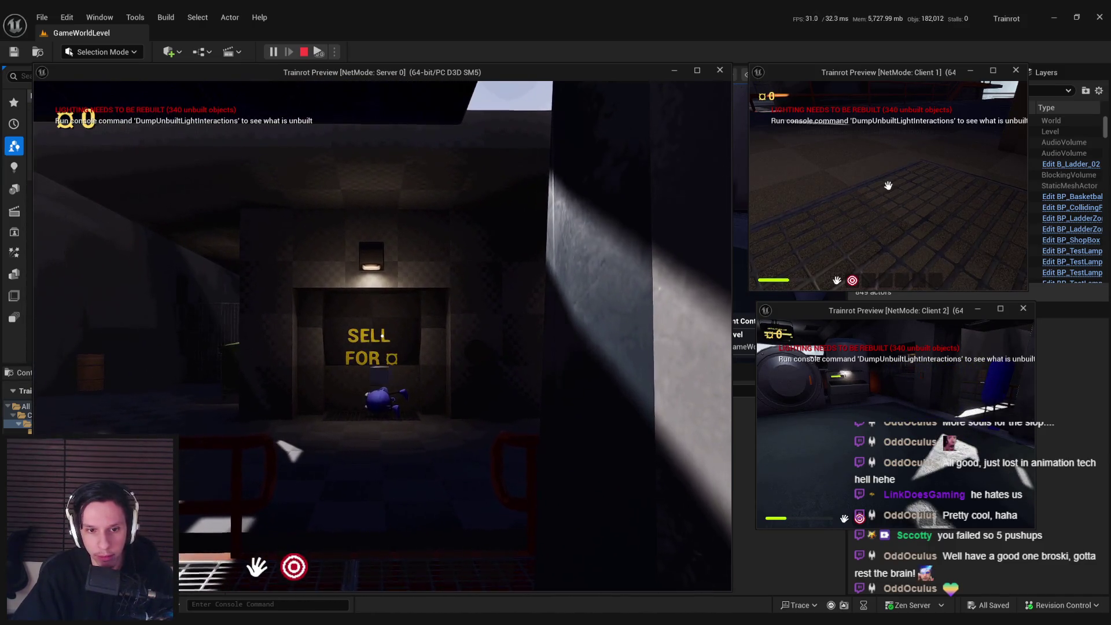
{"action": "key", "text": "w"}
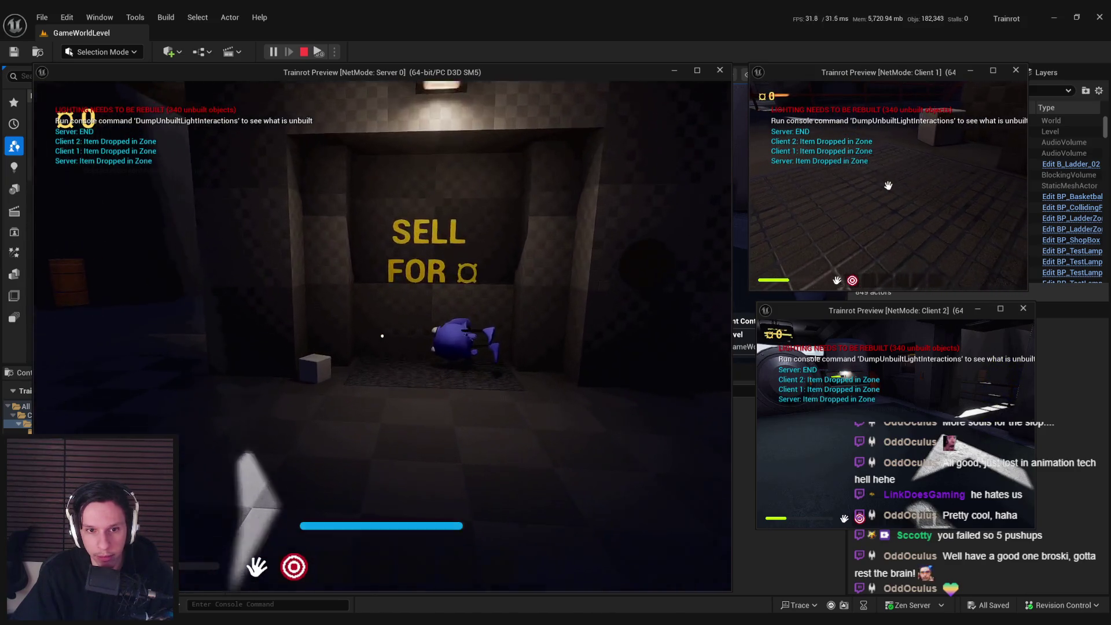
Step: Throw the blue character aside, drop a box in the sell zone, then stop PIE
{"action": "key", "text": "w"}
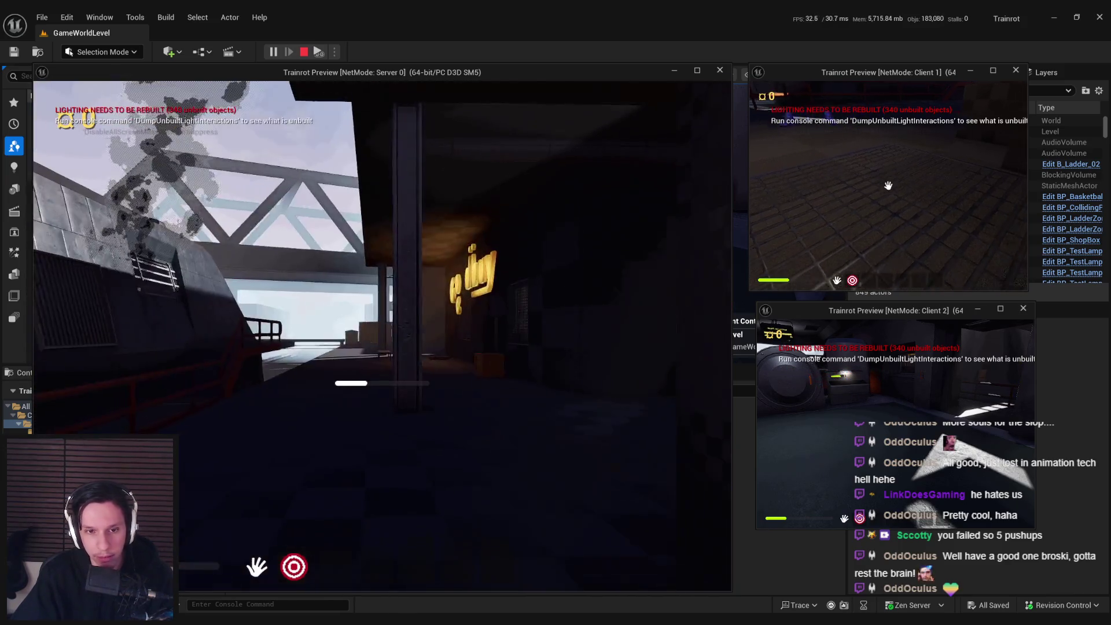
{"action": "left_click", "coordinate": [382, 335]}
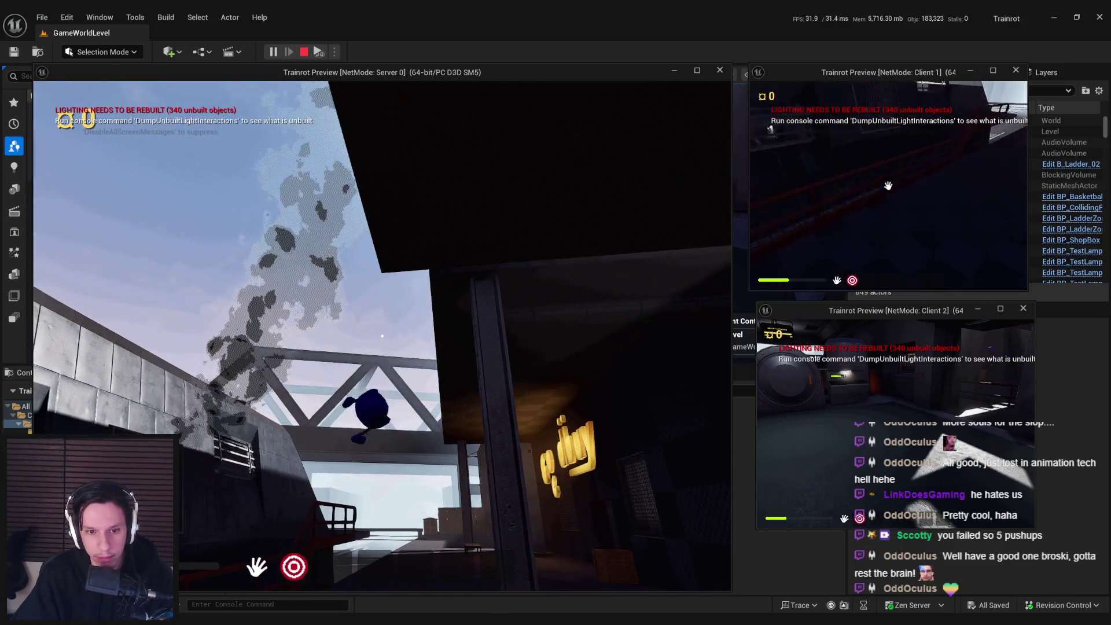
{"action": "key", "text": "w"}
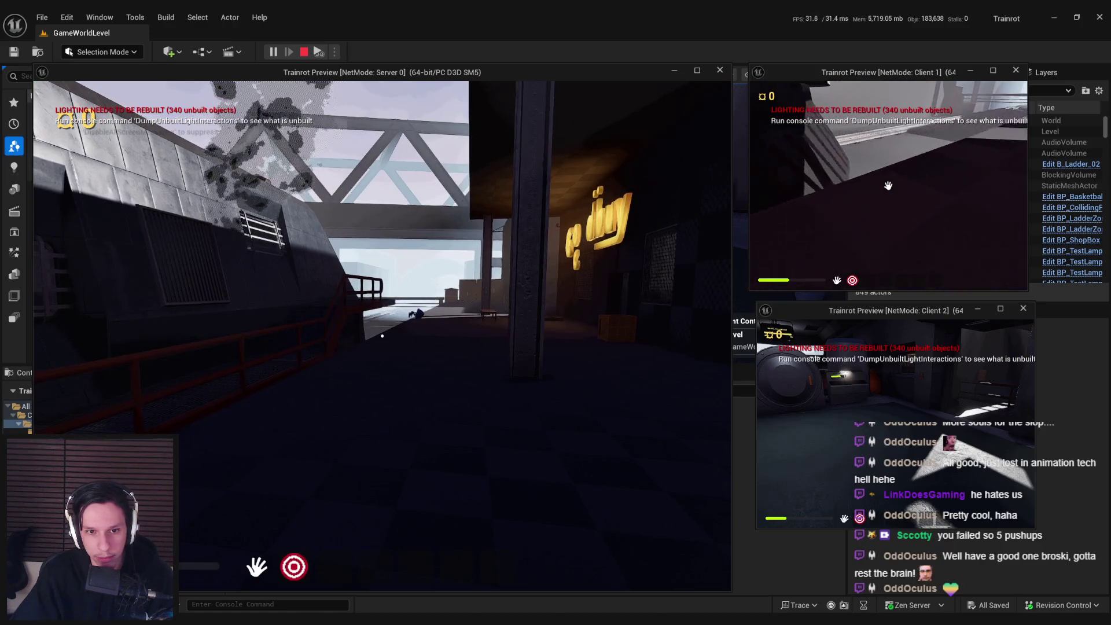
{"action": "key", "text": "w"}
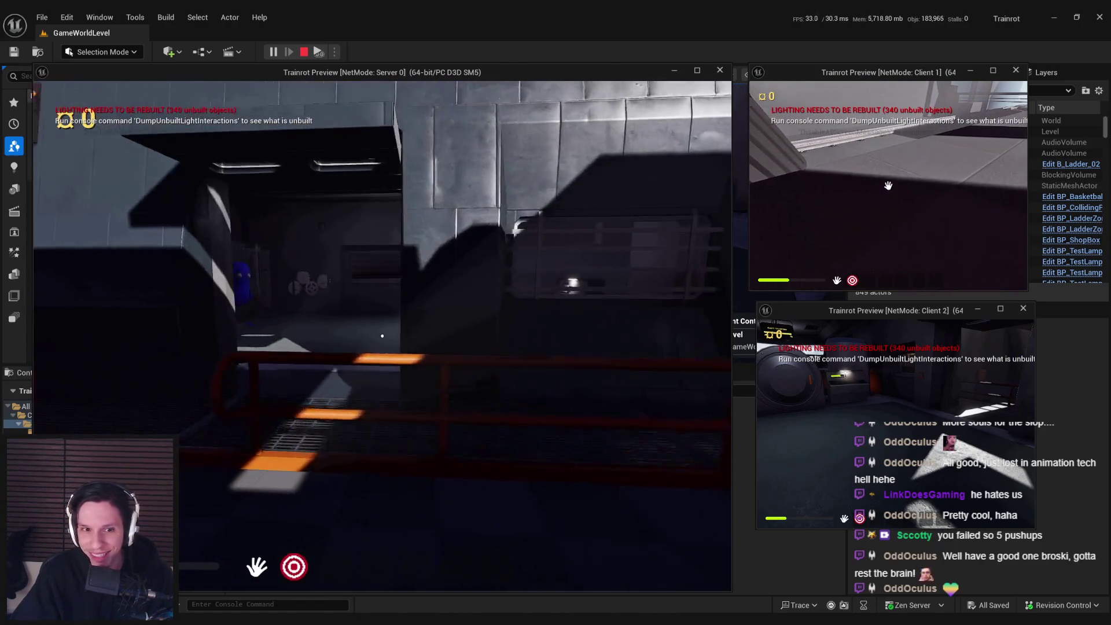
{"action": "key", "text": "w"}
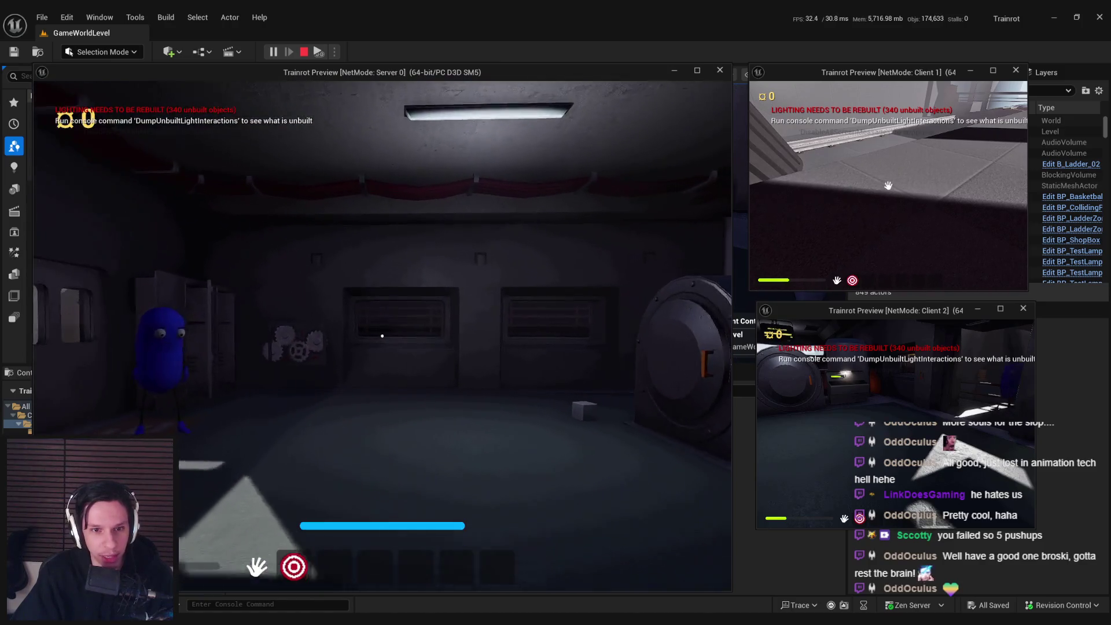
{"action": "key", "text": "w"}
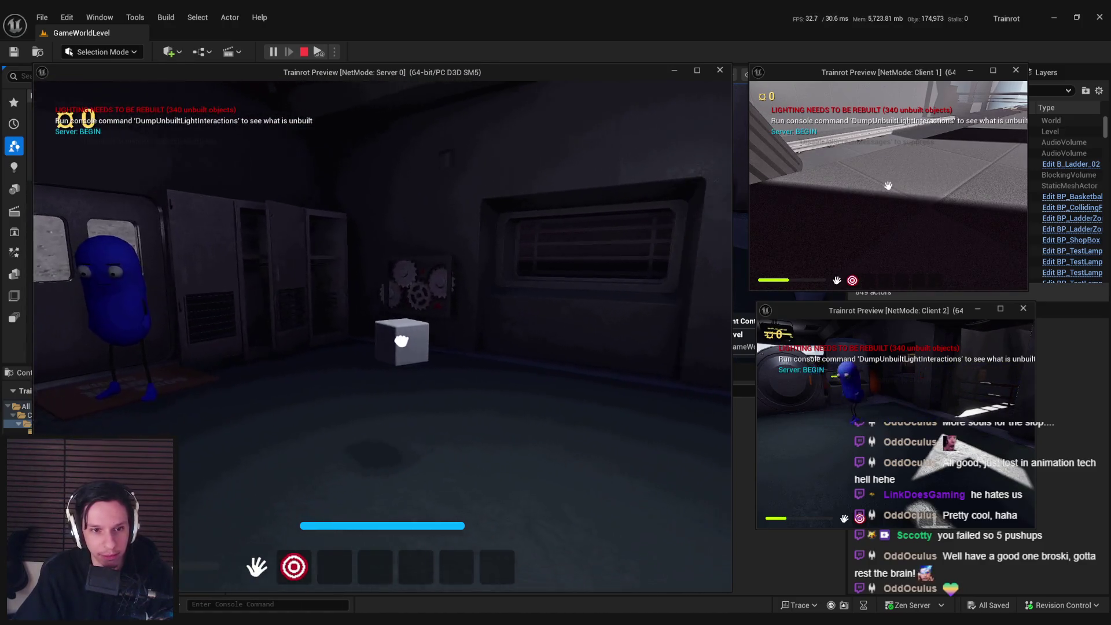
{"action": "key", "text": "w"}
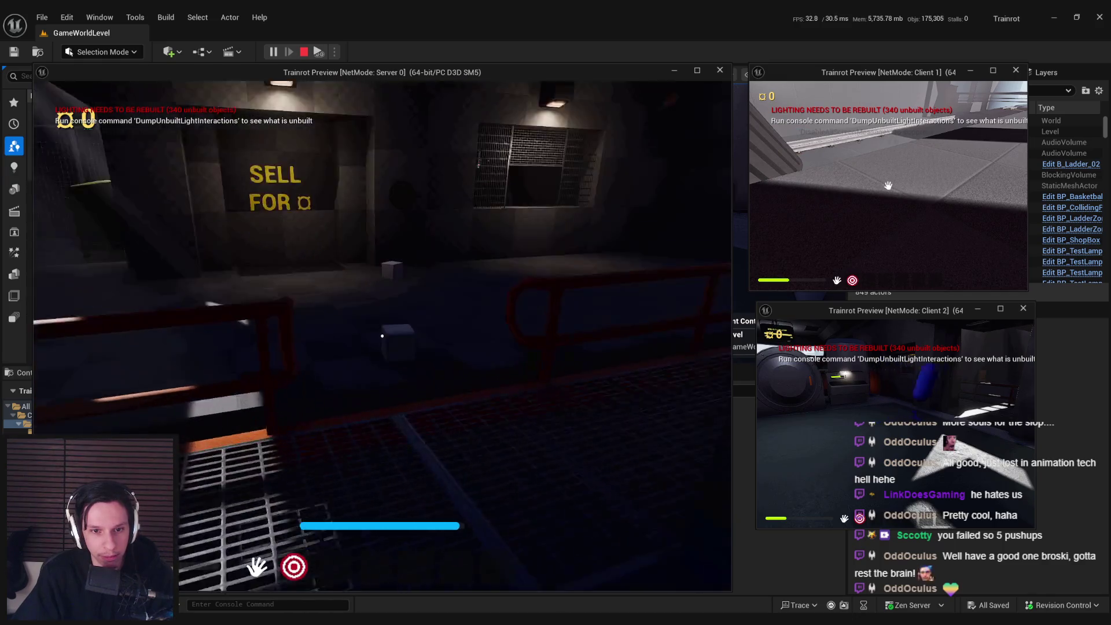
{"action": "left_click", "coordinate": [382, 335]}
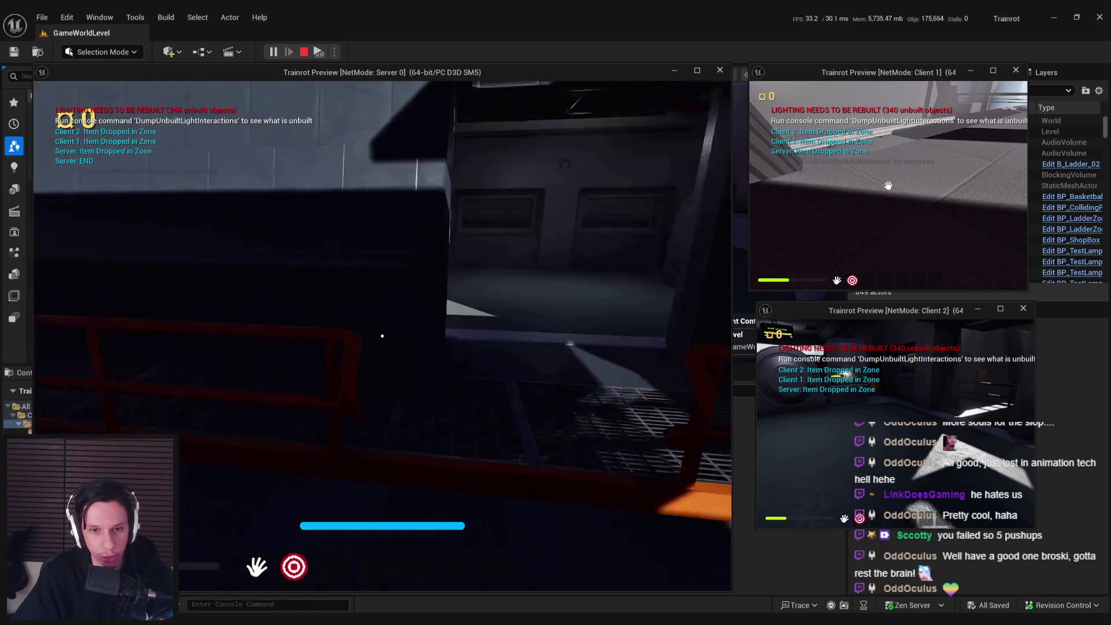
{"action": "key", "text": "w"}
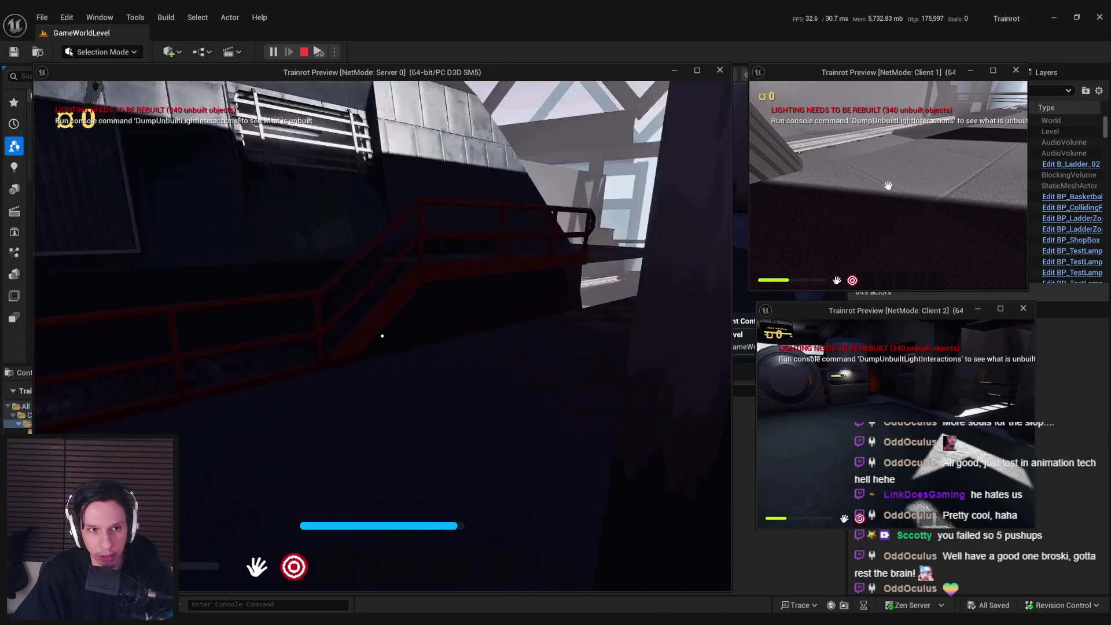
{"action": "key", "text": "w"}
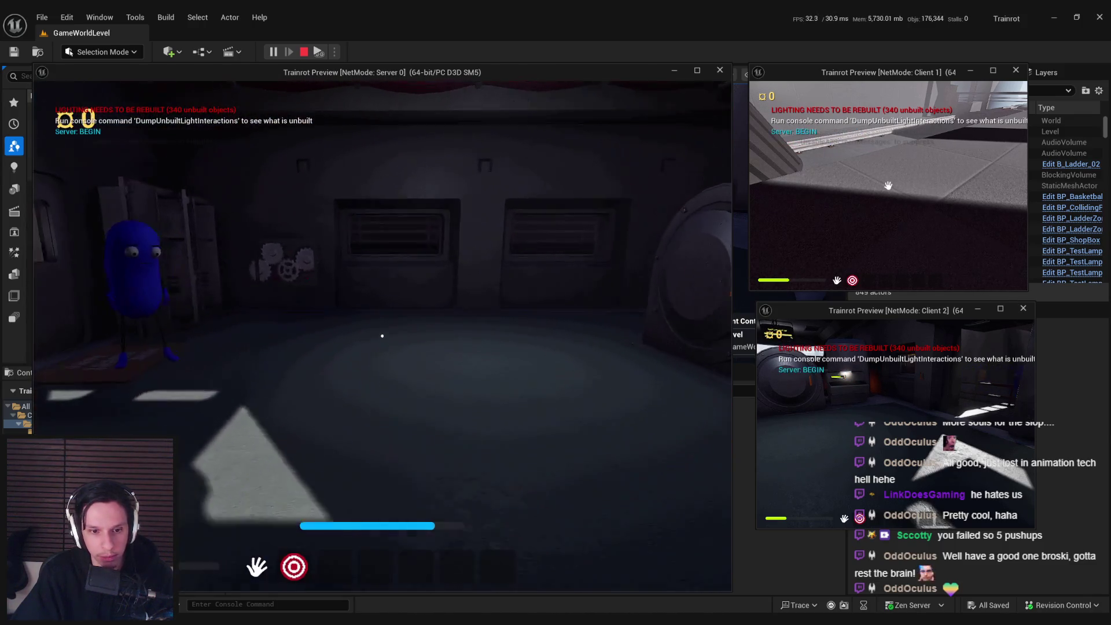
{"action": "key", "text": "Escape"}
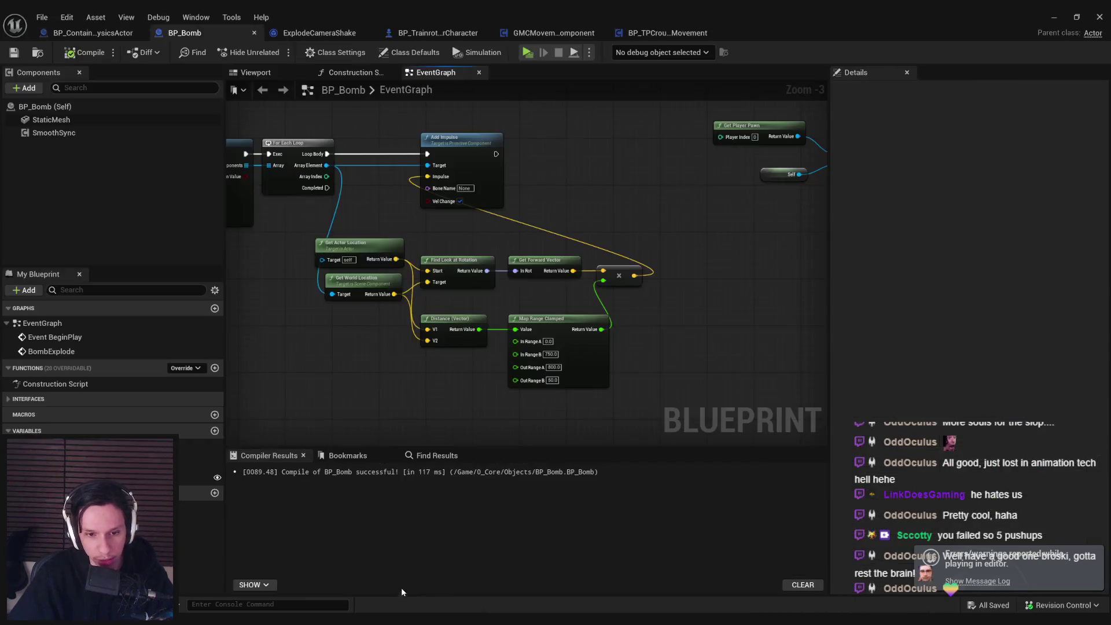
Step: Wire the upper Branch's False output into the lower Branch in BP_ContainerPhysicsActor and save
{"action": "scroll", "coordinate": [533, 315], "scroll_direction": "down", "scroll_amount": 2}
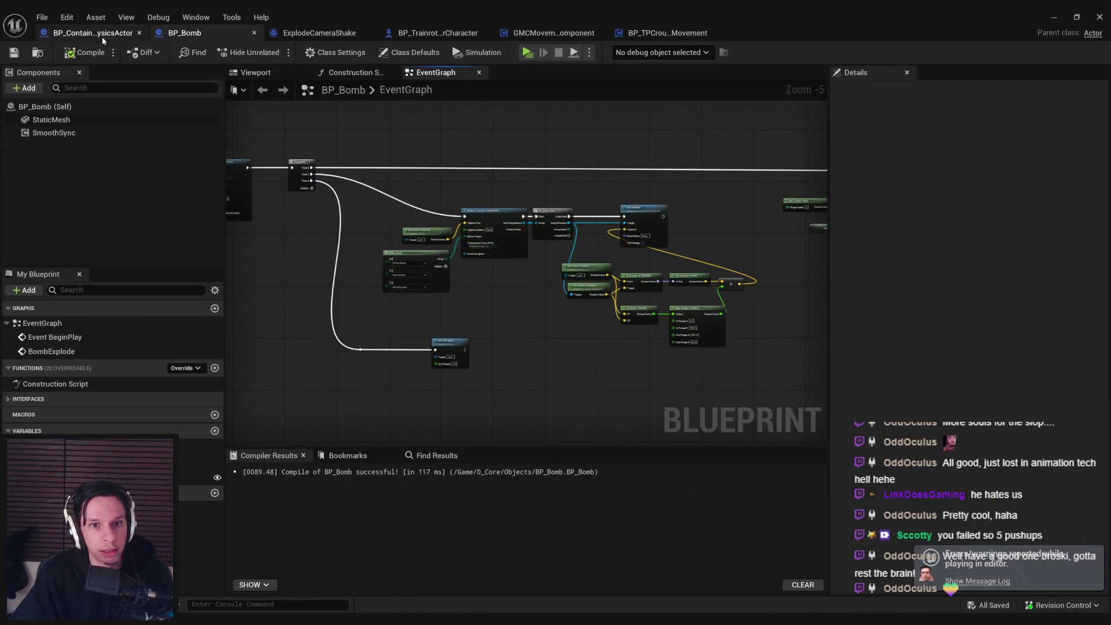
{"action": "left_click", "coordinate": [92, 33]}
{"action": "scroll", "coordinate": [353, 303], "scroll_direction": "down", "scroll_amount": 4}
{"action": "mouse_move", "coordinate": [570, 440]}
{"action": "left_mouse_down"}
{"action": "mouse_move", "coordinate": [682, 349]}
{"action": "mouse_move", "coordinate": [521, 295]}
{"action": "mouse_move", "coordinate": [592, 231]}
{"action": "mouse_move", "coordinate": [407, 280]}
{"action": "left_mouse_up"}
{"action": "scroll", "coordinate": [407, 280], "scroll_direction": "up", "scroll_amount": 7}
{"action": "left_click_drag", "start_coordinate": [432, 170], "coordinate": [488, 170]}
{"action": "mouse_move", "coordinate": [528, 318]}
{"action": "left_mouse_down"}
{"action": "mouse_move", "coordinate": [431, 221]}
{"action": "mouse_move", "coordinate": [433, 185]}
{"action": "left_mouse_up"}
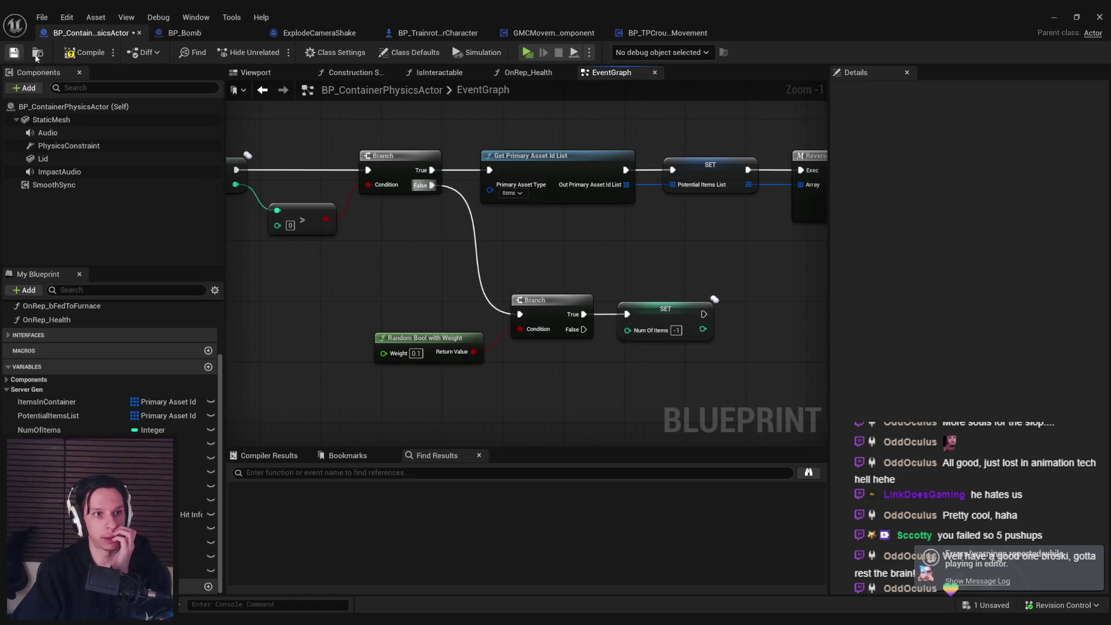
{"action": "left_click", "coordinate": [14, 52]}
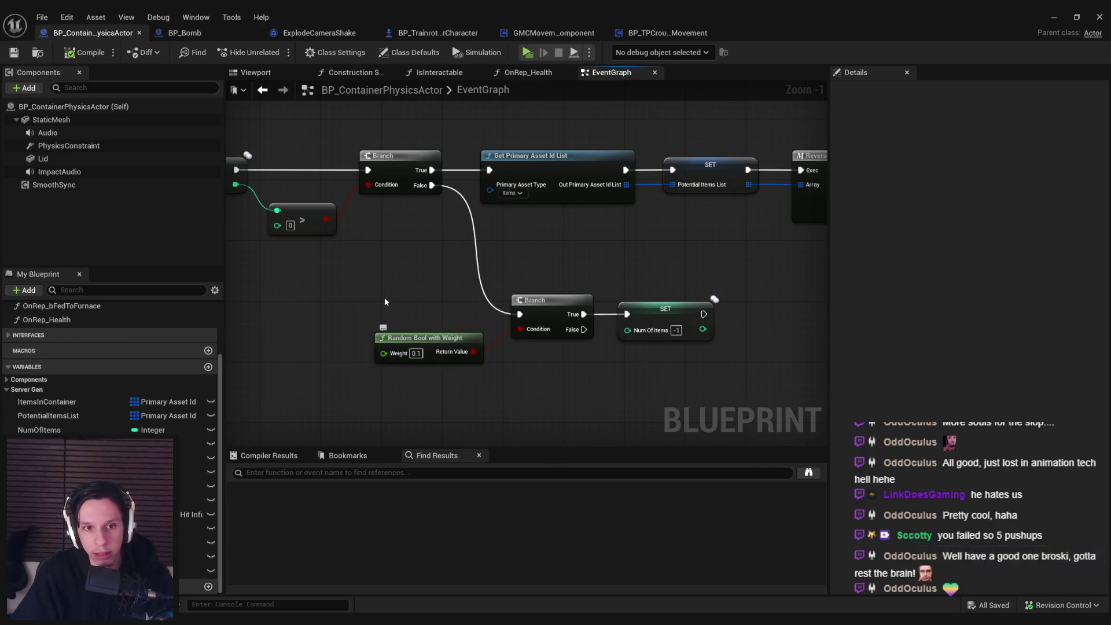
Step: Check the SET, Random Integer in Range and Random Bool with Weight nodes, then save again
{"action": "left_click_drag", "start_coordinate": [391, 313], "coordinate": [521, 301]}
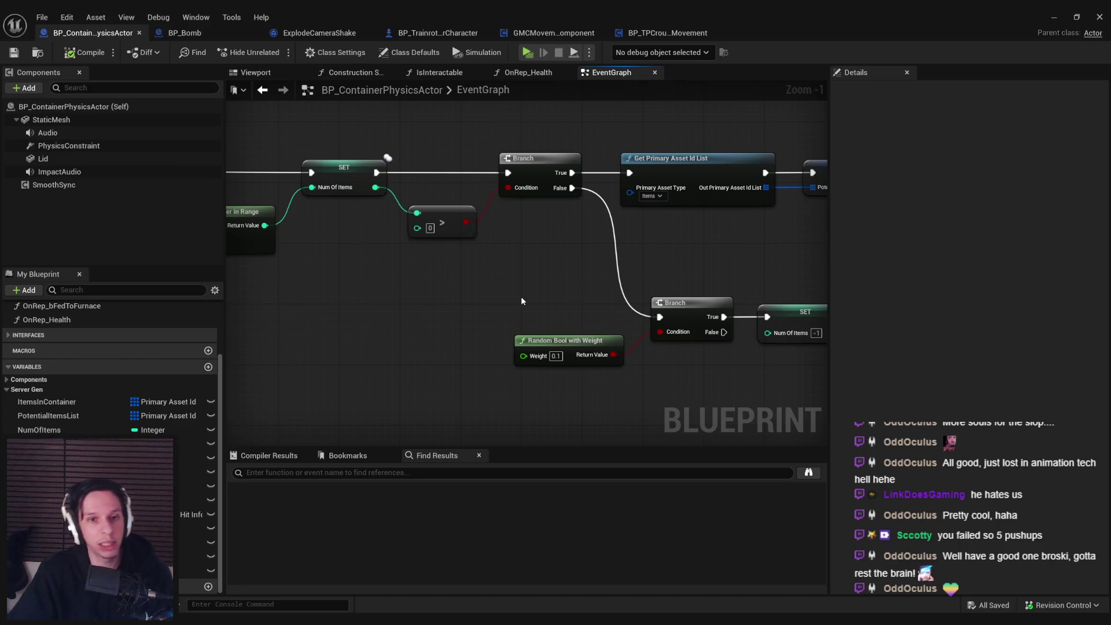
{"action": "left_click_drag", "start_coordinate": [521, 301], "coordinate": [772, 342]}
{"action": "left_click_drag", "start_coordinate": [804, 397], "coordinate": [505, 372]}
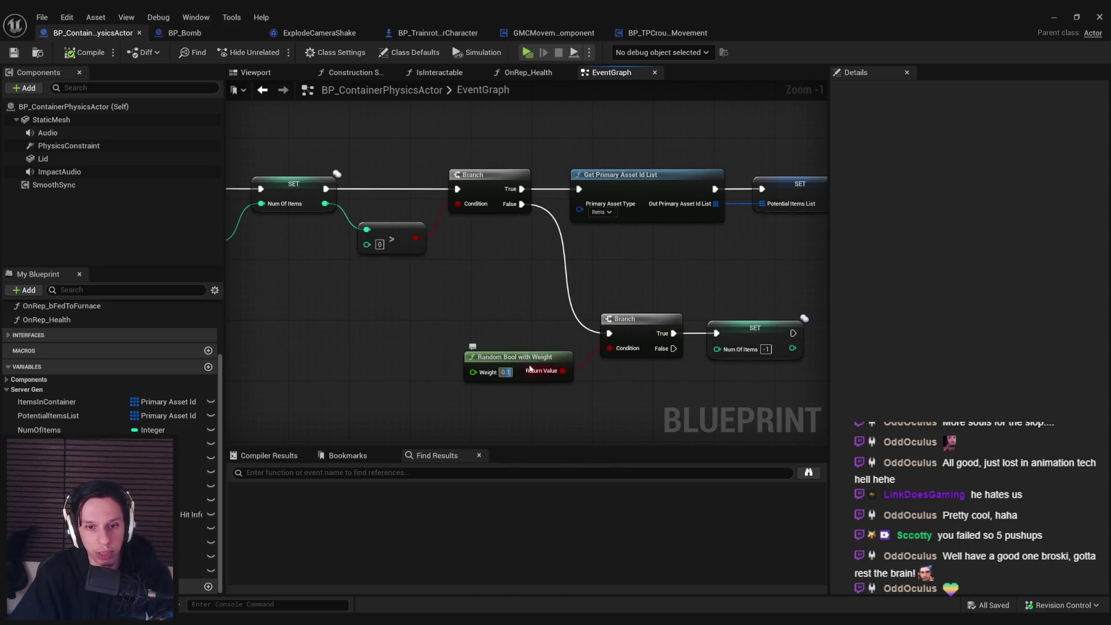
{"action": "left_click", "coordinate": [19, 53]}
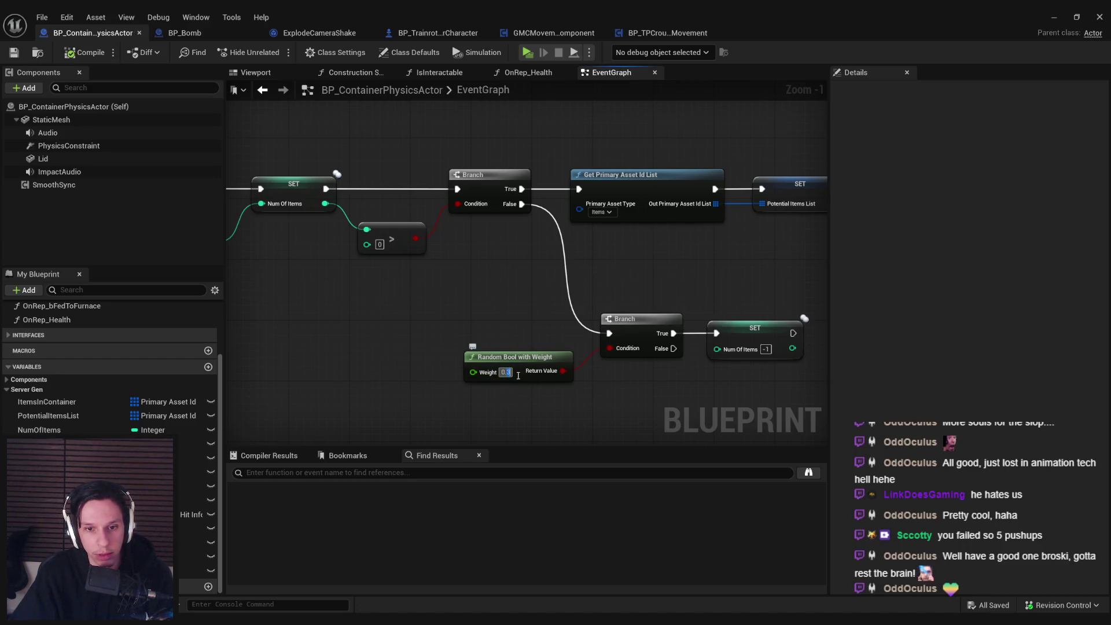
Step: Enter 0.4 as the Random Bool with Weight value and save BP_ContainerPhysicsActor
{"action": "type", "text": "0.4"}
{"action": "key", "text": "Return"}
{"action": "left_click", "coordinate": [17, 55]}
{"action": "left_click_drag", "start_coordinate": [264, 254], "coordinate": [565, 253]}
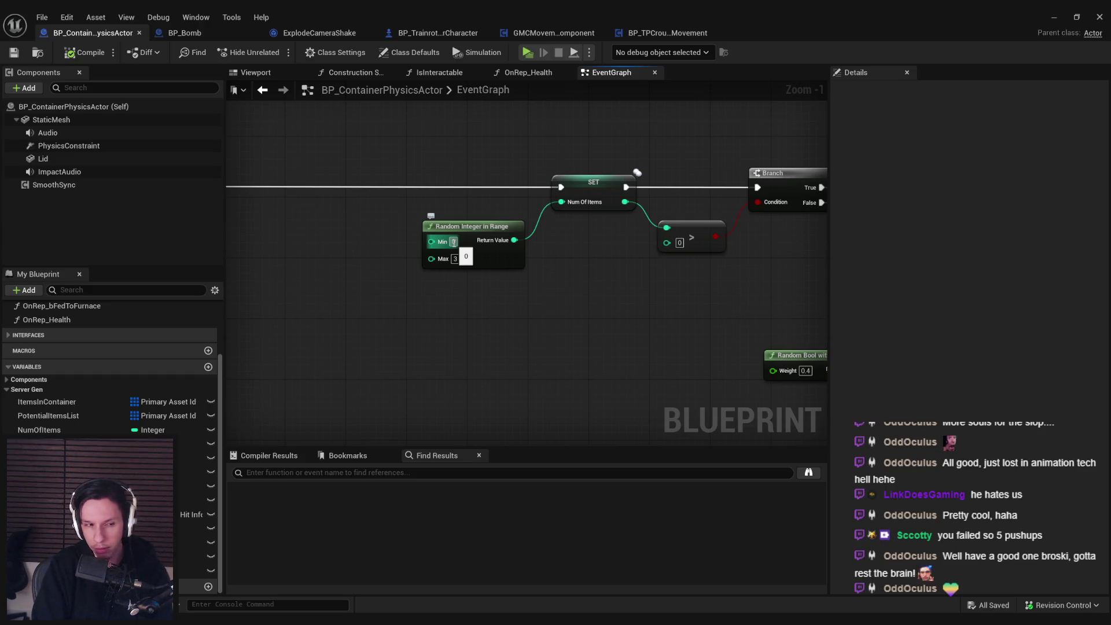
{"action": "scroll", "coordinate": [525, 312], "scroll_direction": "down", "scroll_amount": 2}
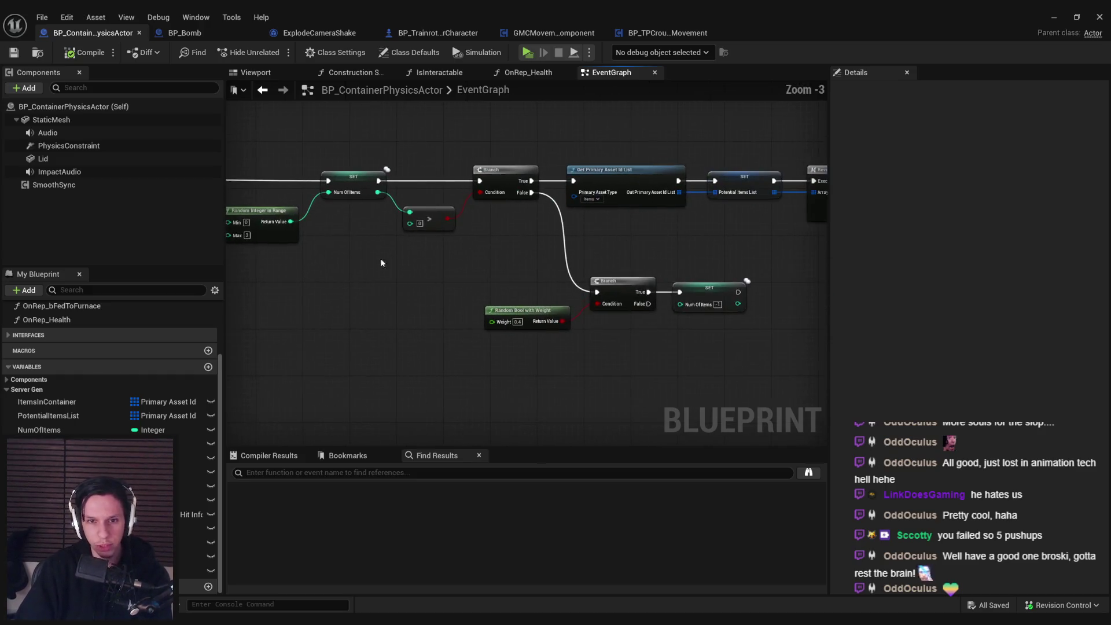
{"action": "scroll", "coordinate": [531, 311], "scroll_direction": "up", "scroll_amount": 2}
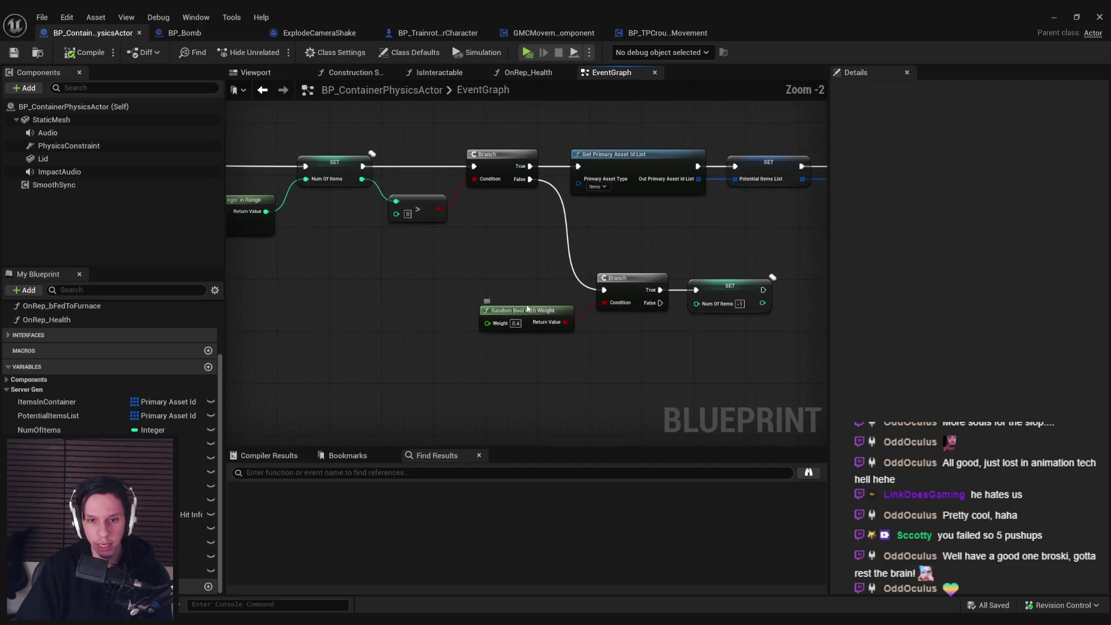
{"action": "scroll", "coordinate": [530, 299], "scroll_direction": "down", "scroll_amount": 1}
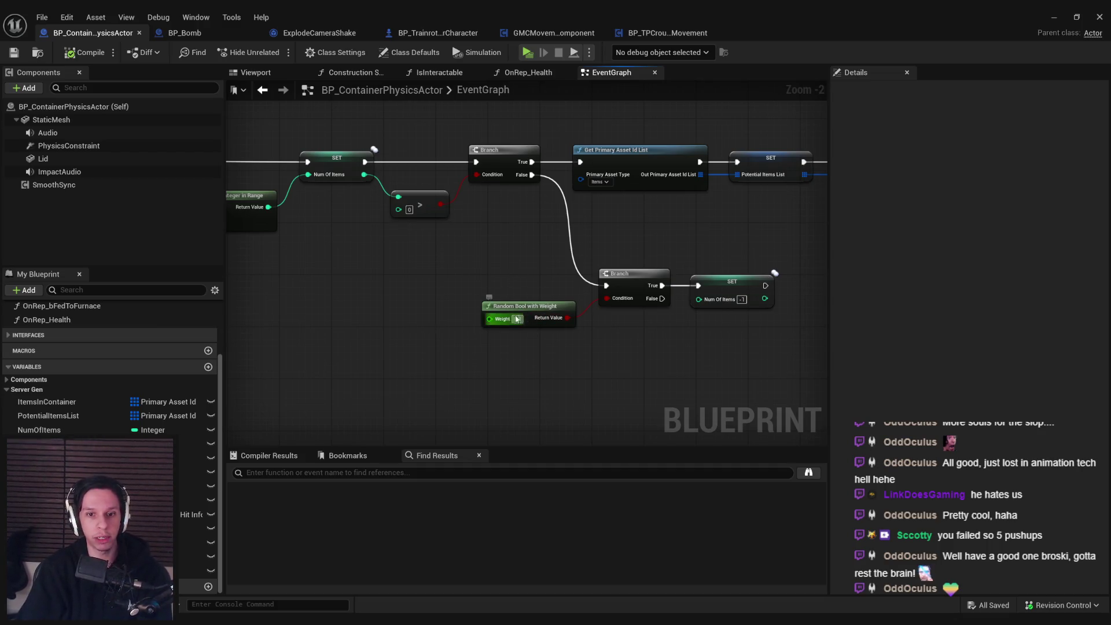
Step: Frame a suitcase container in the level and place a duplicate to its left
{"action": "left_click", "coordinate": [1071, 18]}
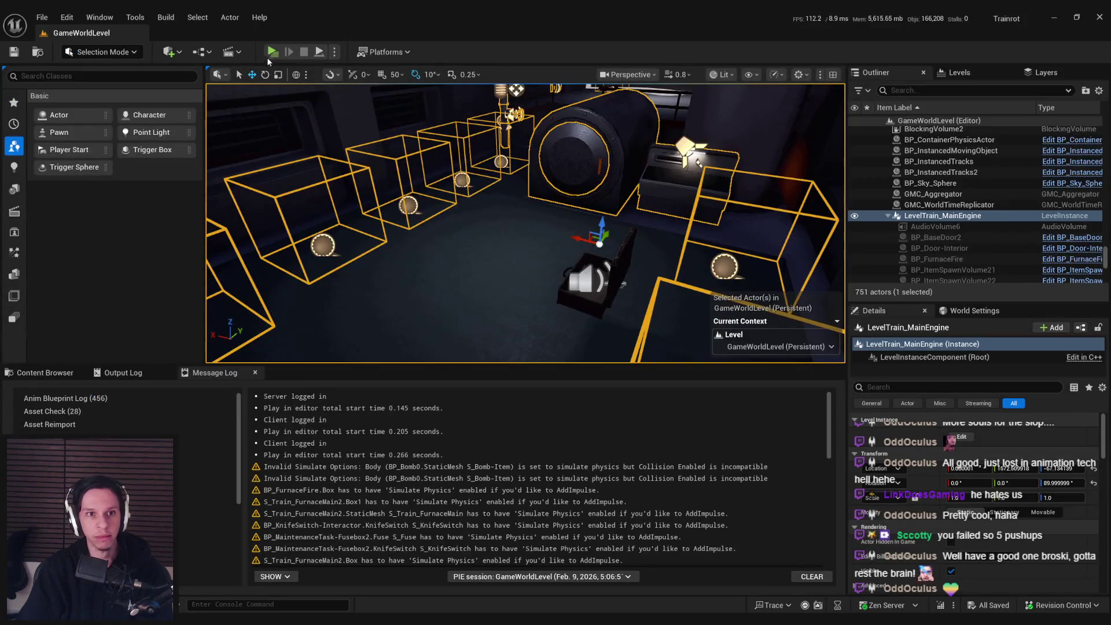
{"action": "left_click", "coordinate": [555, 176]}
{"action": "key", "text": "f"}
{"action": "left_click_drag", "start_coordinate": [531, 222], "coordinate": [334, 238]}
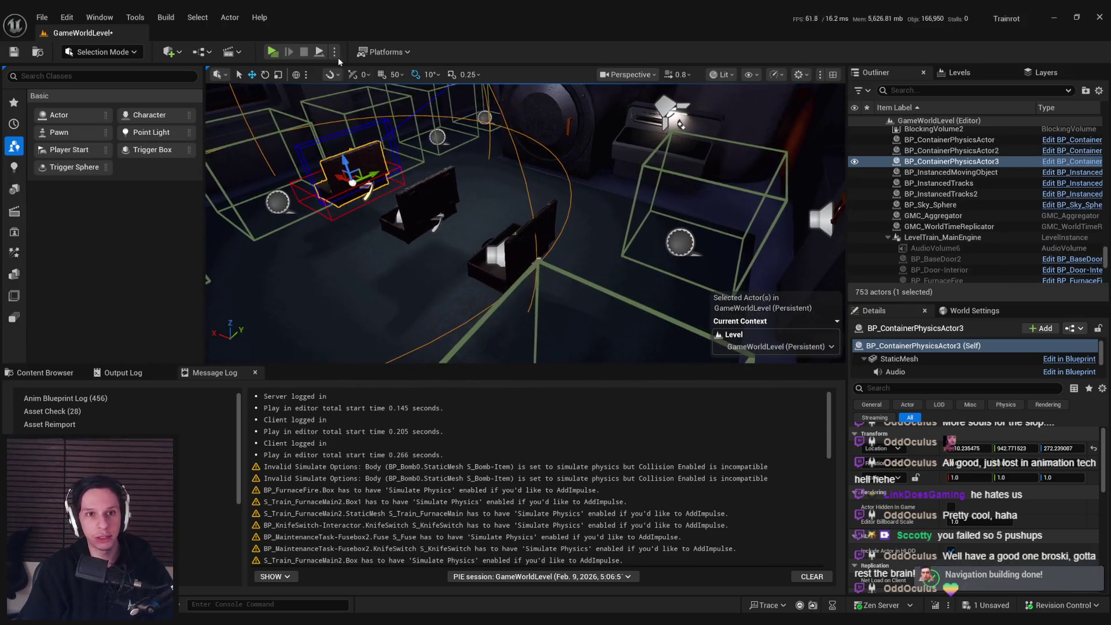
Step: Switch play to Selected Viewport instead of a new window and maximize the game view
{"action": "left_click", "coordinate": [333, 52]}
{"action": "left_click", "coordinate": [376, 111]}
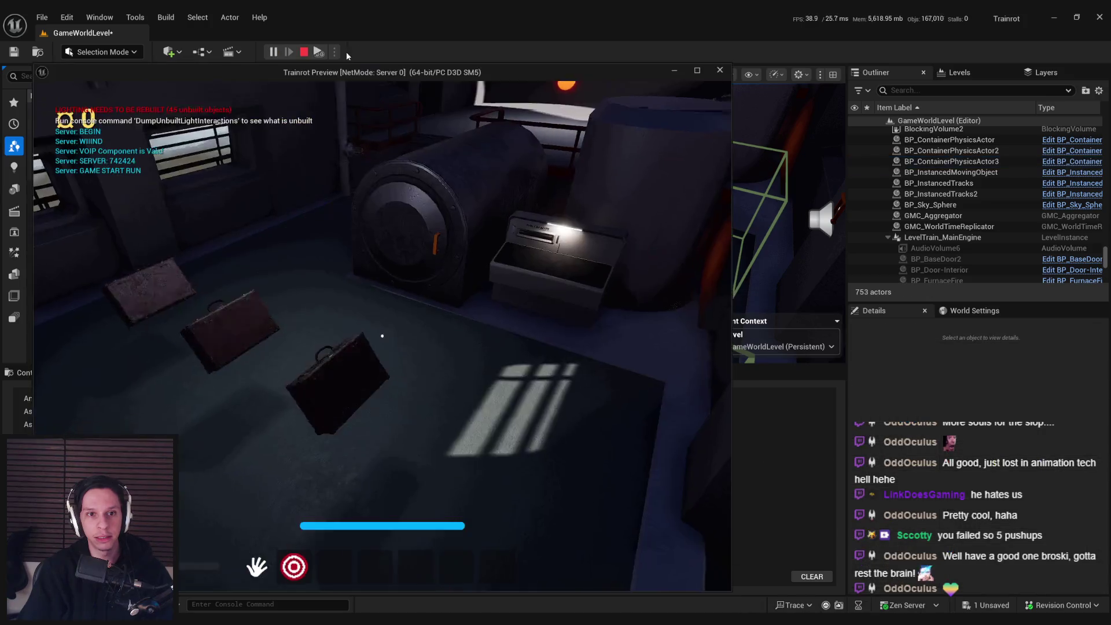
{"action": "key", "text": "Escape"}
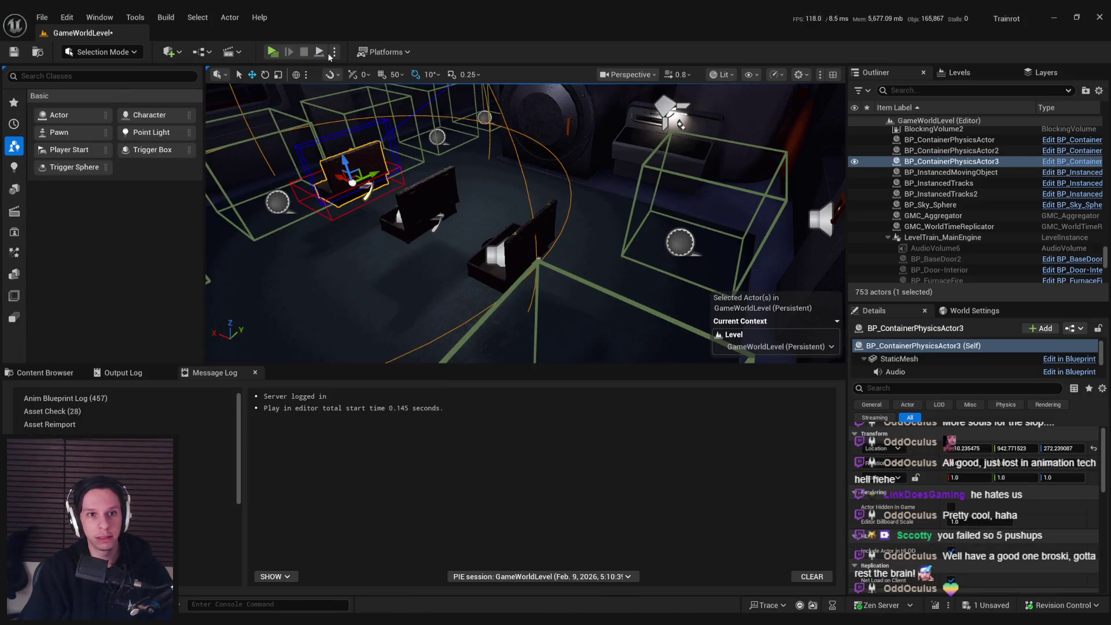
{"action": "left_click", "coordinate": [334, 52]}
{"action": "left_click", "coordinate": [370, 98]}
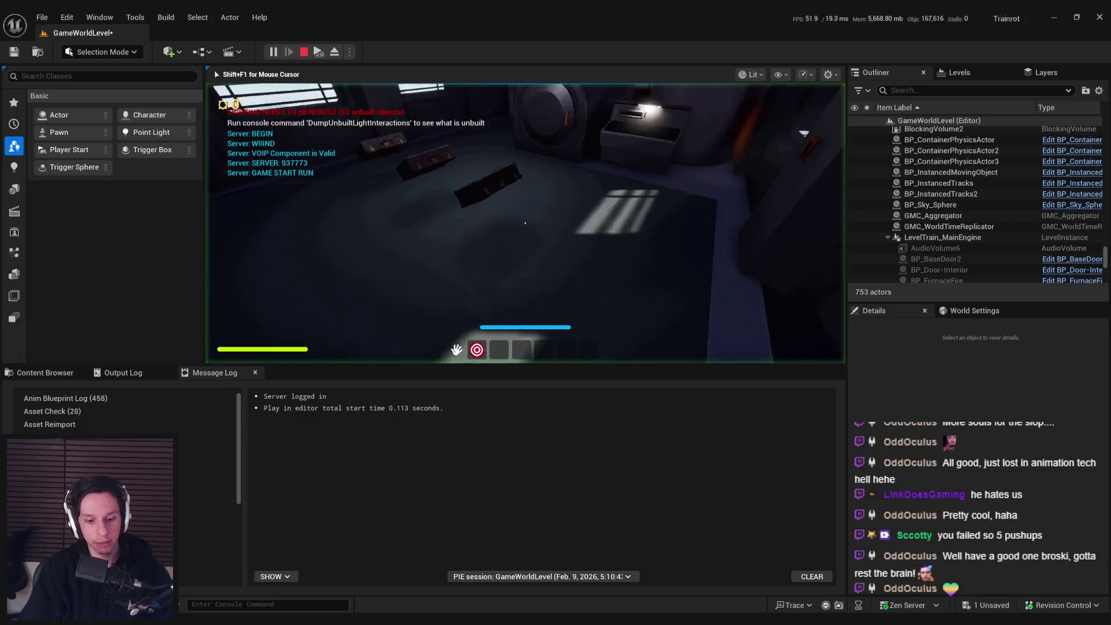
{"action": "key", "text": "shift+F1"}
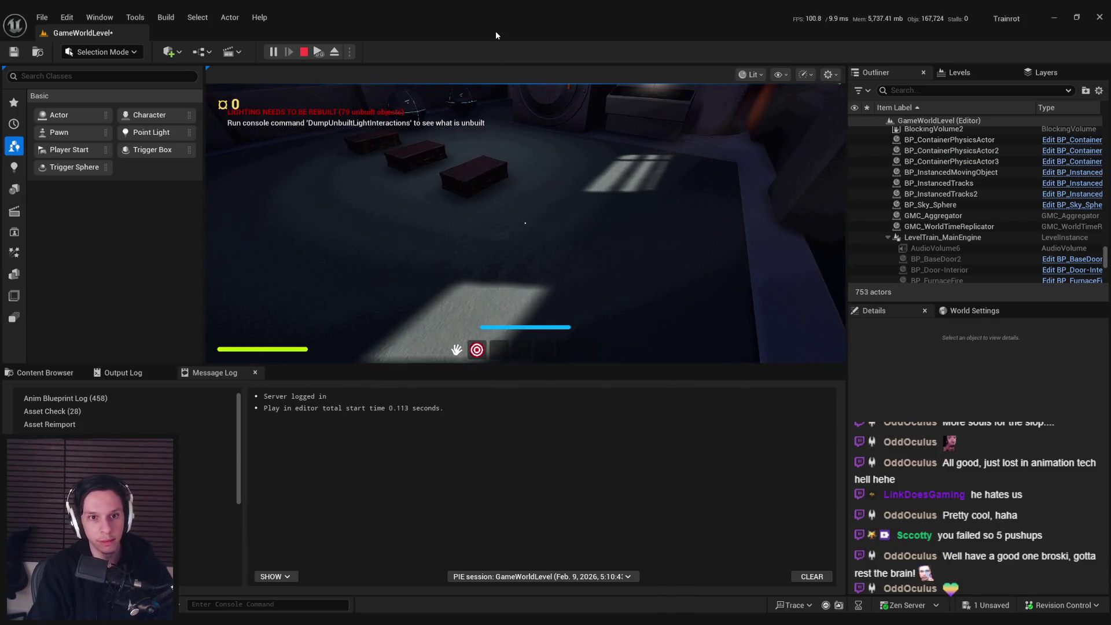
{"action": "key", "text": "ctrl+shift+space"}
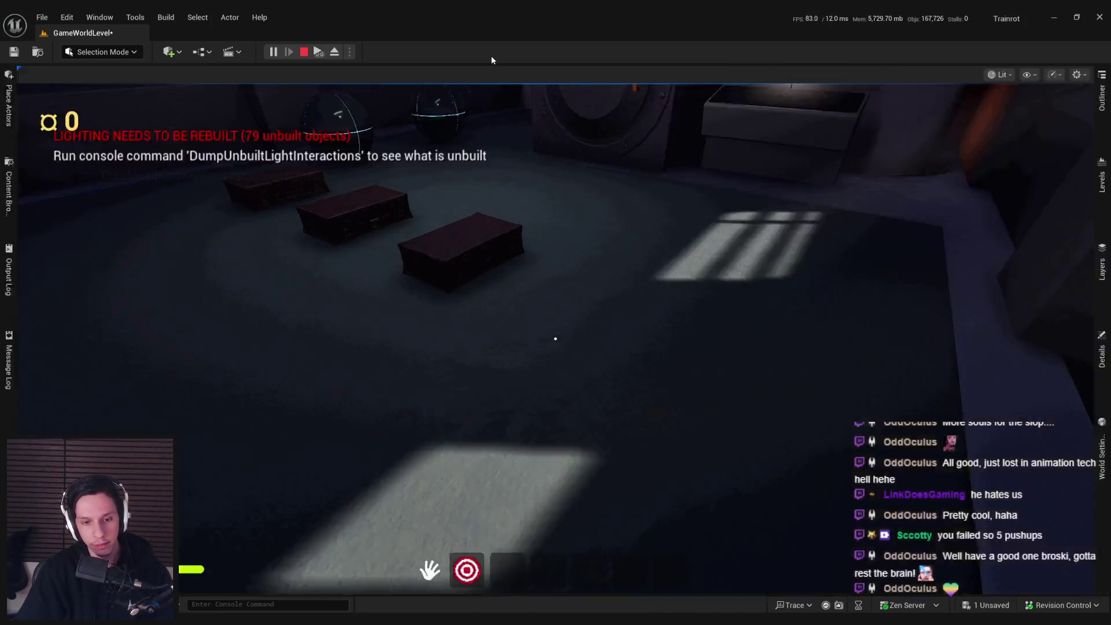
{"action": "left_click", "coordinate": [475, 158]}
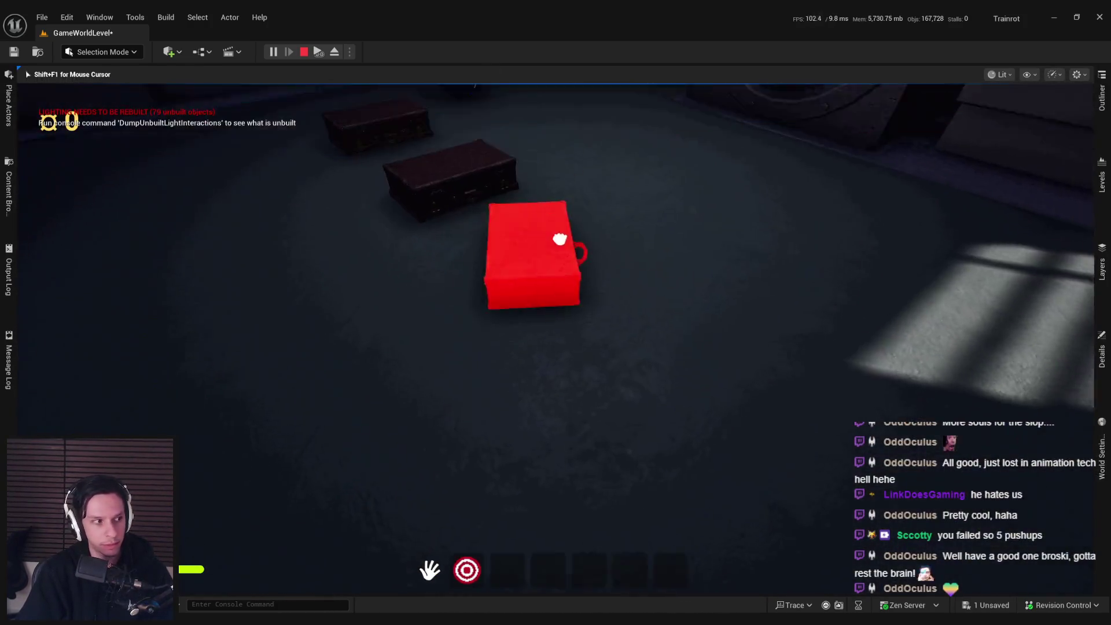
Step: Grab several suitcases in turn and carry them around the train carriage
{"action": "mouse_move", "coordinate": [561, 238]}
{"action": "left_mouse_down"}
{"action": "mouse_move", "coordinate": [551, 85]}
{"action": "mouse_move", "coordinate": [513, 446]}
{"action": "mouse_move", "coordinate": [428, 101]}
{"action": "mouse_move", "coordinate": [516, 415]}
{"action": "mouse_move", "coordinate": [563, 137]}
{"action": "mouse_move", "coordinate": [550, 363]}
{"action": "mouse_move", "coordinate": [446, 441]}
{"action": "mouse_move", "coordinate": [520, 248]}
{"action": "mouse_move", "coordinate": [547, 505]}
{"action": "left_mouse_up"}
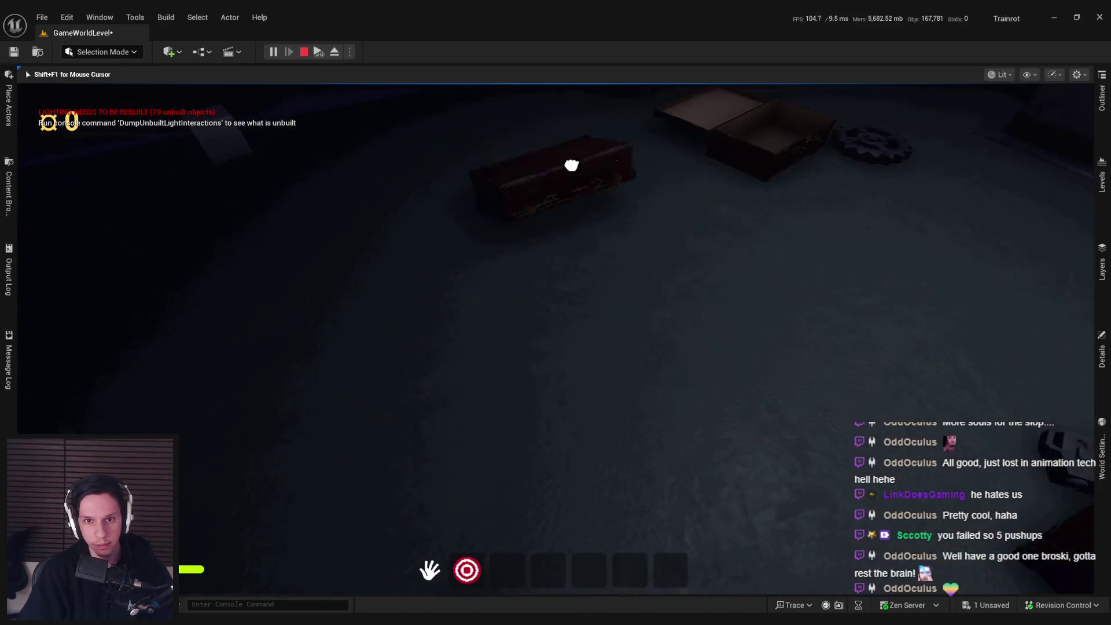
{"action": "mouse_move", "coordinate": [572, 165]}
{"action": "left_mouse_down"}
{"action": "mouse_move", "coordinate": [565, 483]}
{"action": "mouse_move", "coordinate": [575, 209]}
{"action": "left_mouse_up"}
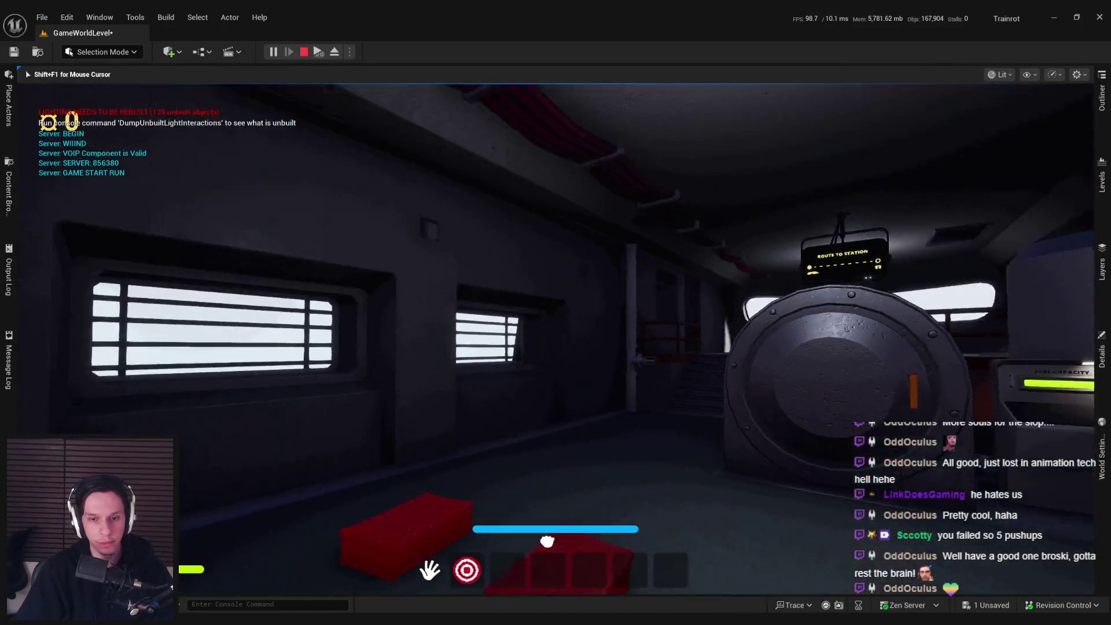
{"action": "left_click_drag", "start_coordinate": [547, 540], "coordinate": [544, 149]}
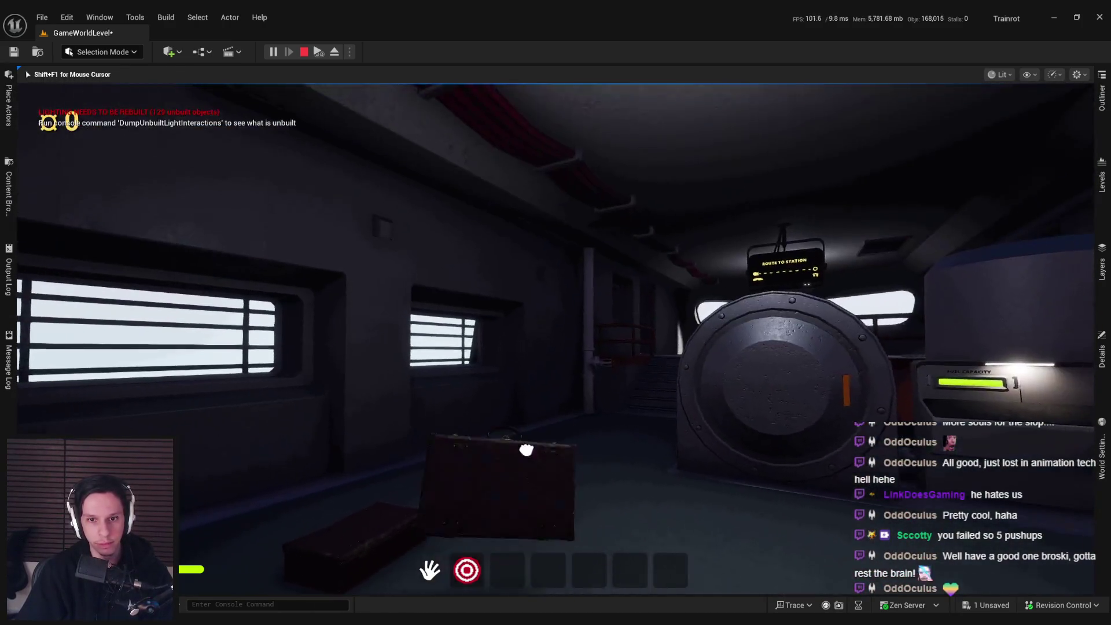
{"action": "mouse_move", "coordinate": [526, 448]}
{"action": "left_mouse_down"}
{"action": "mouse_move", "coordinate": [565, 223]}
{"action": "mouse_move", "coordinate": [555, 338]}
{"action": "left_mouse_up"}
{"action": "left_click", "coordinate": [554, 338]}
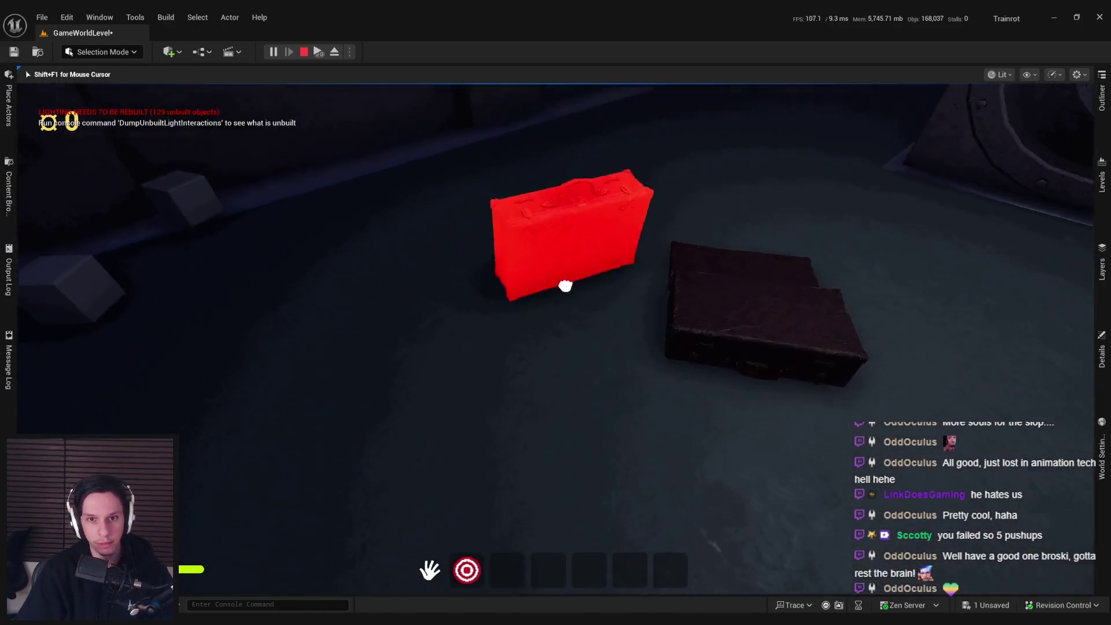
{"action": "left_click_drag", "start_coordinate": [565, 285], "coordinate": [581, 260]}
{"action": "left_click_drag", "start_coordinate": [588, 354], "coordinate": [615, 166]}
{"action": "left_click_drag", "start_coordinate": [581, 486], "coordinate": [644, 141]}
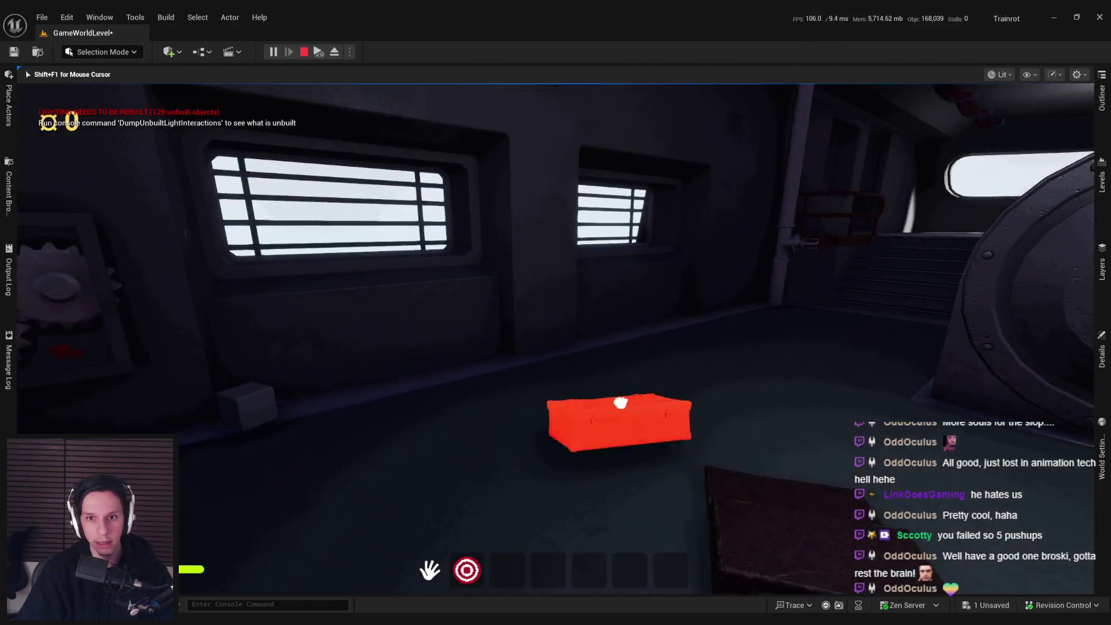
{"action": "left_click_drag", "start_coordinate": [620, 402], "coordinate": [601, 470]}
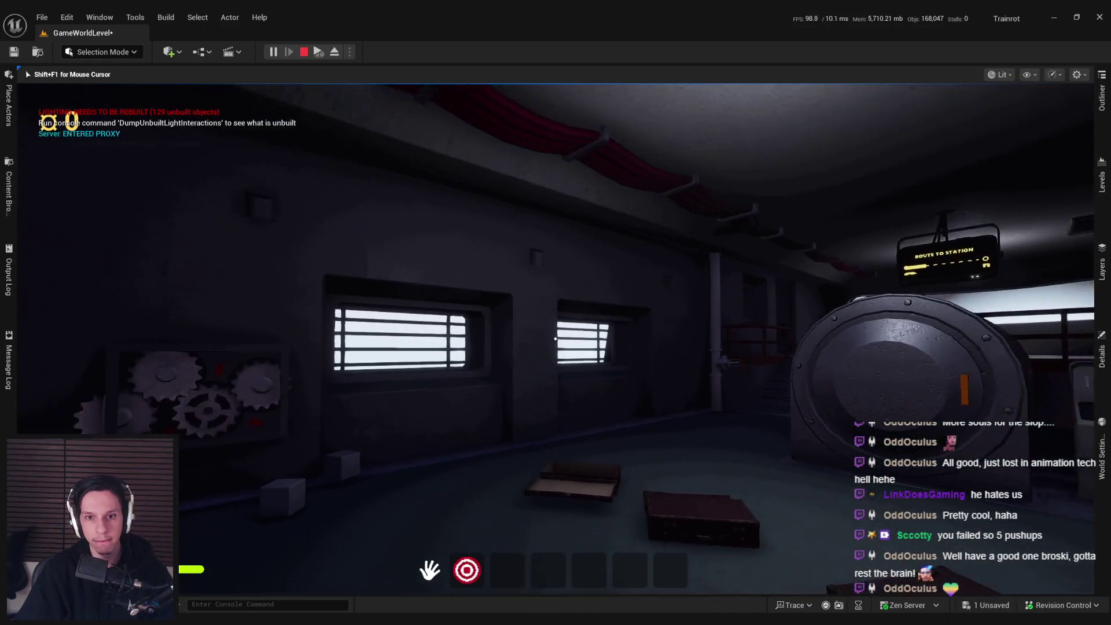
Step: Drop, throw and re-grab suitcases and a box, ending with the briefcase by the vault door
{"action": "mouse_move", "coordinate": [555, 339]}
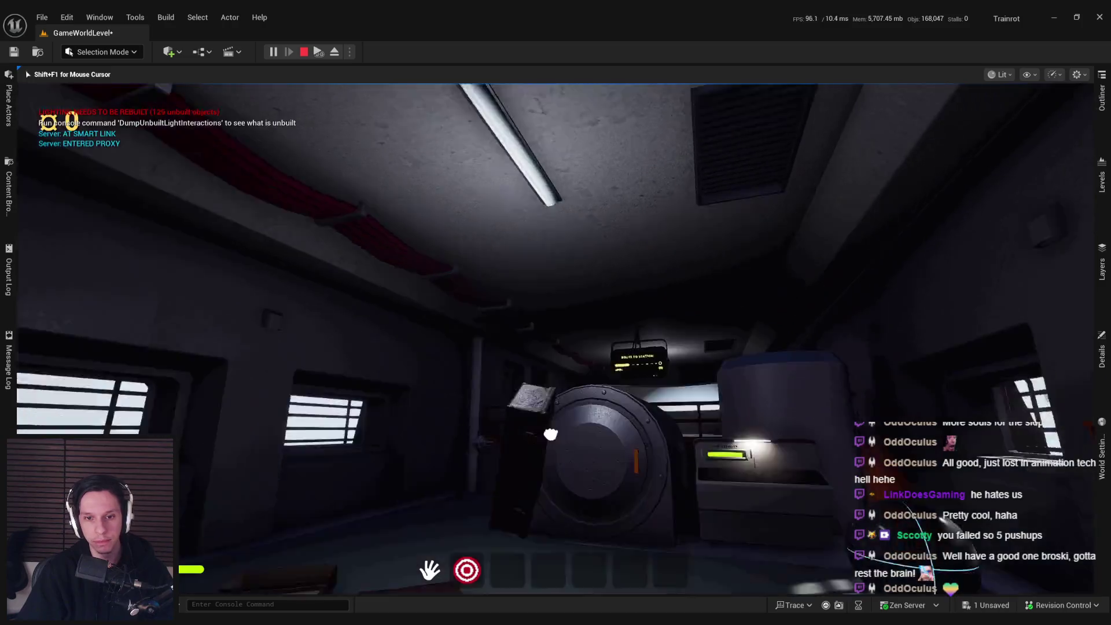
{"action": "left_click", "coordinate": [559, 306]}
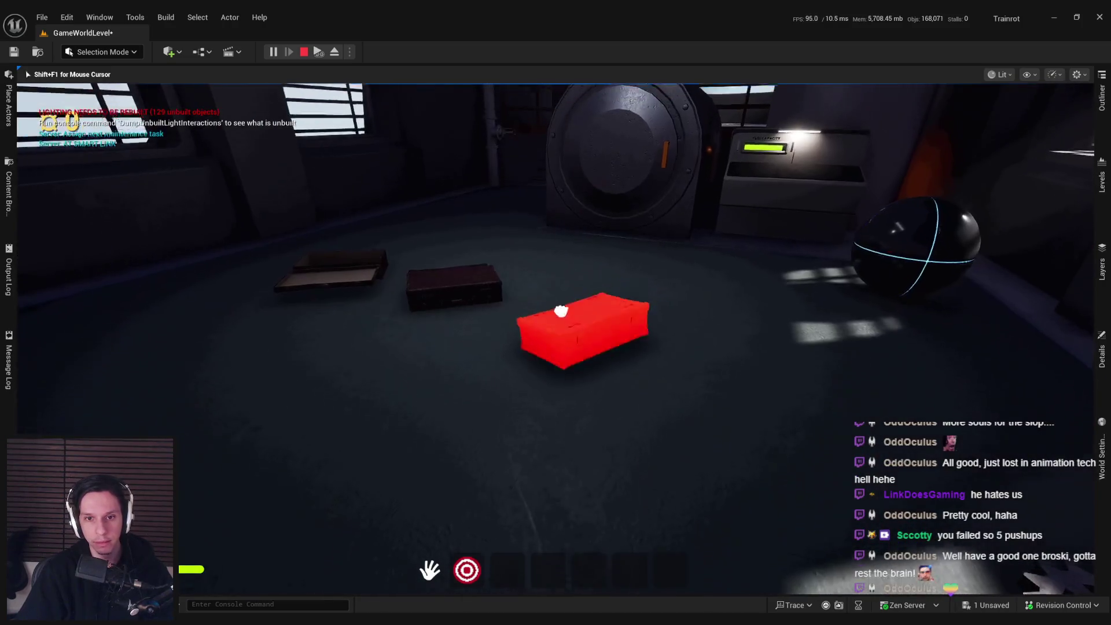
{"action": "left_click", "coordinate": [559, 389]}
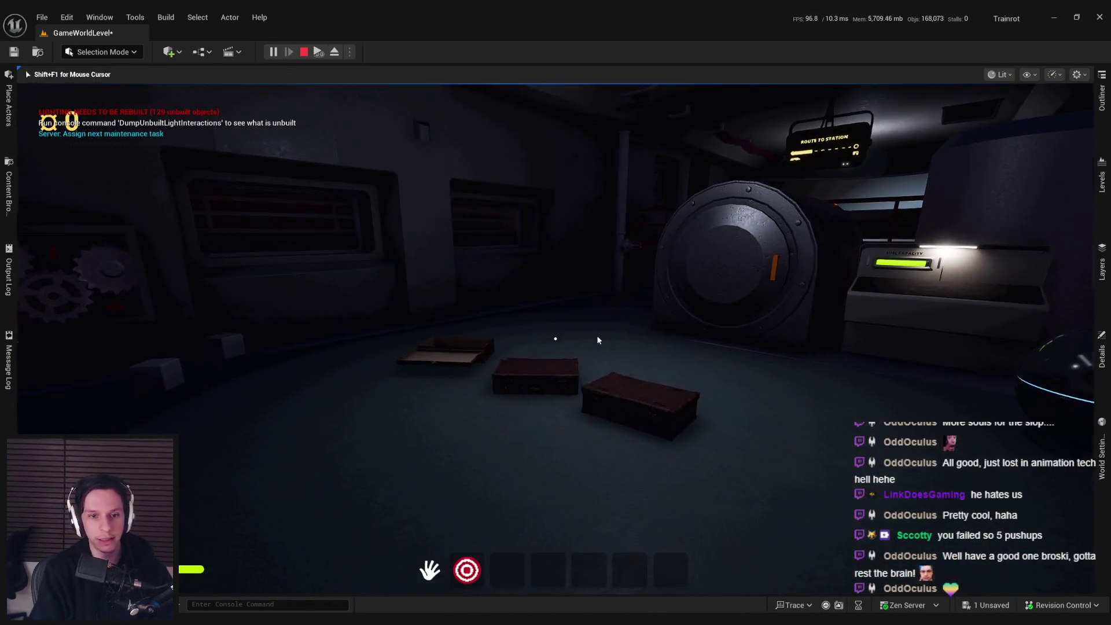
{"action": "left_click", "coordinate": [597, 340]}
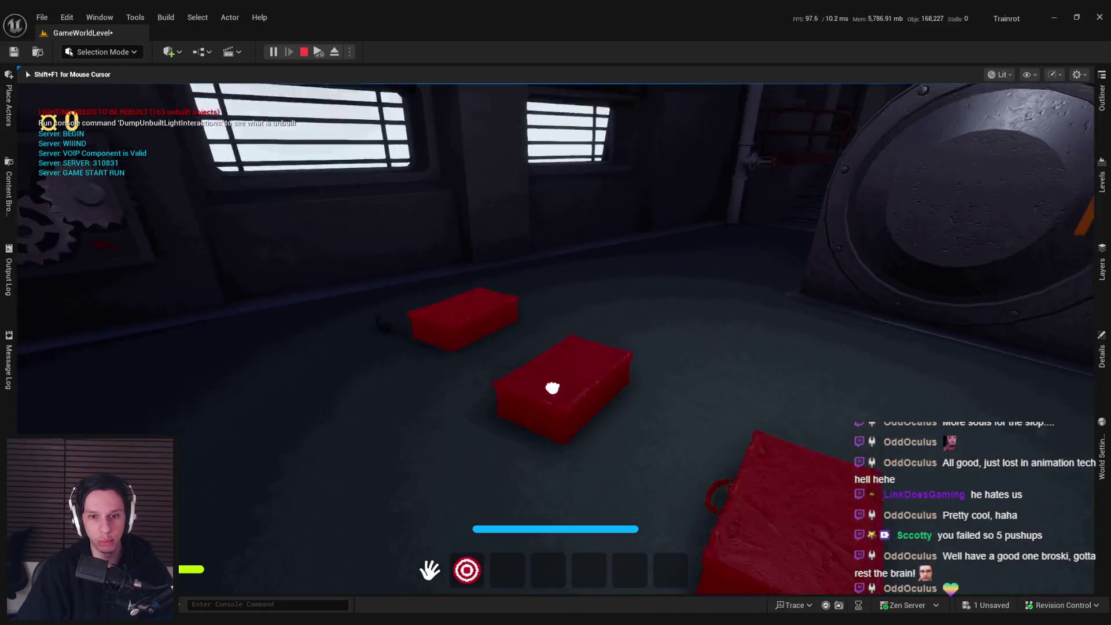
{"action": "left_click", "coordinate": [552, 376]}
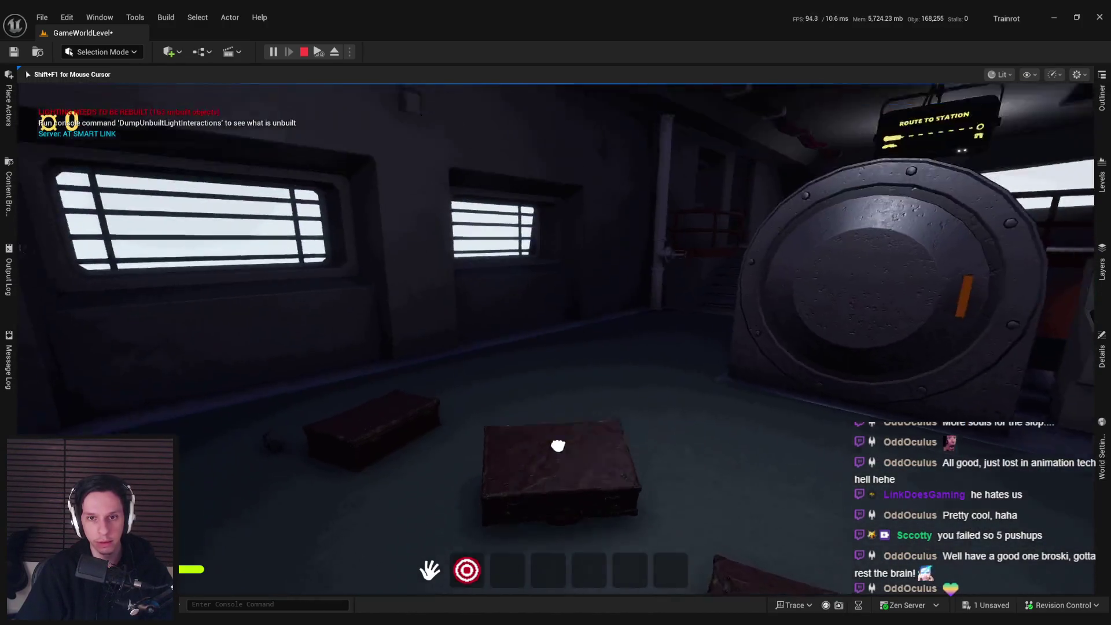
{"action": "left_click", "coordinate": [558, 445]}
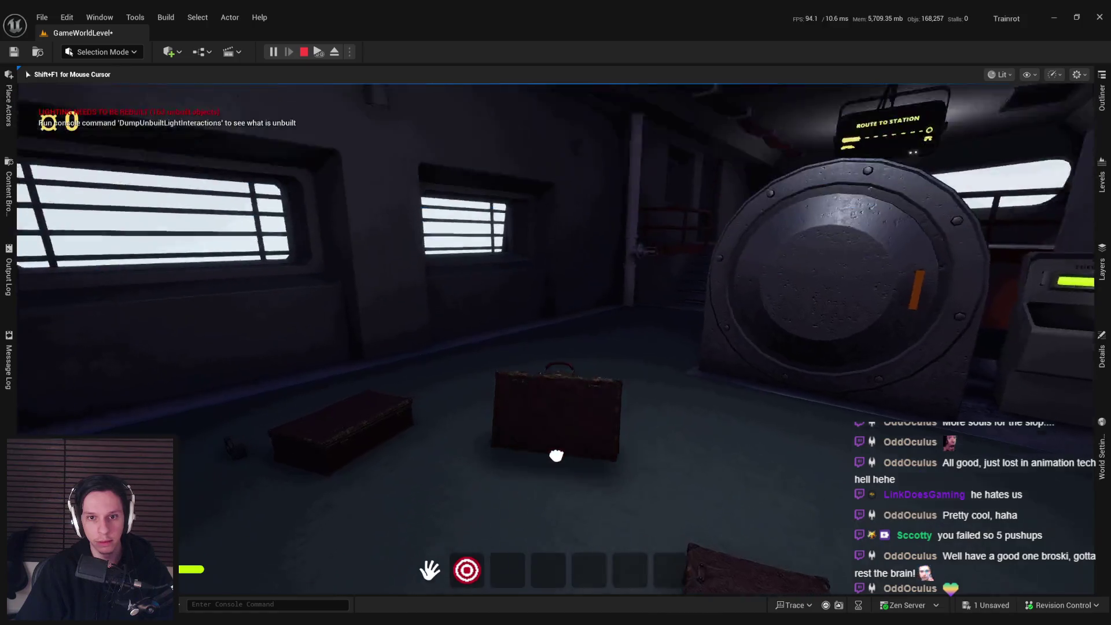
{"action": "left_click", "coordinate": [573, 245]}
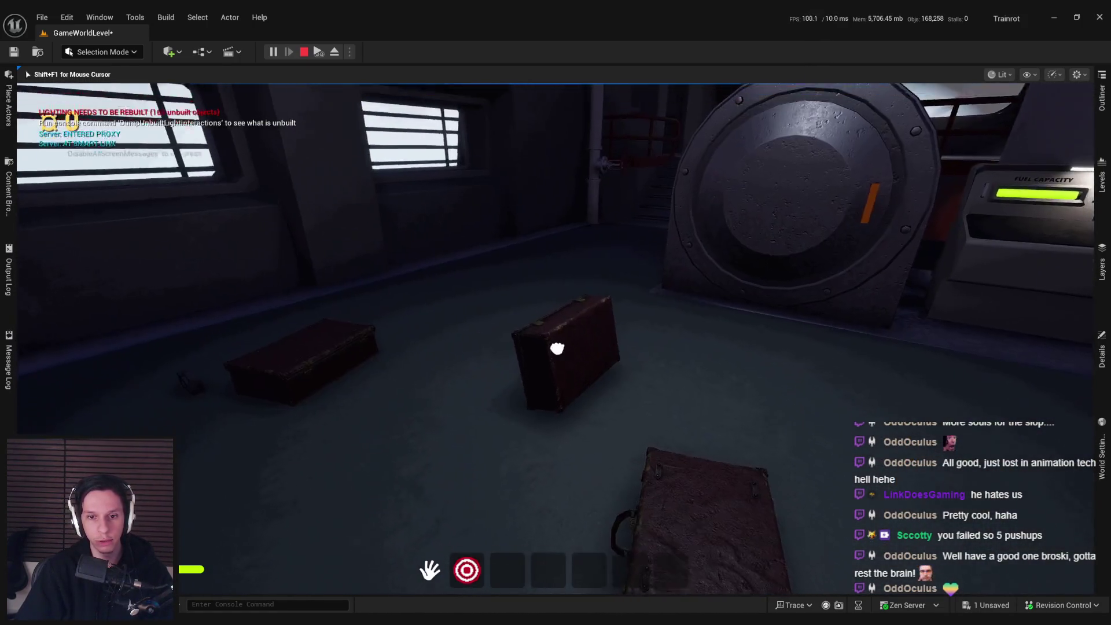
{"action": "left_click", "coordinate": [556, 347]}
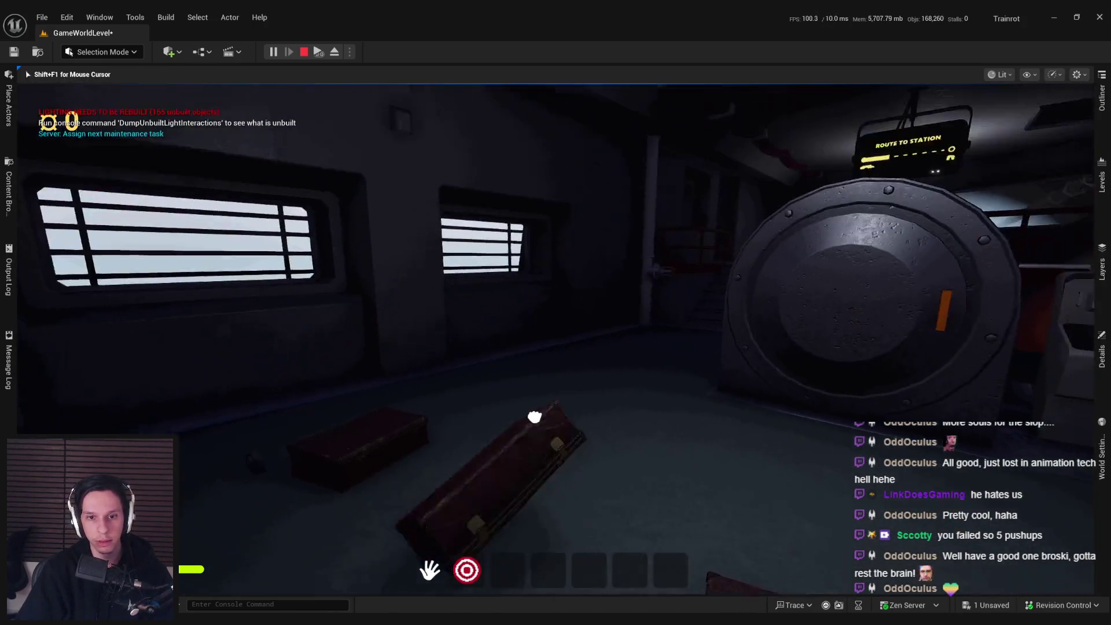
{"action": "left_click", "coordinate": [556, 338]}
{"action": "left_click", "coordinate": [555, 338]}
{"action": "left_click", "coordinate": [555, 339]}
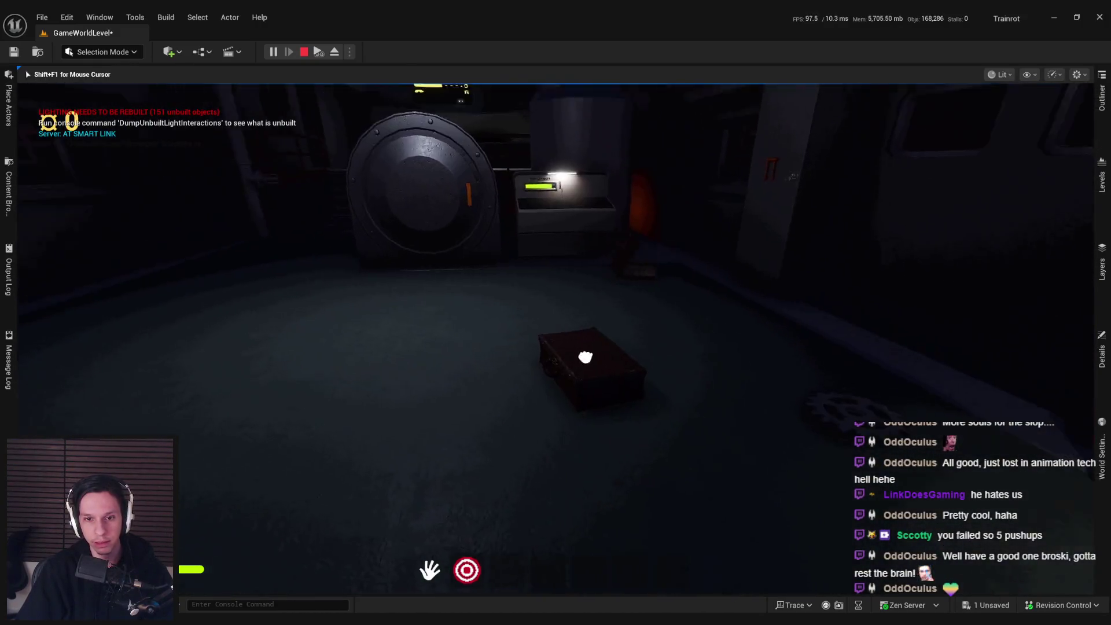
{"action": "left_click", "coordinate": [567, 346]}
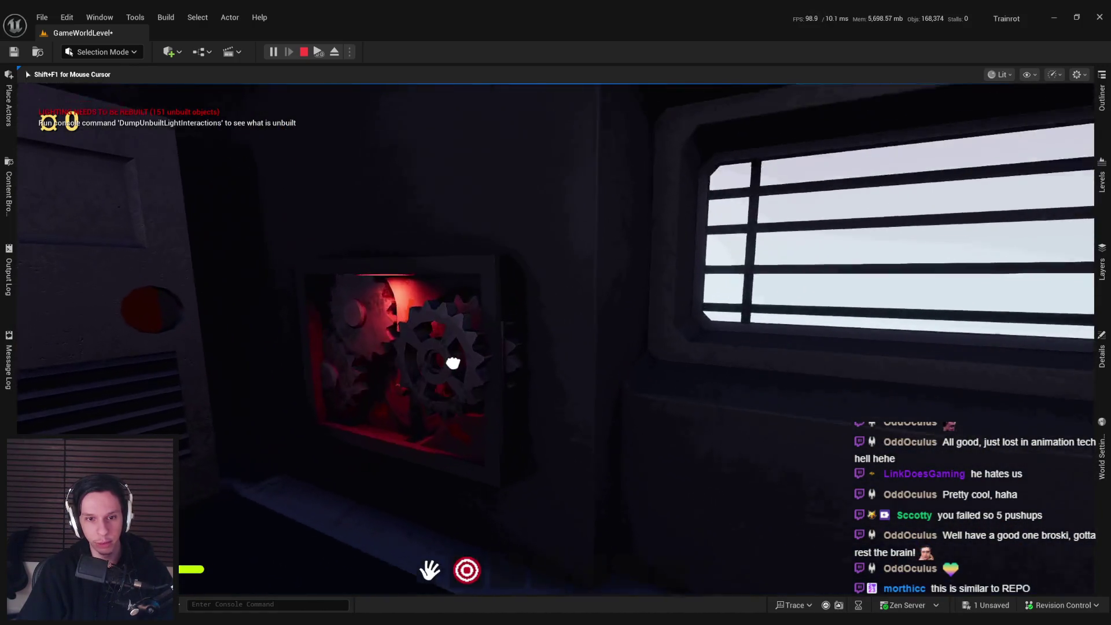
Step: Open the left cabinet, pick up and spray the fire extinguisher, set it down, then stop play
{"action": "left_click", "coordinate": [454, 364]}
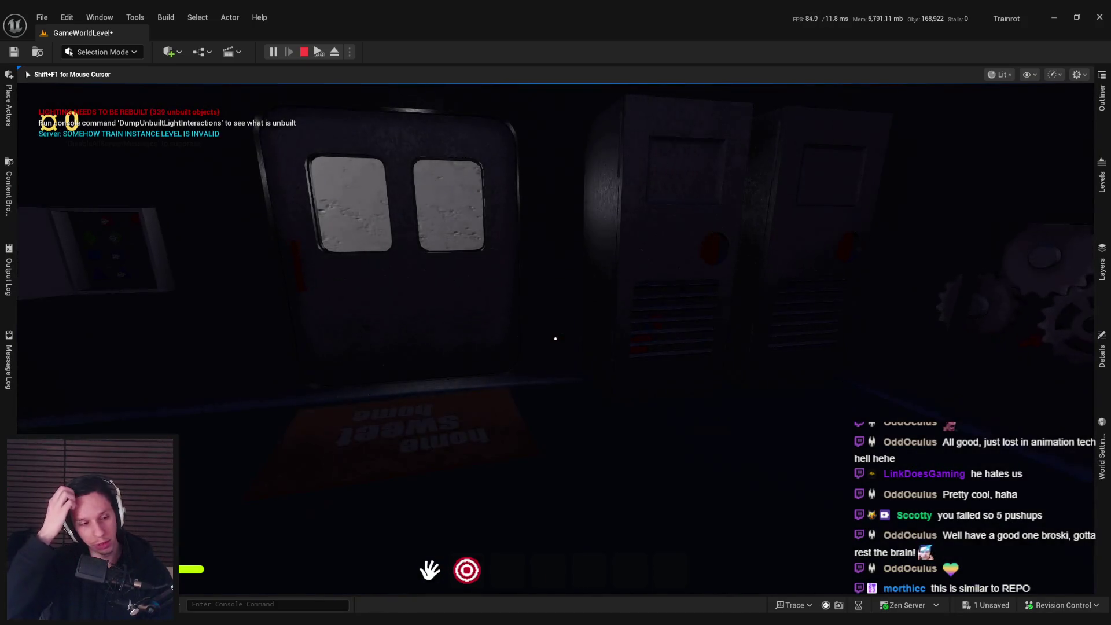
{"action": "left_click", "coordinate": [555, 338]}
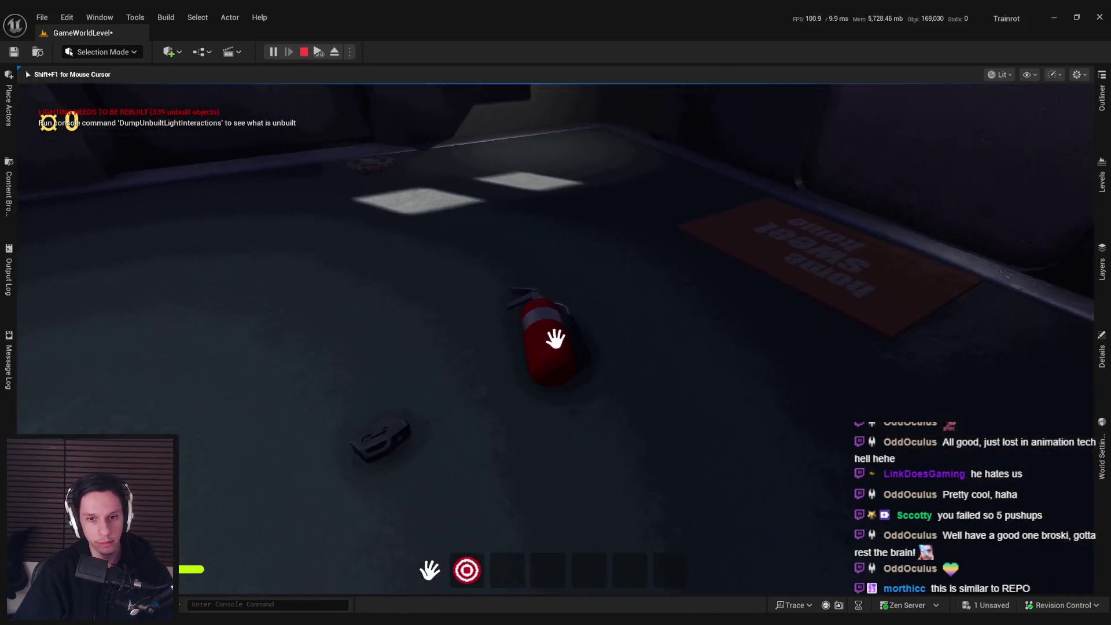
{"action": "key", "text": "e"}
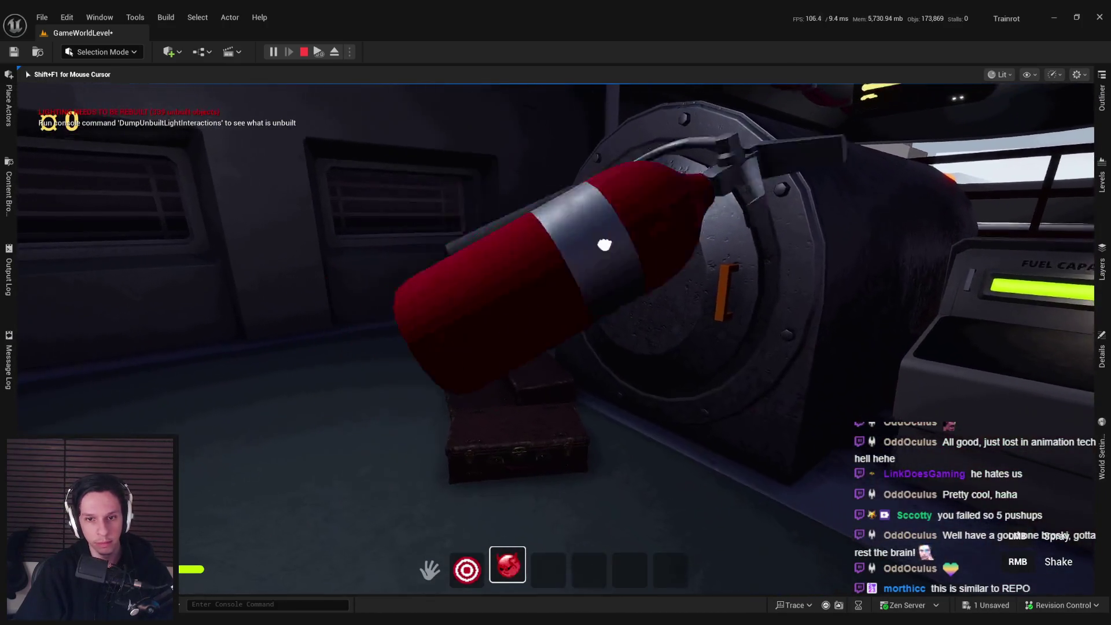
{"action": "left_click", "coordinate": [555, 338]}
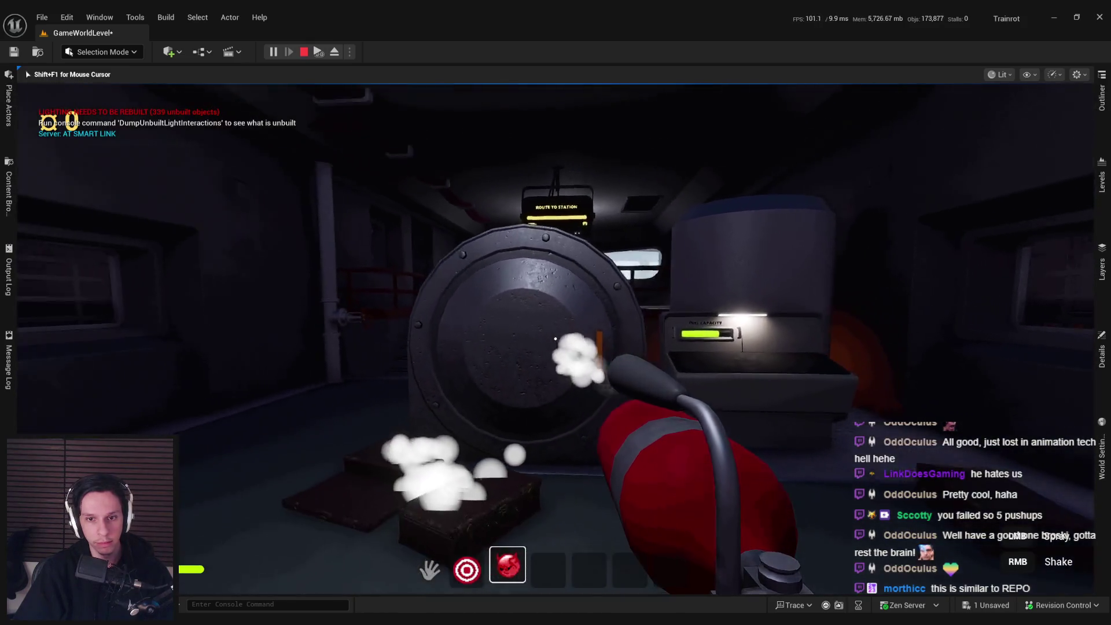
{"action": "key", "text": "q"}
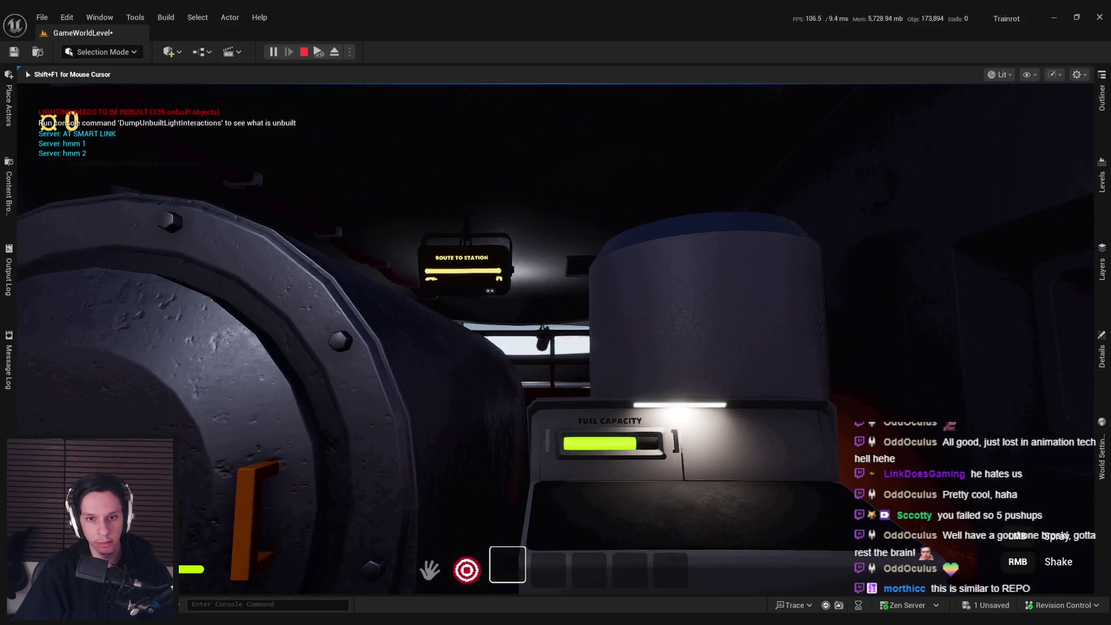
{"action": "key", "text": "Escape"}
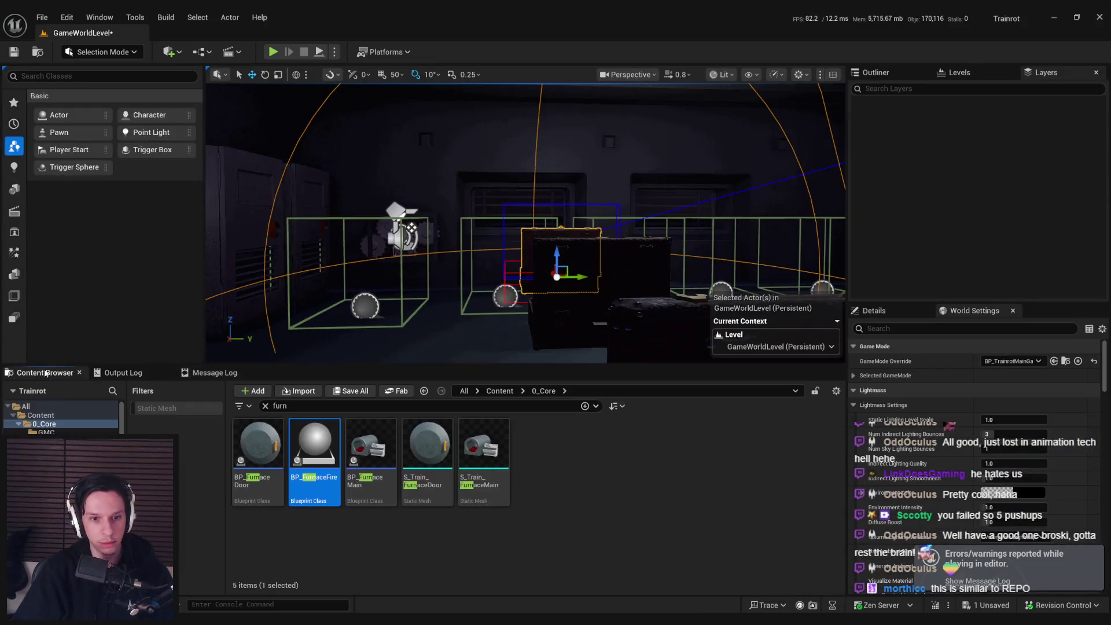
Step: Clear the furn search and shift the Random Bool and Branch nodes slightly left in BP_ContainerPhysicsActor
{"action": "left_click", "coordinate": [265, 406]}
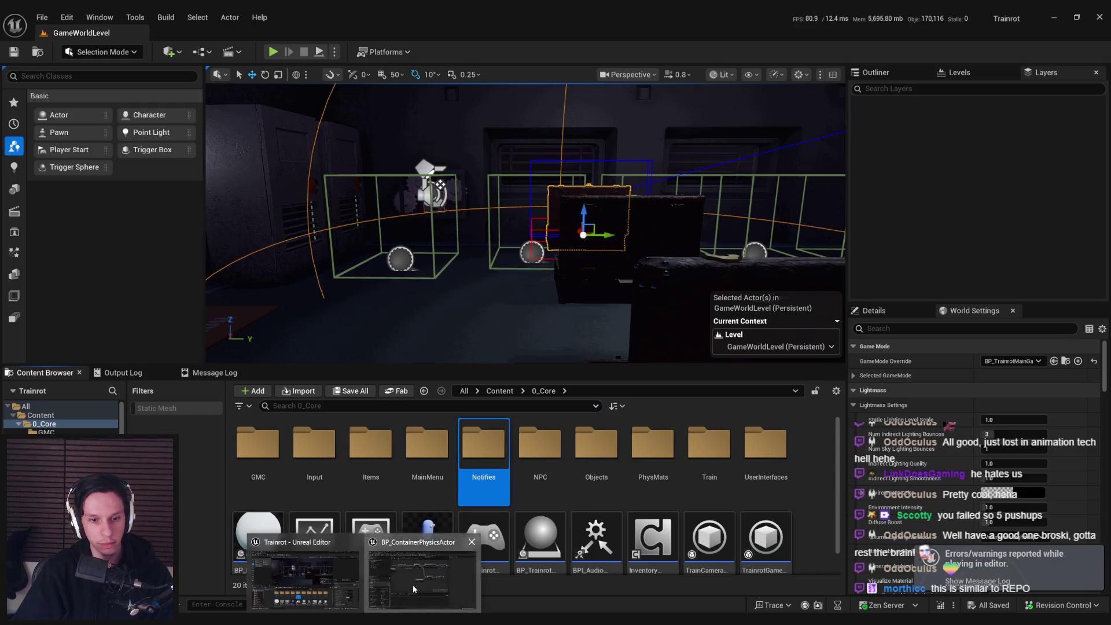
{"action": "left_click", "coordinate": [412, 584]}
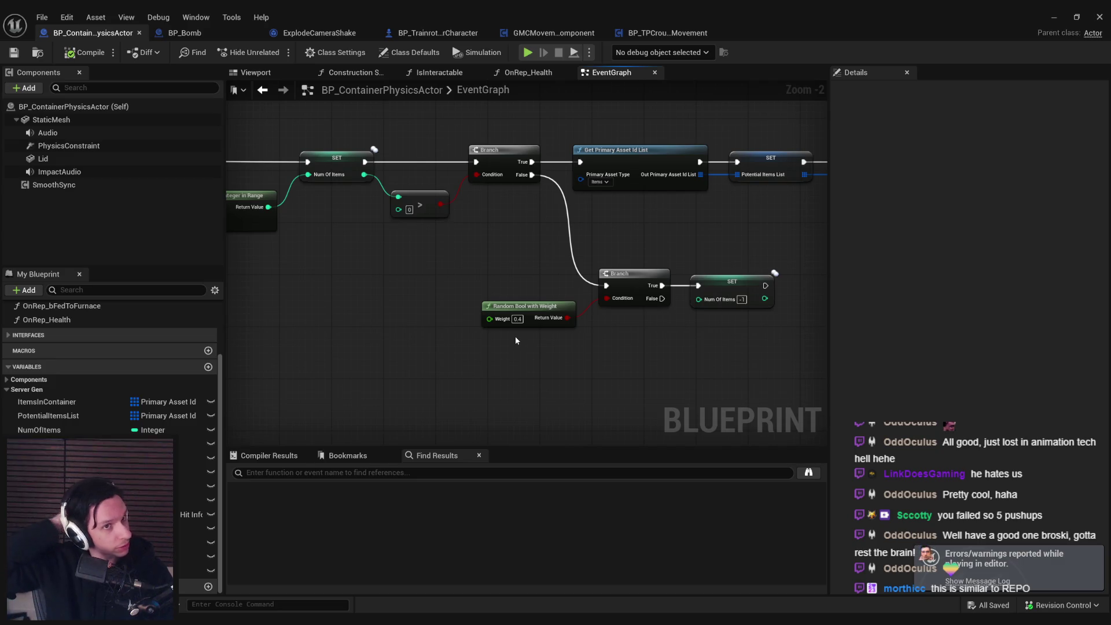
{"action": "scroll", "coordinate": [574, 432], "scroll_direction": "down", "scroll_amount": 1}
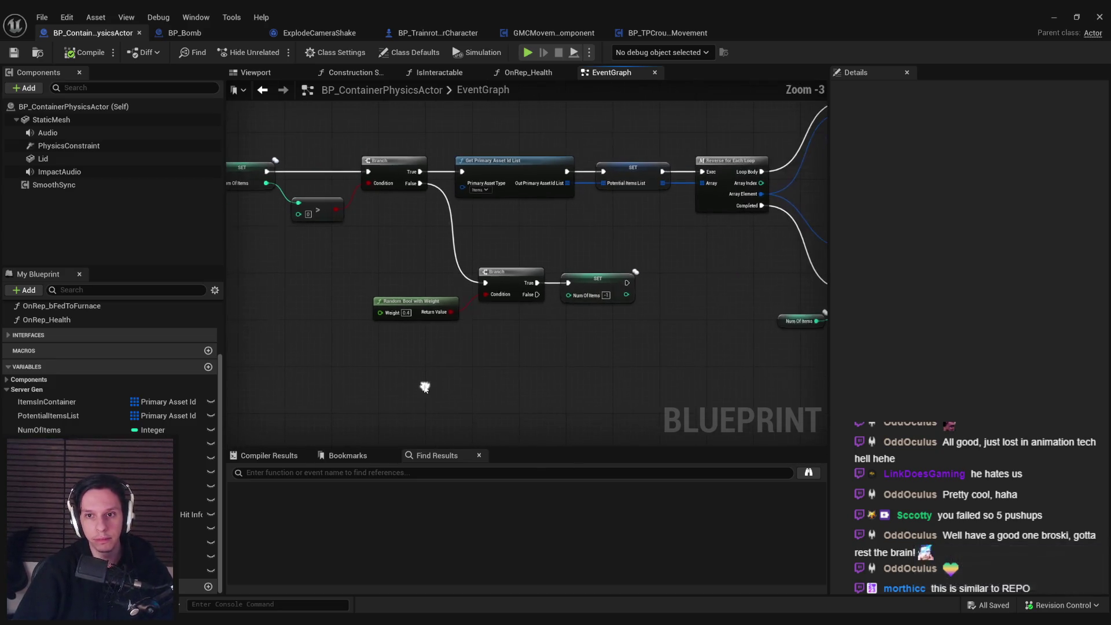
{"action": "mouse_move", "coordinate": [609, 350]}
{"action": "left_mouse_down"}
{"action": "mouse_move", "coordinate": [439, 266]}
{"action": "mouse_move", "coordinate": [474, 269]}
{"action": "left_mouse_up"}
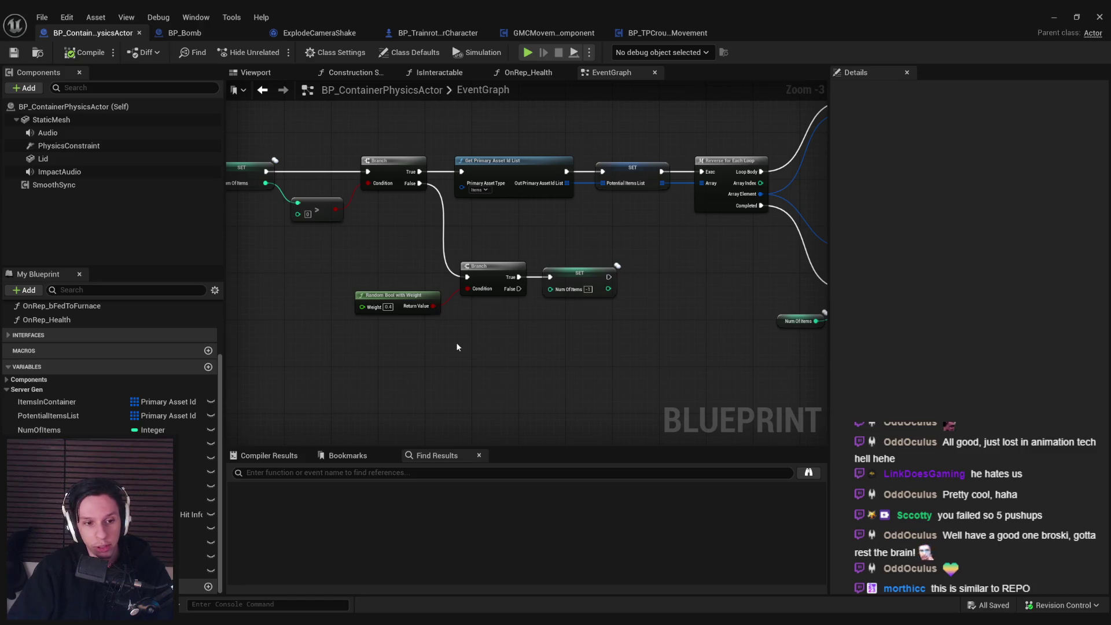
{"action": "left_click", "coordinate": [1053, 17]}
{"action": "left_click", "coordinate": [334, 52]}
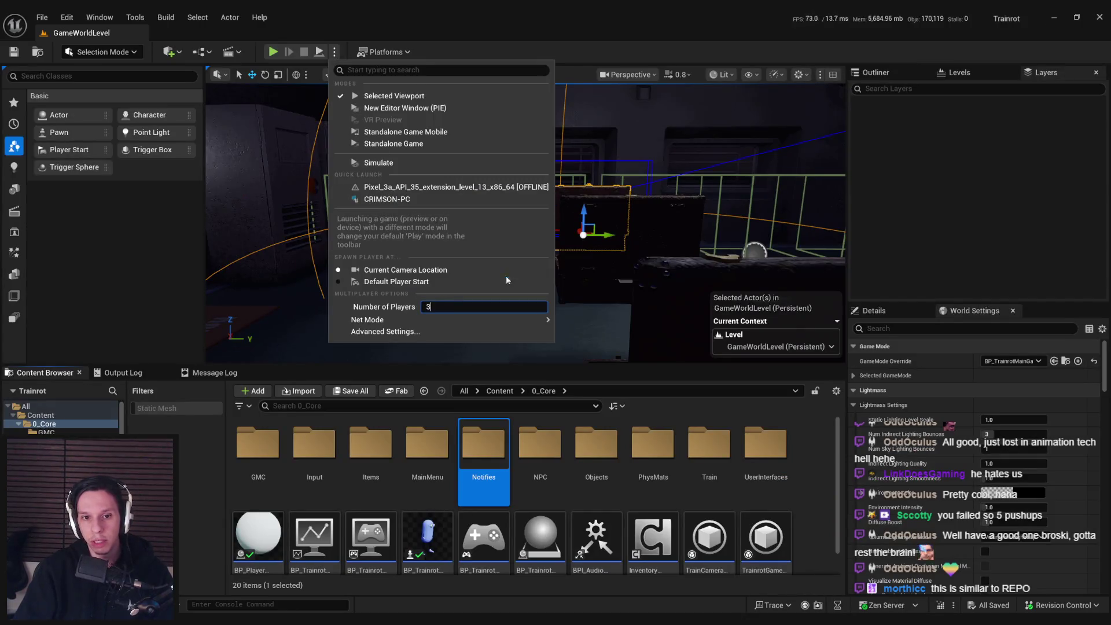
Step: Confirm 3 players and launch the multiplayer play session
{"action": "key", "text": "Return"}
{"action": "left_click", "coordinate": [334, 52]}
{"action": "left_click", "coordinate": [376, 110]}
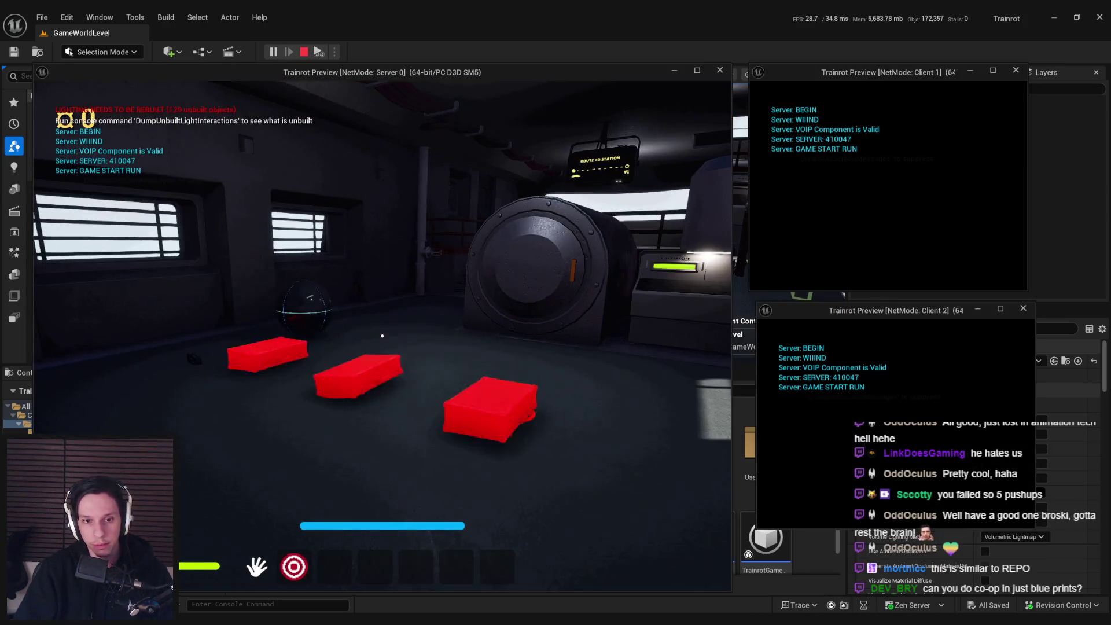
Step: Grab the nearby box and several suitcases, carrying one to a new spot
{"action": "mouse_move", "coordinate": [382, 336]}
{"action": "left_mouse_down"}
{"action": "mouse_move", "coordinate": [370, 425]}
{"action": "mouse_move", "coordinate": [396, 240]}
{"action": "left_mouse_up"}
{"action": "mouse_move", "coordinate": [387, 493]}
{"action": "left_mouse_down"}
{"action": "mouse_move", "coordinate": [422, 124]}
{"action": "mouse_move", "coordinate": [382, 336]}
{"action": "left_mouse_up"}
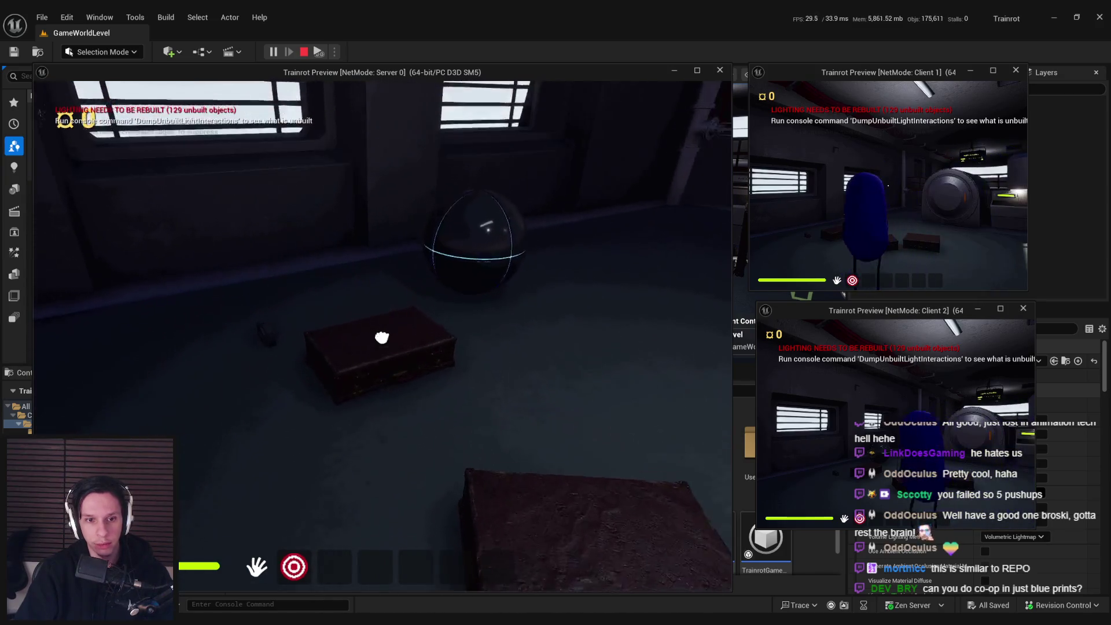
{"action": "mouse_move", "coordinate": [347, 141]}
{"action": "left_mouse_down"}
{"action": "mouse_move", "coordinate": [386, 243]}
{"action": "mouse_move", "coordinate": [371, 228]}
{"action": "left_mouse_up"}
{"action": "mouse_move", "coordinate": [385, 335]}
{"action": "left_mouse_down"}
{"action": "mouse_move", "coordinate": [376, 260]}
{"action": "mouse_move", "coordinate": [384, 295]}
{"action": "left_mouse_up"}
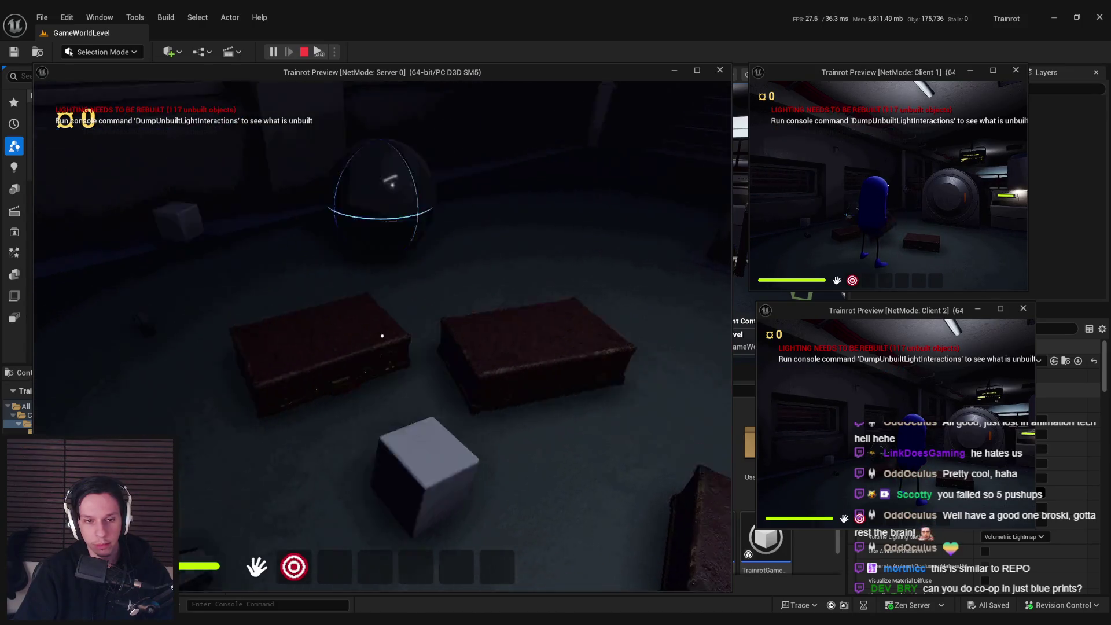
{"action": "key", "text": "s"}
{"action": "key", "text": "w"}
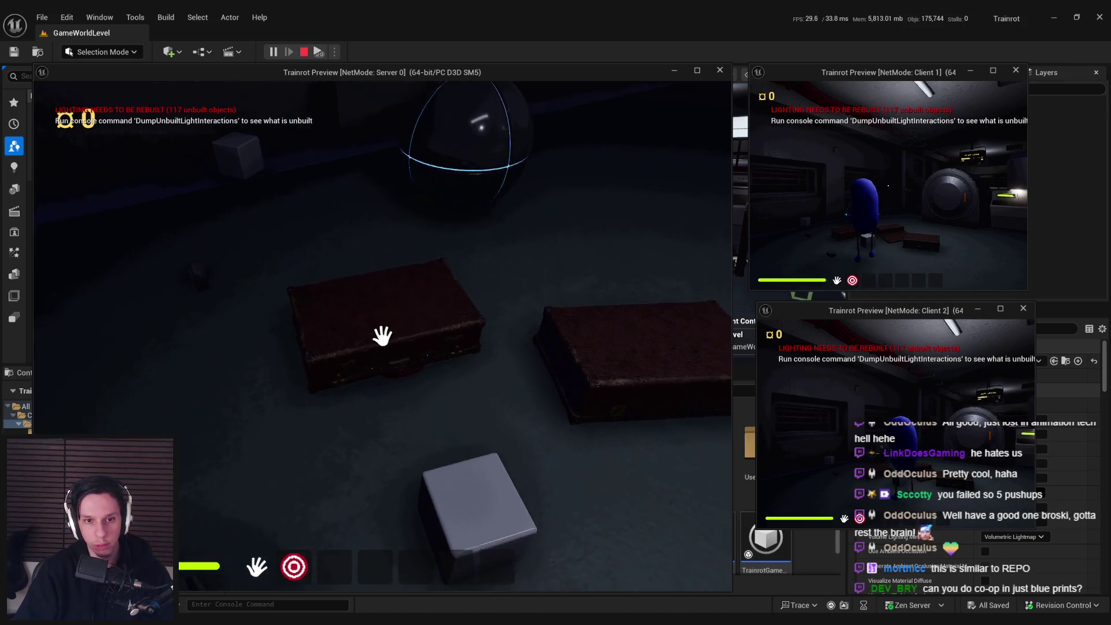
{"action": "key", "text": "w"}
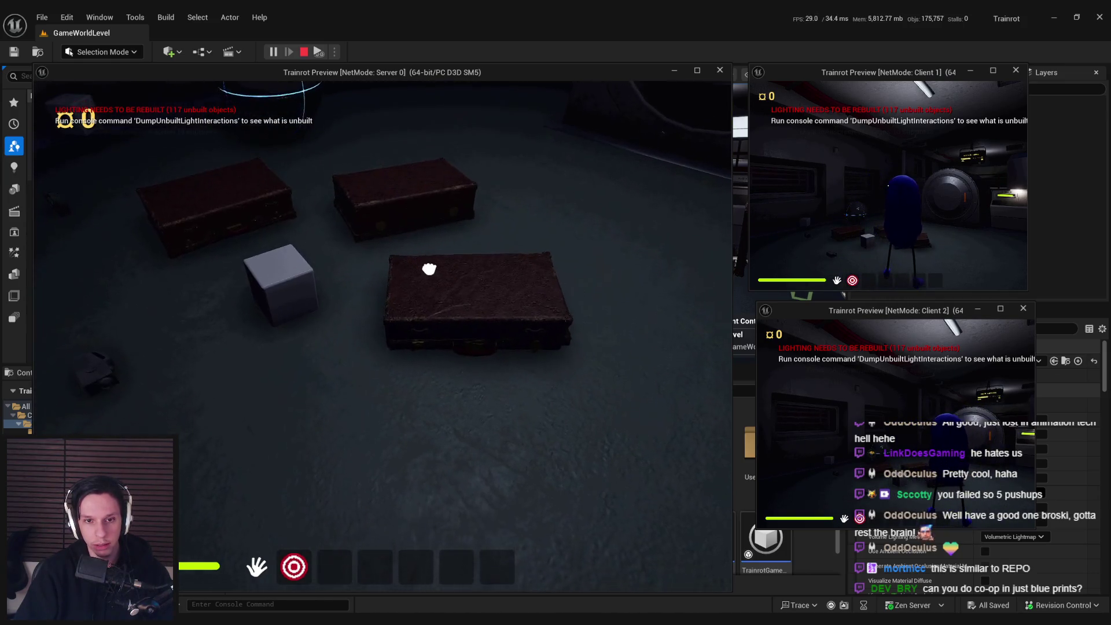
{"action": "key", "text": "s"}
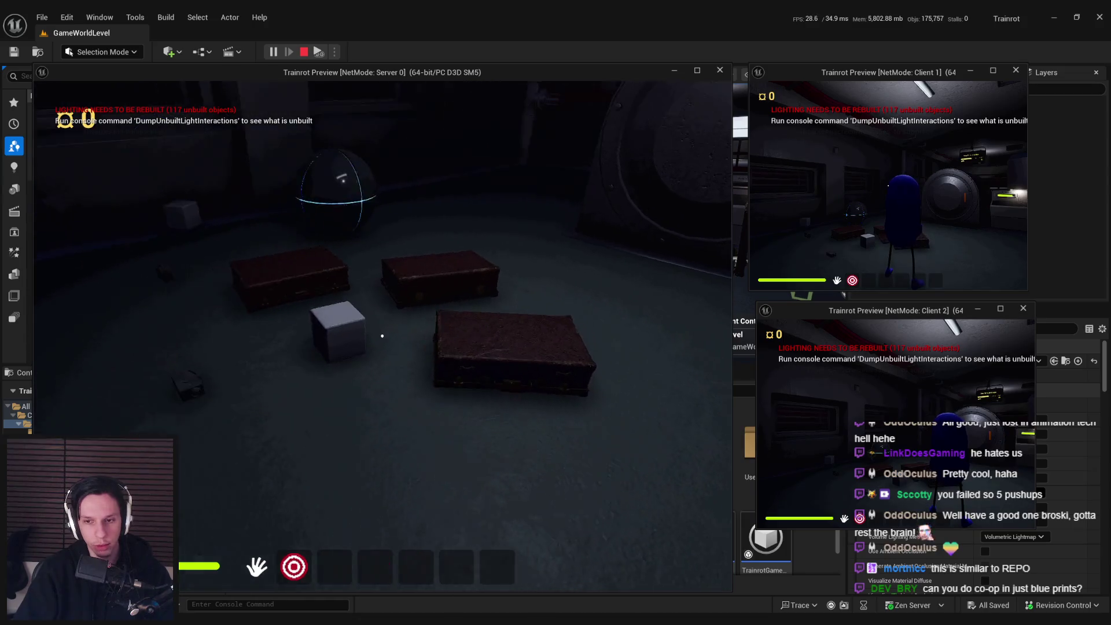
Step: Visit the vault door and Fuel Capacity machine, then open the left suitcase to check inside
{"action": "key", "text": "w"}
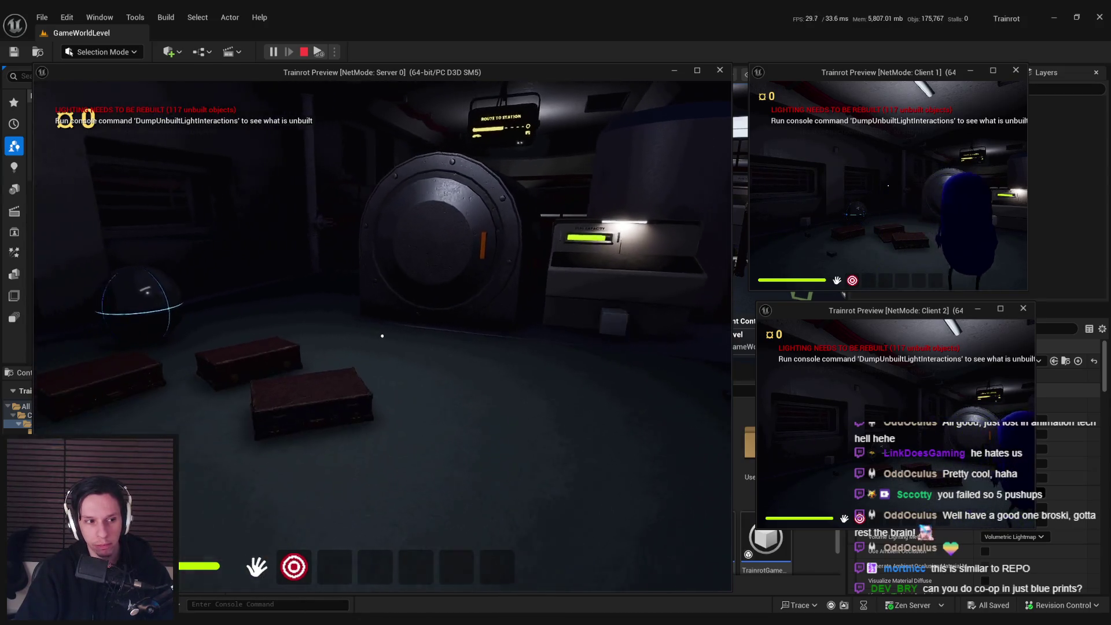
{"action": "key", "text": "w"}
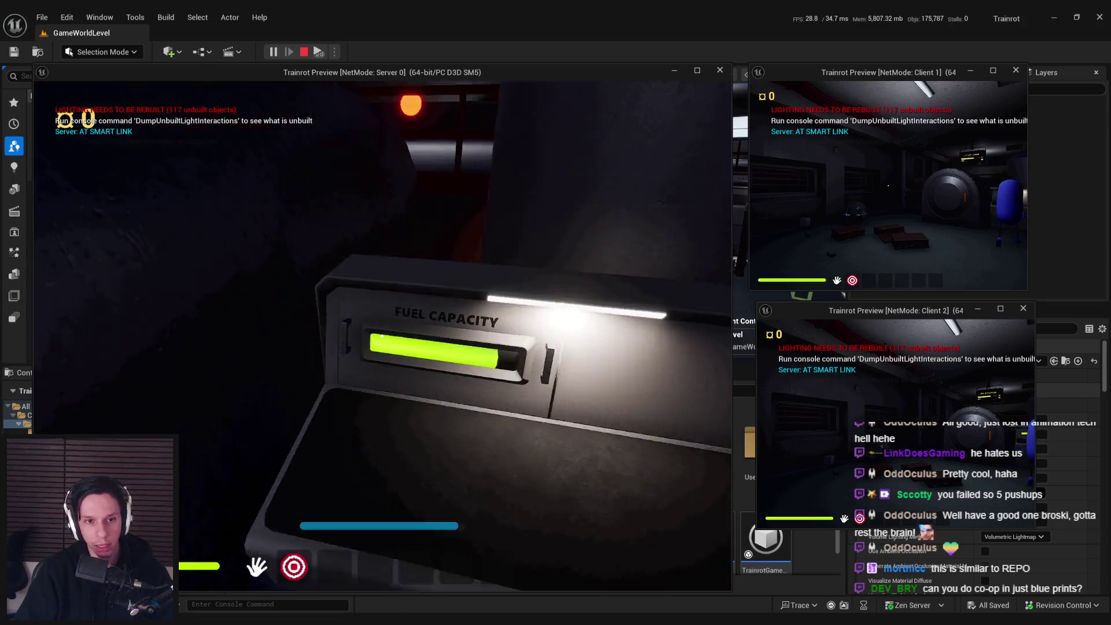
{"action": "key", "text": "s"}
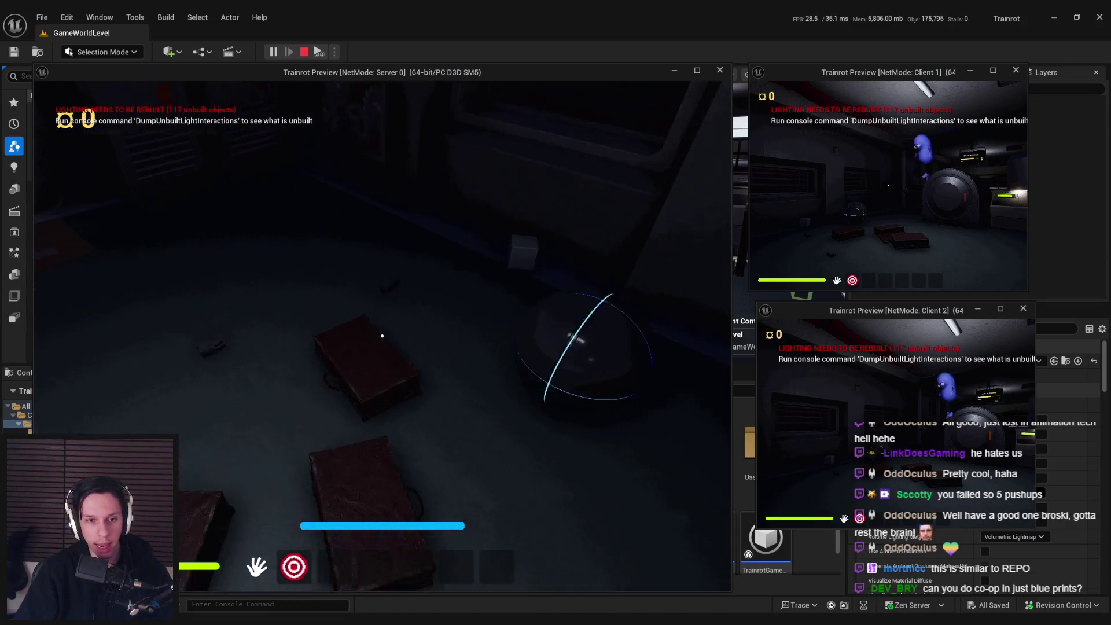
{"action": "key", "text": "w"}
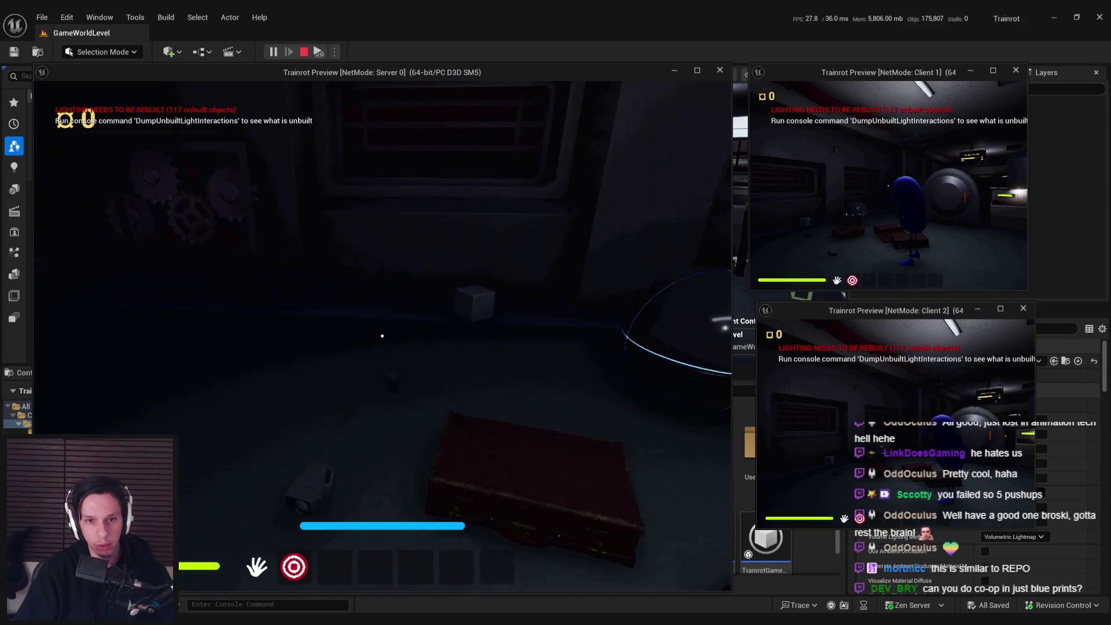
{"action": "key", "text": "w"}
{"action": "key", "text": "s"}
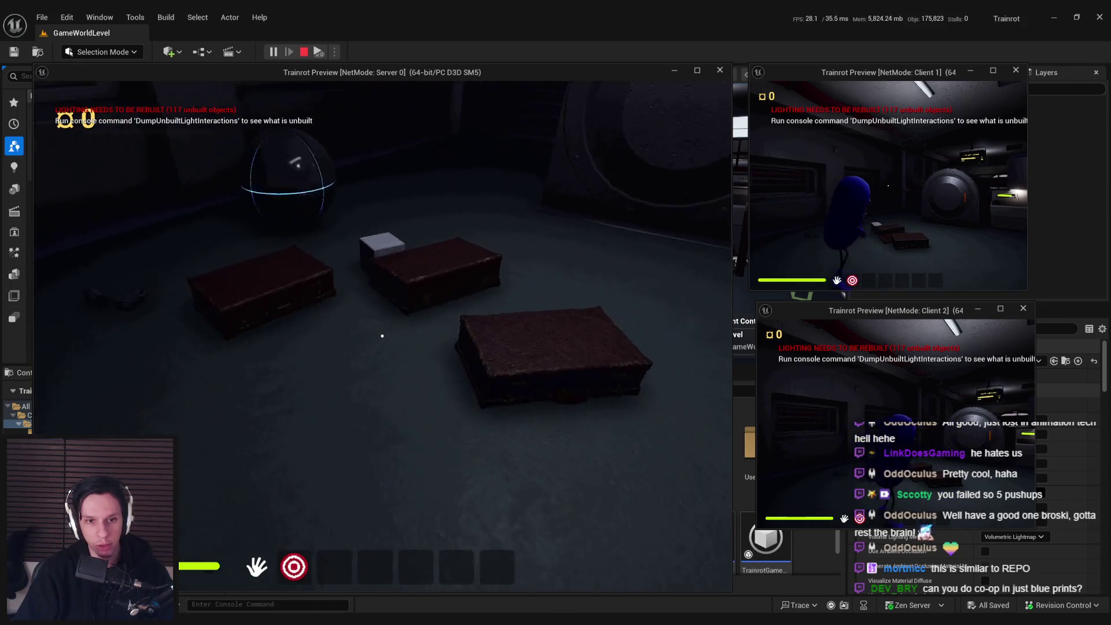
{"action": "key", "text": "w"}
{"action": "key", "text": "e"}
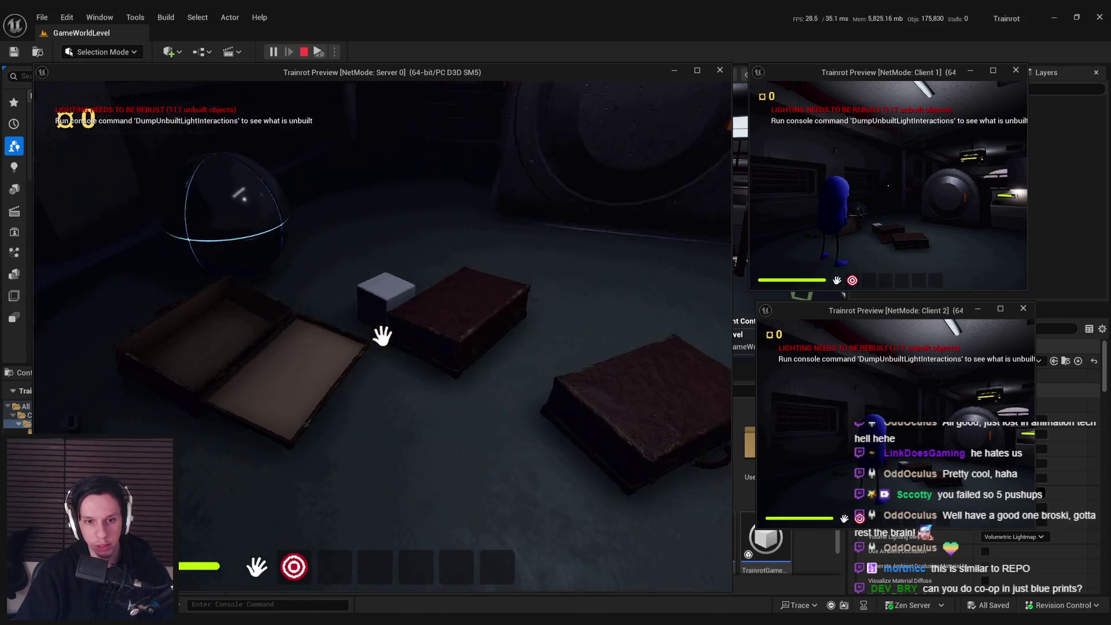
{"action": "key", "text": "s"}
Step: Walk past the vault door to the red gear panel and insert the gear
{"action": "key", "text": "w"}
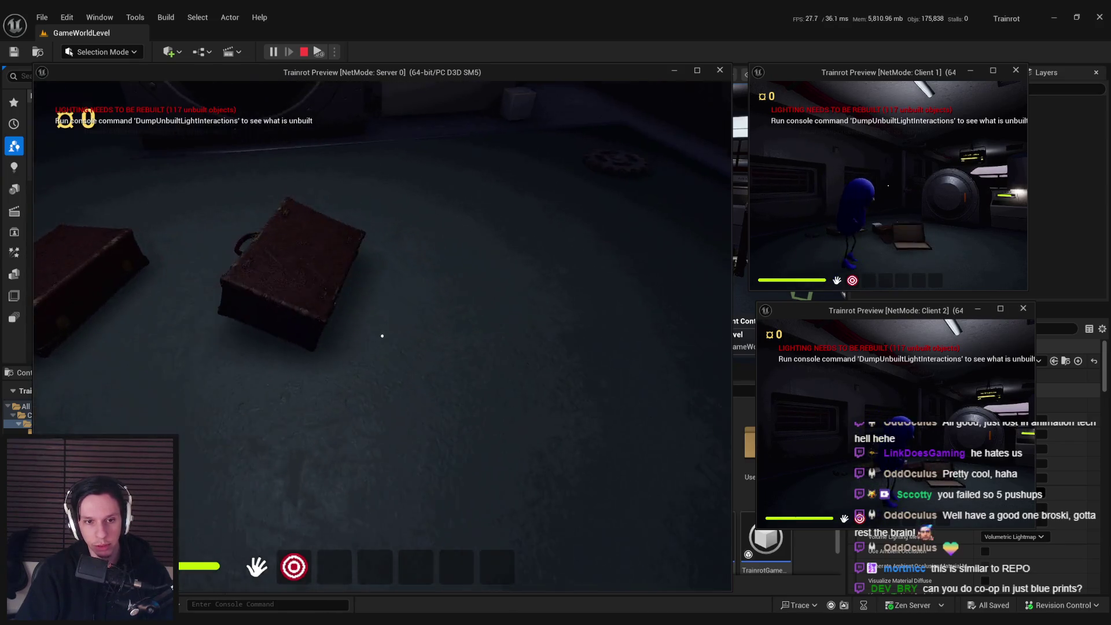
{"action": "key", "text": "w"}
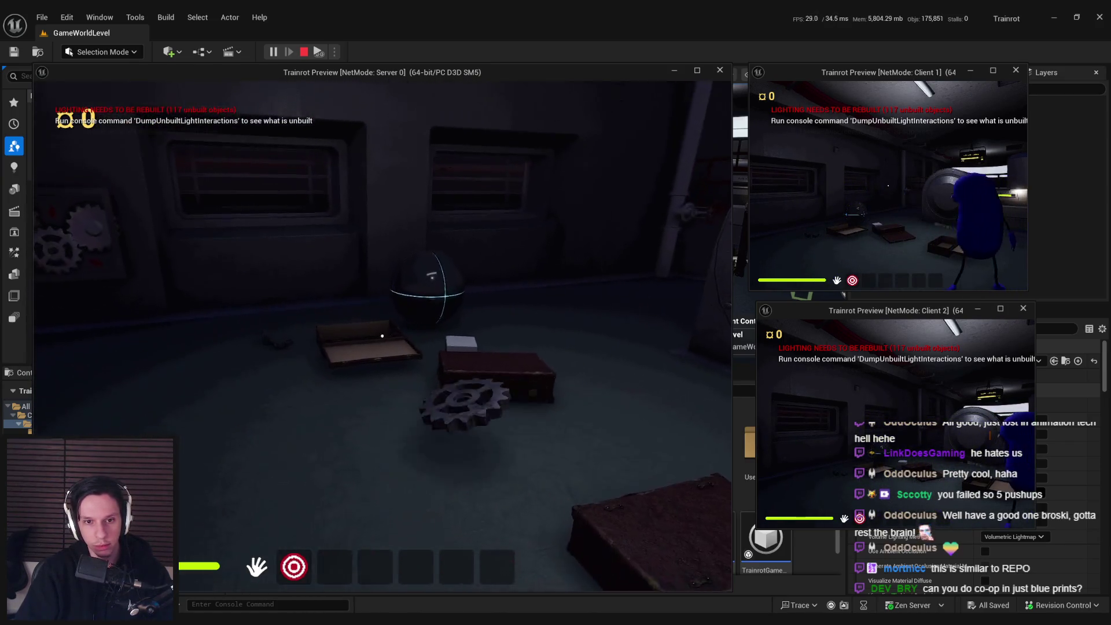
{"action": "key", "text": "w"}
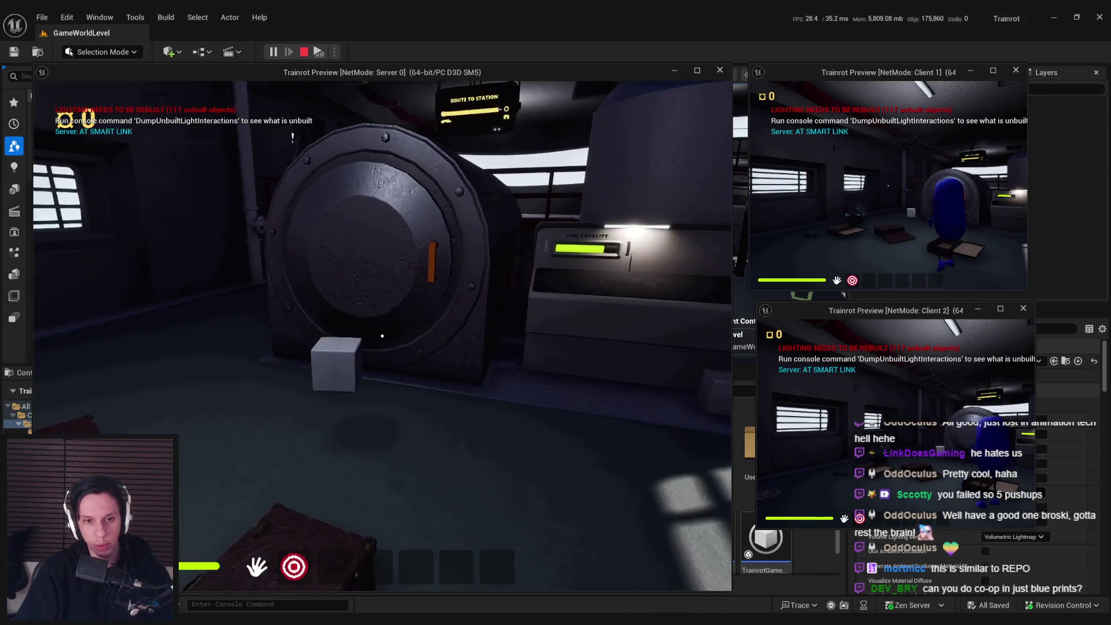
{"action": "key", "text": "w"}
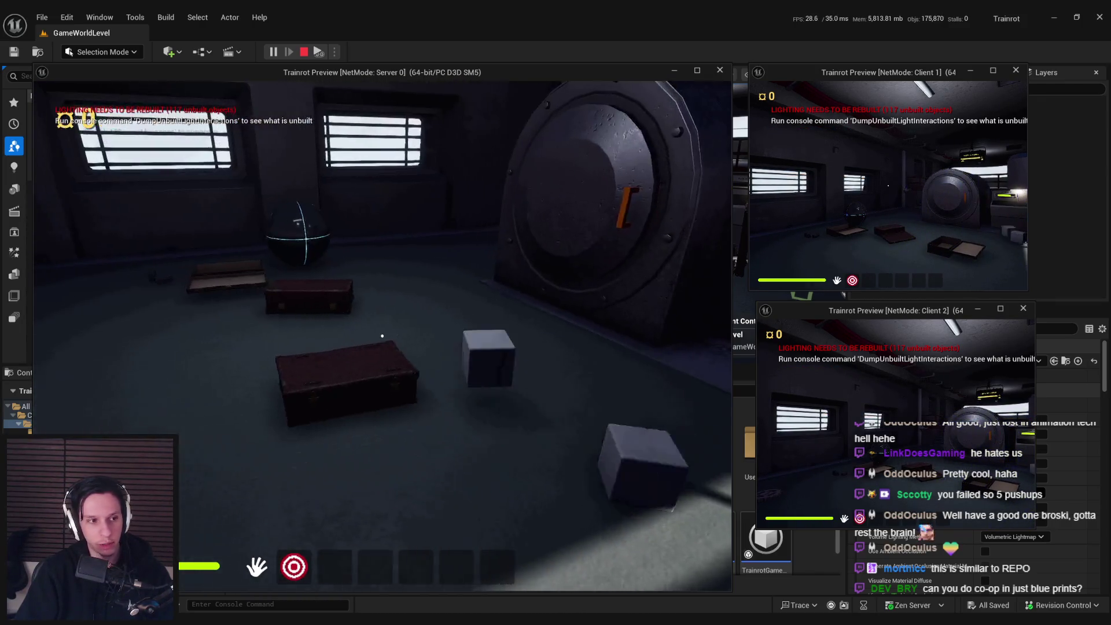
{"action": "key", "text": "w"}
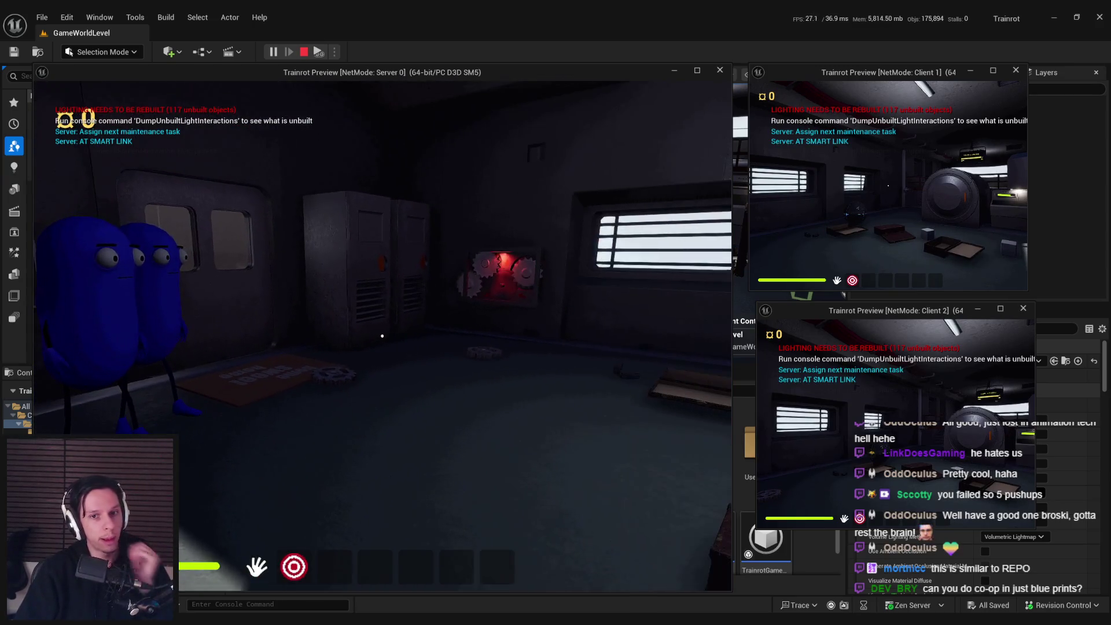
{"action": "key", "text": "w"}
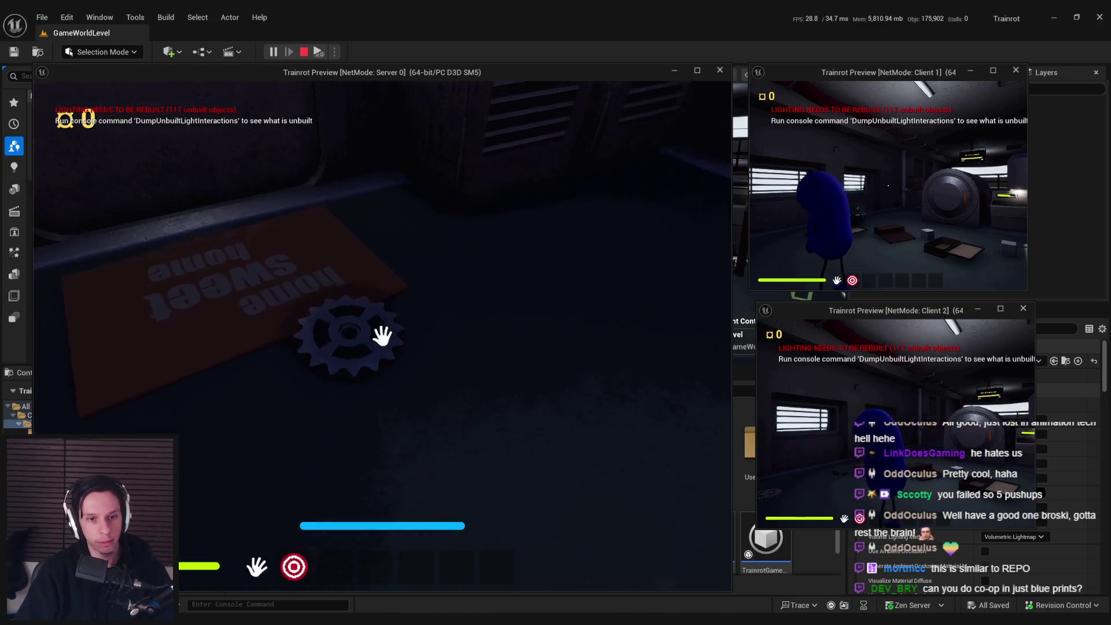
{"action": "key", "text": "e"}
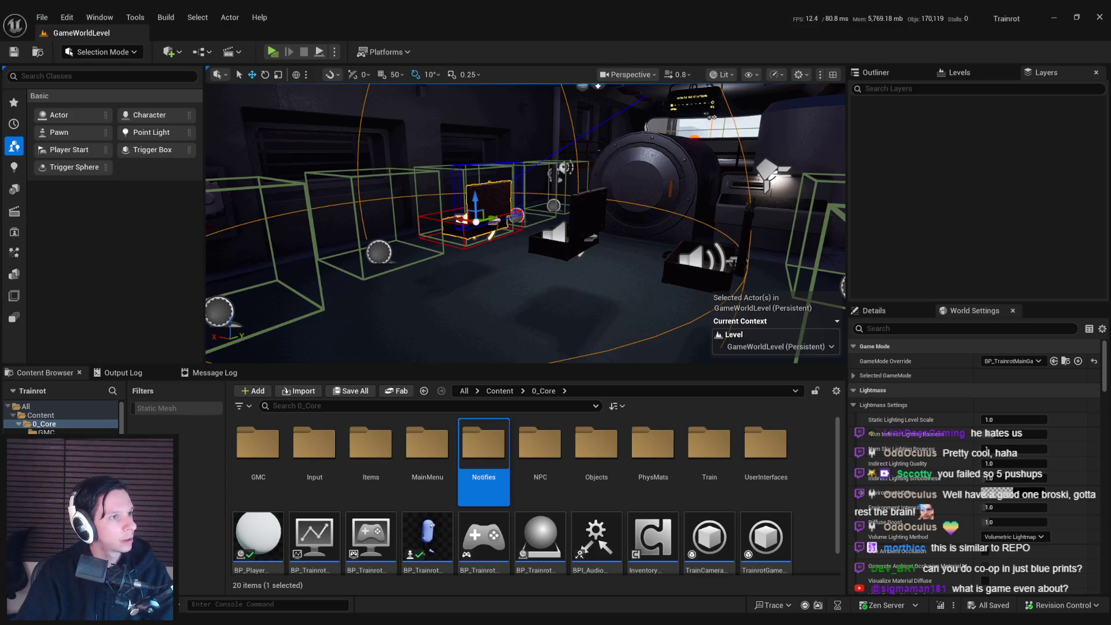
Step: Switch from Unreal Editor to the Chrome window with the Trello Trainrot board
{"action": "key", "text": "alt+Tab"}
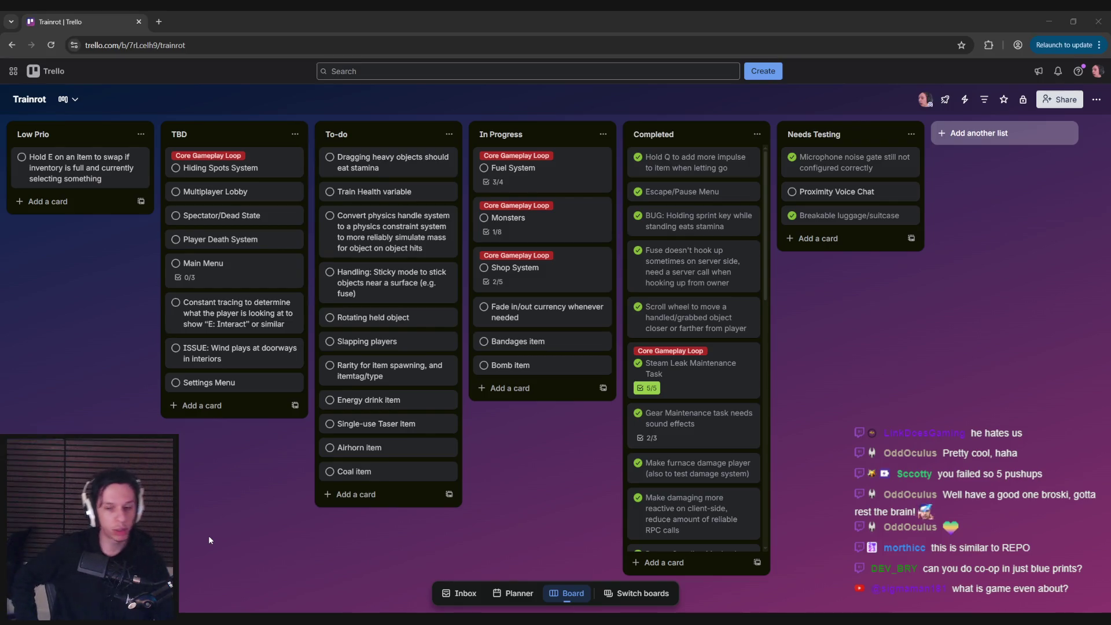
{"action": "left_click", "coordinate": [245, 550]}
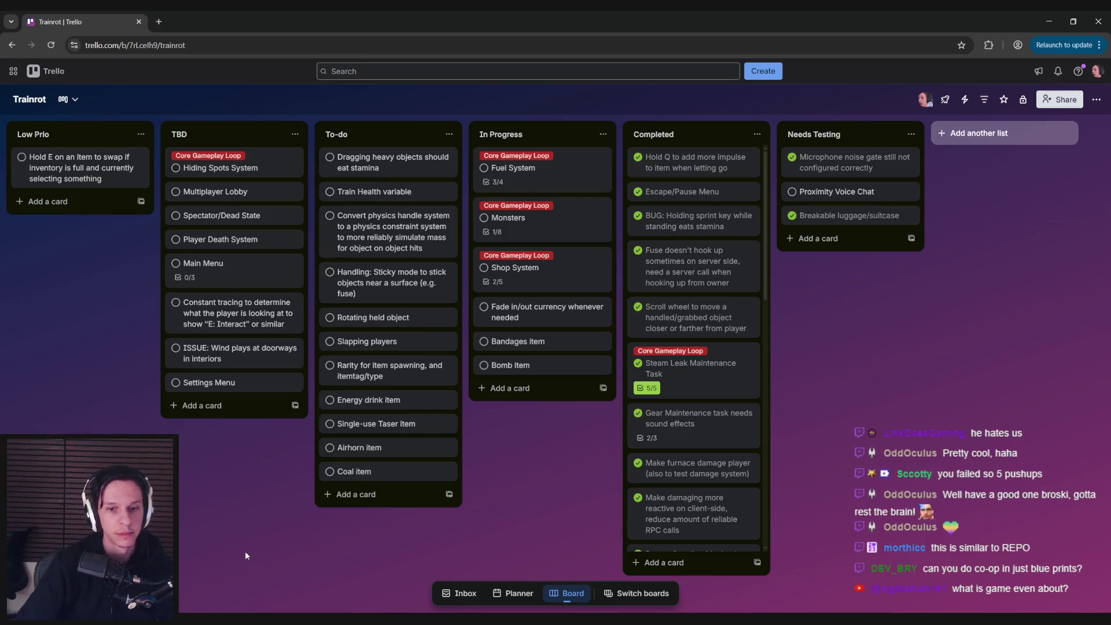
Step: Tick the Bomb item card complete and drag it from In Progress into Needs Testing
{"action": "left_click", "coordinate": [484, 365]}
{"action": "left_click_drag", "start_coordinate": [486, 366], "coordinate": [818, 241]}
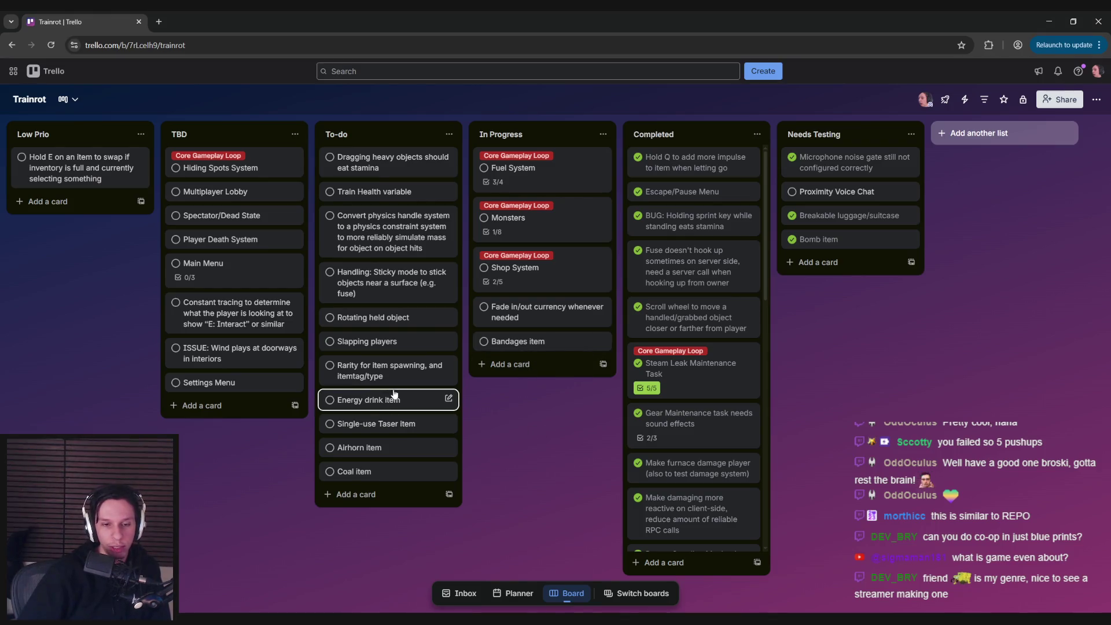
{"action": "mouse_move", "coordinate": [534, 332]}
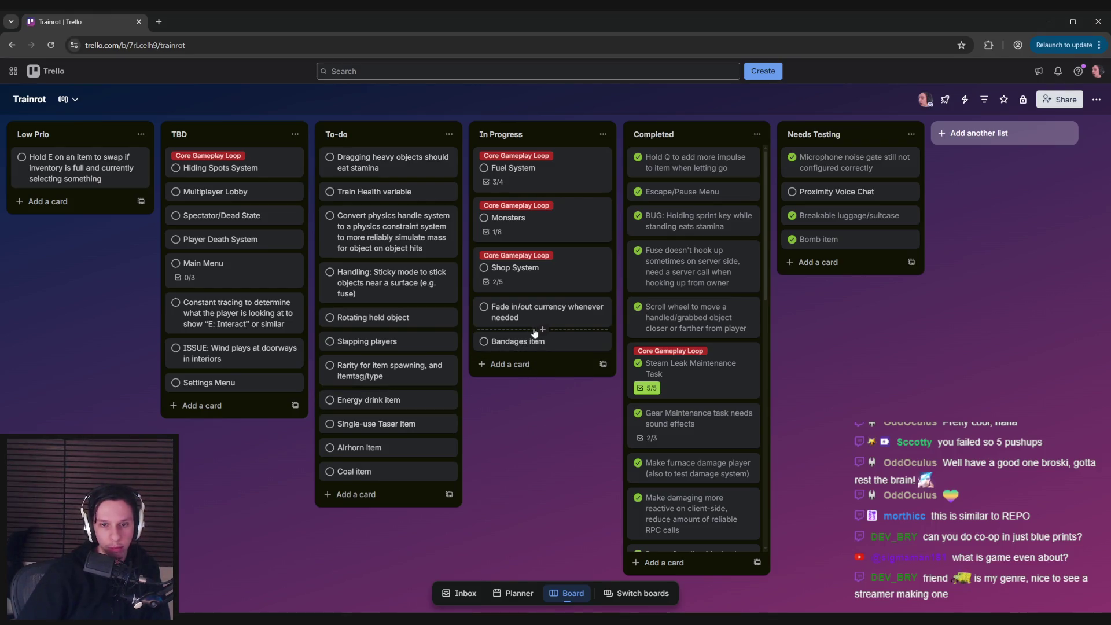
{"action": "mouse_move", "coordinate": [390, 393]}
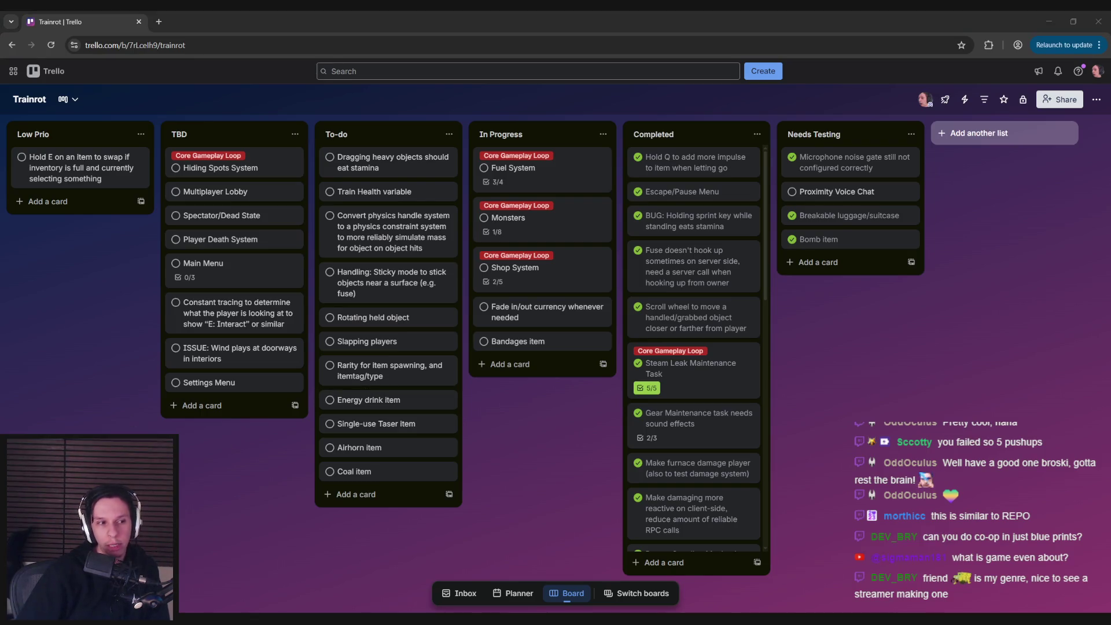
{"action": "left_click", "coordinate": [95, 428]}
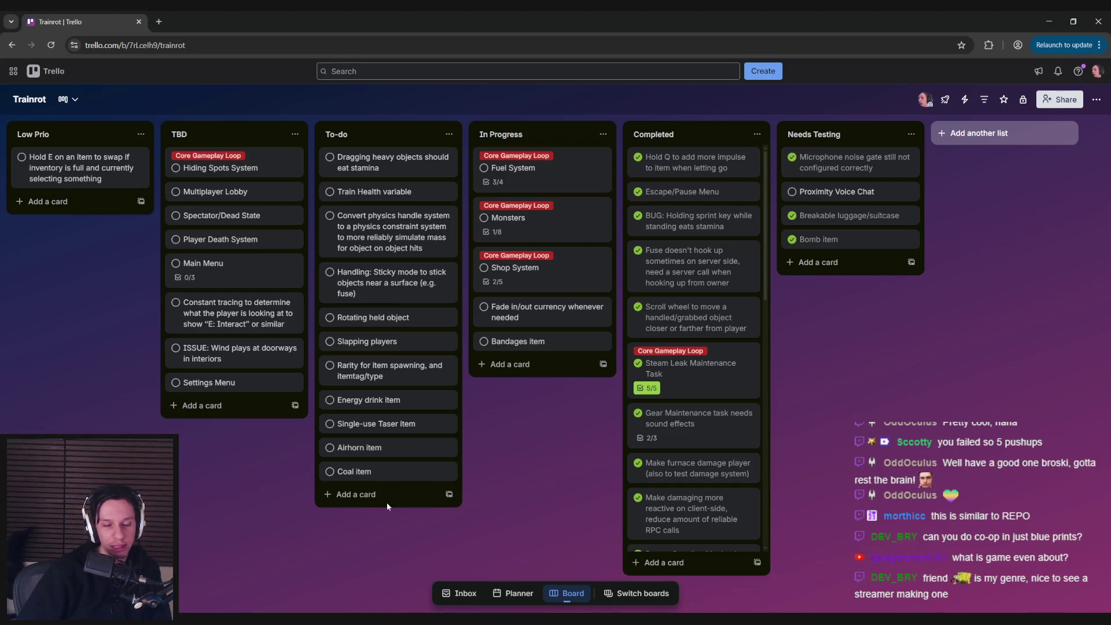
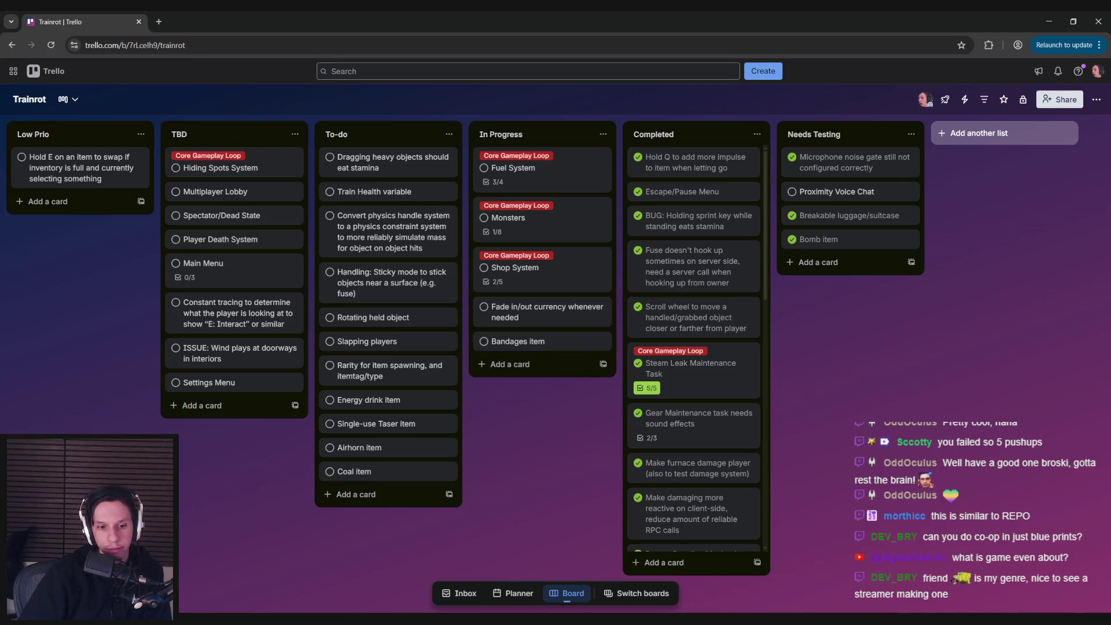
Step: Save Trainrot_Items.blend in Blender and orbit around the bomb and briefcase models
{"action": "key", "text": "alt+Tab"}
{"action": "scroll", "coordinate": [529, 356], "scroll_direction": "down", "scroll_amount": 3}
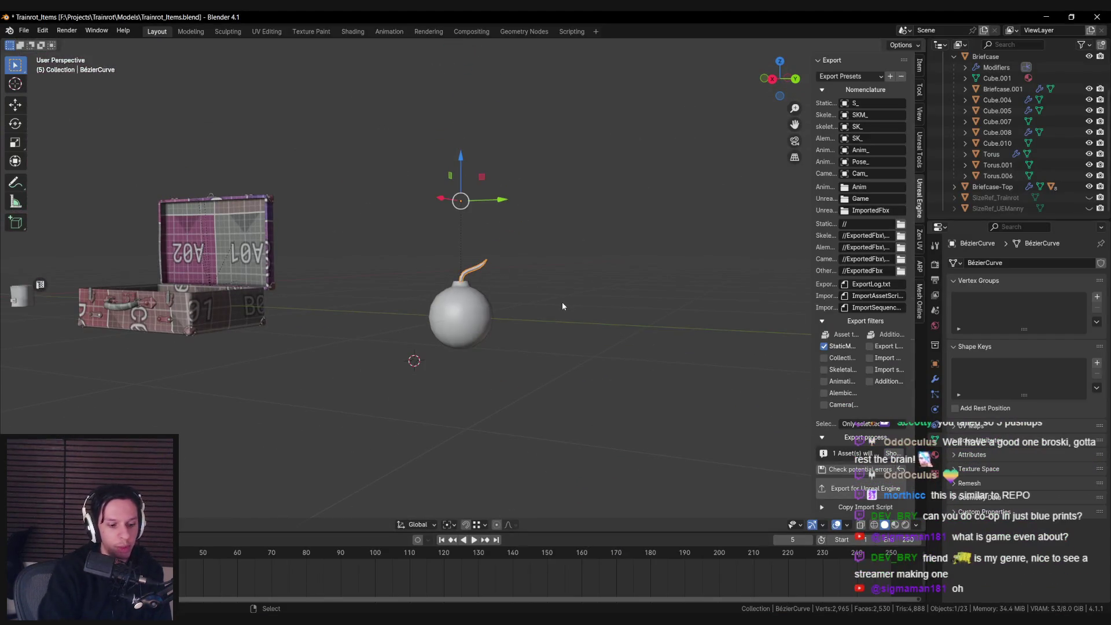
{"action": "key", "text": "ctrl+s"}
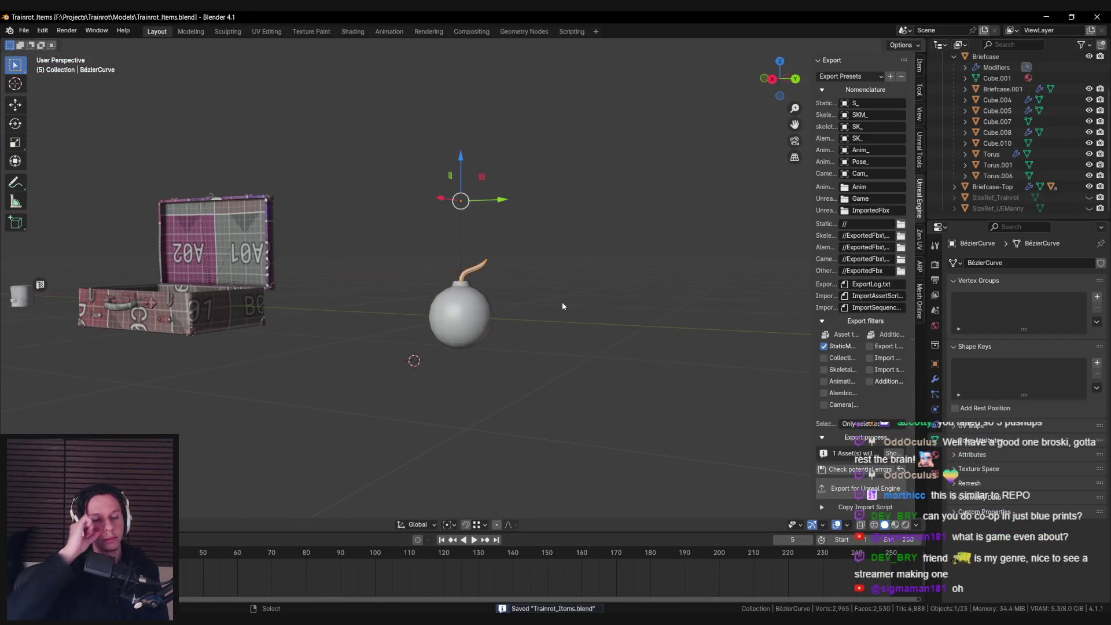
{"action": "mouse_move", "coordinate": [562, 302]}
{"action": "left_mouse_down"}
{"action": "mouse_move", "coordinate": [422, 387]}
{"action": "mouse_move", "coordinate": [407, 360]}
{"action": "left_mouse_up"}
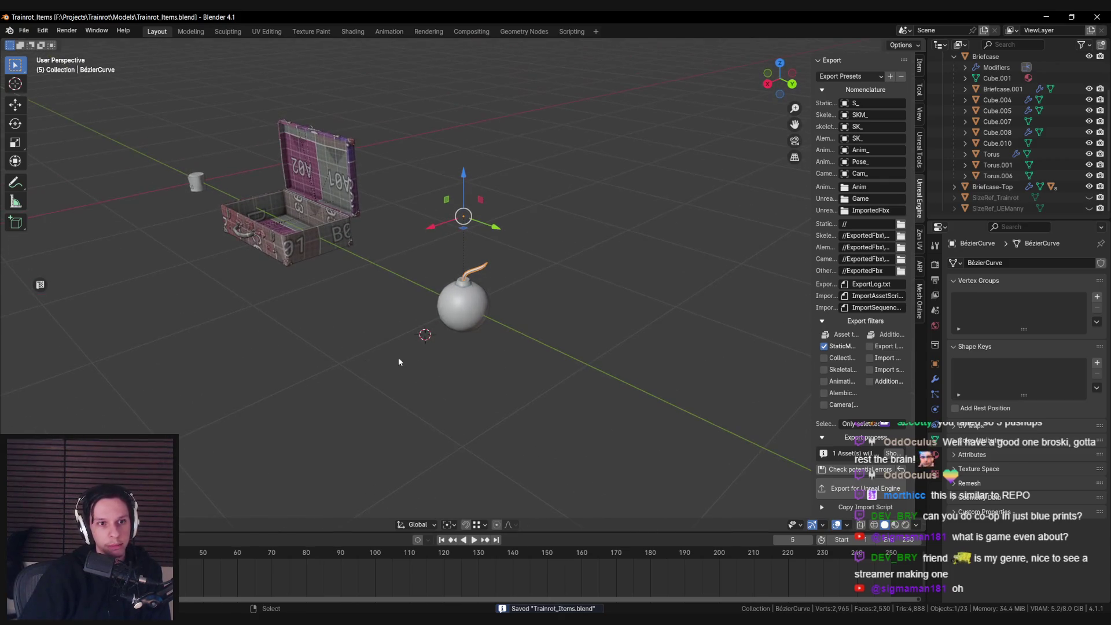
Step: Close the BP_Bomb Blueprint editor in Unreal and return to the Trello board
{"action": "key", "text": "alt+Tab"}
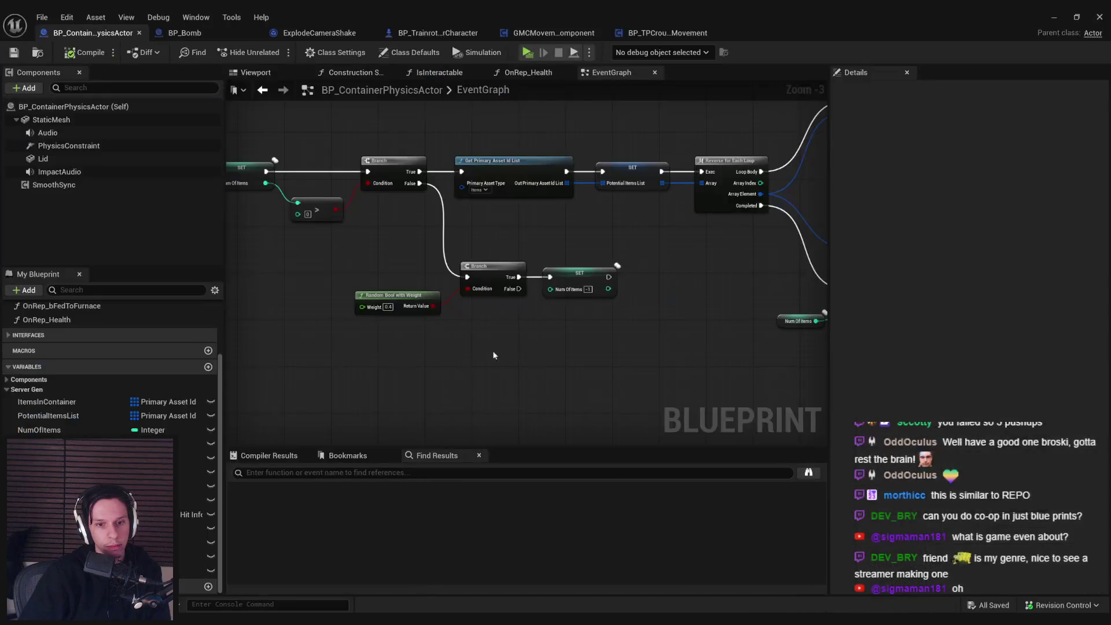
{"action": "scroll", "coordinate": [421, 334], "scroll_direction": "up", "scroll_amount": 2}
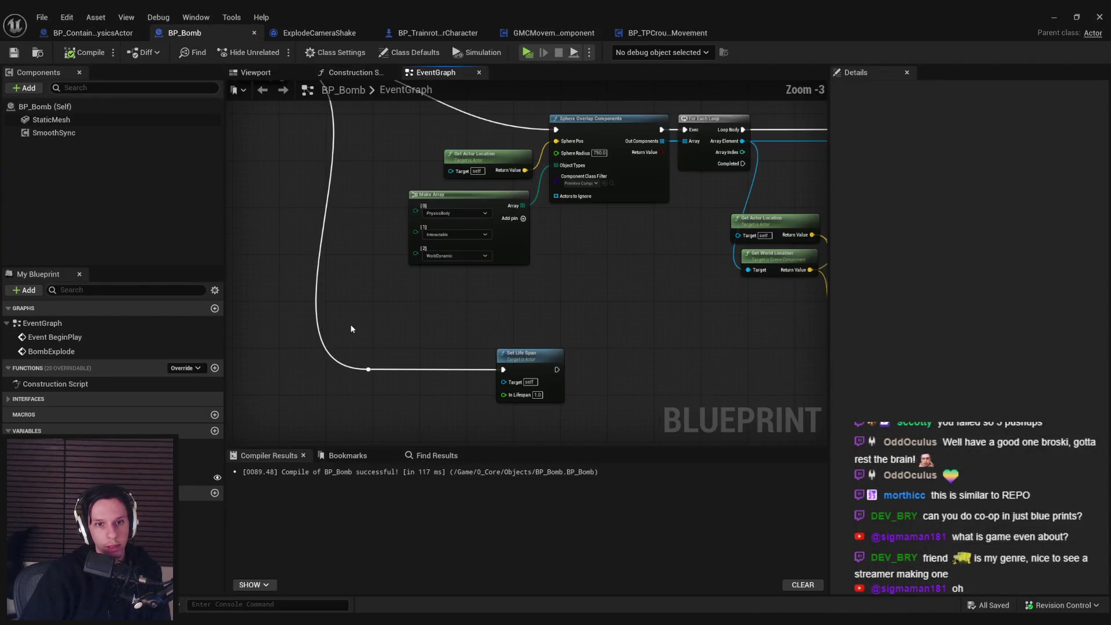
{"action": "scroll", "coordinate": [354, 327], "scroll_direction": "down", "scroll_amount": 1}
{"action": "left_click", "coordinate": [1099, 18]}
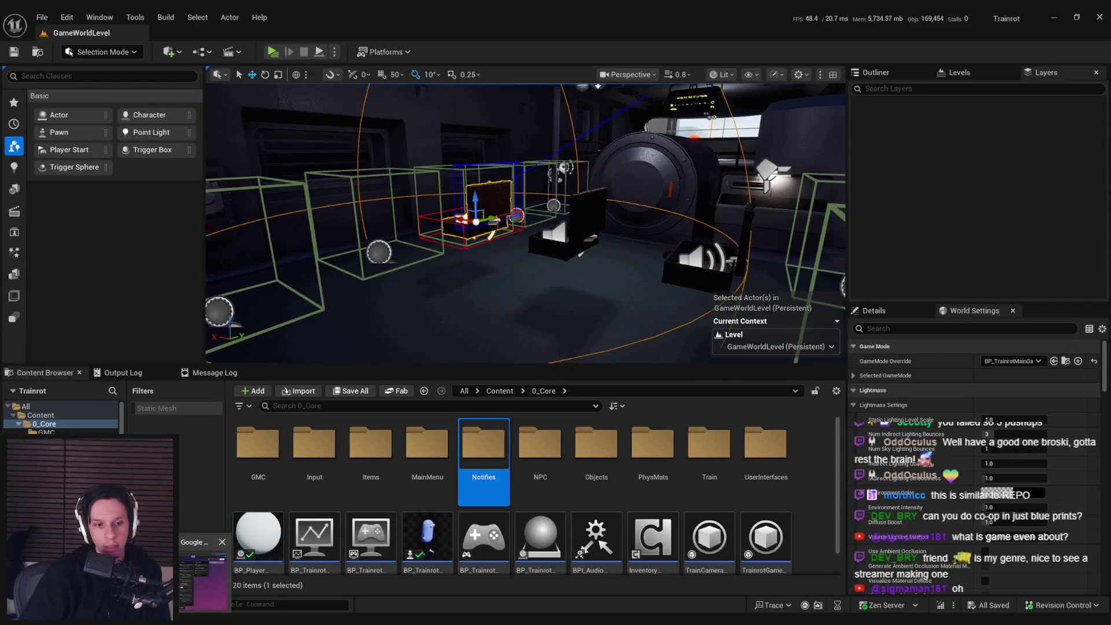
{"action": "key", "text": "alt+Tab"}
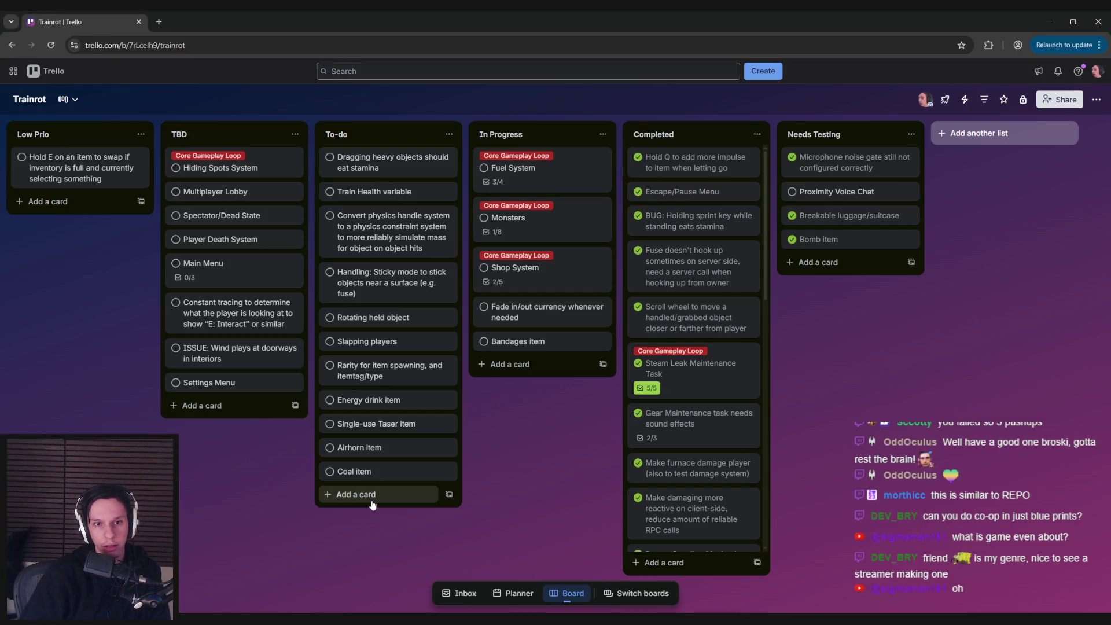
Step: Add a To-do card about spawning the Player Ragdoll BP, placed under the physics-handle card
{"action": "left_click", "coordinate": [364, 494]}
{"action": "type", "text": "Spawn Player Ragdoll BP"}
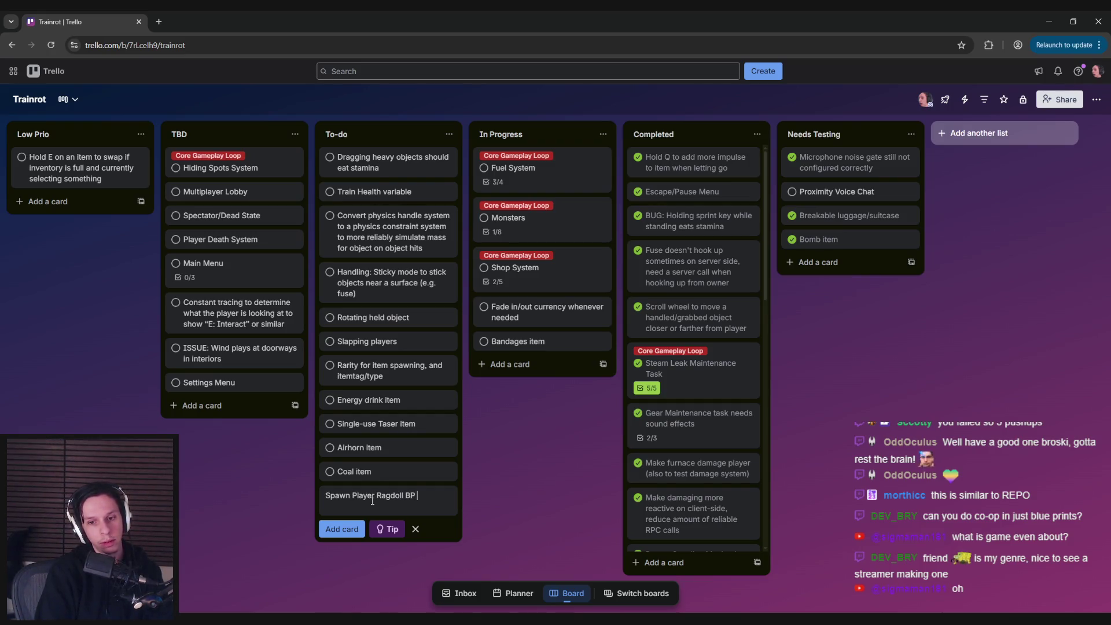
{"action": "type", "text": "nd assign ownership so"}
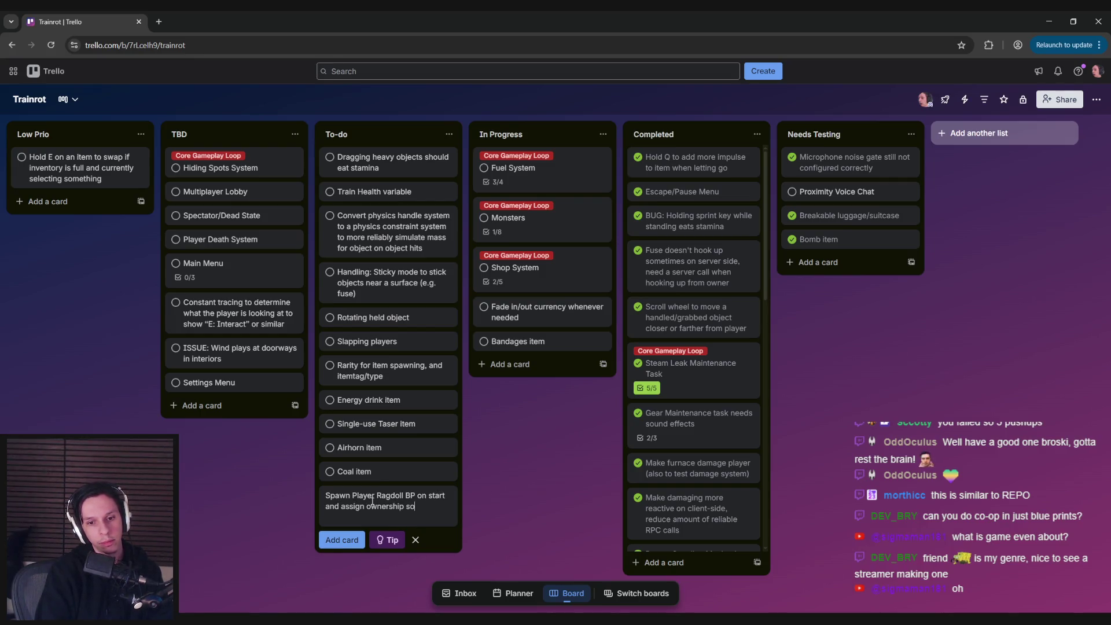
{"action": "type", "text": " it's ready for use whene"}
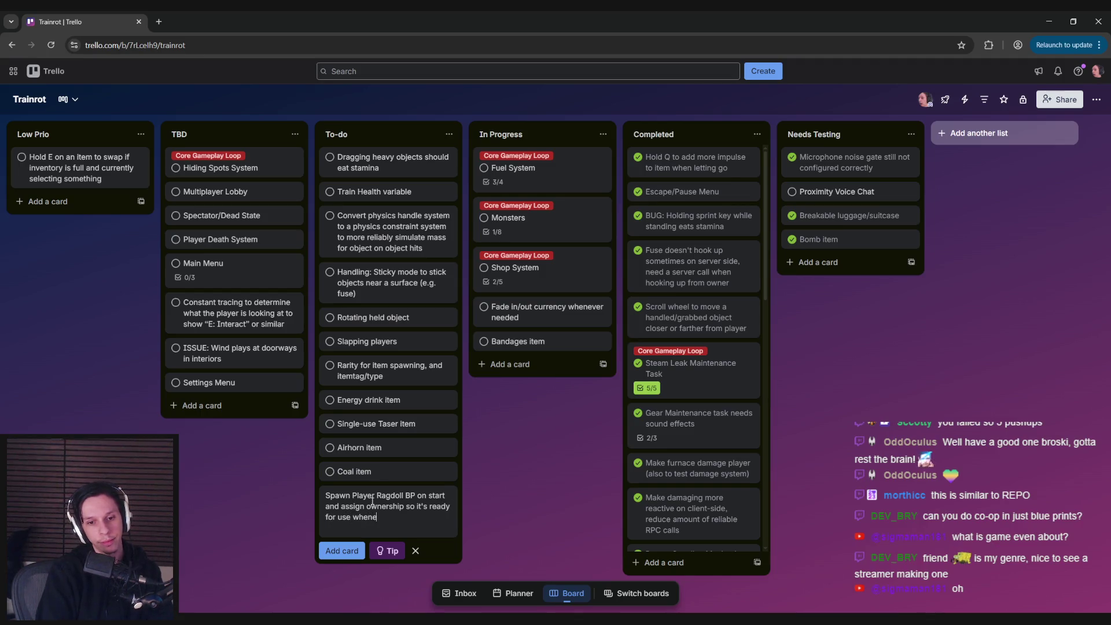
{"action": "key", "text": "Return"}
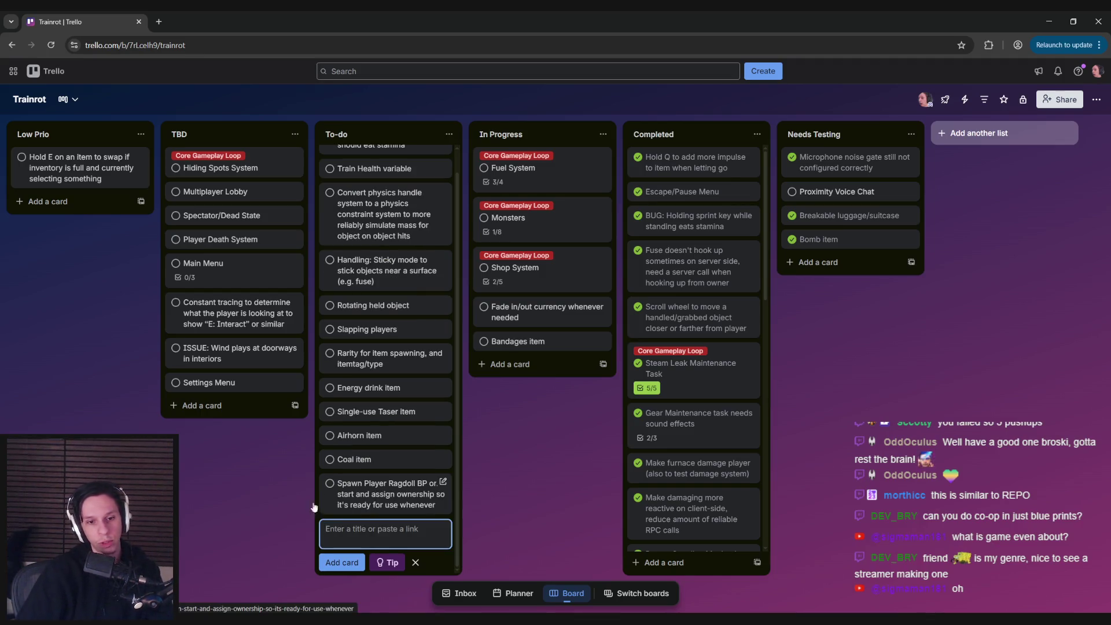
{"action": "key", "text": "Escape"}
{"action": "left_click_drag", "start_coordinate": [336, 515], "coordinate": [334, 287]}
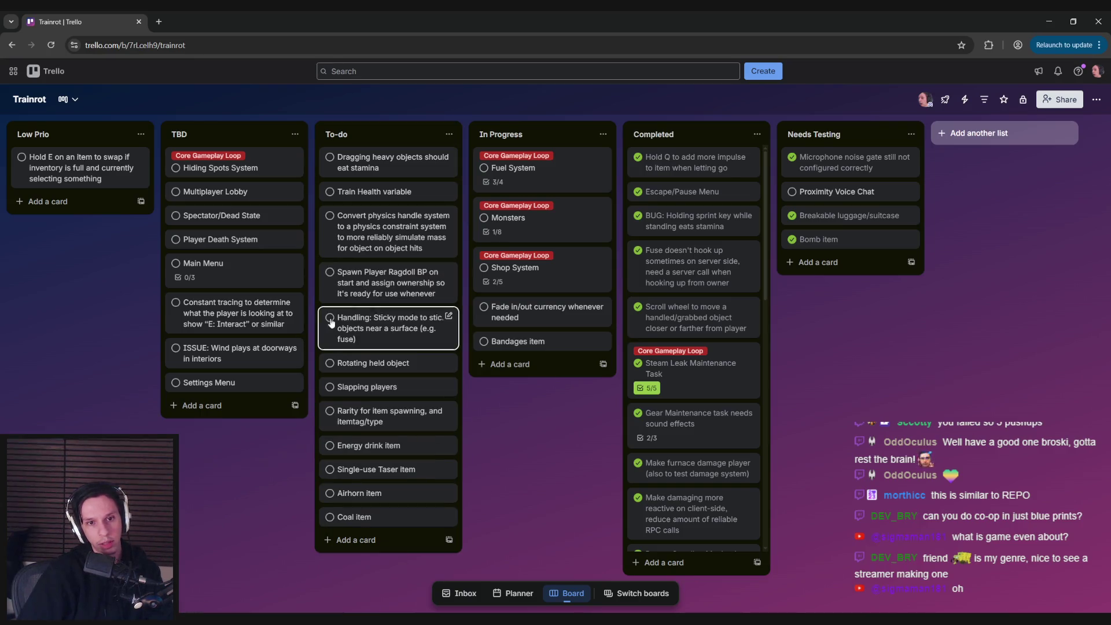
Step: Change 'start' to 'Begin Play' in the ragdoll card's title
{"action": "left_click", "coordinate": [388, 283]}
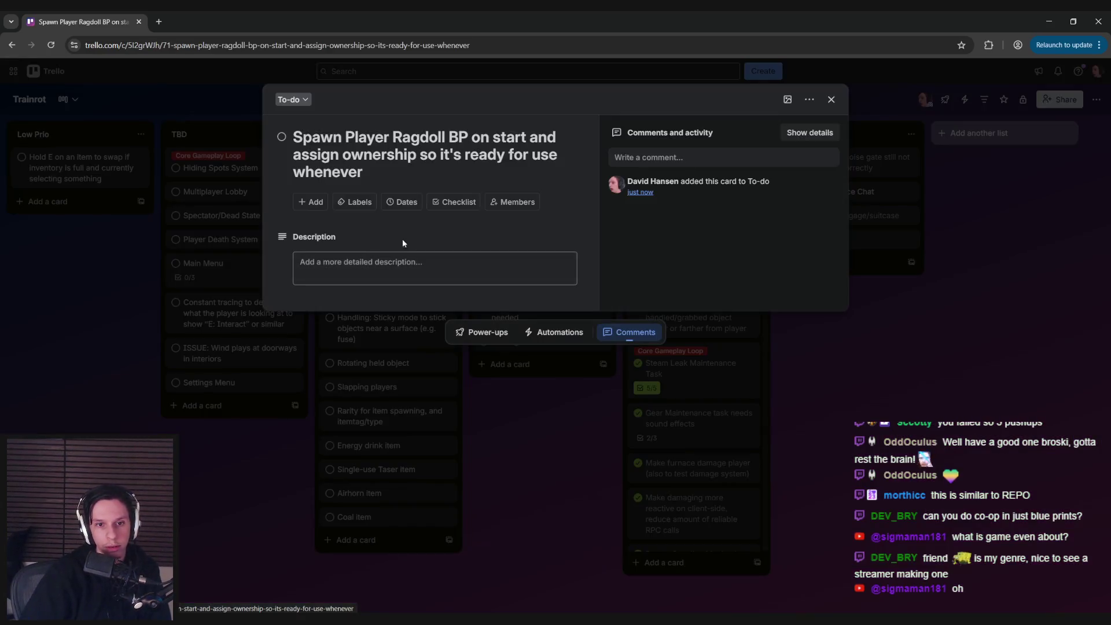
{"action": "double_click", "coordinate": [519, 139]}
{"action": "type", "text": "Begin Play"}
{"action": "key", "text": "Return"}
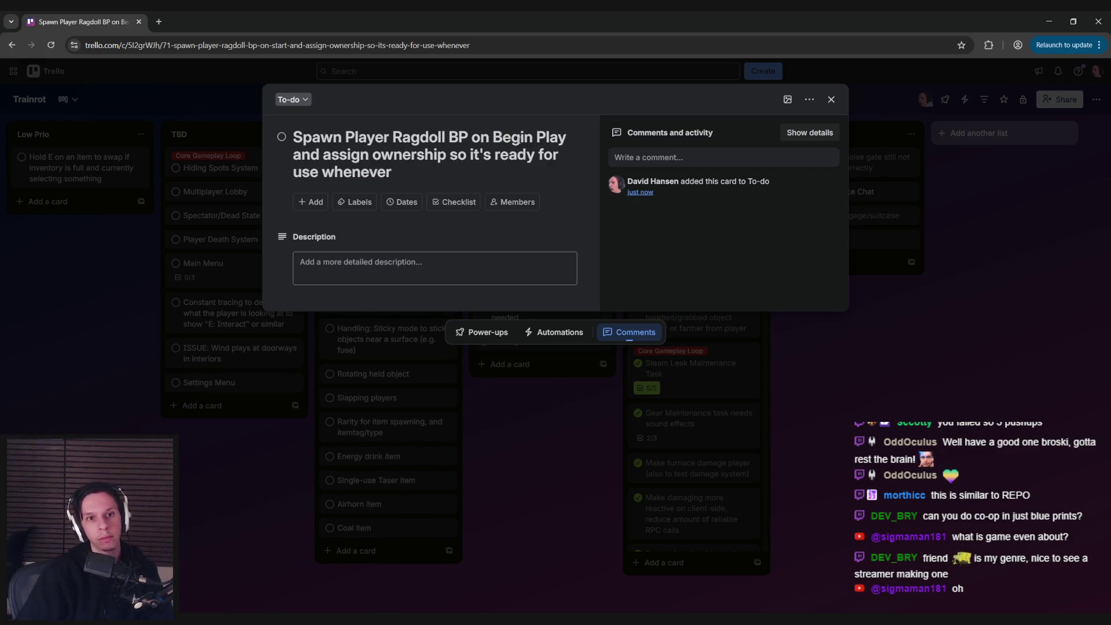
{"action": "left_click", "coordinate": [234, 452]}
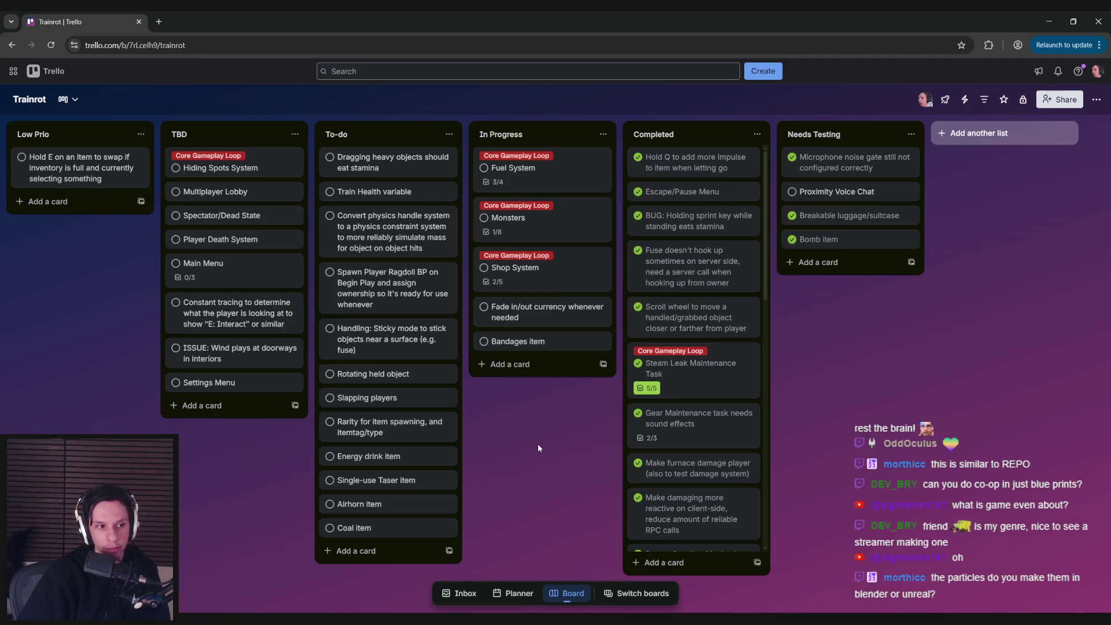
{"action": "key", "text": "alt+Tab"}
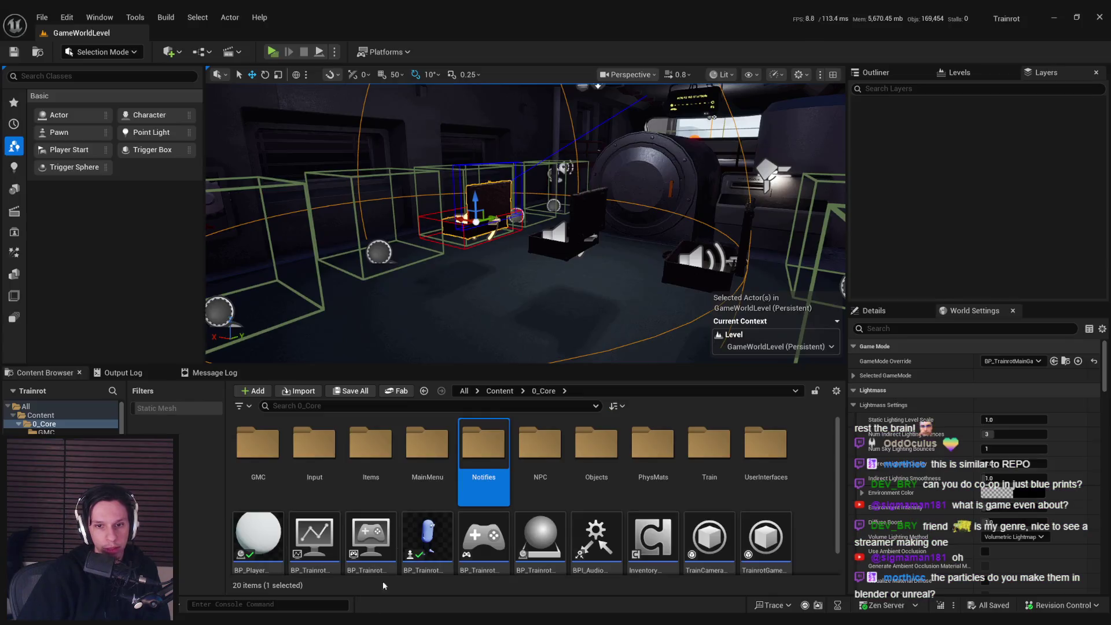
Step: Browse the Content Browser to the StarterContent Particles folder
{"action": "left_click", "coordinate": [515, 450]}
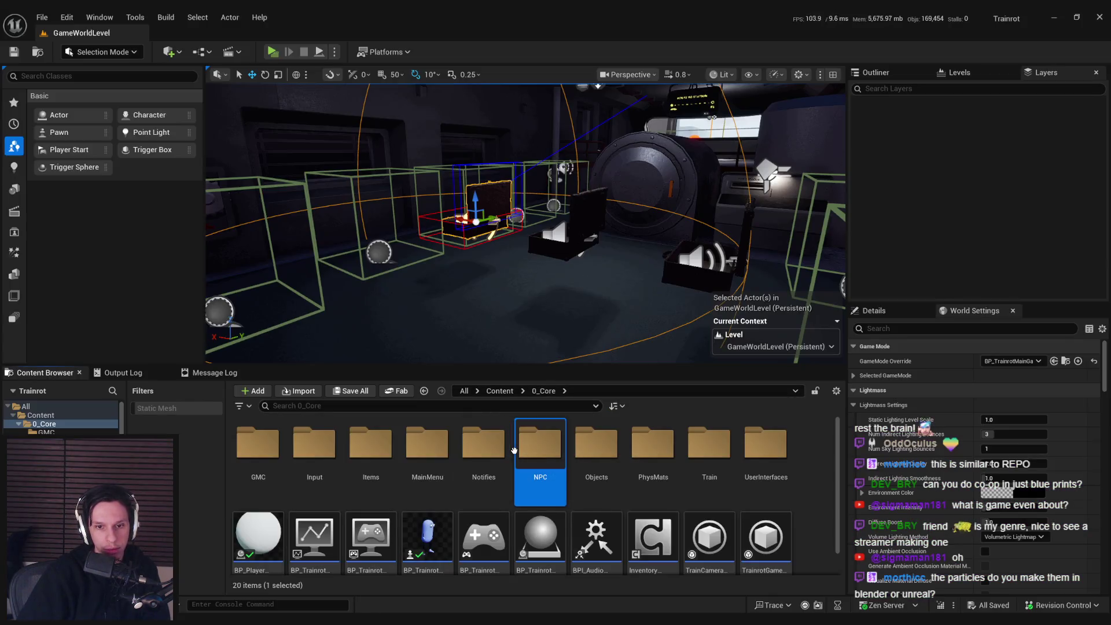
{"action": "left_click", "coordinate": [499, 391]}
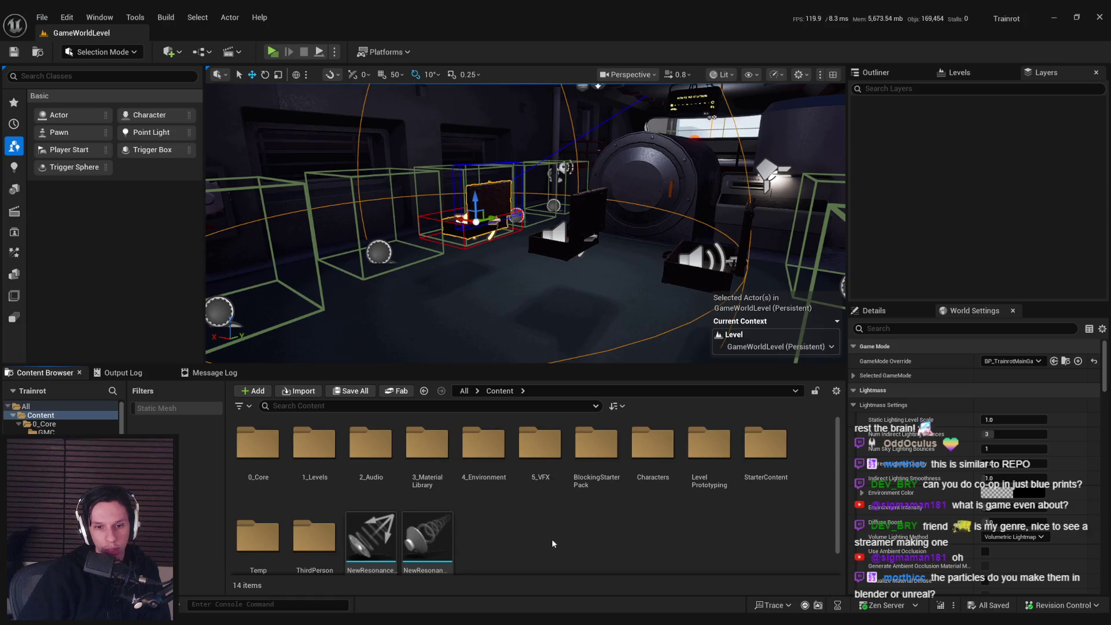
{"action": "double_click", "coordinate": [541, 457]}
{"action": "key", "text": "alt+Left"}
{"action": "left_click", "coordinate": [526, 540]}
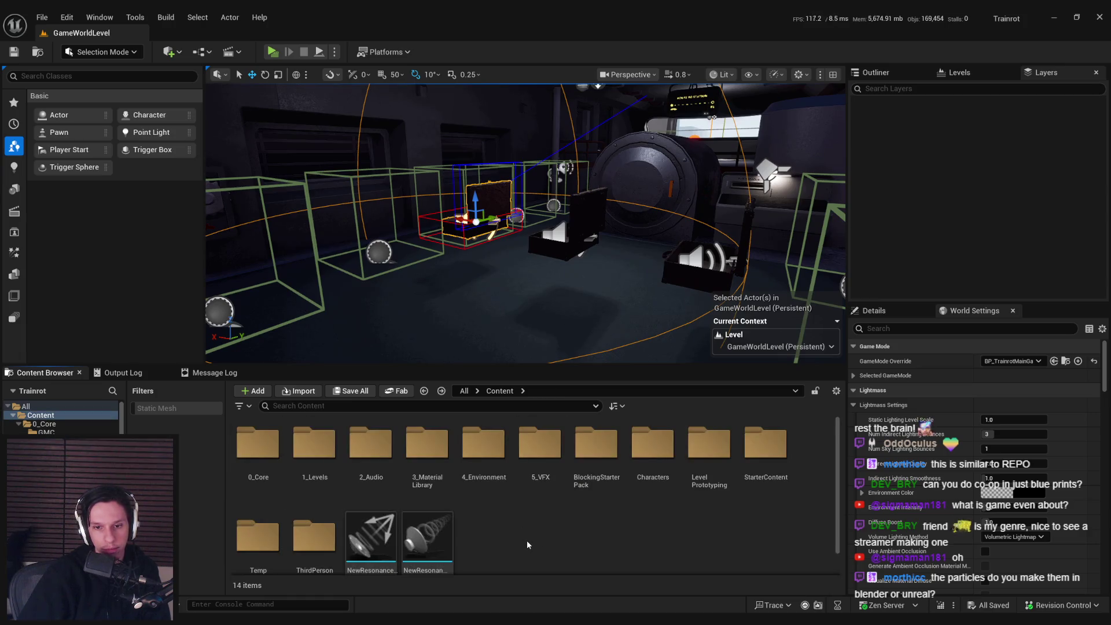
{"action": "scroll", "coordinate": [488, 536], "scroll_direction": "down", "scroll_amount": 1}
{"action": "scroll", "coordinate": [480, 528], "scroll_direction": "up", "scroll_amount": 1}
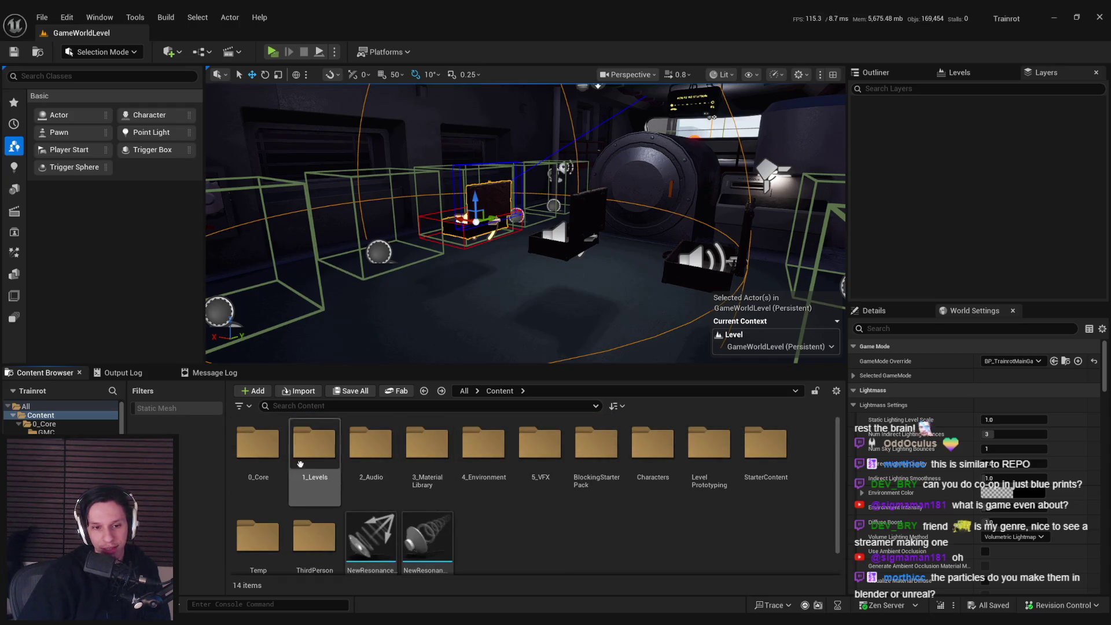
{"action": "double_click", "coordinate": [255, 455]}
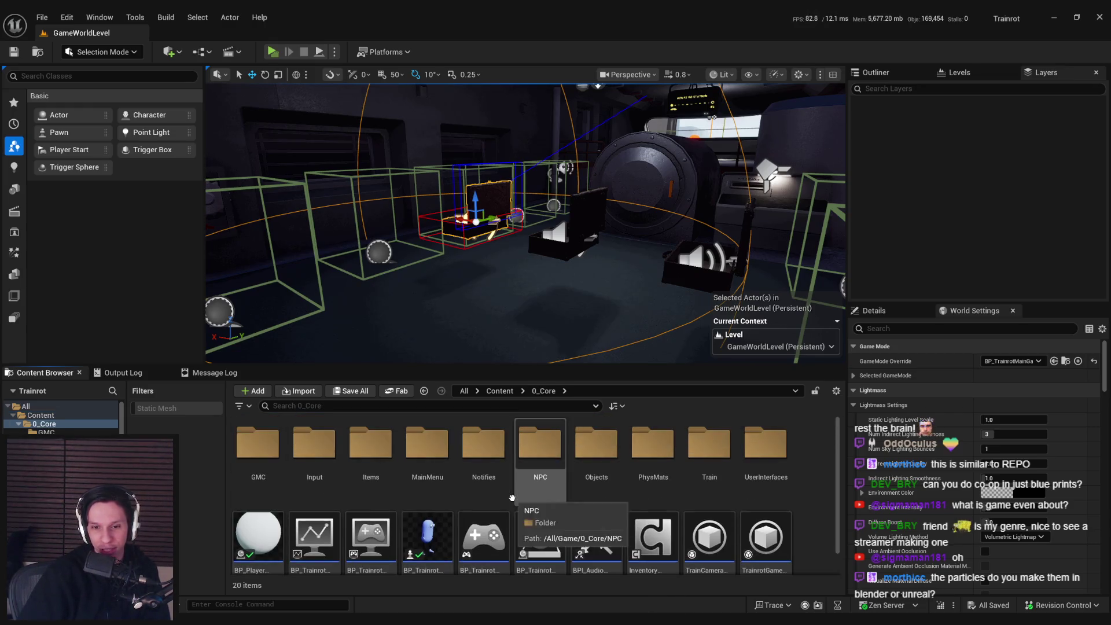
{"action": "key", "text": "alt+Left"}
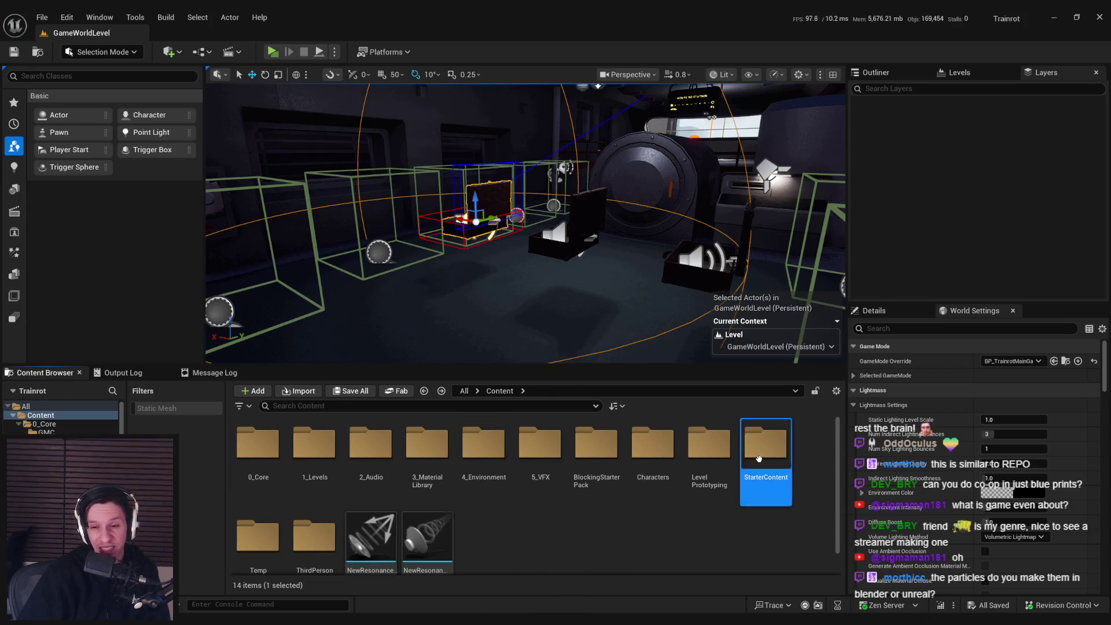
{"action": "double_click", "coordinate": [765, 445]}
{"action": "double_click", "coordinate": [540, 444]}
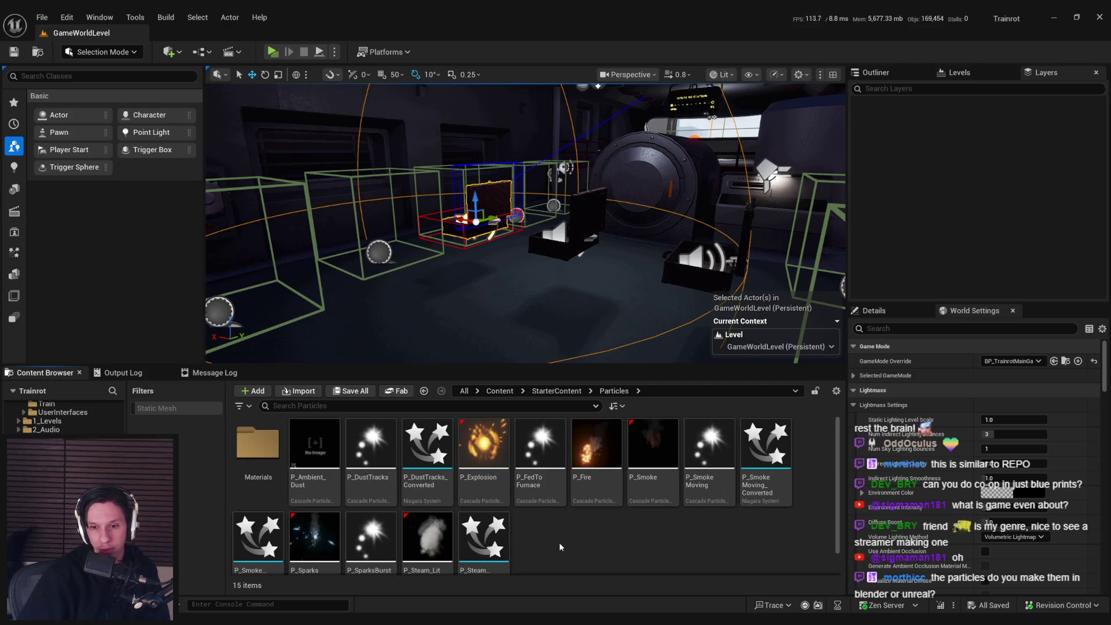
Step: Place P_Sparks in the level and preview it in game view
{"action": "scroll", "coordinate": [560, 546], "scroll_direction": "down", "scroll_amount": 1}
{"action": "mouse_move", "coordinate": [323, 550]}
{"action": "left_mouse_down"}
{"action": "mouse_move", "coordinate": [403, 362]}
{"action": "mouse_move", "coordinate": [281, 319]}
{"action": "left_mouse_up"}
{"action": "key", "text": "f"}
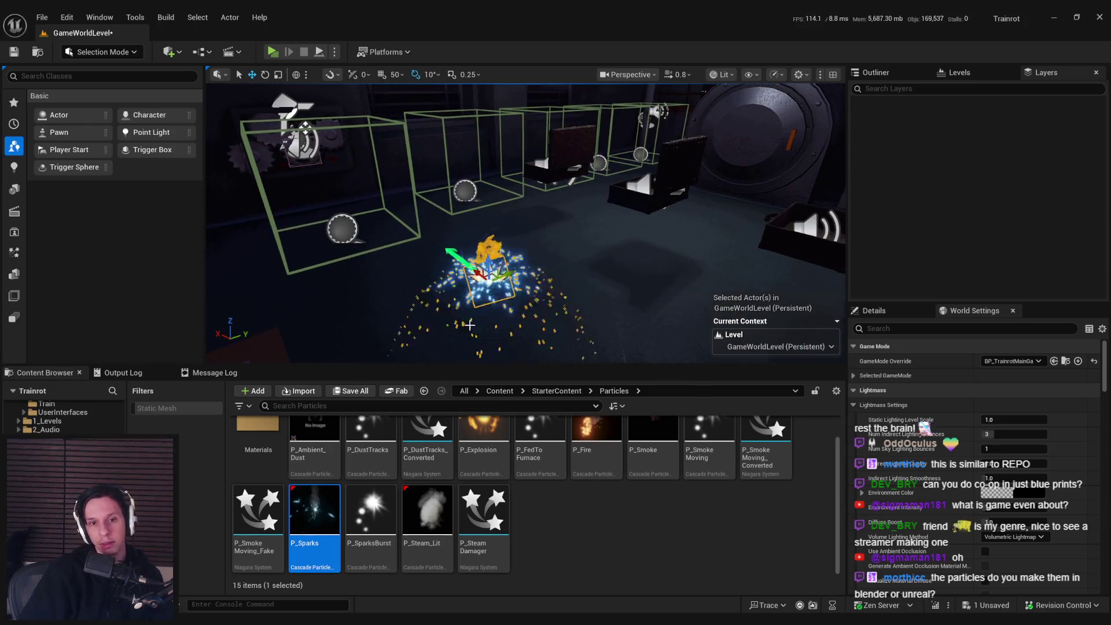
{"action": "key", "text": "g"}
{"action": "key", "text": "f"}
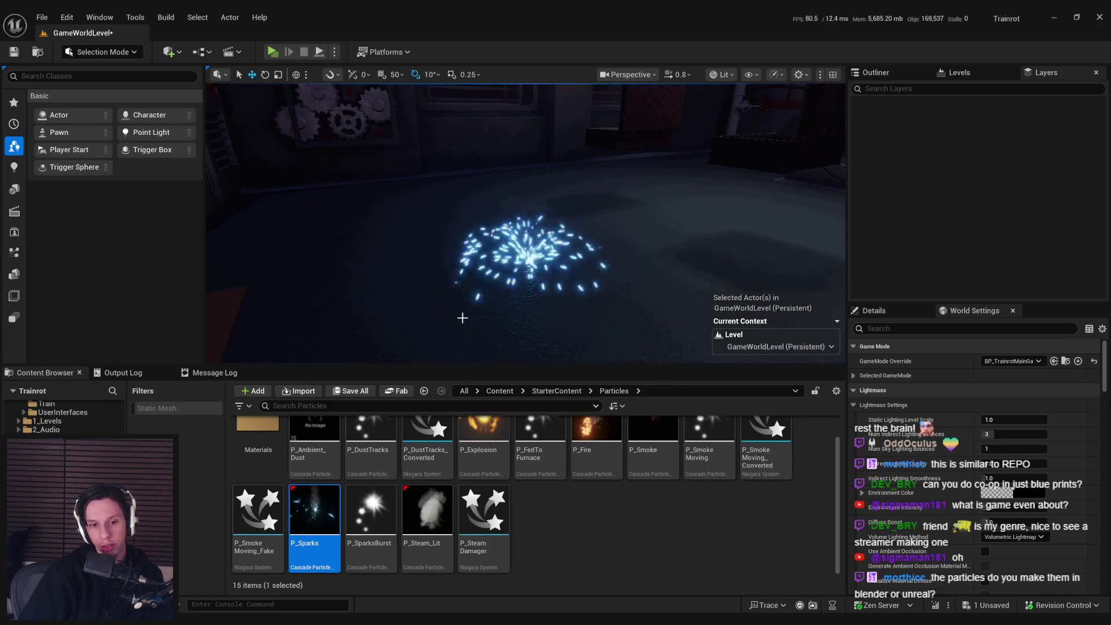
{"action": "key", "text": "g"}
Step: Test and delete P_SparksBurst and P_Sparks in the level, then duplicate the sparks asset
{"action": "mouse_move", "coordinate": [371, 509]}
{"action": "left_mouse_down"}
{"action": "mouse_move", "coordinate": [528, 300]}
{"action": "mouse_move", "coordinate": [548, 301]}
{"action": "left_mouse_up"}
{"action": "key", "text": "Delete"}
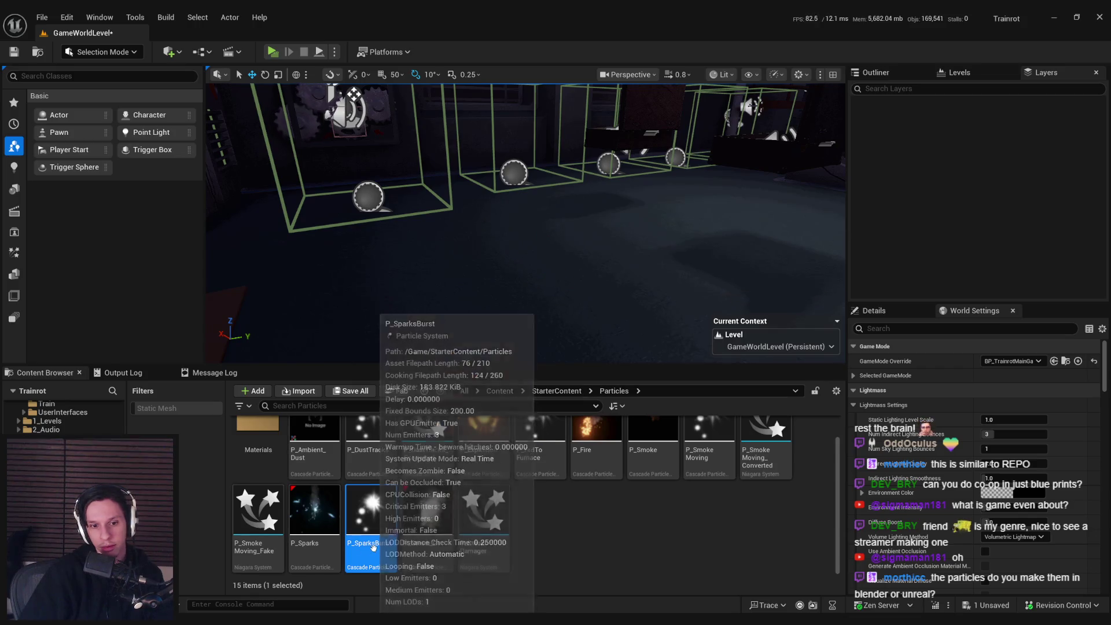
{"action": "mouse_move", "coordinate": [373, 547]}
{"action": "left_mouse_down"}
{"action": "mouse_move", "coordinate": [547, 292]}
{"action": "mouse_move", "coordinate": [561, 312]}
{"action": "left_mouse_up"}
{"action": "key", "text": "g"}
{"action": "key", "text": "g"}
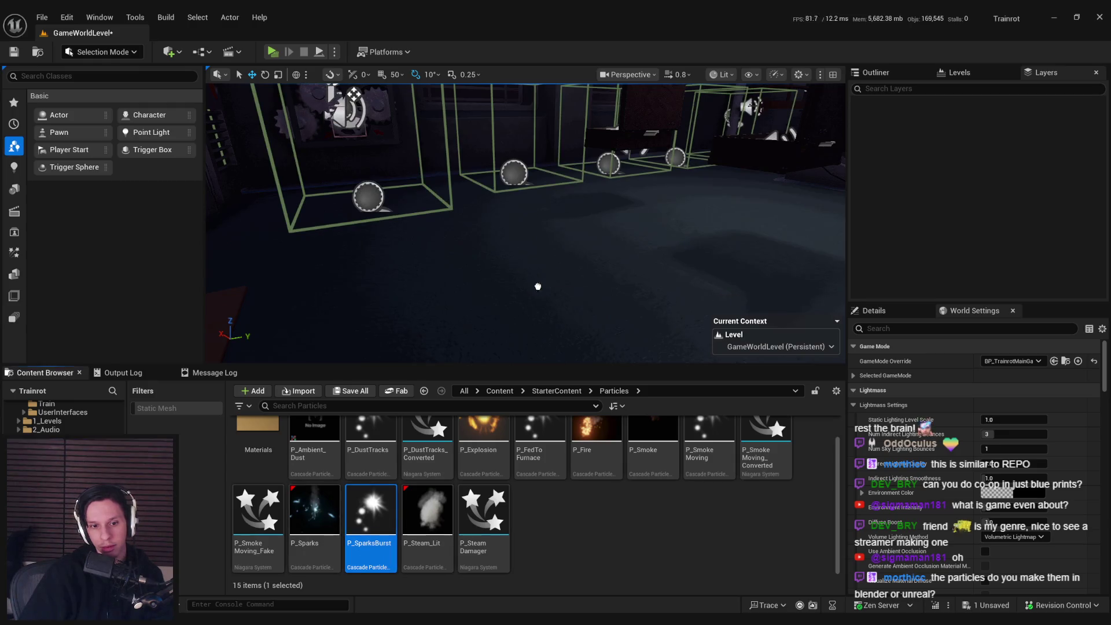
{"action": "mouse_move", "coordinate": [314, 511]}
{"action": "left_mouse_down"}
{"action": "mouse_move", "coordinate": [581, 321]}
{"action": "mouse_move", "coordinate": [595, 332]}
{"action": "left_mouse_up"}
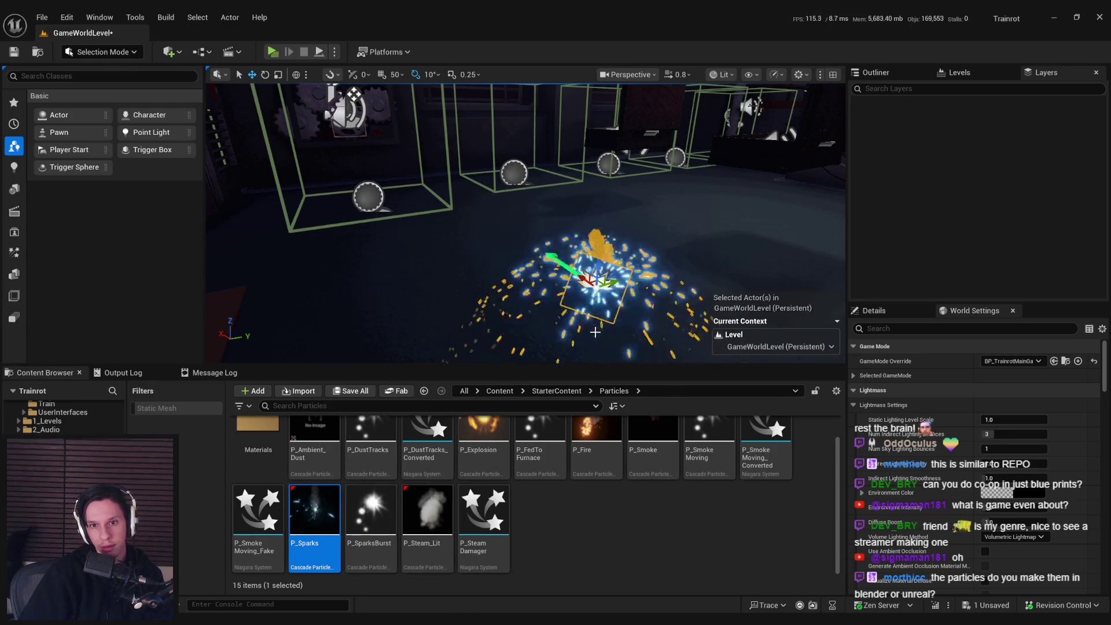
{"action": "key", "text": "Delete"}
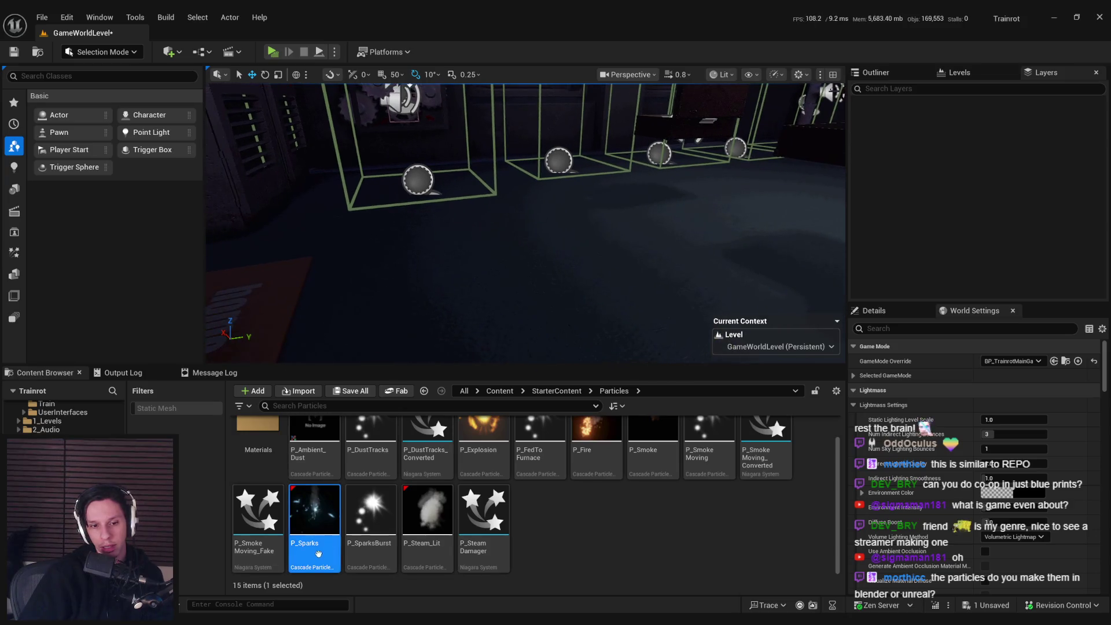
{"action": "right_click", "coordinate": [315, 548]}
{"action": "left_click", "coordinate": [397, 294]}
Step: Rename the duplicated particle asset to P_BombFuse
{"action": "key", "text": "BackSpace"}
{"action": "key", "text": "BackSpace"}
{"action": "key", "text": "BackSpace"}
{"action": "key", "text": "BackSpace"}
{"action": "type", "text": "BomFuse"}
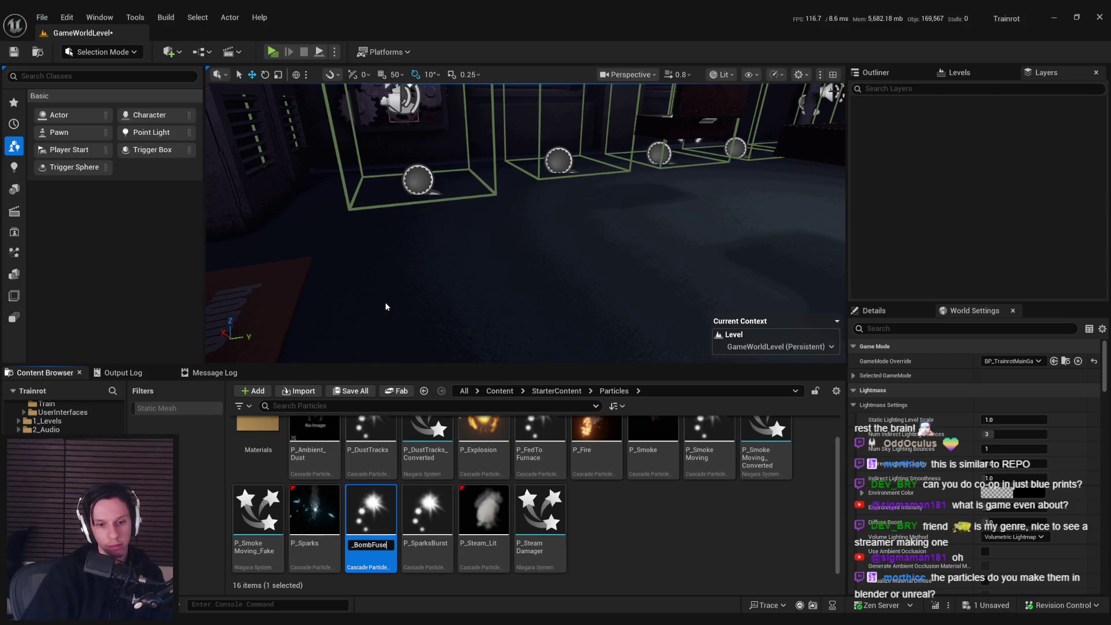
{"action": "key", "text": "Return"}
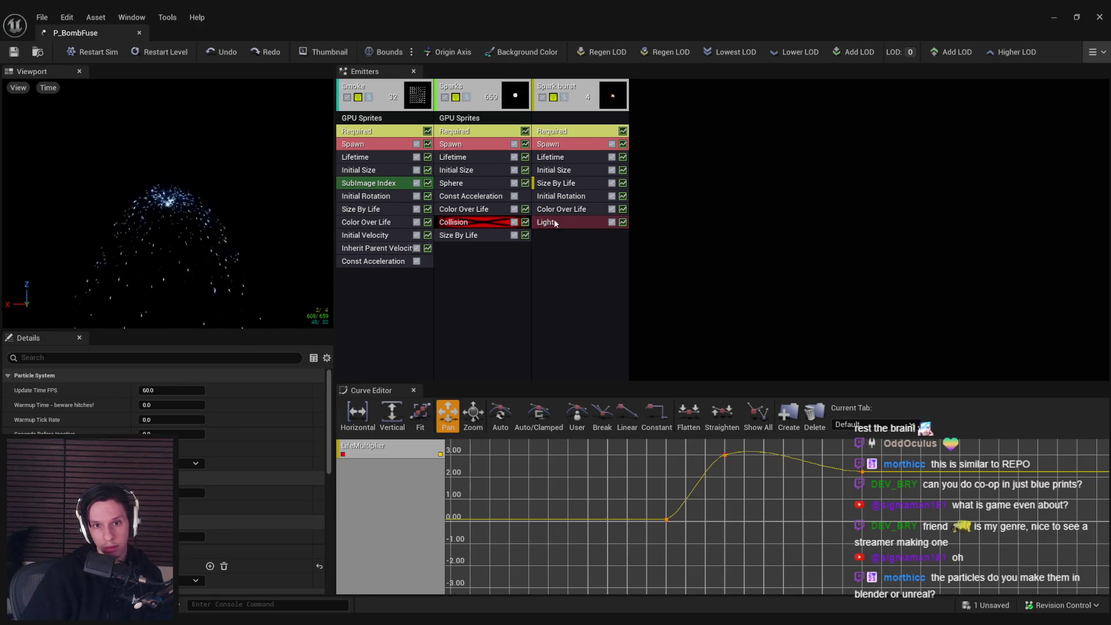
Step: Disable the Spark burst light and set the Sparks spawn rate to 50
{"action": "left_click", "coordinate": [613, 223]}
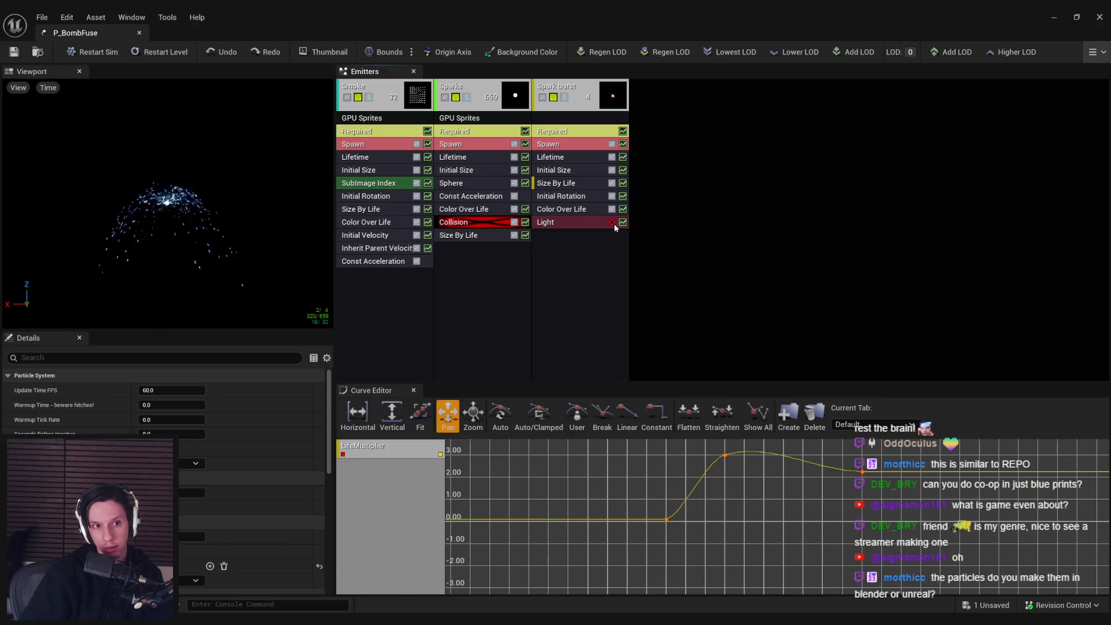
{"action": "left_click", "coordinate": [369, 145]}
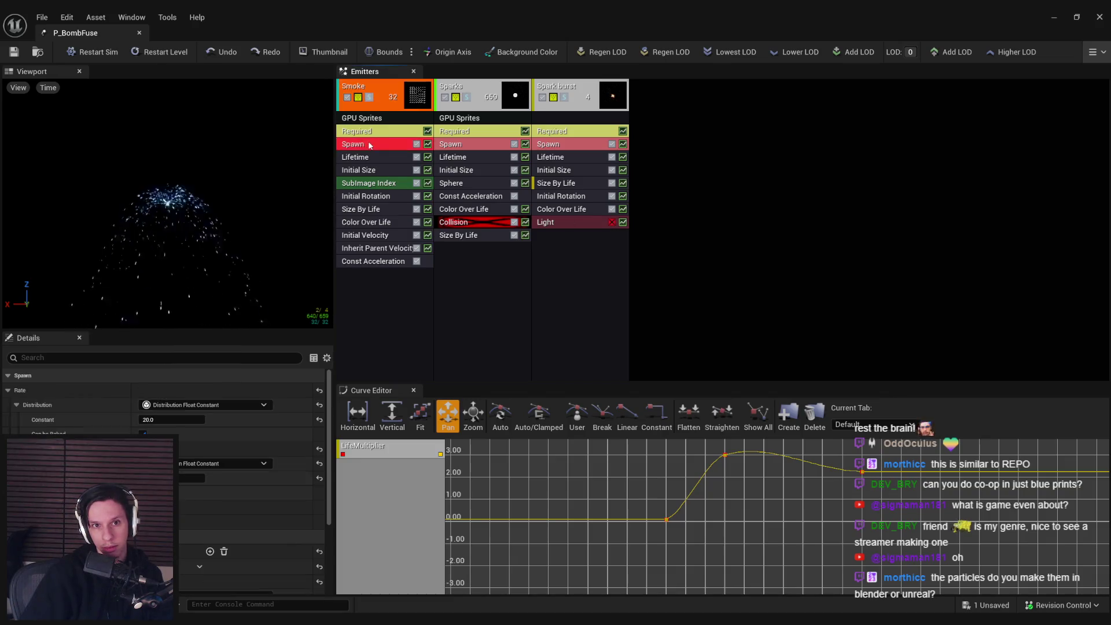
{"action": "left_click", "coordinate": [370, 98]}
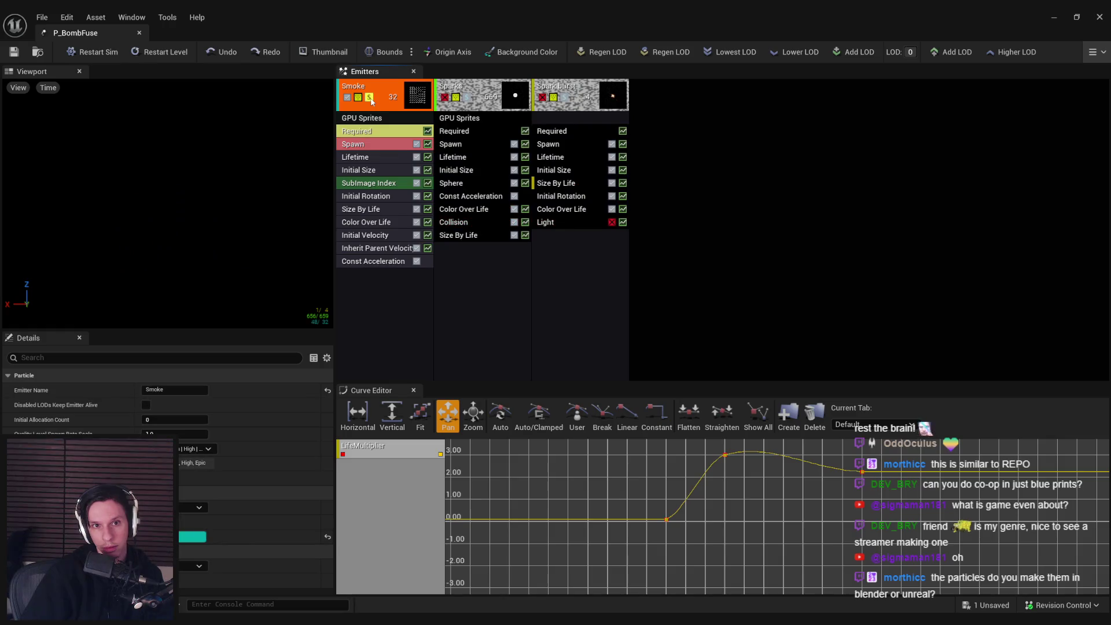
{"action": "left_click", "coordinate": [370, 99]}
{"action": "left_click", "coordinate": [462, 133]}
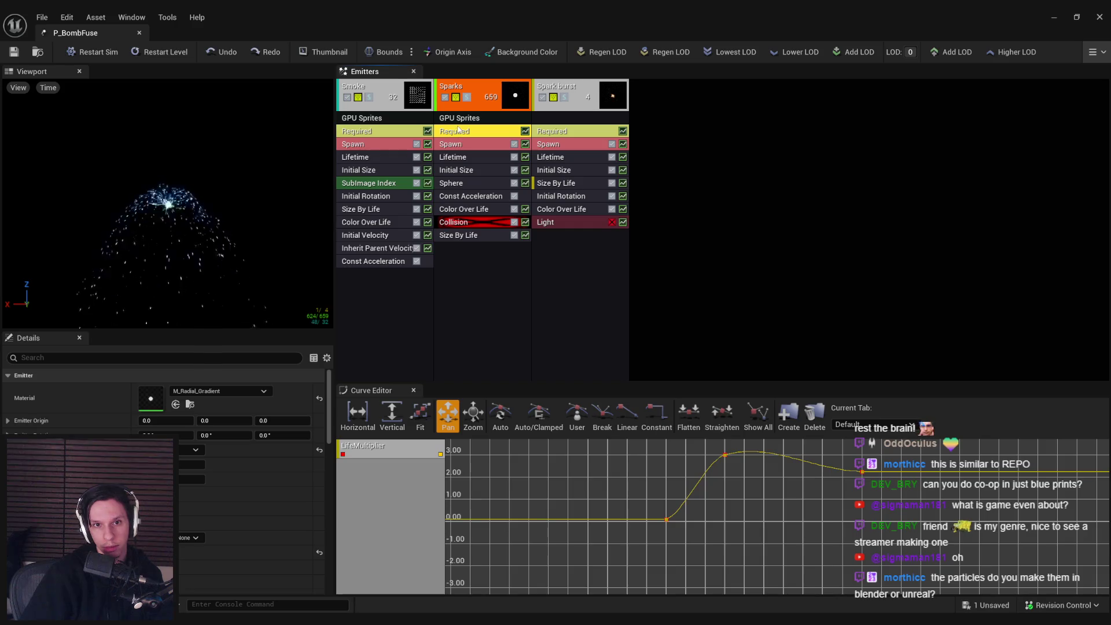
{"action": "left_click", "coordinate": [450, 144]}
{"action": "left_click", "coordinate": [165, 417]}
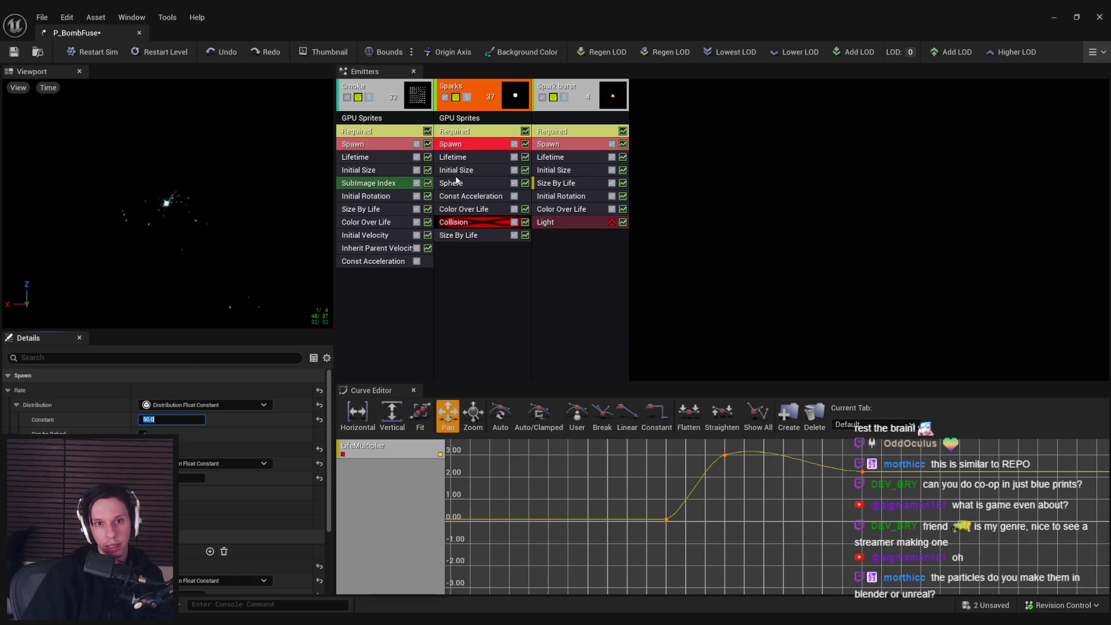
Step: Tint the Sparks red, adjust the Smoke colour, and make the Spark burst orange
{"action": "double_click", "coordinate": [458, 209]}
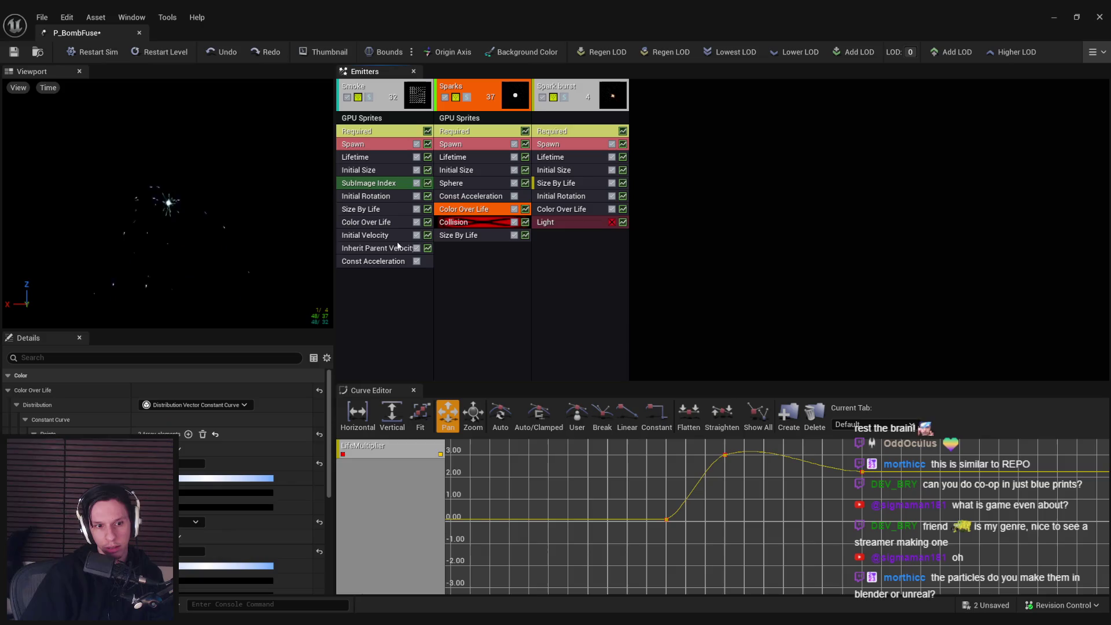
{"action": "left_click_drag", "start_coordinate": [344, 457], "coordinate": [268, 451]}
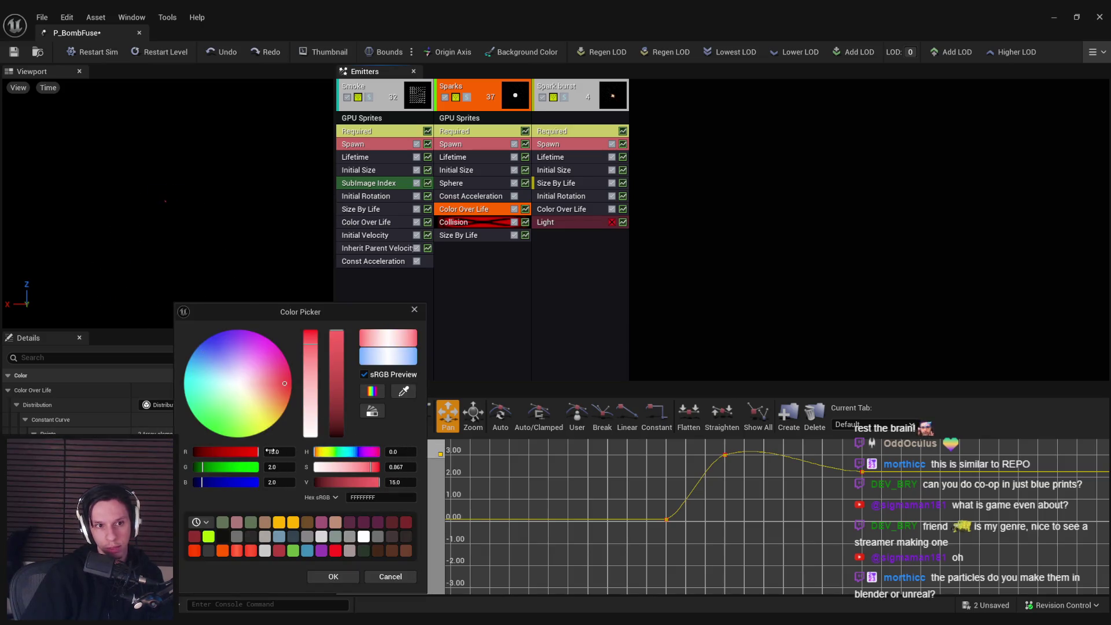
{"action": "left_click", "coordinate": [339, 578]}
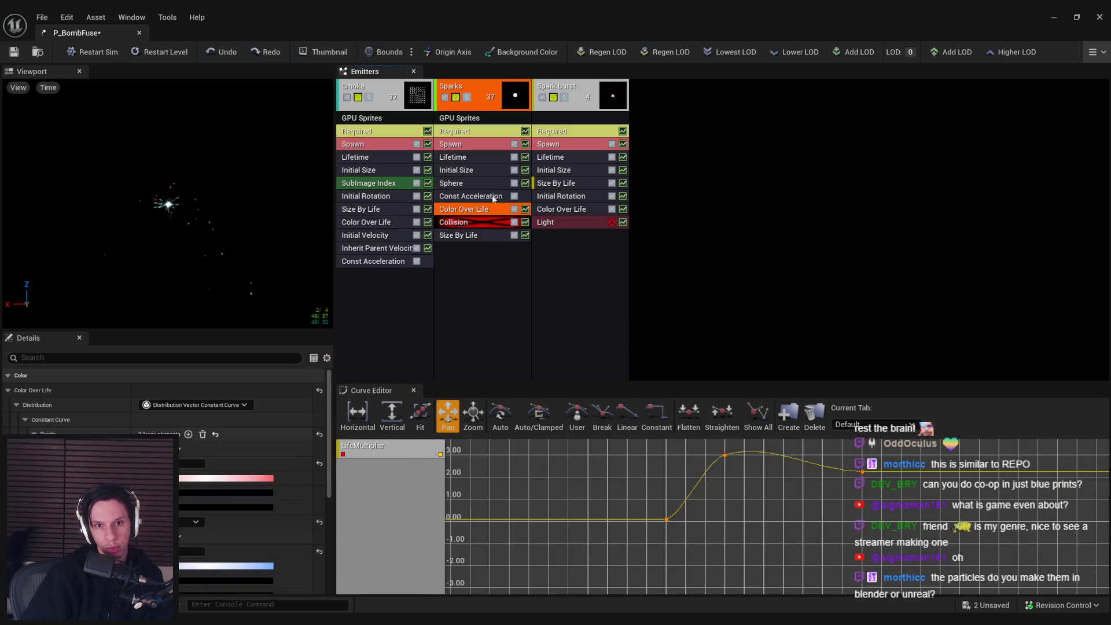
{"action": "double_click", "coordinate": [380, 222]}
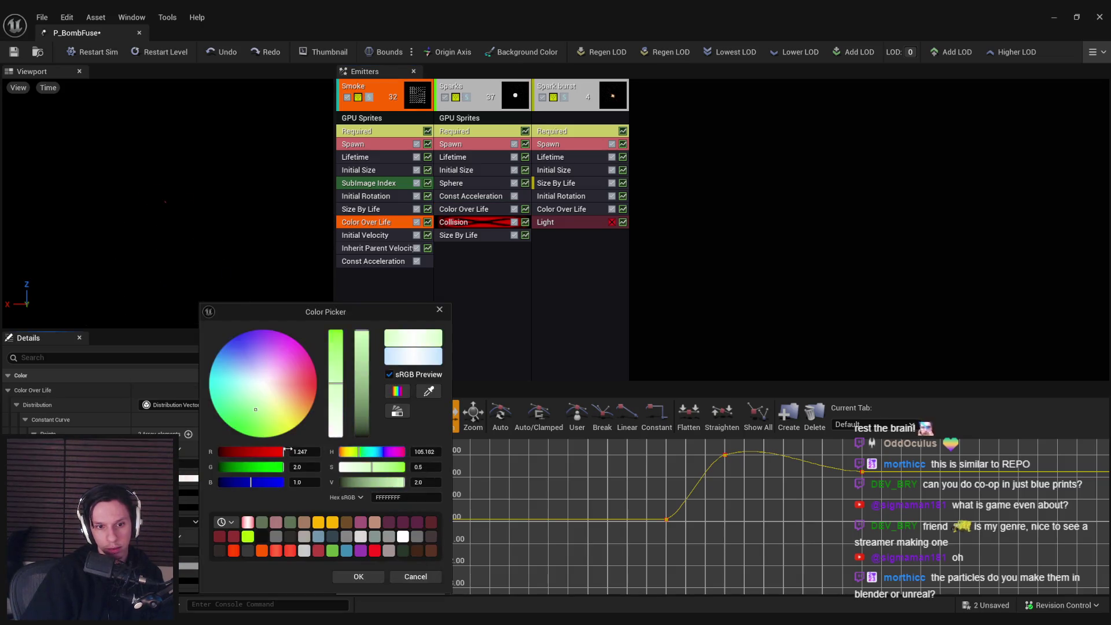
{"action": "left_click", "coordinate": [355, 576]}
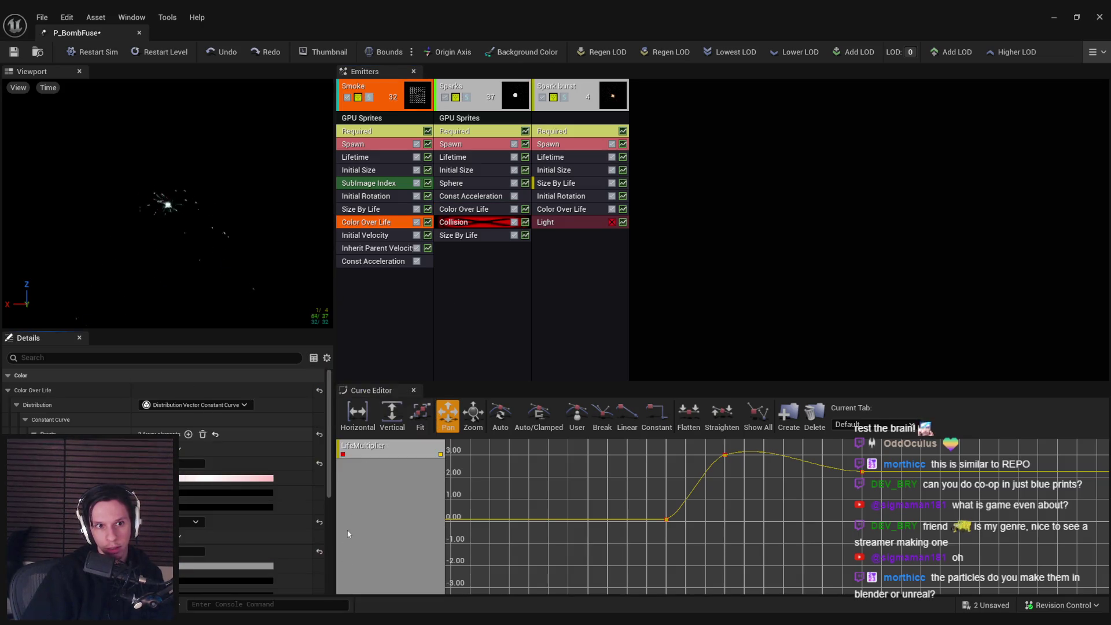
{"action": "left_click", "coordinate": [555, 208]}
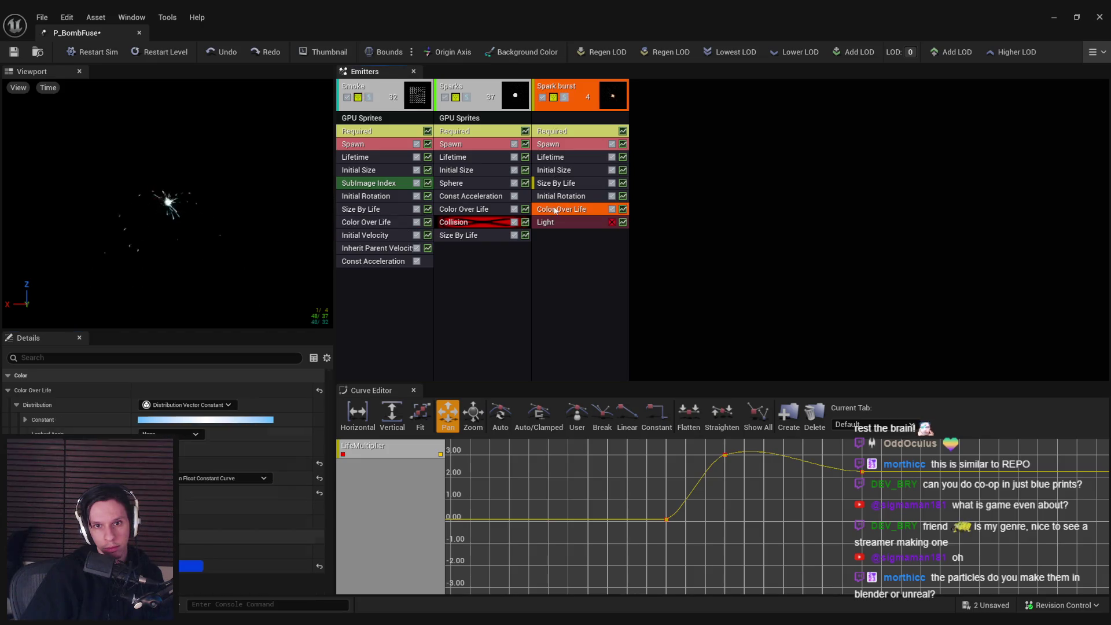
{"action": "left_click", "coordinate": [190, 423]}
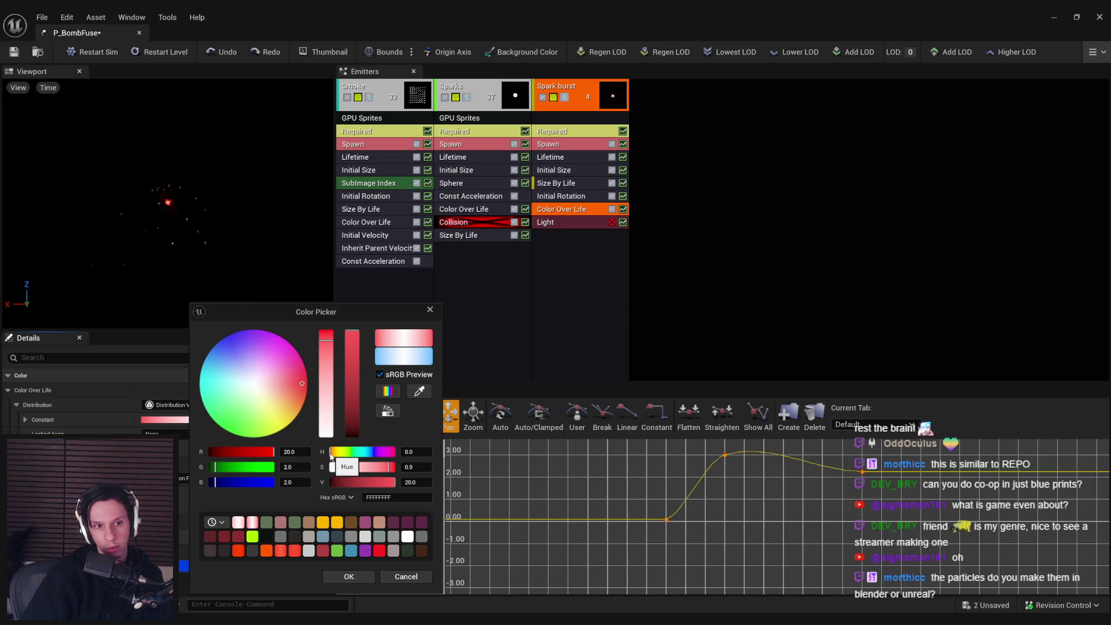
{"action": "left_click_drag", "start_coordinate": [331, 453], "coordinate": [335, 456]}
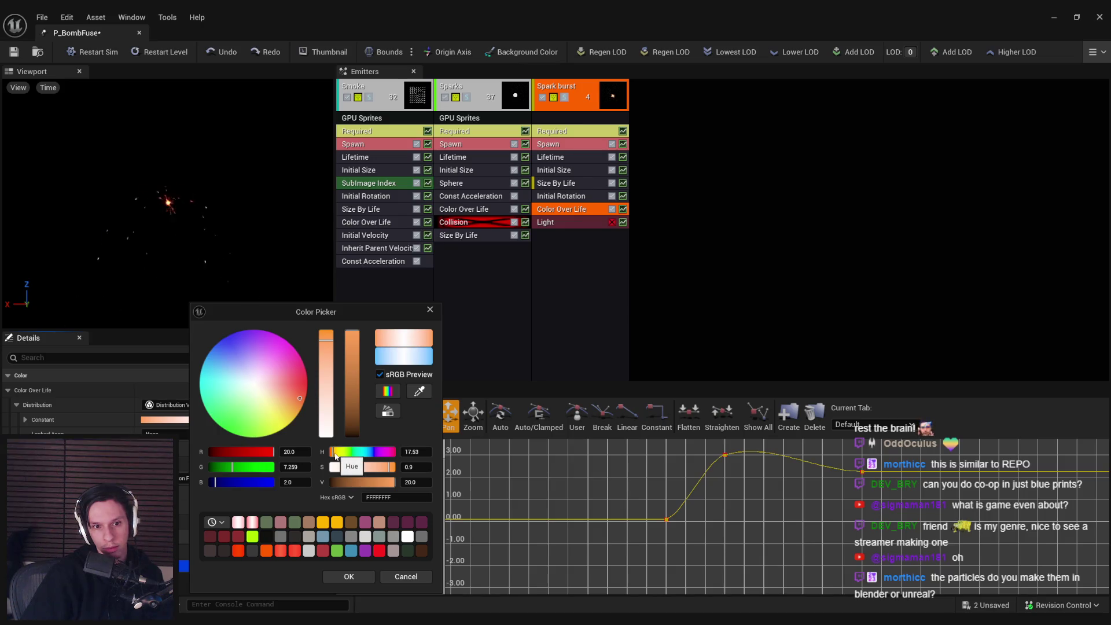
{"action": "left_click", "coordinate": [350, 576]}
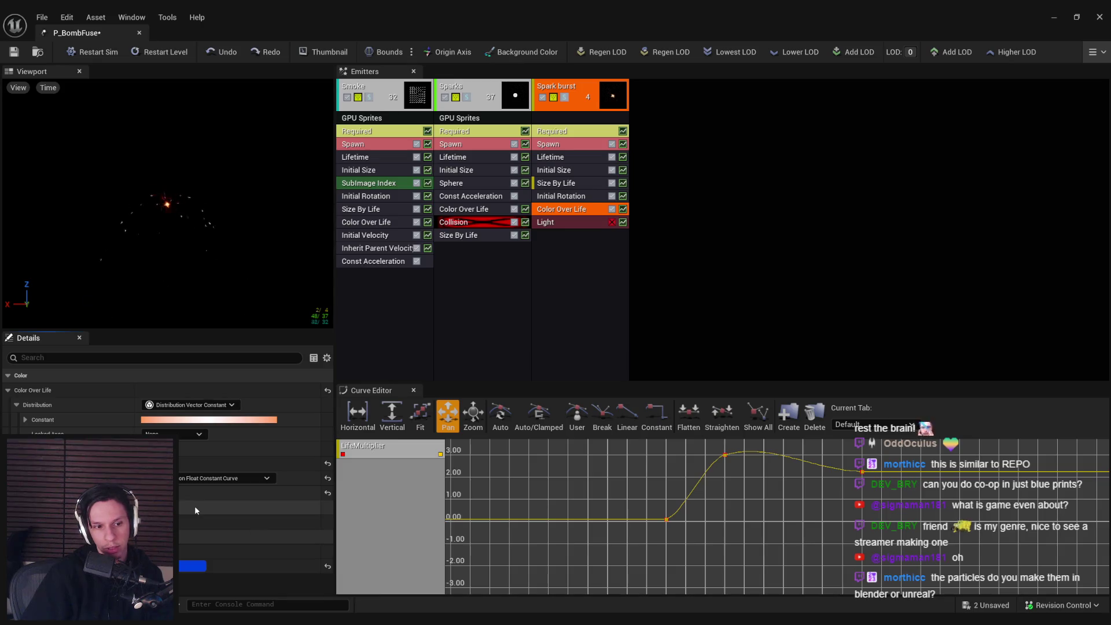
Step: Recolour the Sparks salmon red and save P_BombFuse
{"action": "left_click_drag", "start_coordinate": [174, 220], "coordinate": [179, 221]}
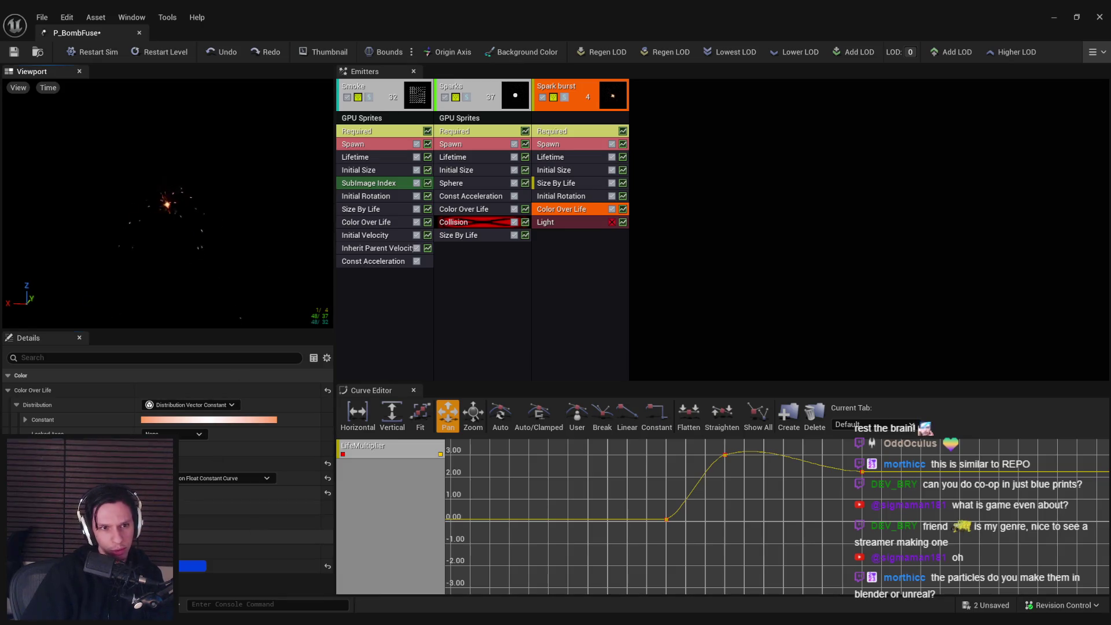
{"action": "left_click", "coordinate": [478, 213]}
{"action": "left_click", "coordinate": [312, 449]}
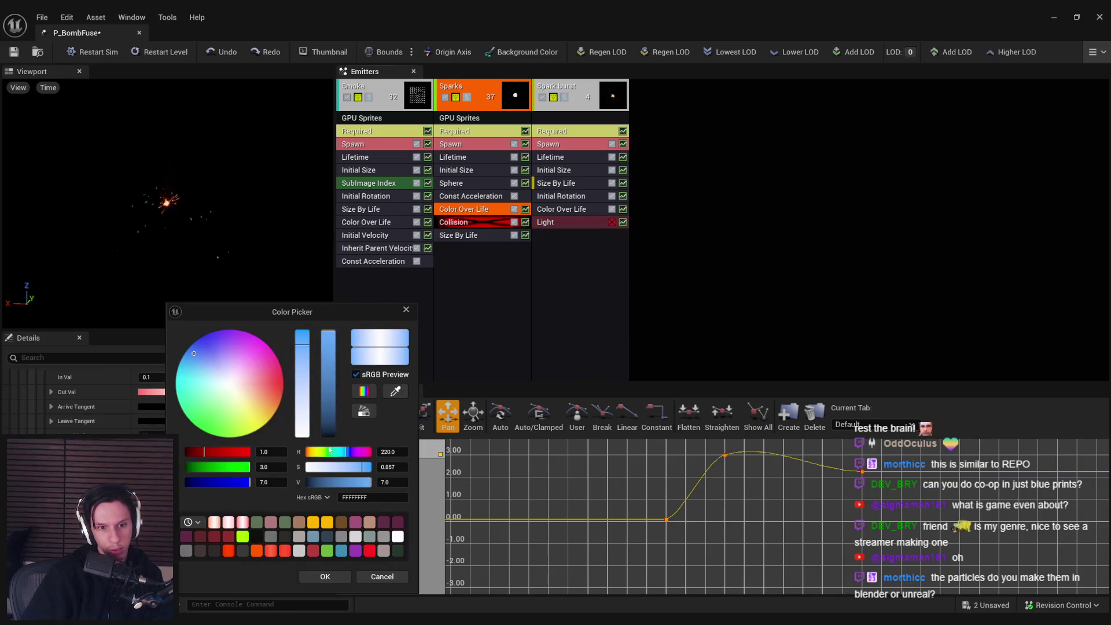
{"action": "left_click_drag", "start_coordinate": [309, 455], "coordinate": [307, 452]}
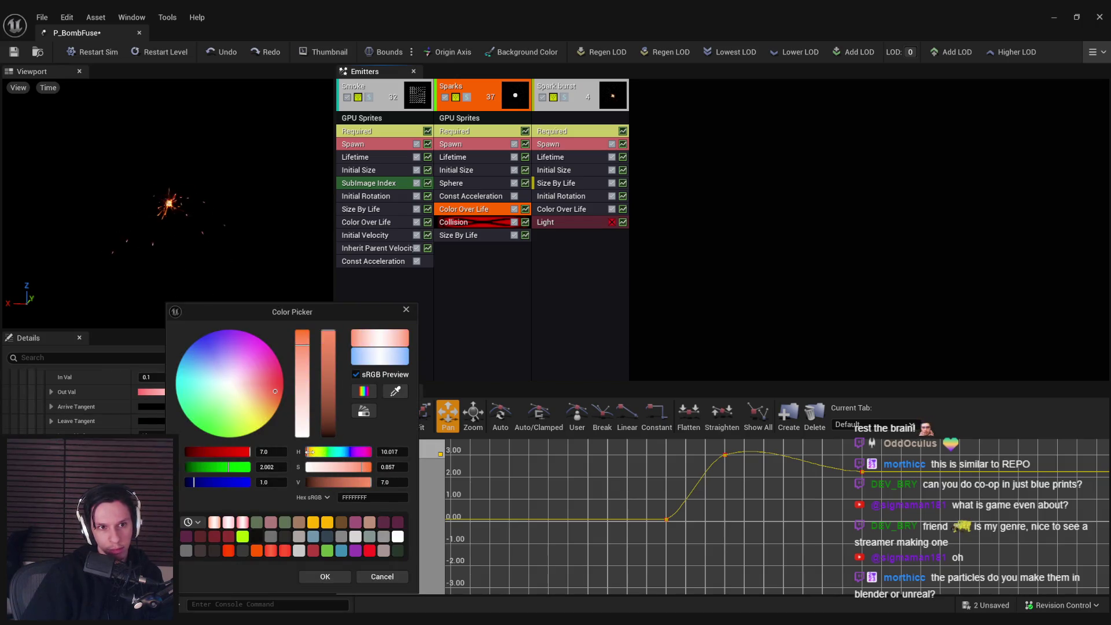
{"action": "left_click", "coordinate": [324, 576]}
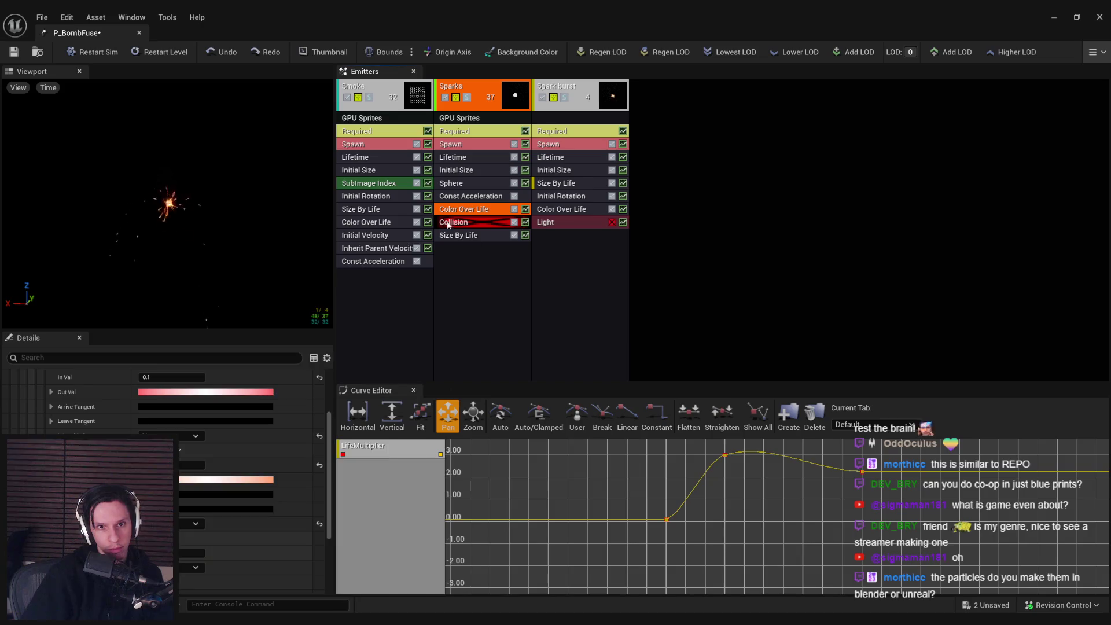
{"action": "left_click", "coordinate": [375, 225]}
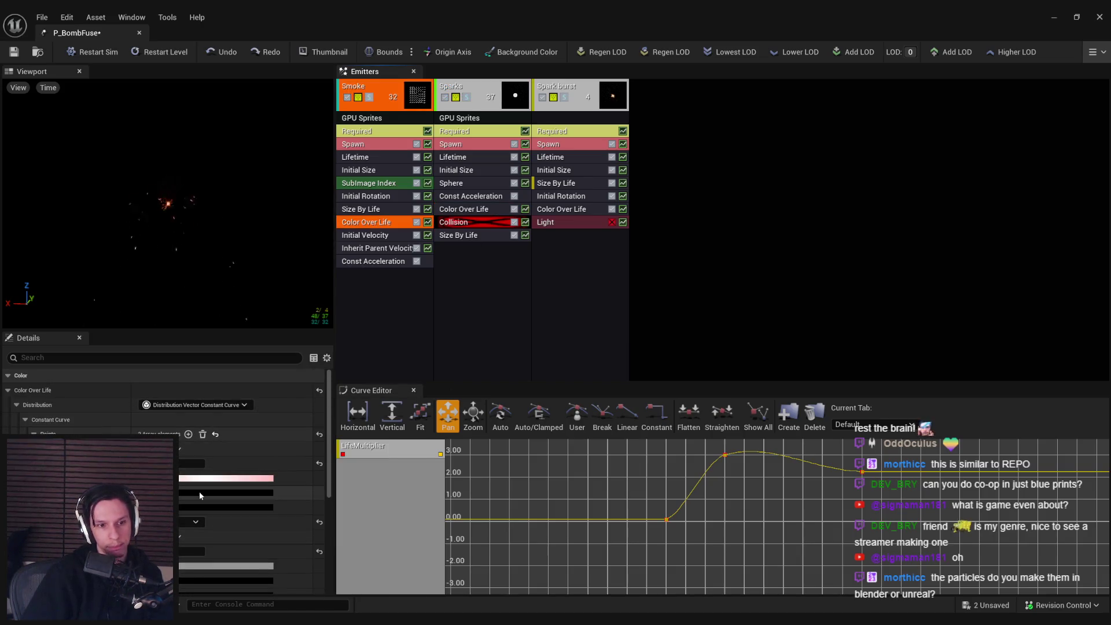
{"action": "key", "text": "ctrl+s"}
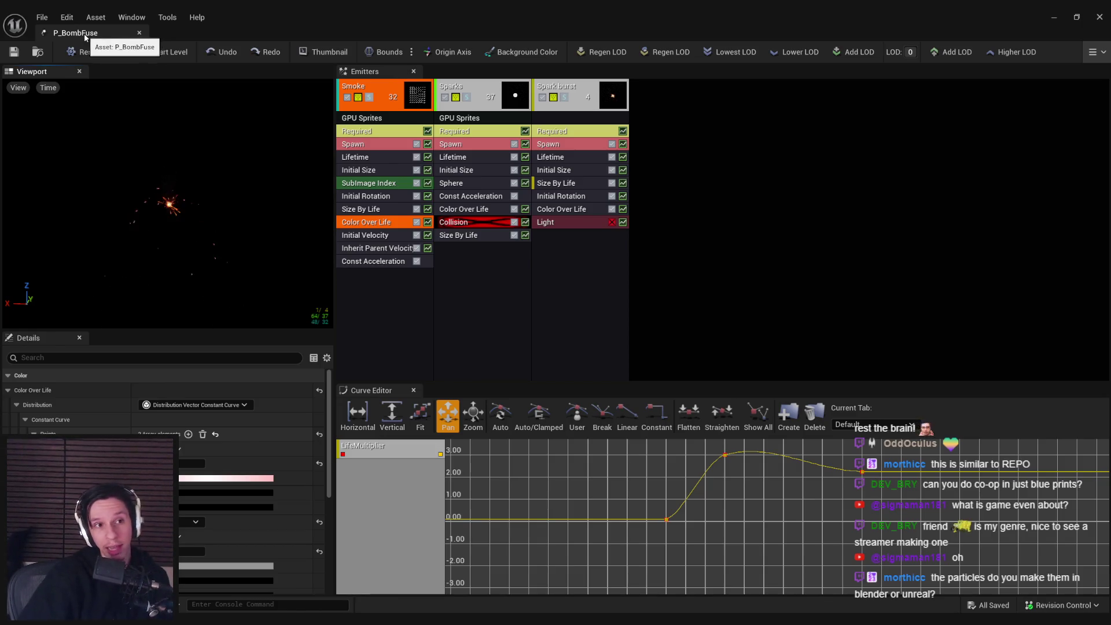
{"action": "key", "text": "alt+Tab"}
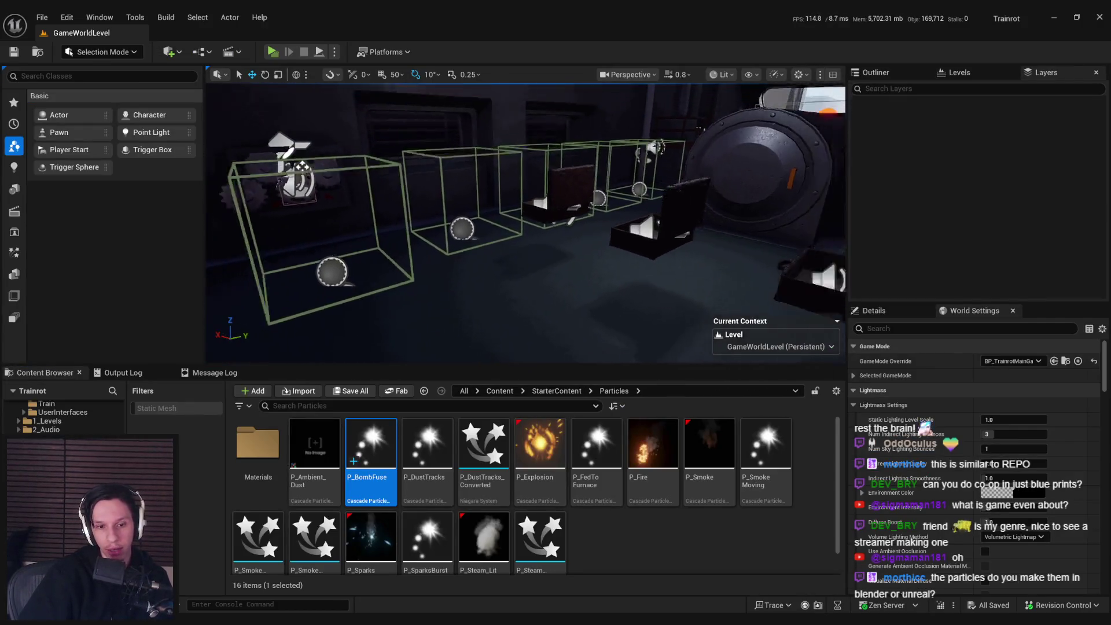
Step: Open the BP_Bomb blueprint from Content > 0_Core > Objects in its 3D viewport
{"action": "left_click", "coordinate": [500, 391]}
{"action": "left_click", "coordinate": [261, 463]}
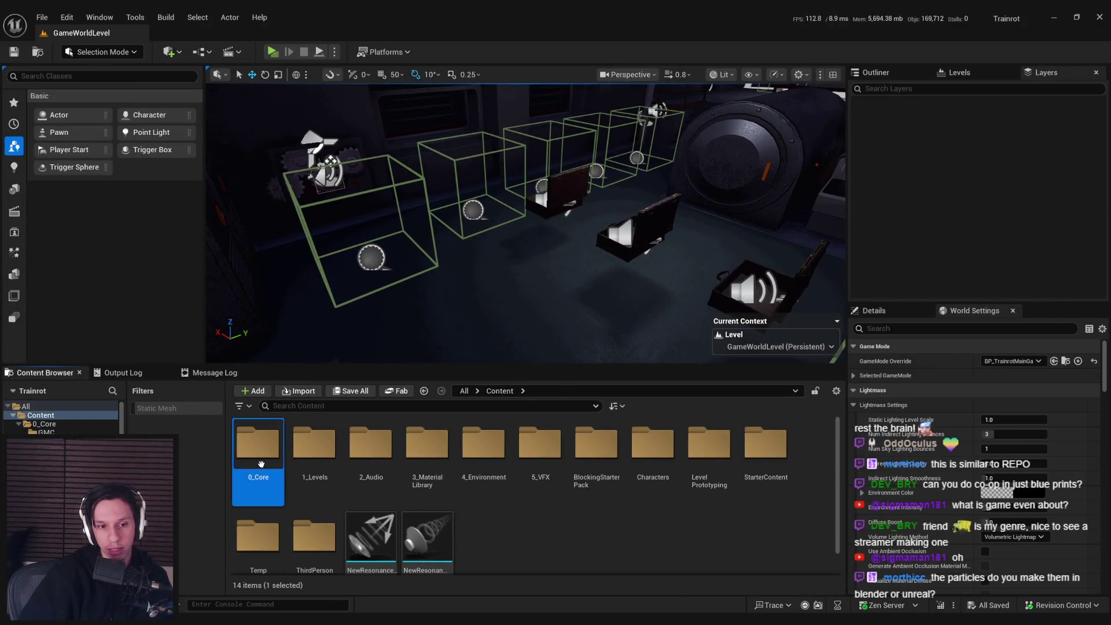
{"action": "double_click", "coordinate": [261, 464]}
{"action": "double_click", "coordinate": [596, 445]}
{"action": "scroll", "coordinate": [428, 439], "scroll_direction": "down", "scroll_amount": 1}
{"action": "left_click", "coordinate": [428, 435]}
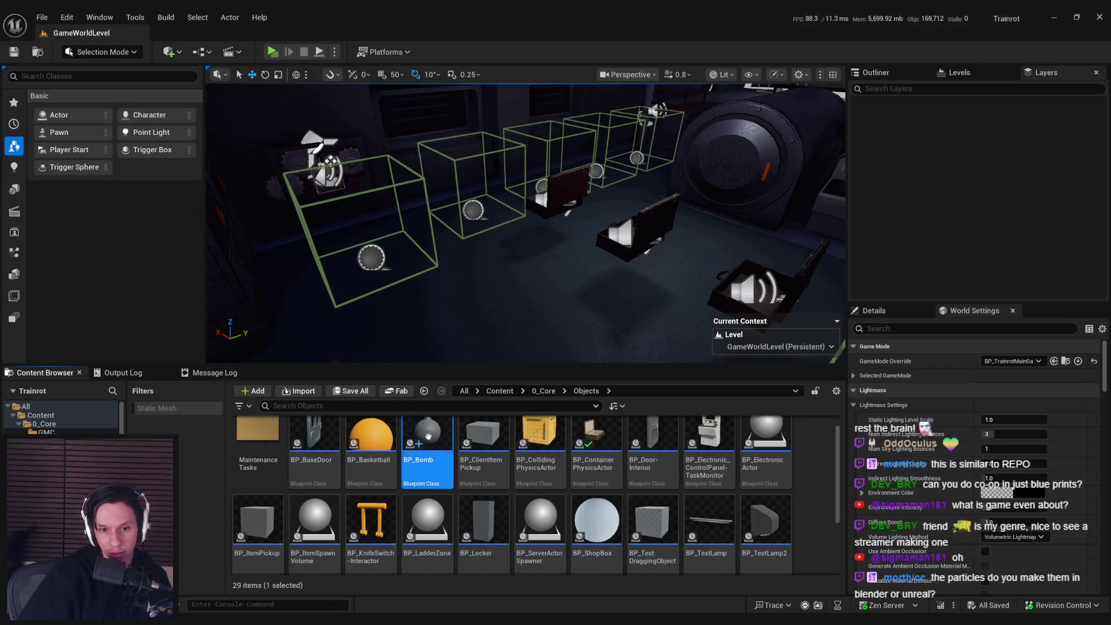
{"action": "double_click", "coordinate": [428, 435]}
{"action": "left_click", "coordinate": [256, 73]}
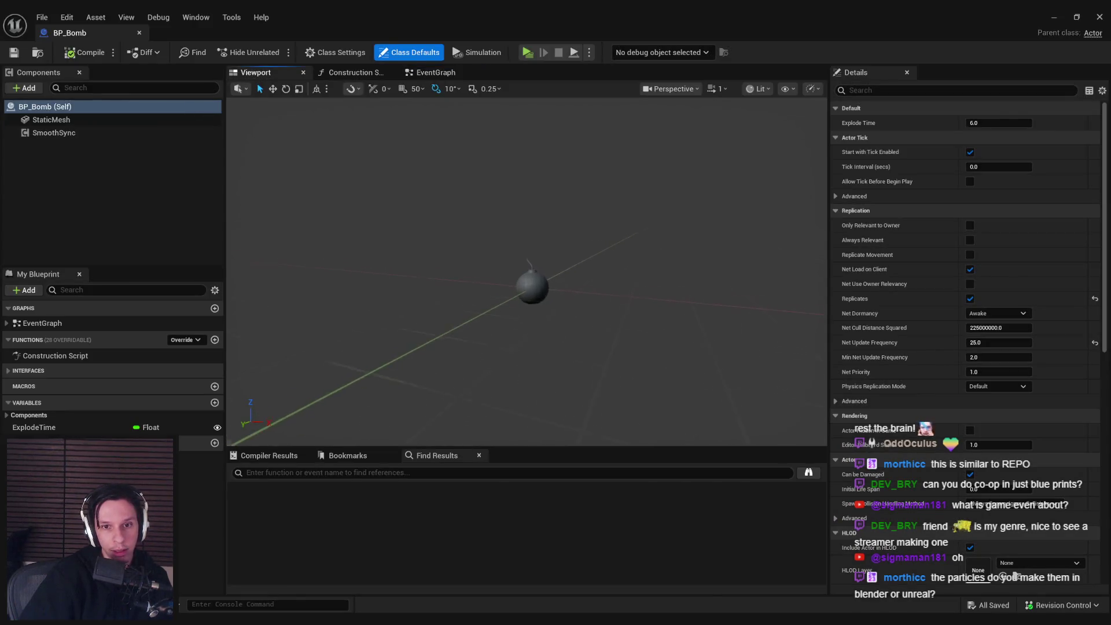
Step: Add a Cascade ParticleSystem component to BP_Bomb using the P_BombFuse template
{"action": "left_click", "coordinate": [25, 88]}
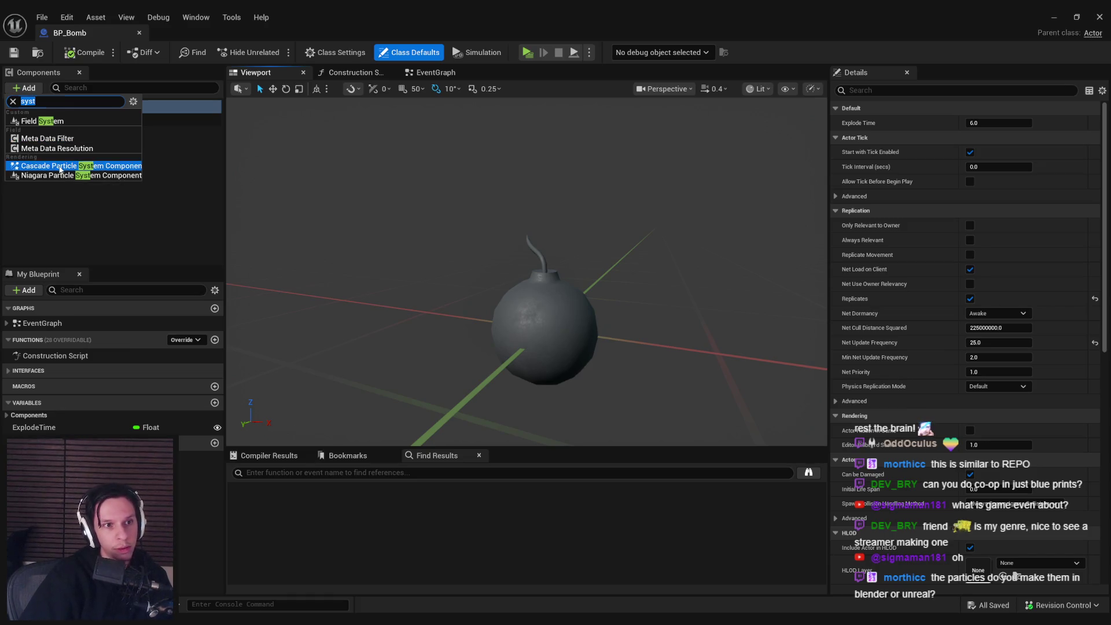
{"action": "left_click", "coordinate": [62, 166]}
{"action": "left_click", "coordinate": [1048, 286]}
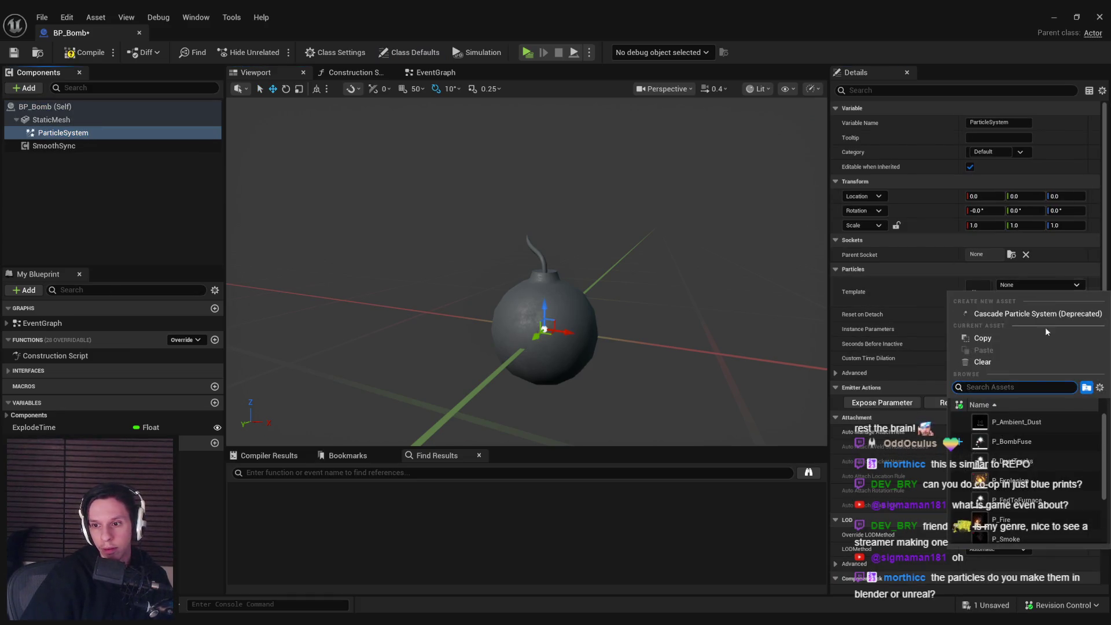
{"action": "left_click", "coordinate": [980, 441]}
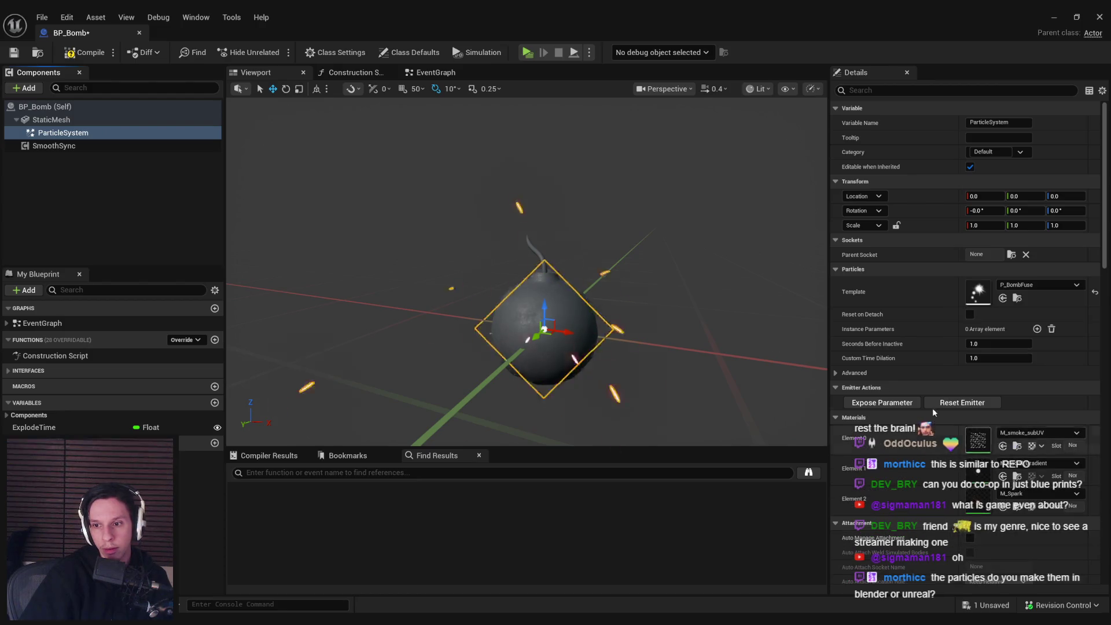
Step: Move the fuse particles up to the fuse tip and save BP_Bomb
{"action": "left_click_drag", "start_coordinate": [553, 269], "coordinate": [553, 256]}
{"action": "left_click", "coordinate": [521, 257]}
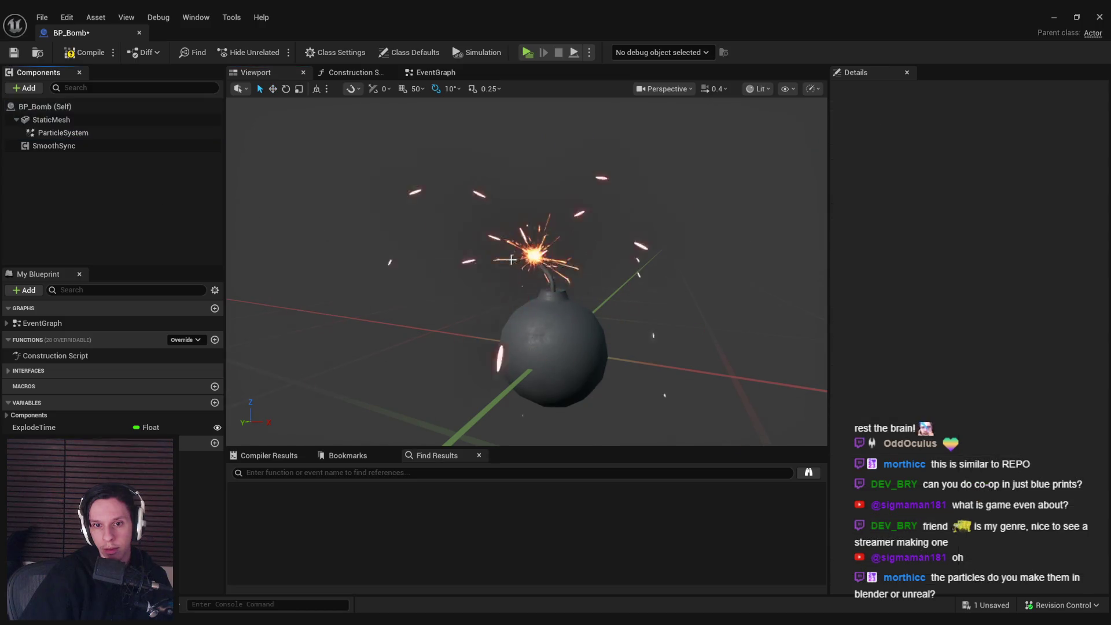
{"action": "scroll", "coordinate": [511, 260], "scroll_direction": "down", "scroll_amount": 5}
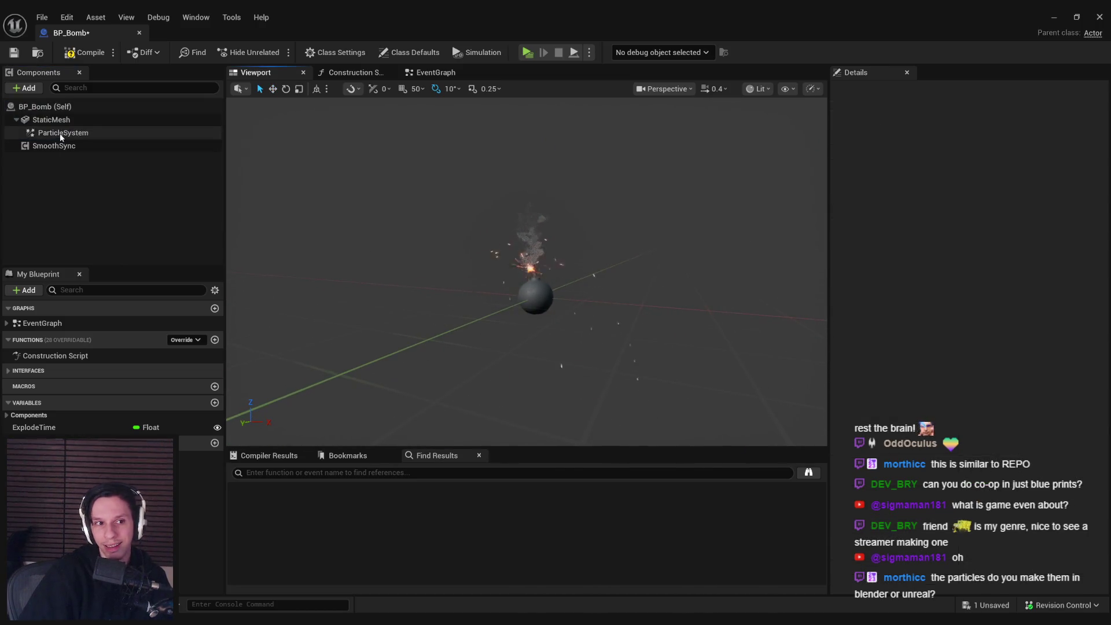
{"action": "left_click", "coordinate": [64, 133]}
{"action": "key", "text": "ctrl+s"}
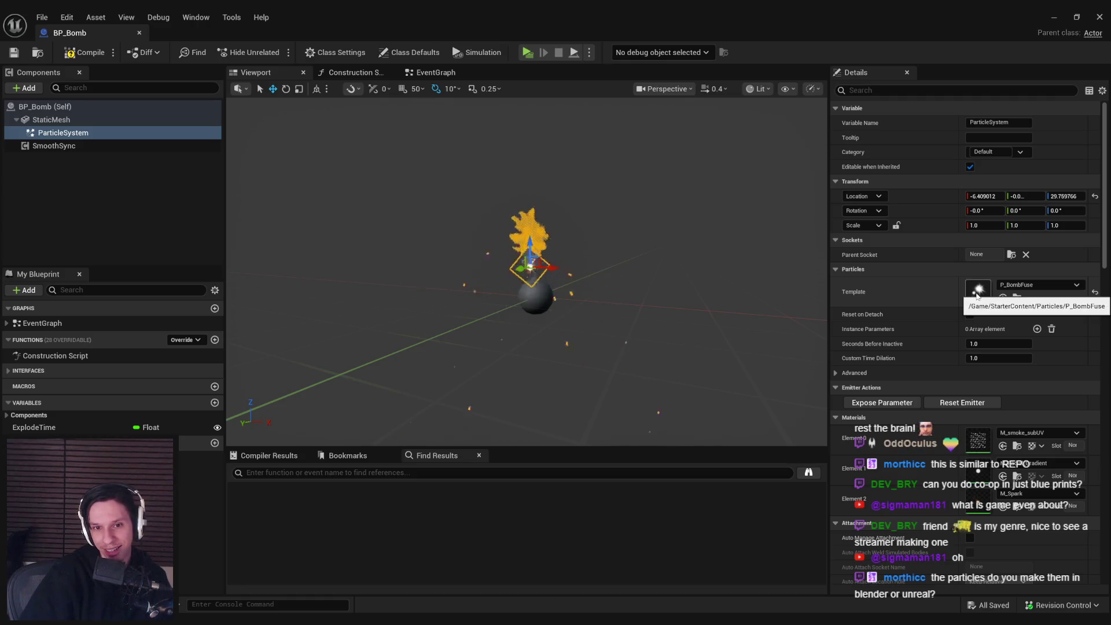
{"action": "left_click", "coordinate": [235, 215]}
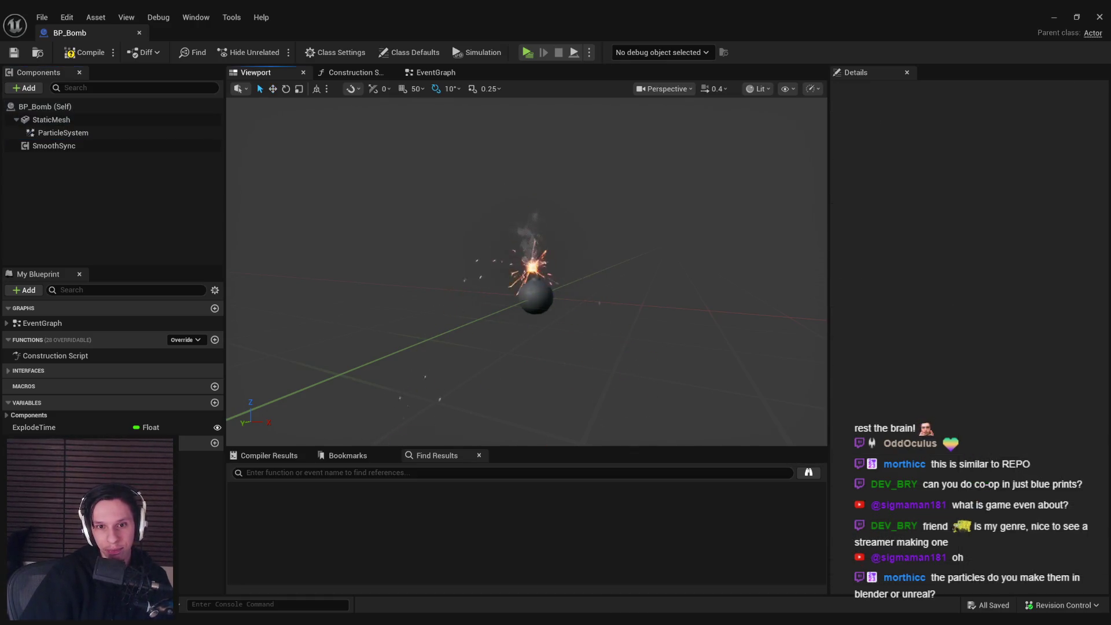
{"action": "double_click", "coordinate": [88, 134]}
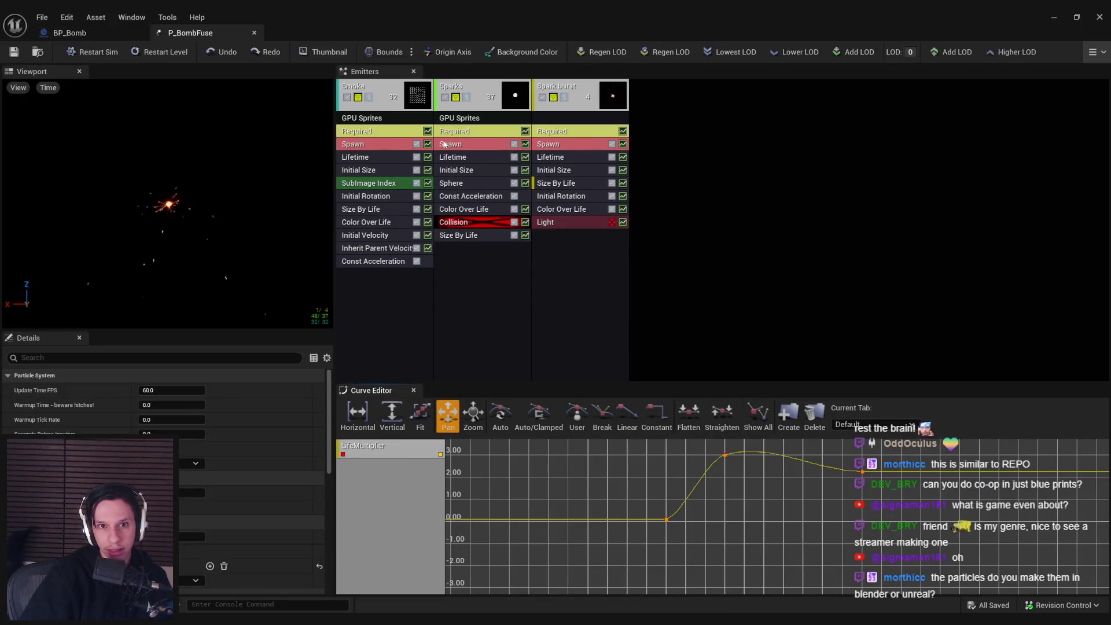
Step: Lower the Sparks spawn rate and set Spark burst Initial Size Max to 12
{"action": "left_click", "coordinate": [451, 135]}
{"action": "left_click", "coordinate": [451, 144]}
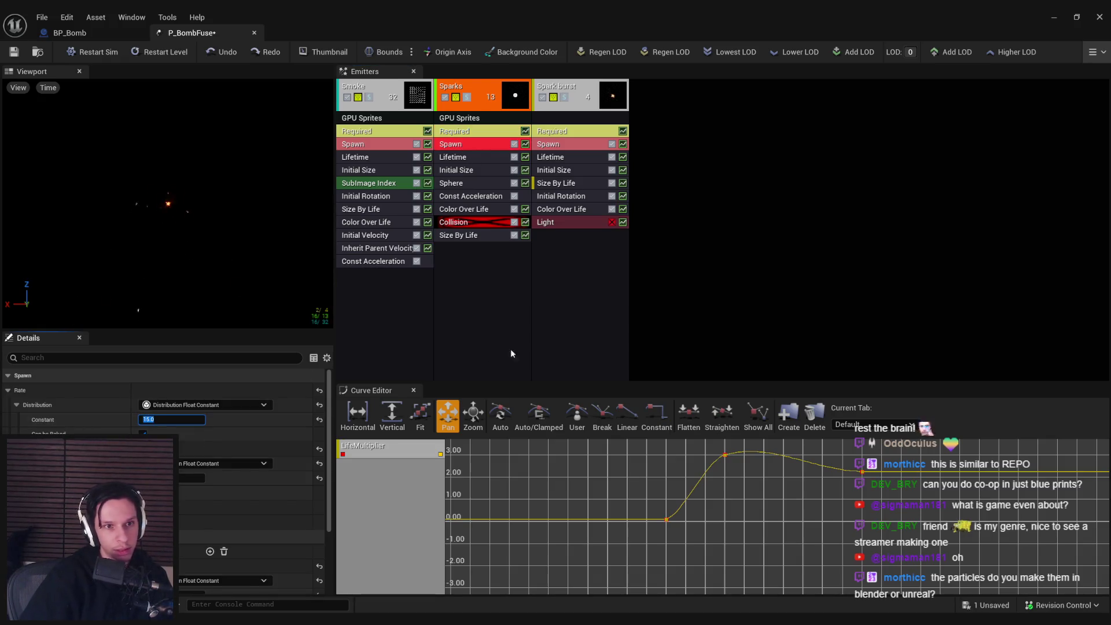
{"action": "left_click", "coordinate": [565, 337]}
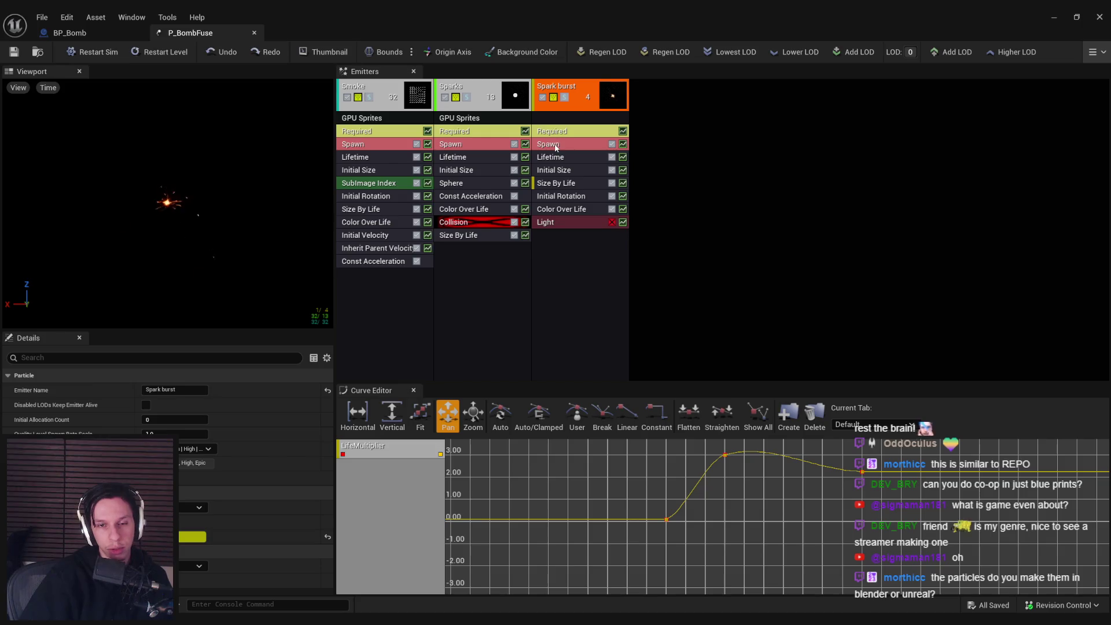
{"action": "left_click", "coordinate": [553, 172]}
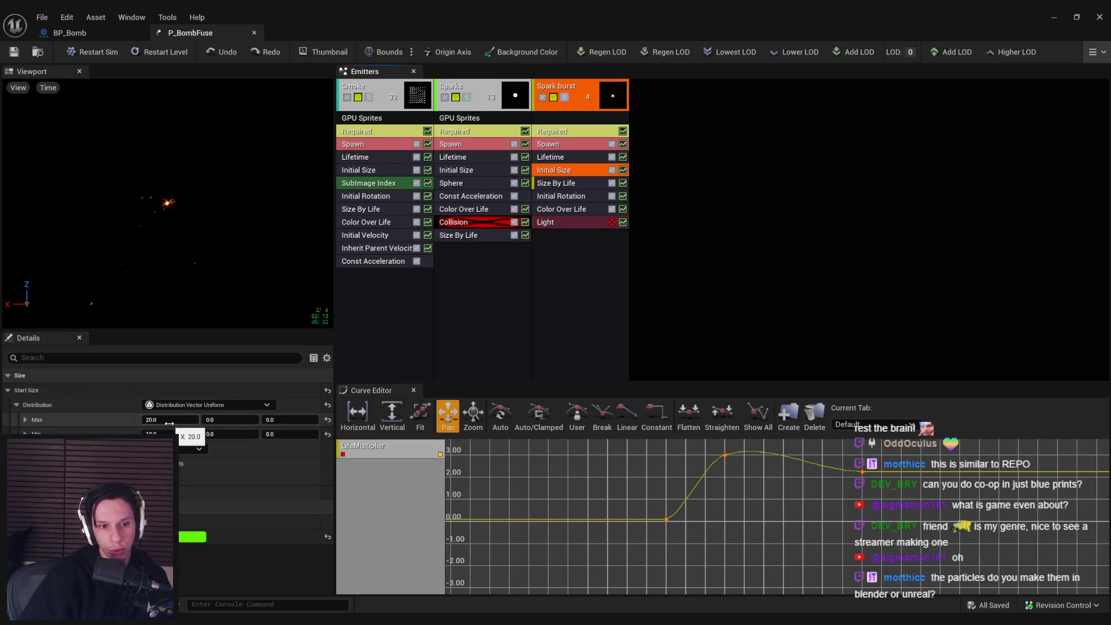
{"action": "left_click", "coordinate": [150, 421]}
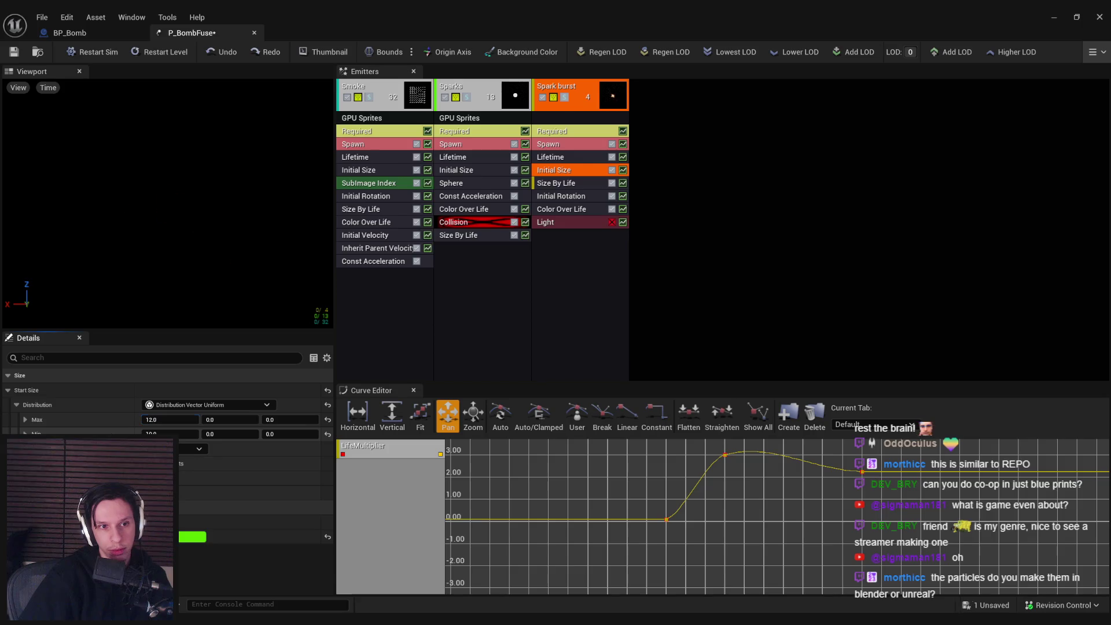
Step: Move the BP_Bomb ParticleSystem component down onto the fuse tip
{"action": "left_click", "coordinate": [81, 33]}
{"action": "left_click", "coordinate": [179, 211]}
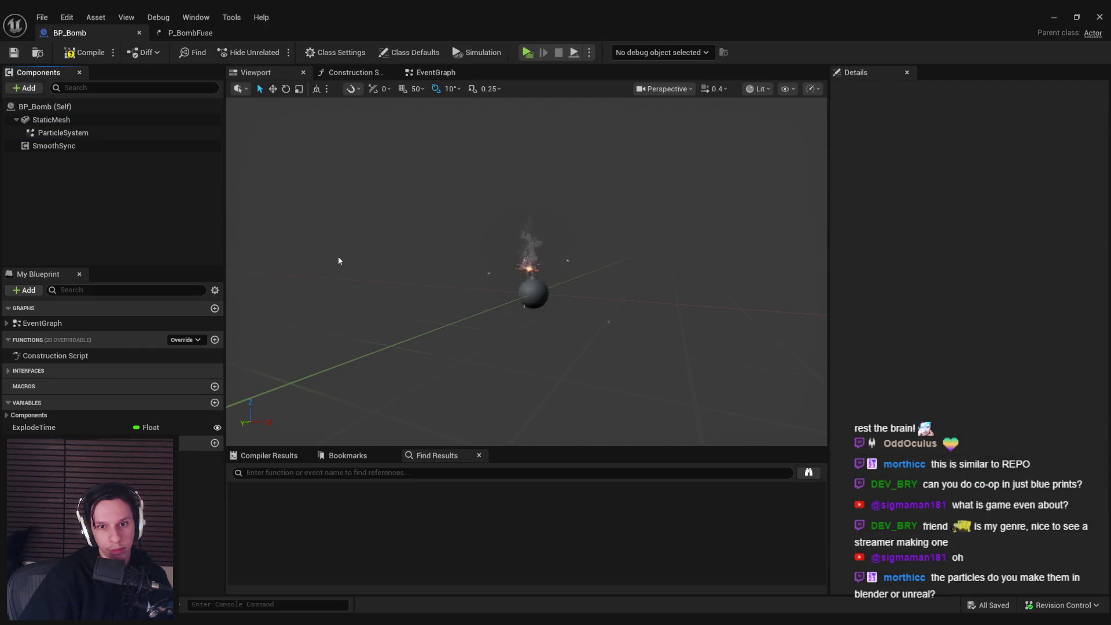
{"action": "left_click_drag", "start_coordinate": [370, 269], "coordinate": [376, 232]}
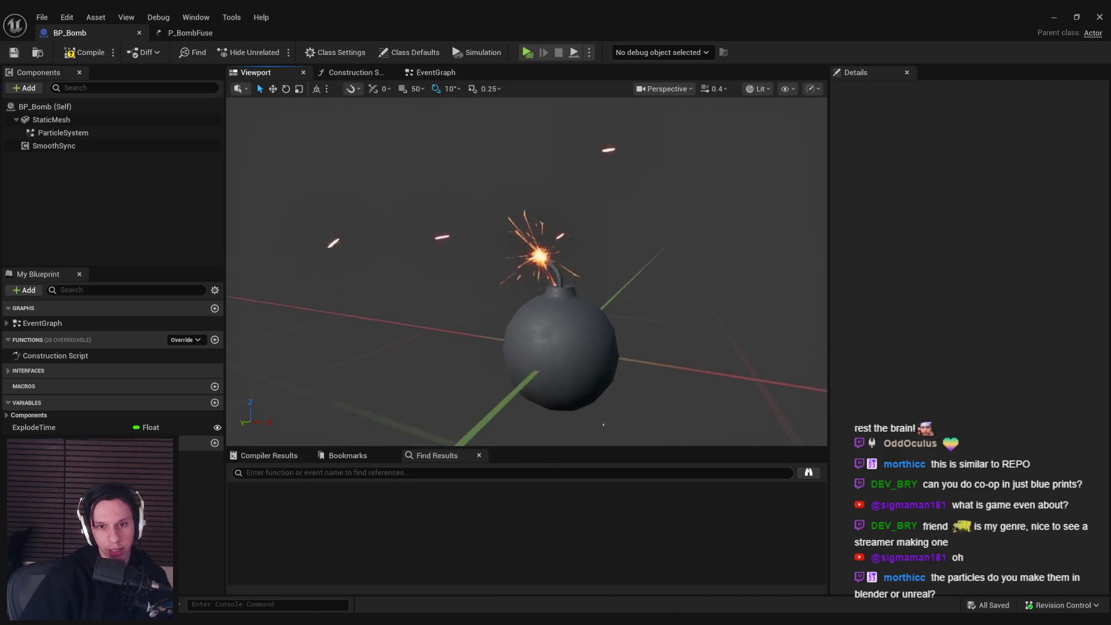
{"action": "scroll", "coordinate": [526, 272], "scroll_direction": "down", "scroll_amount": 5}
{"action": "double_click", "coordinate": [63, 133]}
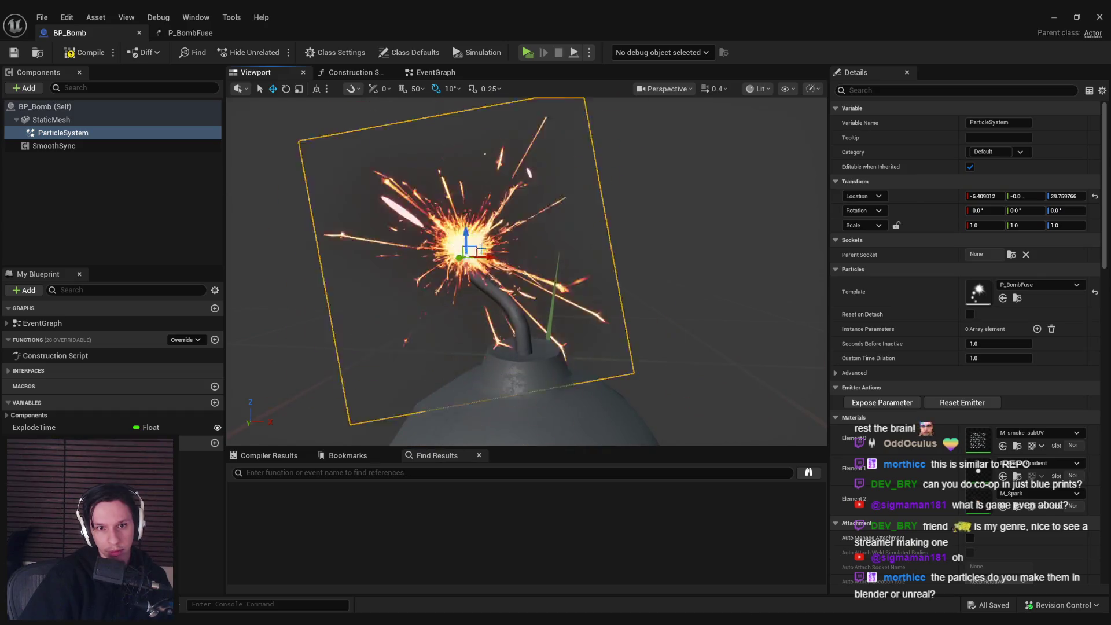
{"action": "left_click_drag", "start_coordinate": [474, 252], "coordinate": [505, 275]}
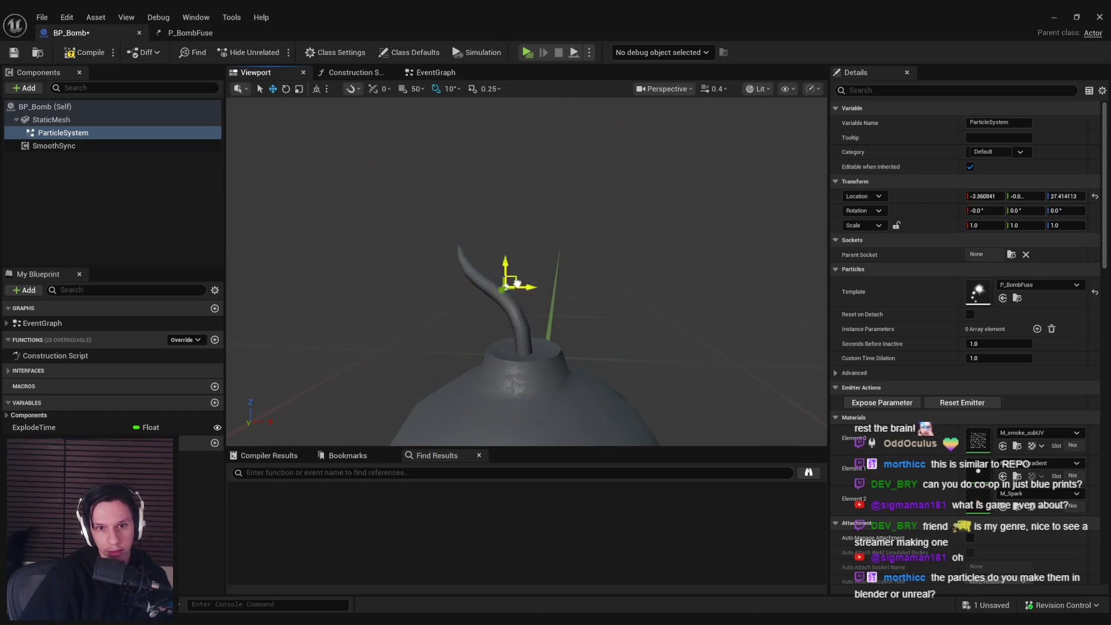
{"action": "left_click", "coordinate": [263, 265]}
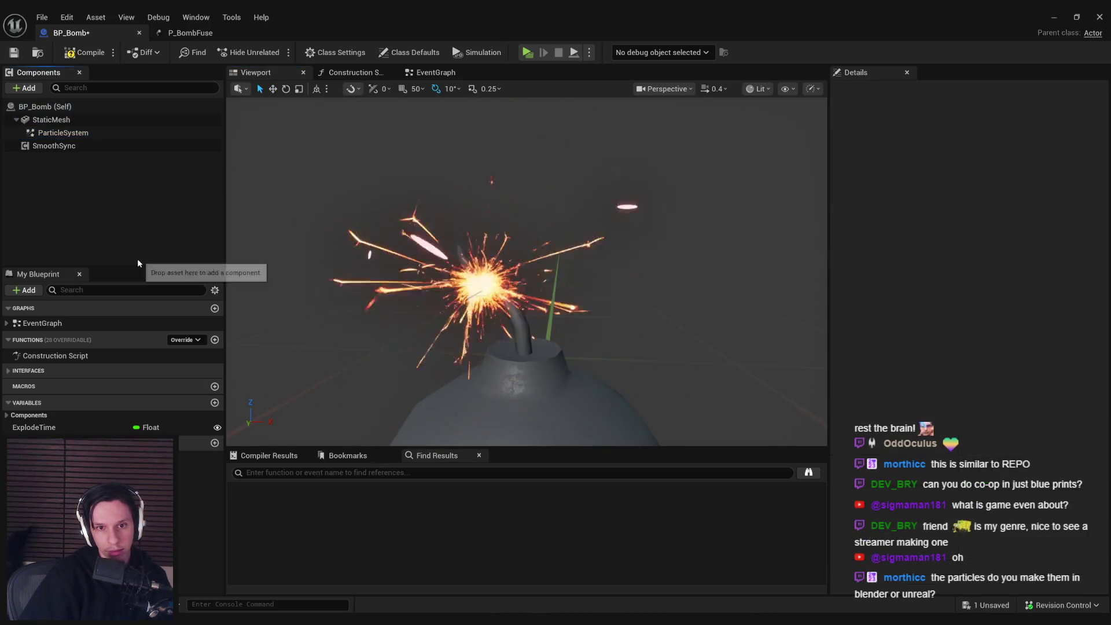
{"action": "scroll", "coordinate": [263, 265], "scroll_direction": "down", "scroll_amount": 3}
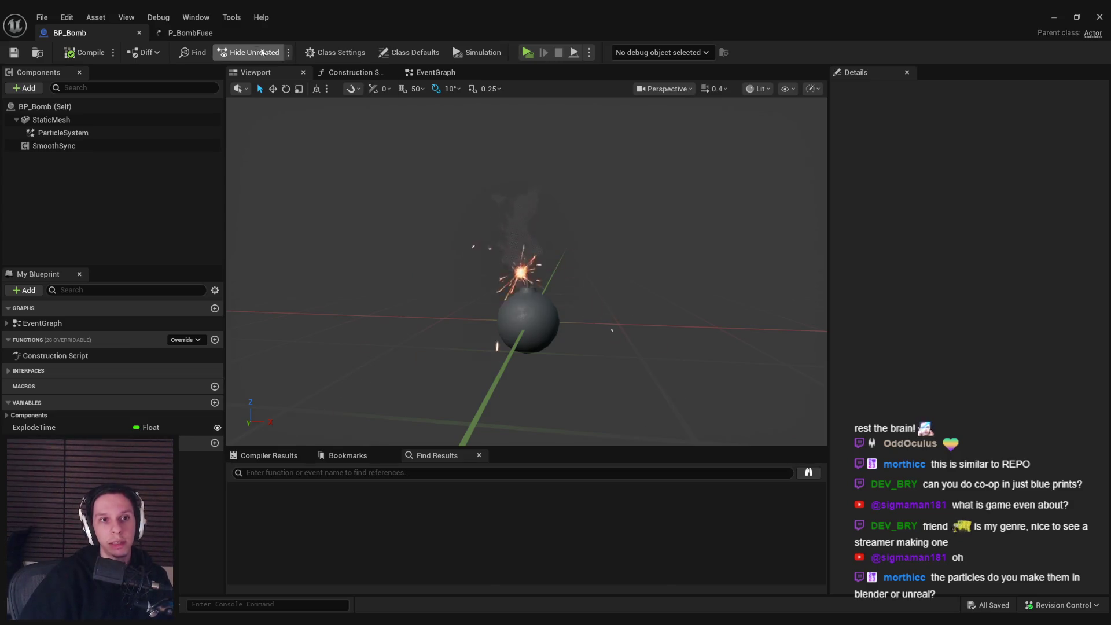
{"action": "left_click", "coordinate": [186, 32]}
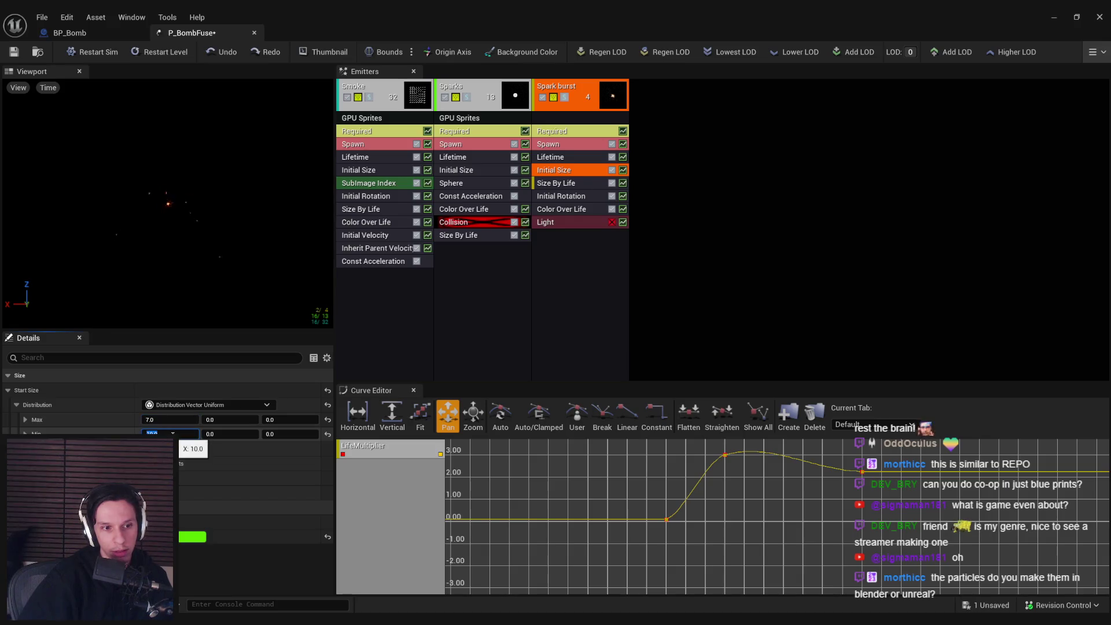
Step: Set Spark burst Initial Size Max to 7, adjust Smoke Initial Size, and save P_BombFuse
{"action": "left_click", "coordinate": [98, 30]}
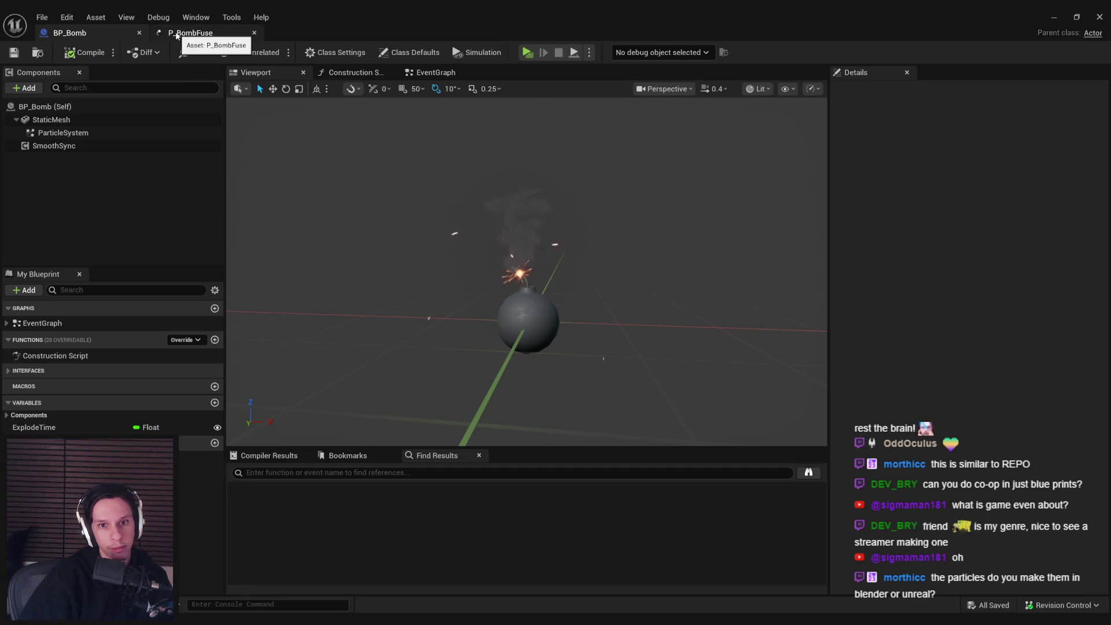
{"action": "scroll", "coordinate": [366, 391], "scroll_direction": "down", "scroll_amount": 2}
{"action": "left_click", "coordinate": [205, 36]}
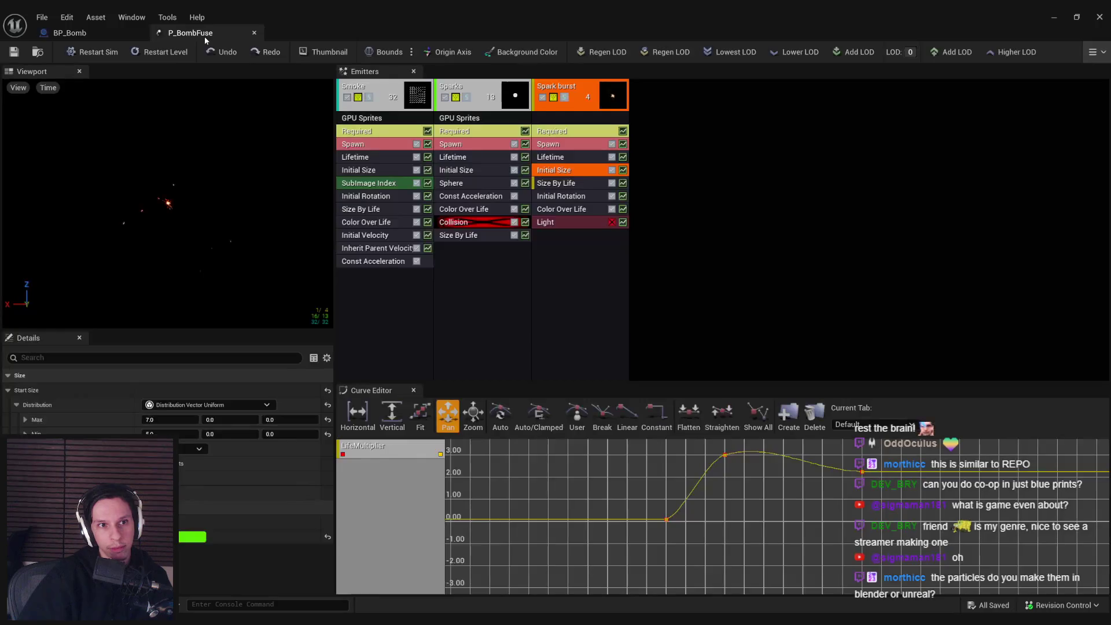
{"action": "left_click", "coordinate": [363, 146]}
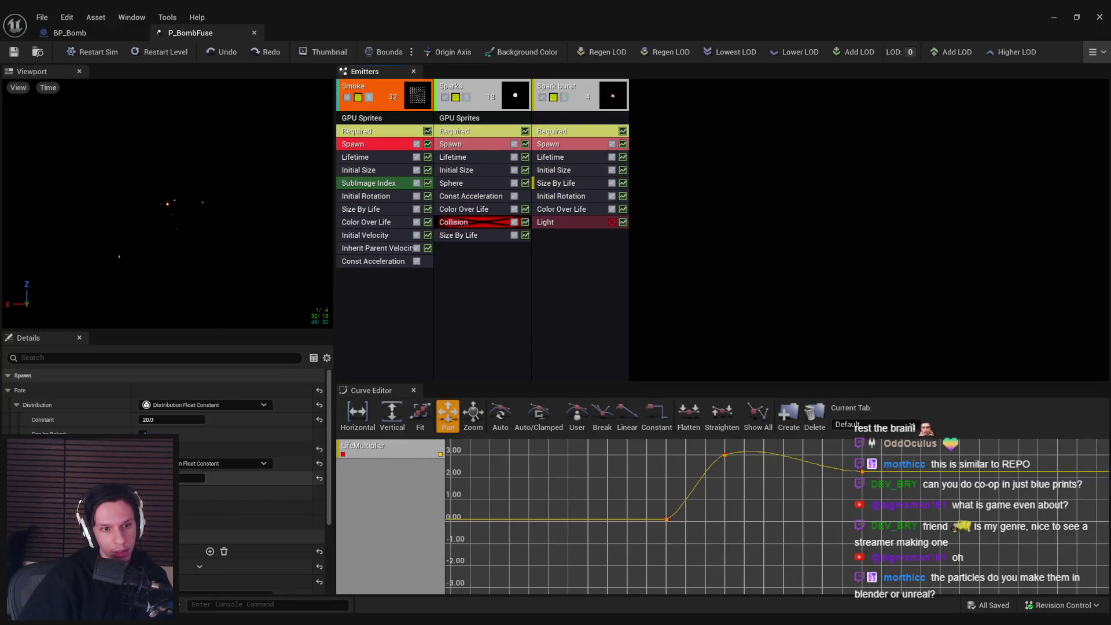
{"action": "left_click", "coordinate": [373, 172]}
{"action": "type", "text": "12"}
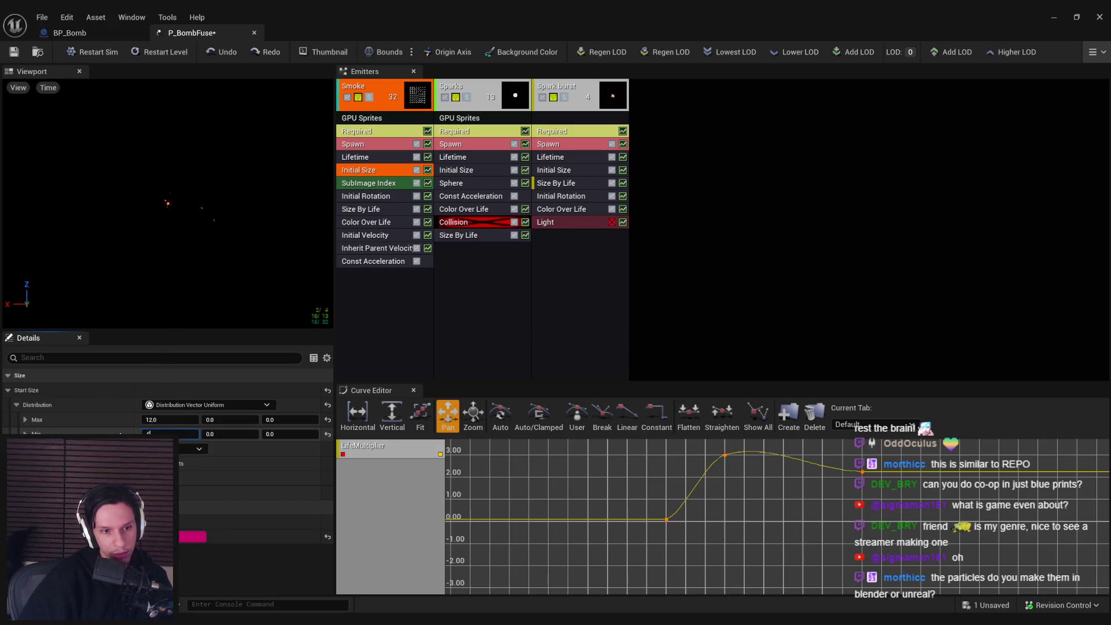
{"action": "key", "text": "ctrl+s"}
Step: Orbit the BP_Bomb preview to check the smaller fuse sparks
{"action": "left_click", "coordinate": [92, 32]}
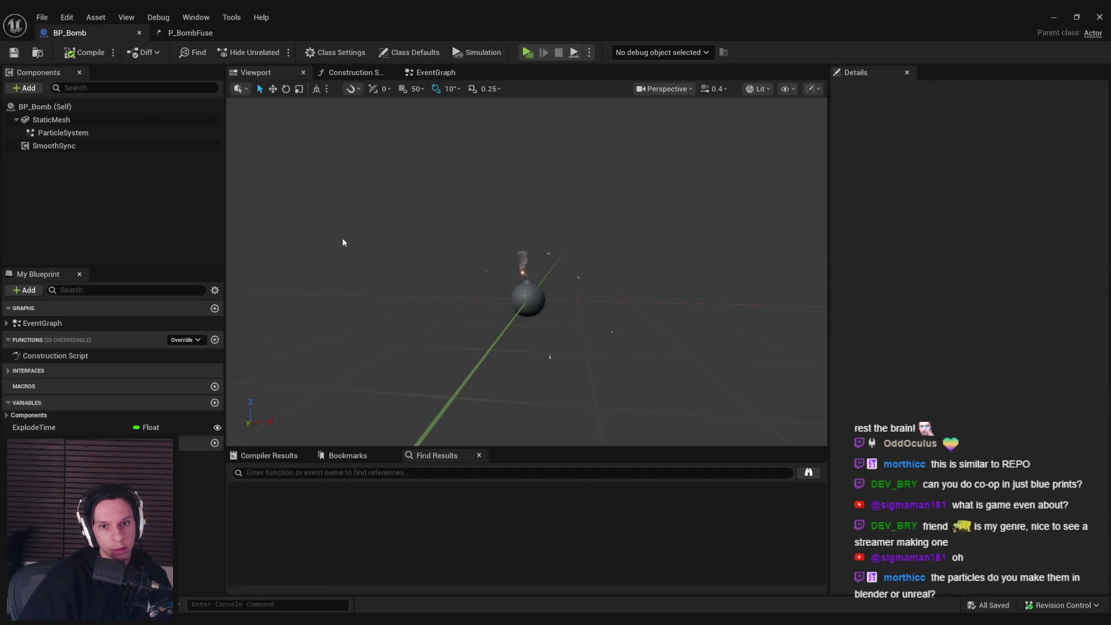
{"action": "left_click_drag", "start_coordinate": [358, 249], "coordinate": [404, 240]}
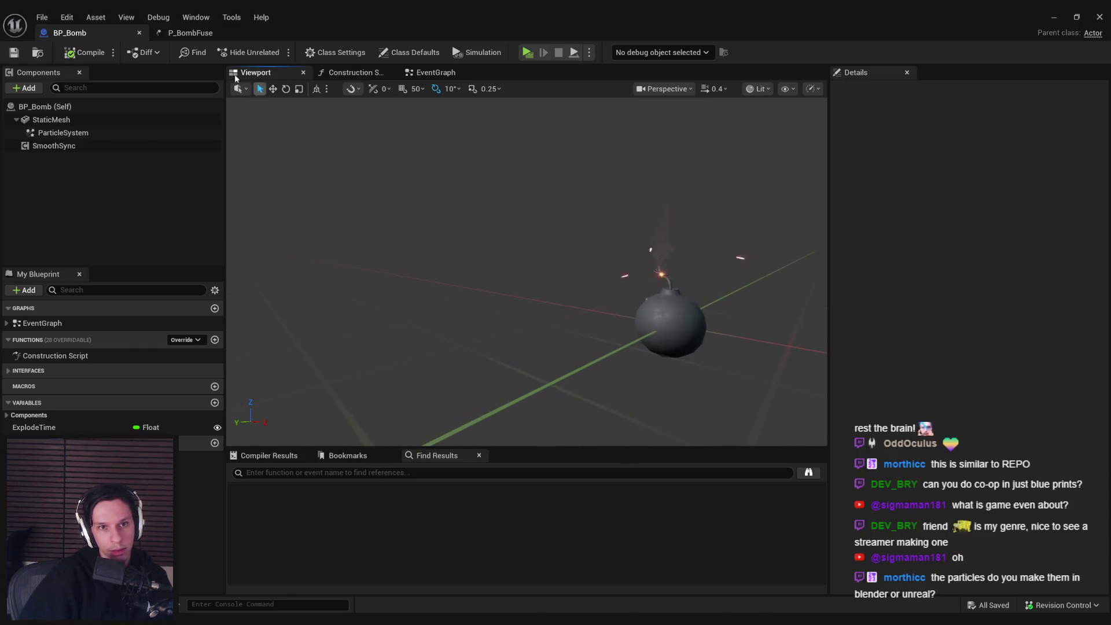
{"action": "left_click", "coordinate": [190, 33]}
{"action": "left_click", "coordinate": [69, 33]}
{"action": "left_click_drag", "start_coordinate": [520, 260], "coordinate": [590, 250]}
{"action": "scroll", "coordinate": [526, 272], "scroll_direction": "up", "scroll_amount": 5}
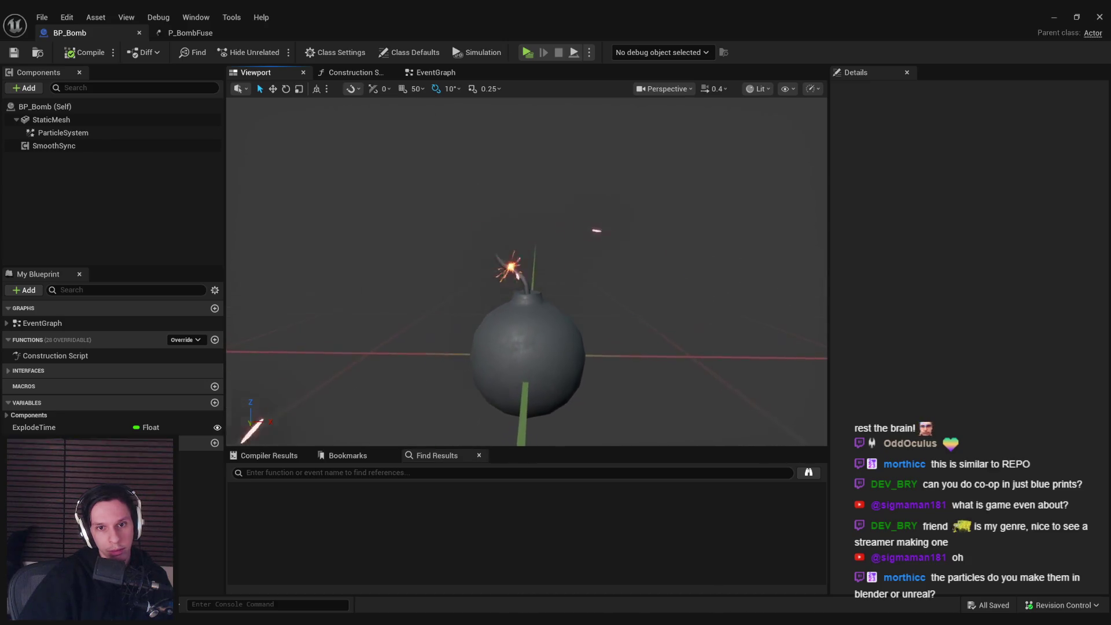
{"action": "scroll", "coordinate": [526, 306], "scroll_direction": "down", "scroll_amount": 3}
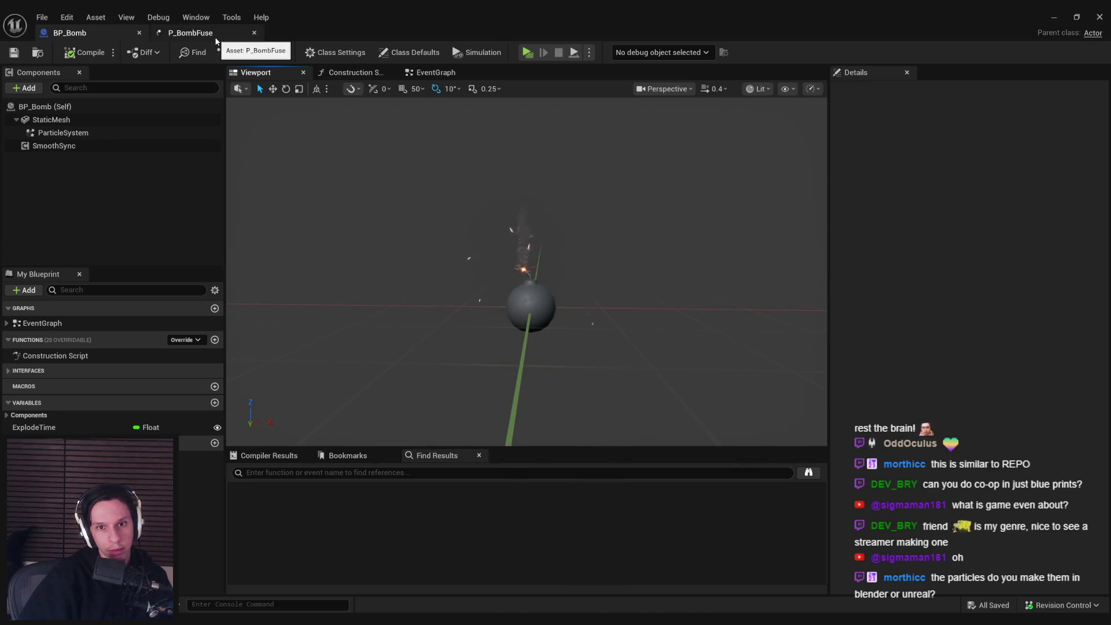
{"action": "key", "text": "alt+Tab"}
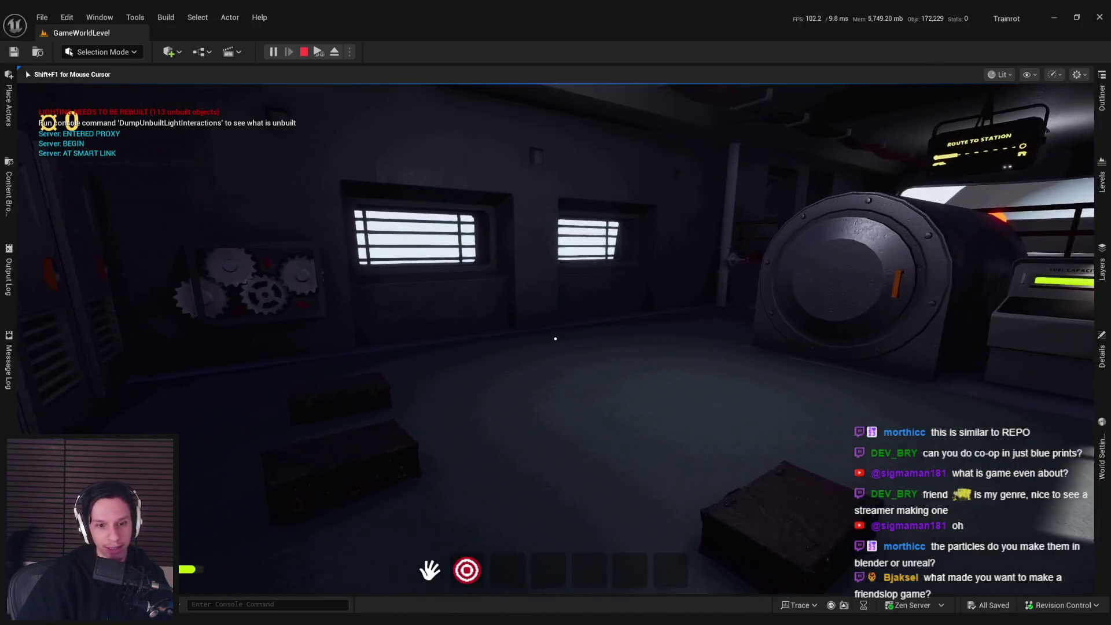
Step: Stop the GameWorldLevel play session after checking the updated bomb fuse
{"action": "key", "text": "Escape"}
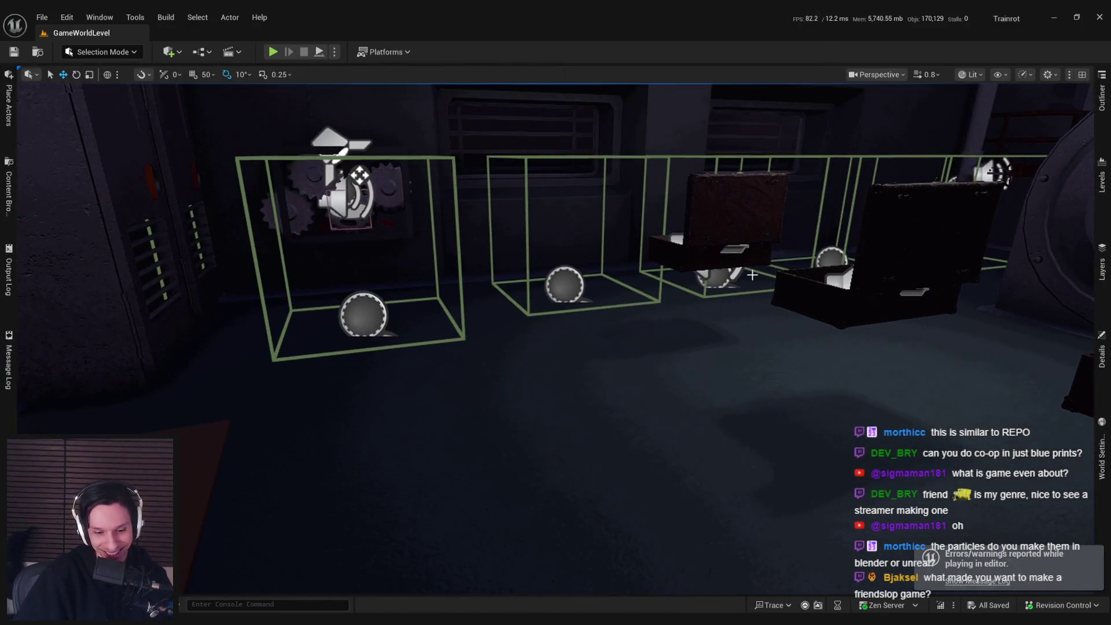
{"action": "key", "text": "alt+Tab"}
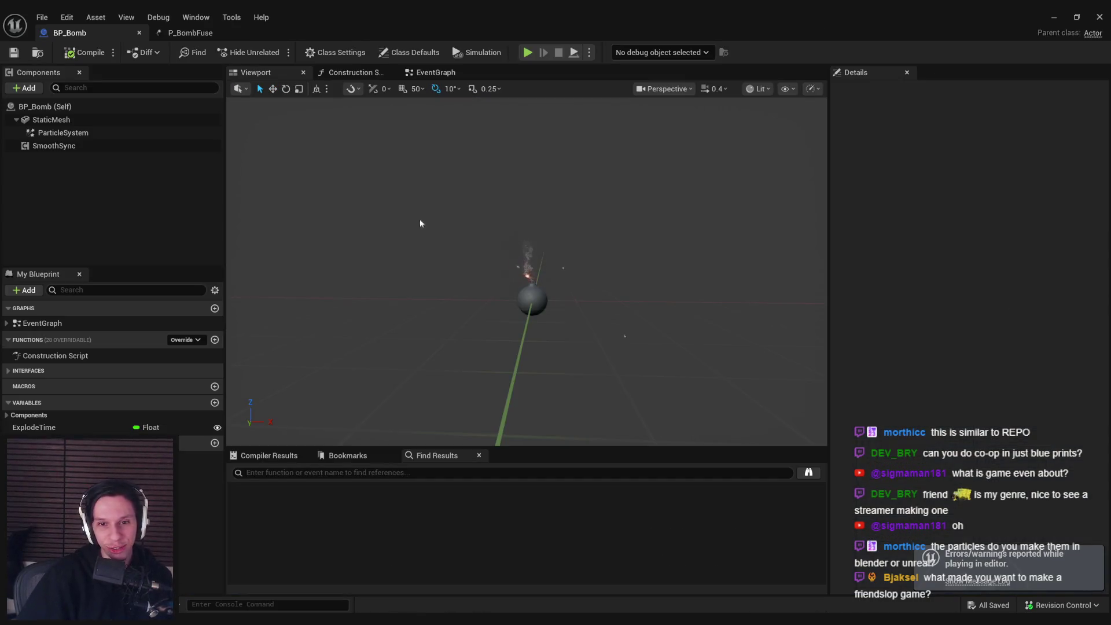
{"action": "left_click", "coordinate": [51, 119]}
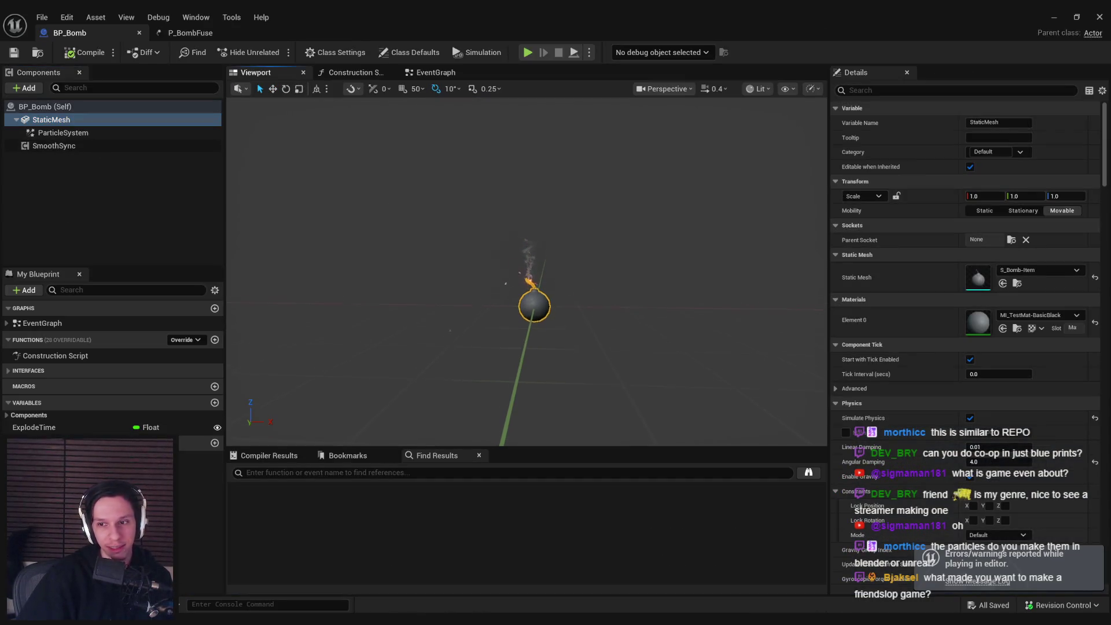
{"action": "key", "text": "f"}
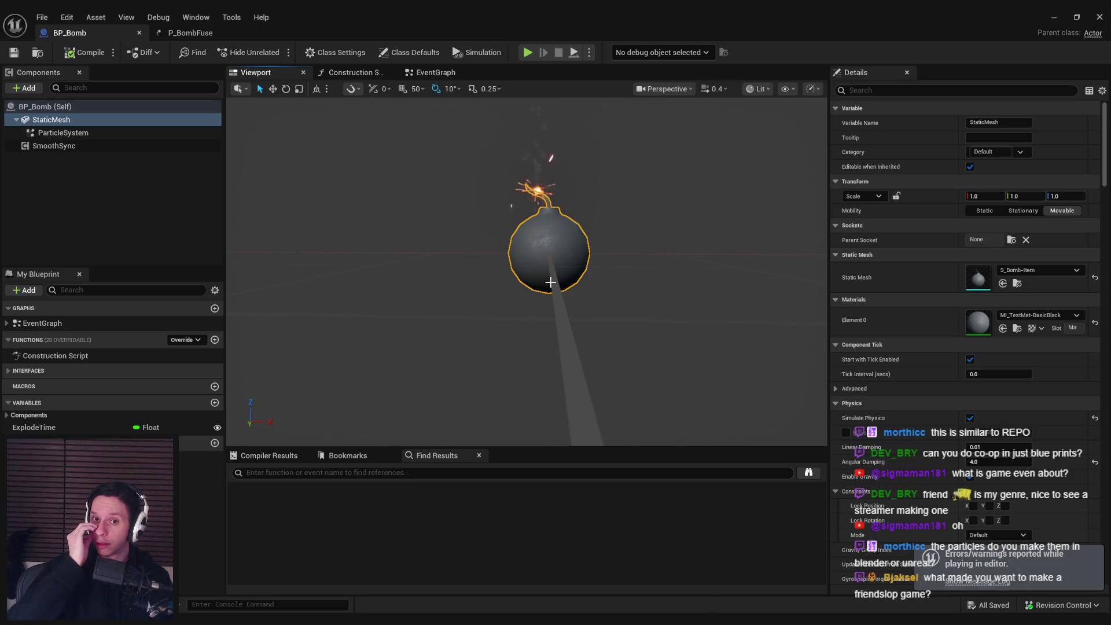
{"action": "mouse_move", "coordinate": [550, 282]}
{"action": "left_mouse_down"}
{"action": "mouse_move", "coordinate": [492, 285]}
{"action": "mouse_move", "coordinate": [457, 234]}
{"action": "mouse_move", "coordinate": [509, 223]}
{"action": "mouse_move", "coordinate": [573, 245]}
{"action": "mouse_move", "coordinate": [618, 222]}
{"action": "mouse_move", "coordinate": [602, 222]}
{"action": "left_mouse_up"}
{"action": "left_click", "coordinate": [63, 132]}
{"action": "scroll", "coordinate": [602, 222], "scroll_direction": "down", "scroll_amount": 5}
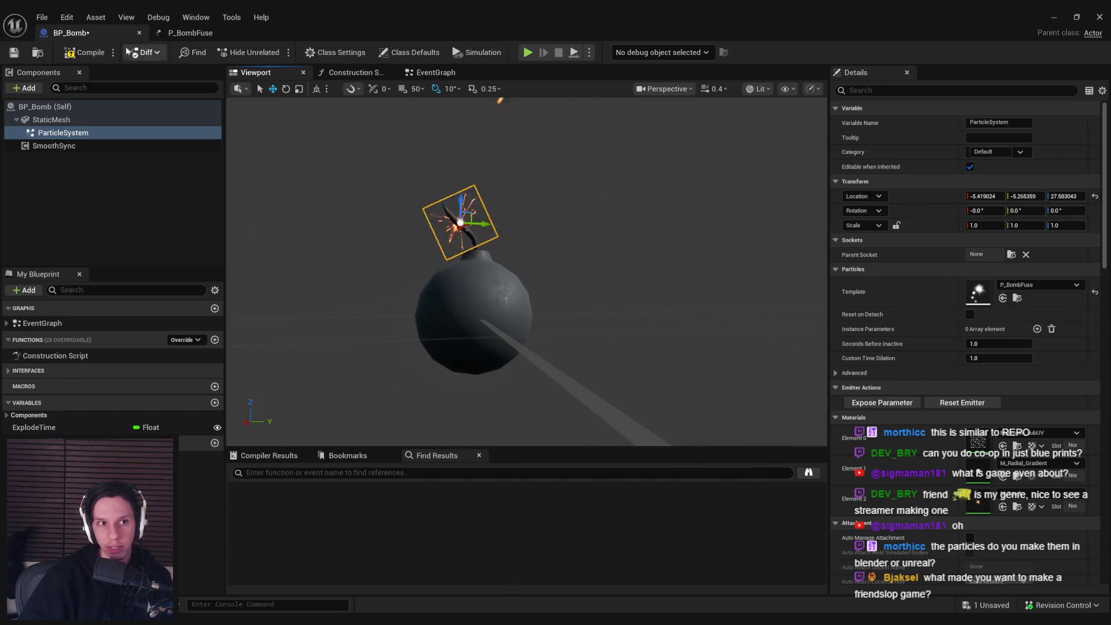
{"action": "left_click", "coordinate": [18, 55]}
{"action": "left_click", "coordinate": [50, 119]}
{"action": "scroll", "coordinate": [1042, 435], "scroll_direction": "down", "scroll_amount": 8}
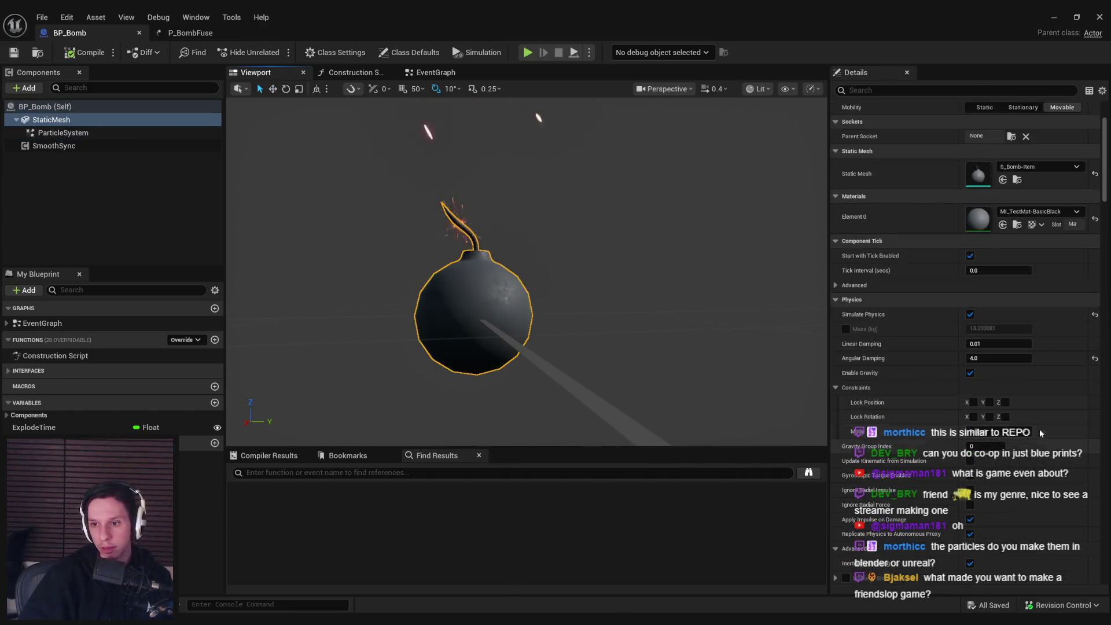
{"action": "scroll", "coordinate": [1035, 403], "scroll_direction": "down", "scroll_amount": 5}
{"action": "left_click", "coordinate": [1065, 378]}
{"action": "type", "text": "-35"}
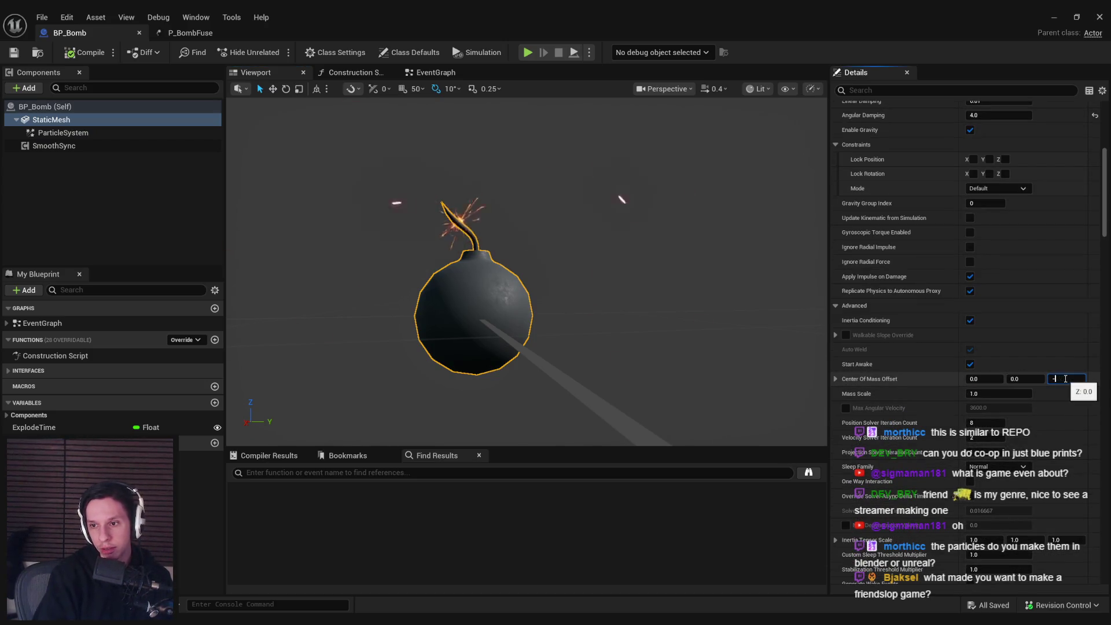
{"action": "left_click", "coordinate": [14, 52]}
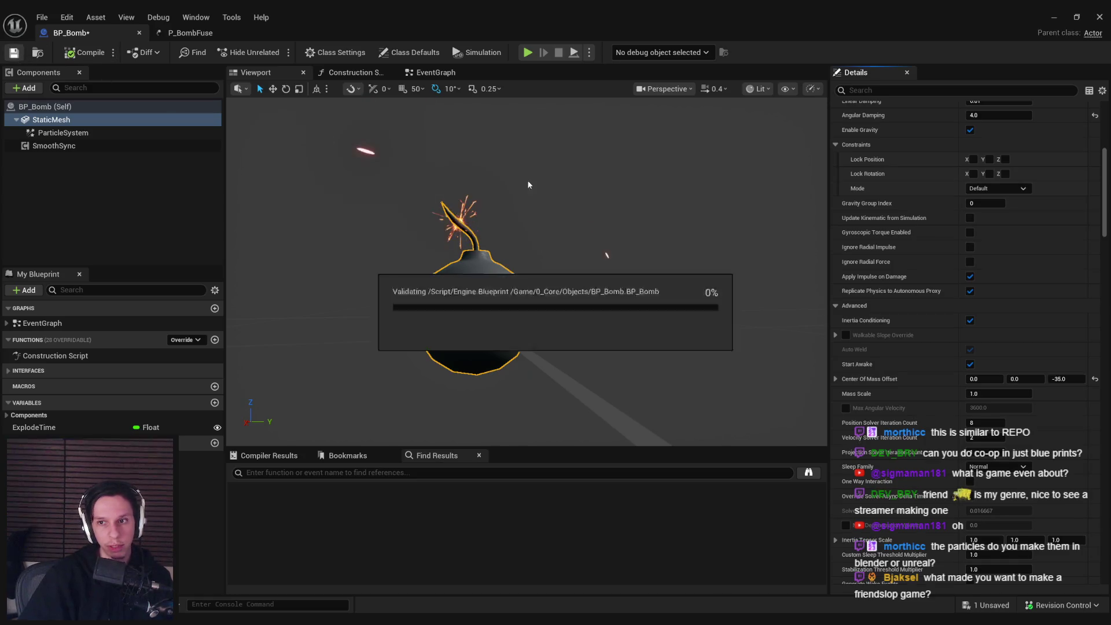
{"action": "scroll", "coordinate": [984, 243], "scroll_direction": "up", "scroll_amount": 2}
{"action": "left_click", "coordinate": [983, 167]}
{"action": "type", "text": "5"}
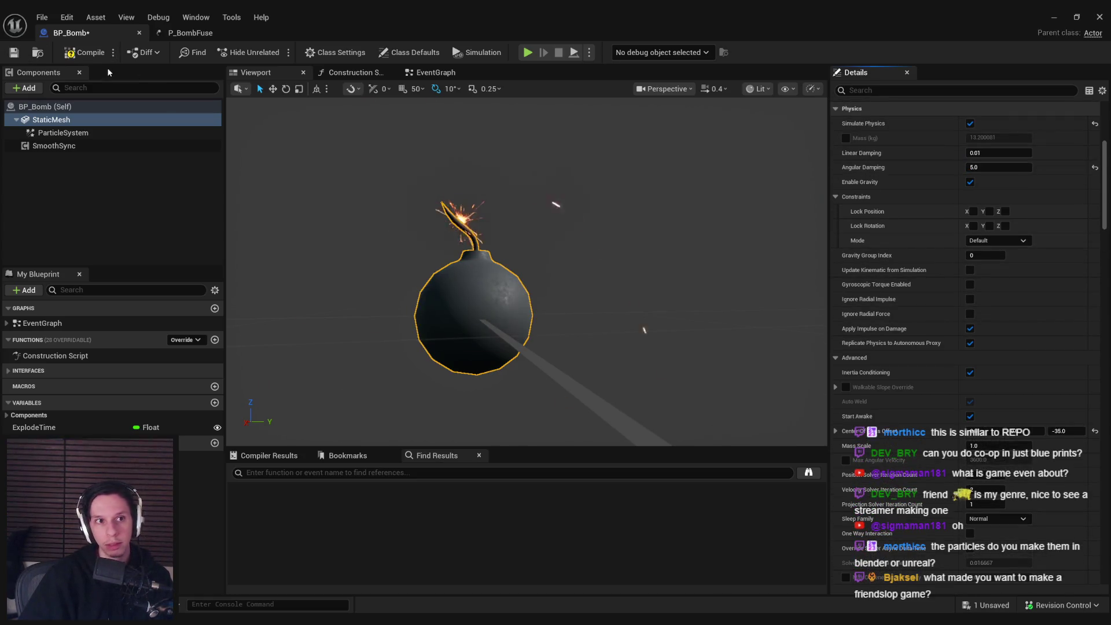
{"action": "left_click", "coordinate": [82, 57]}
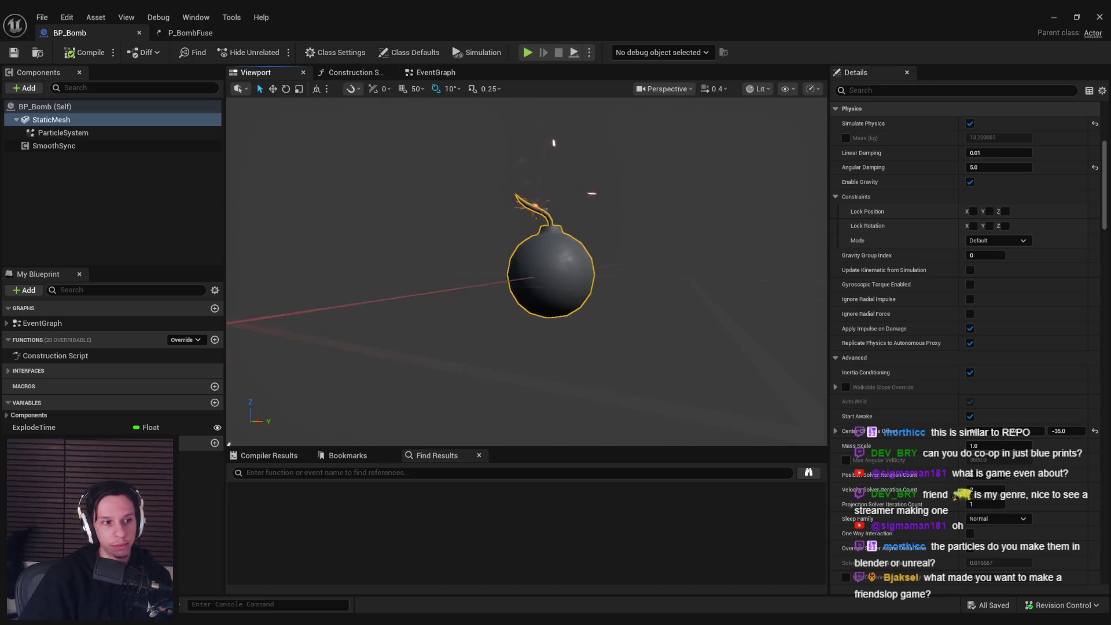
{"action": "left_click_drag", "start_coordinate": [488, 267], "coordinate": [488, 267]}
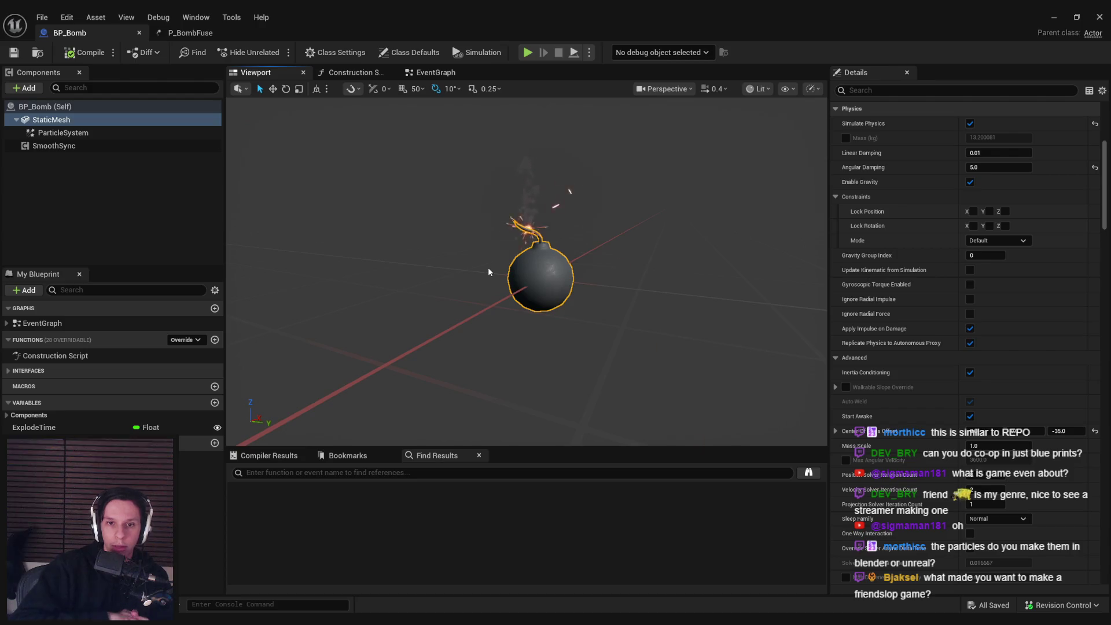
{"action": "left_click", "coordinate": [63, 133]}
Step: Frame the fuse particle system, view it from the side and above, and save BP_Bomb
{"action": "key", "text": "f"}
{"action": "scroll", "coordinate": [576, 251], "scroll_direction": "up", "scroll_amount": 5}
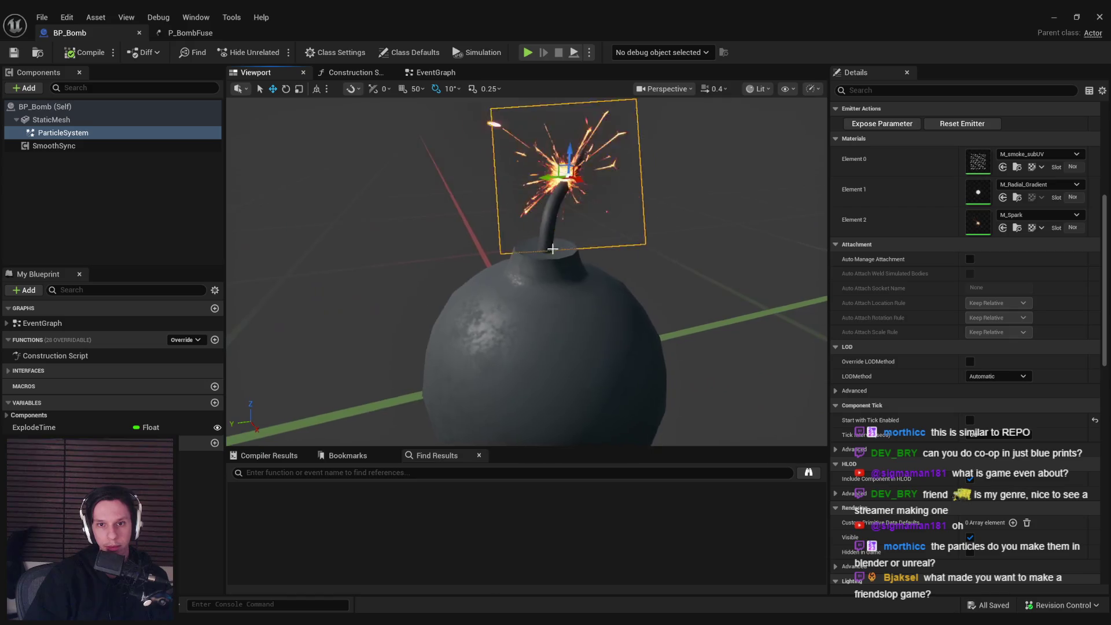
{"action": "left_click_drag", "start_coordinate": [612, 246], "coordinate": [537, 245]}
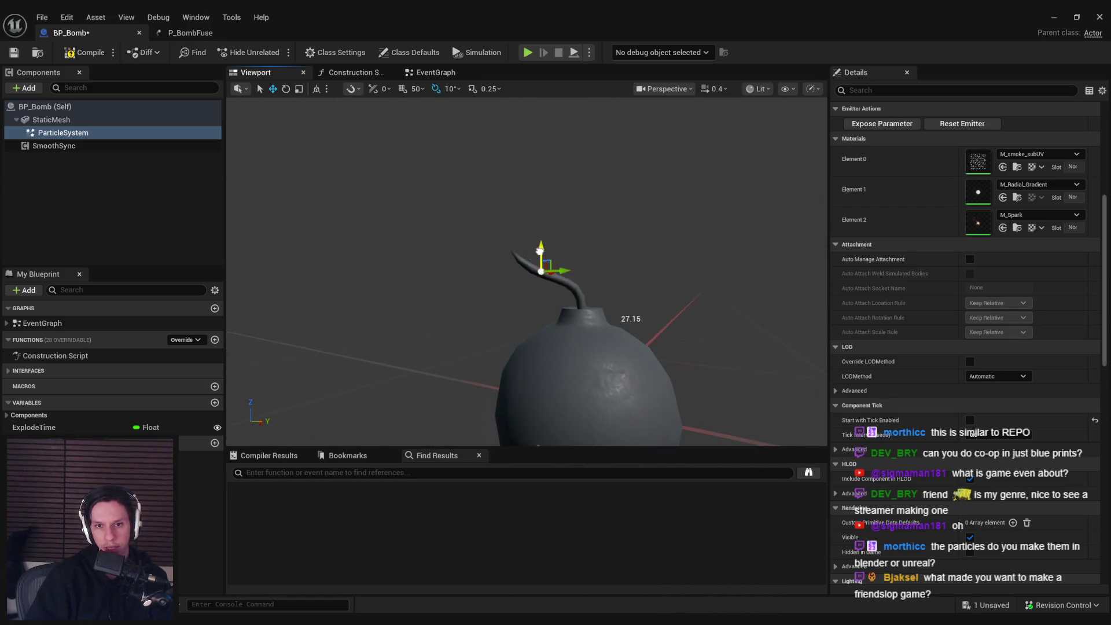
{"action": "left_click", "coordinate": [310, 242]}
{"action": "scroll", "coordinate": [432, 278], "scroll_direction": "down", "scroll_amount": 3}
{"action": "left_click_drag", "start_coordinate": [431, 277], "coordinate": [434, 254]}
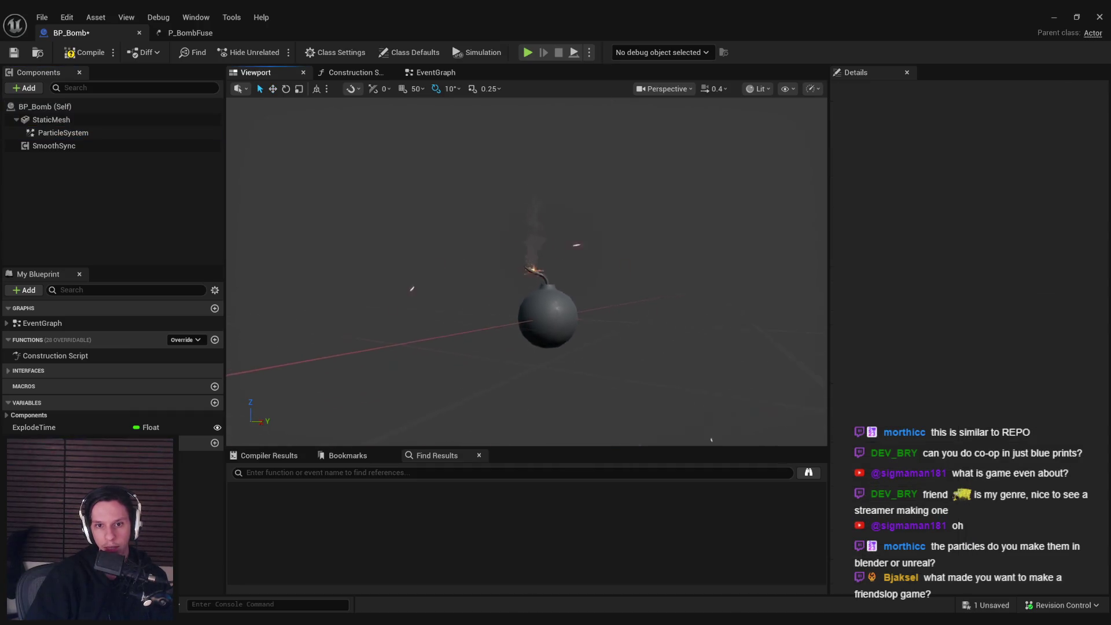
{"action": "scroll", "coordinate": [431, 275], "scroll_direction": "down", "scroll_amount": 3}
{"action": "key", "text": "ctrl+s"}
Step: Re-inspect the sparking fuse from another angle, save BP_Bomb again, and minimize its editor
{"action": "scroll", "coordinate": [440, 283], "scroll_direction": "up", "scroll_amount": 8}
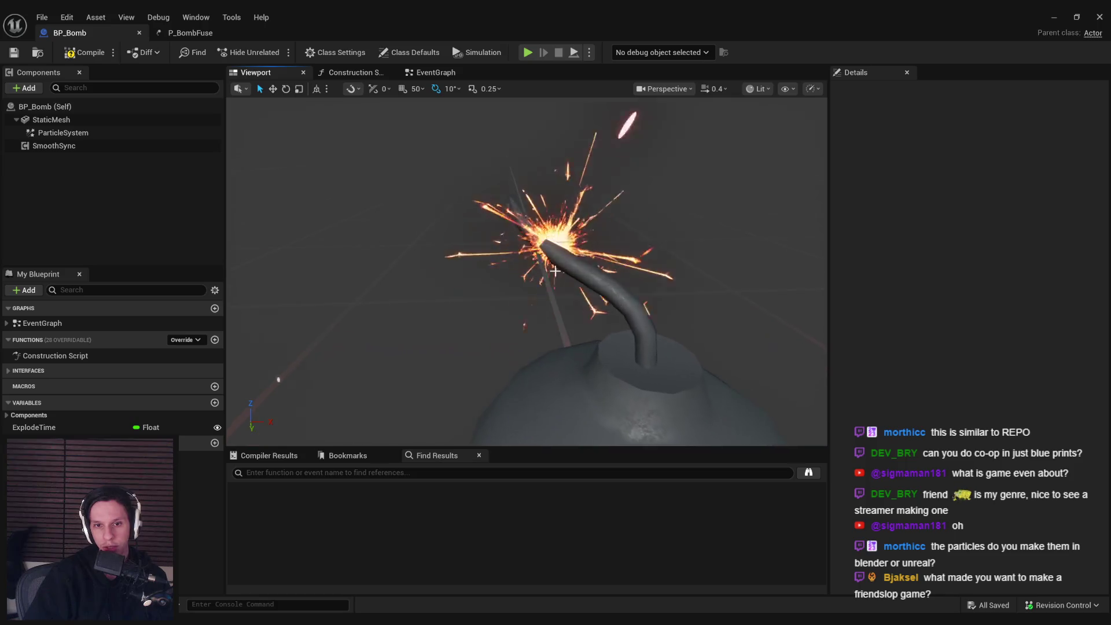
{"action": "left_click", "coordinate": [554, 270]}
{"action": "scroll", "coordinate": [554, 271], "scroll_direction": "down", "scroll_amount": 4}
{"action": "scroll", "coordinate": [554, 271], "scroll_direction": "up", "scroll_amount": 5}
{"action": "left_click_drag", "start_coordinate": [527, 272], "coordinate": [468, 260]}
{"action": "scroll", "coordinate": [526, 250], "scroll_direction": "down", "scroll_amount": 3}
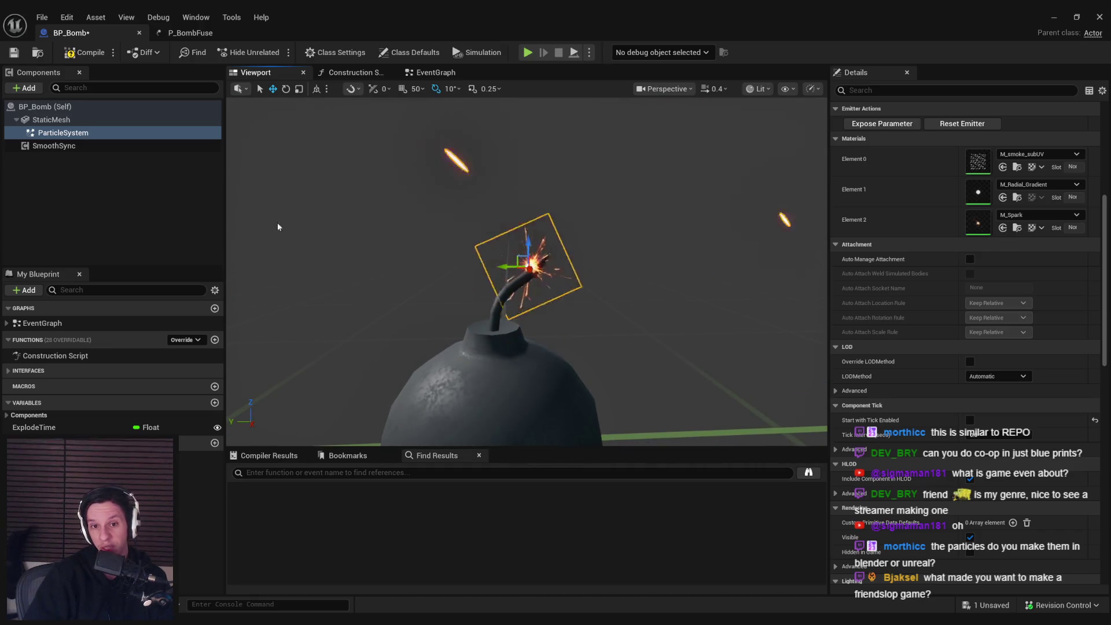
{"action": "left_click", "coordinate": [314, 231]}
{"action": "scroll", "coordinate": [585, 262], "scroll_direction": "down", "scroll_amount": 5}
{"action": "key", "text": "ctrl+s"}
{"action": "left_click_drag", "start_coordinate": [578, 266], "coordinate": [543, 243]}
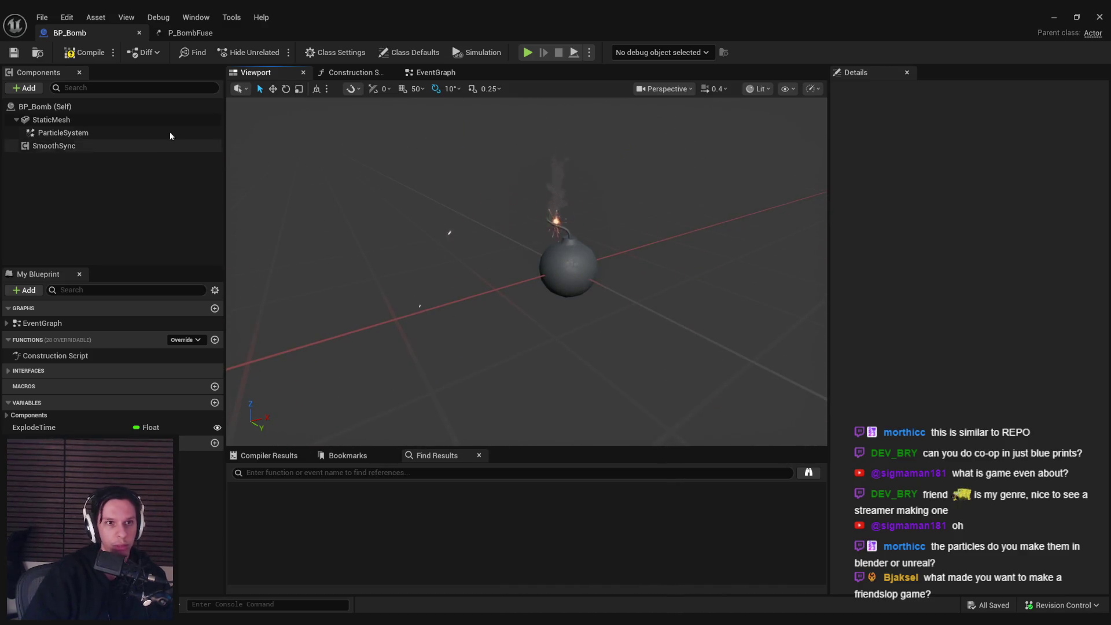
{"action": "left_click", "coordinate": [1052, 16]}
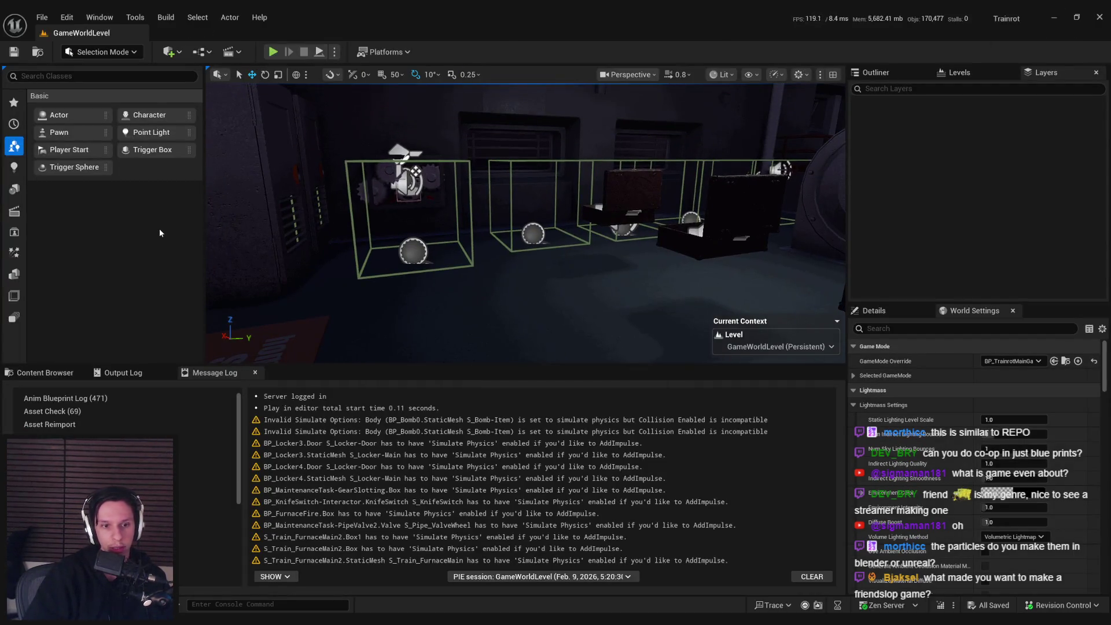
Step: Start a Play-In-Editor session and pick up, drop, then grab another case
{"action": "key", "text": "alt+p"}
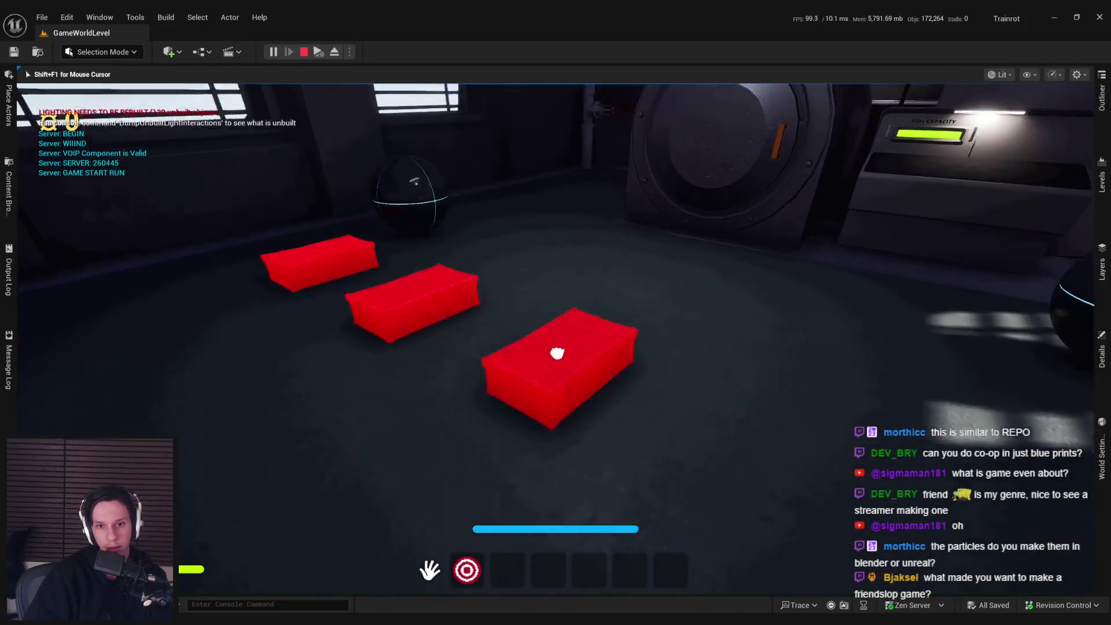
{"action": "left_click", "coordinate": [555, 338]}
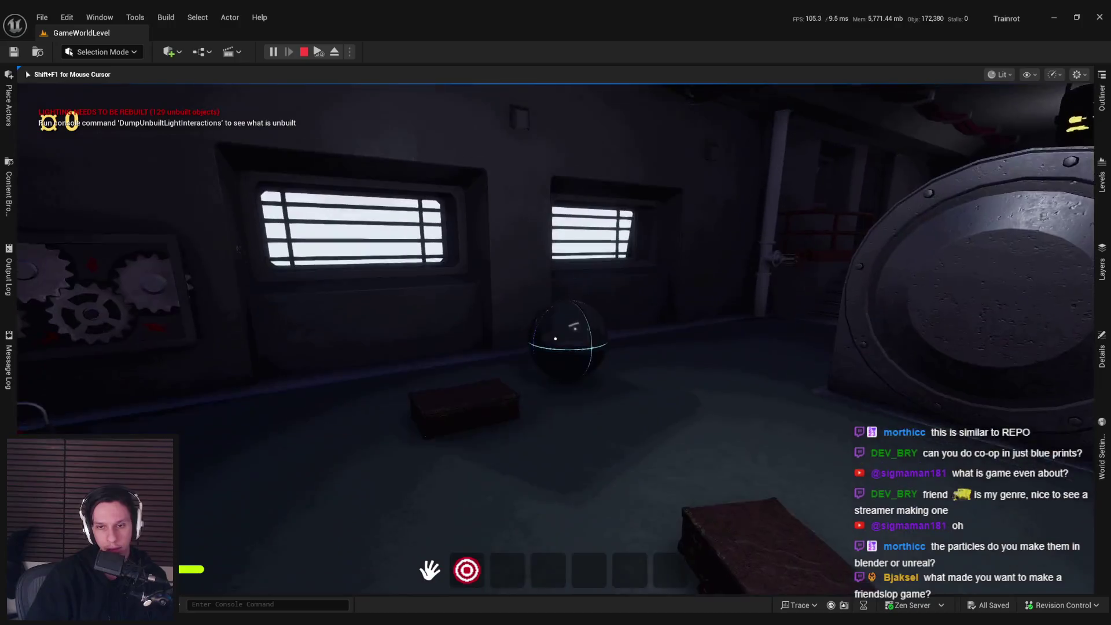
{"action": "left_click", "coordinate": [555, 338]}
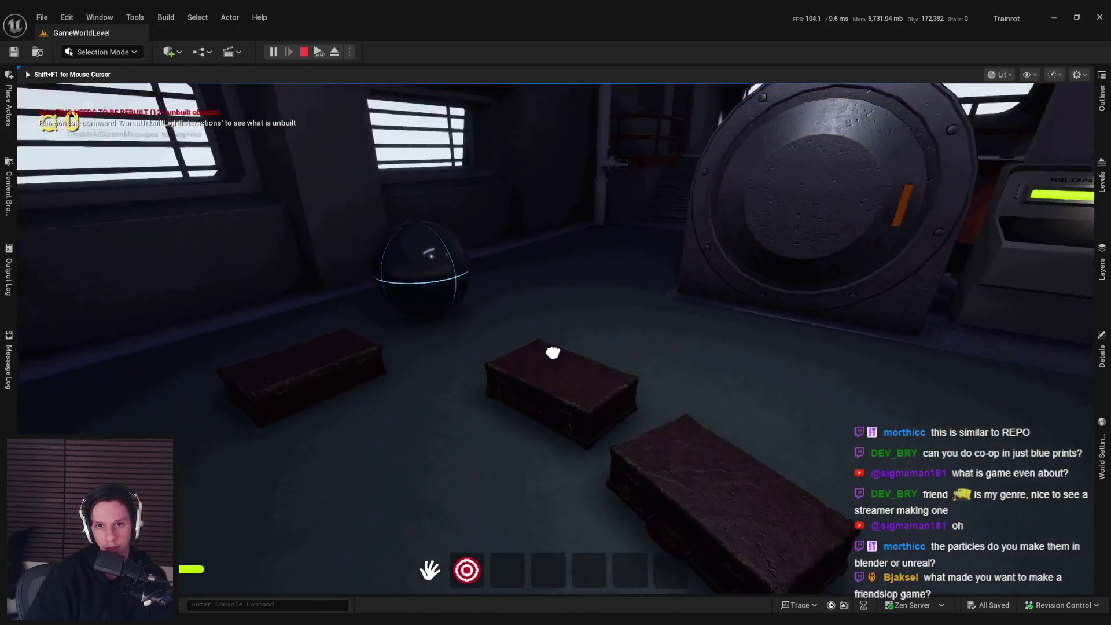
{"action": "left_click", "coordinate": [555, 339]}
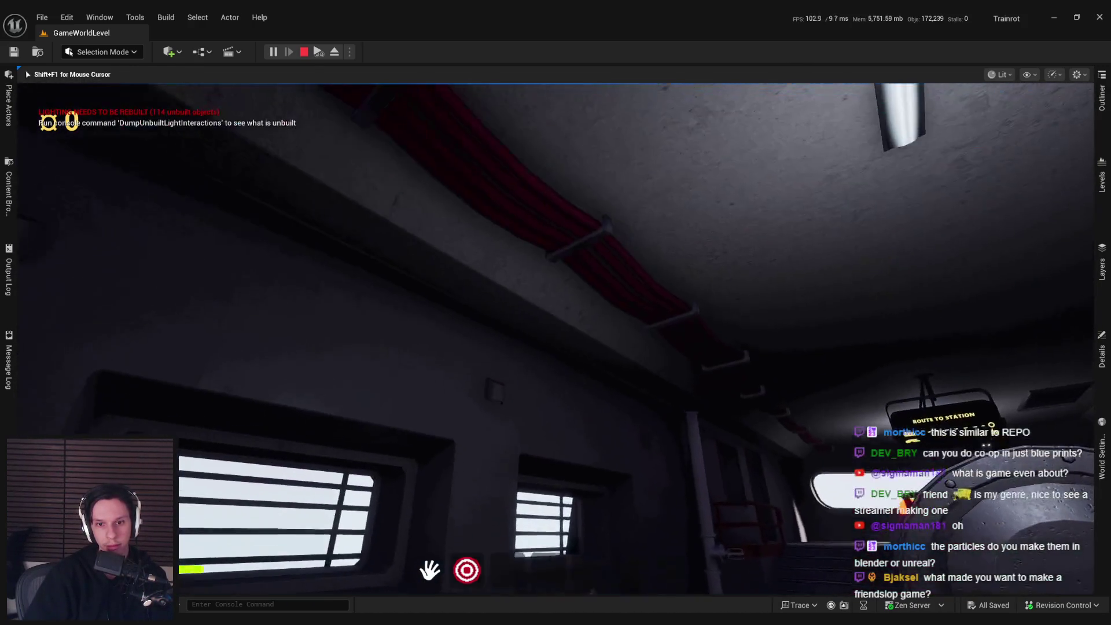
Step: Restart the play session twice, grabbing a case and holding it centred each time
{"action": "key", "text": "Escape"}
{"action": "key", "text": "alt+p"}
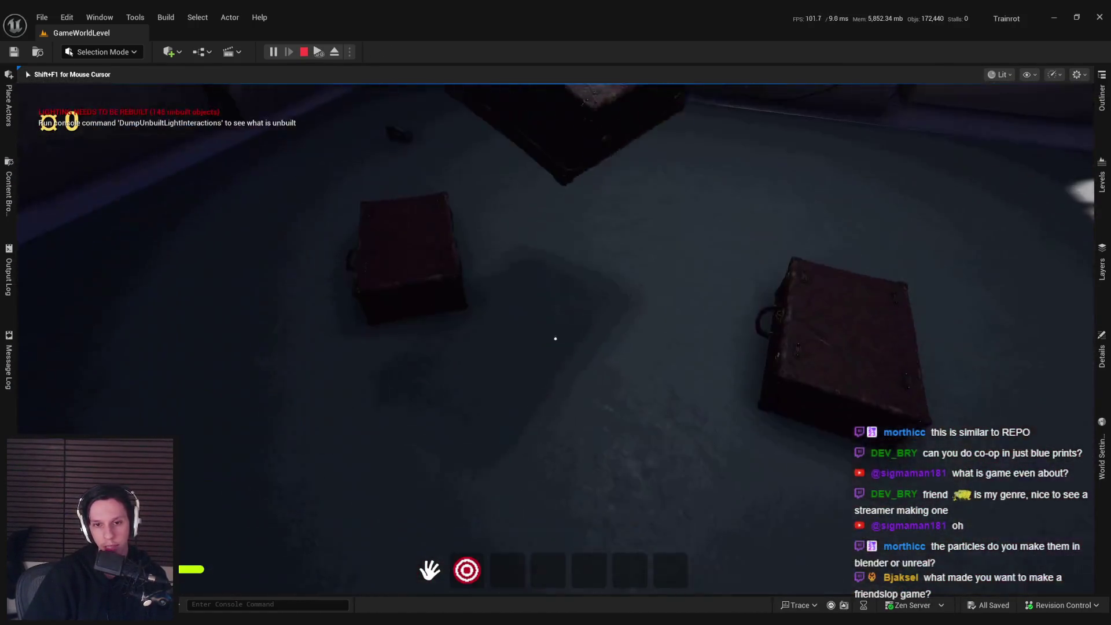
{"action": "left_click_drag", "start_coordinate": [555, 339], "coordinate": [555, 339]}
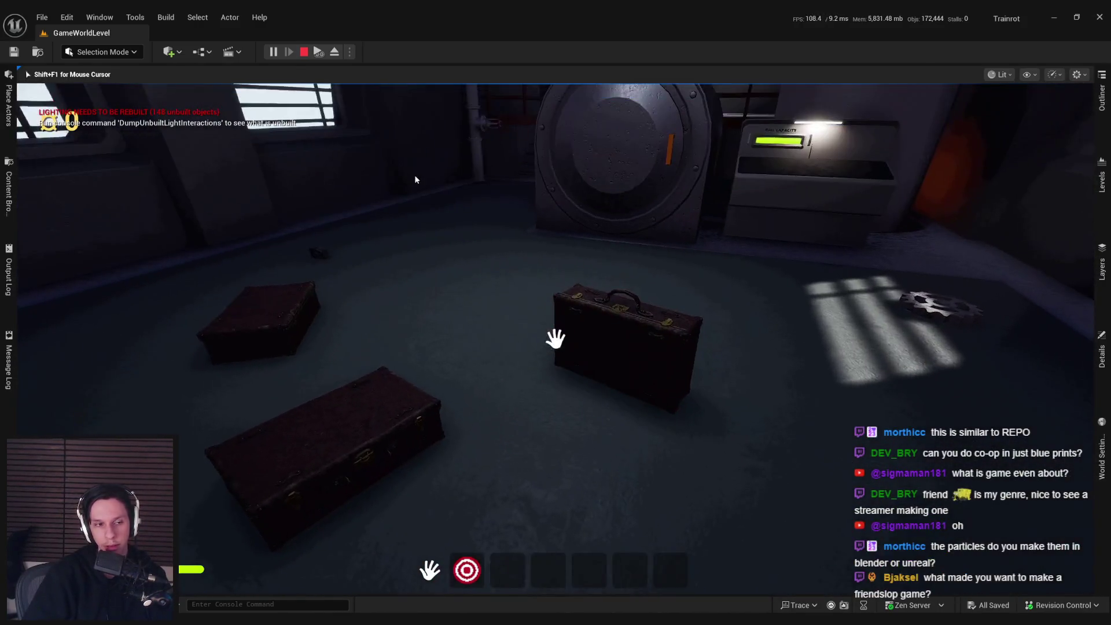
{"action": "key", "text": "Escape"}
{"action": "key", "text": "alt+p"}
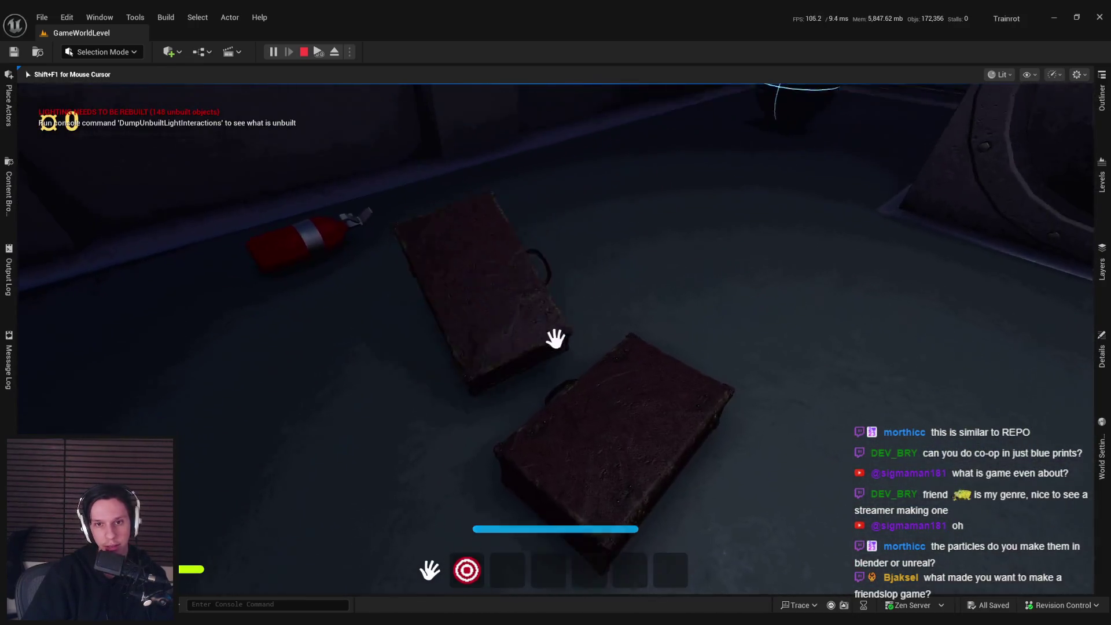
{"action": "mouse_move", "coordinate": [555, 338]}
{"action": "left_mouse_down"}
{"action": "mouse_move", "coordinate": [553, 359]}
{"action": "mouse_move", "coordinate": [556, 338]}
{"action": "left_mouse_up"}
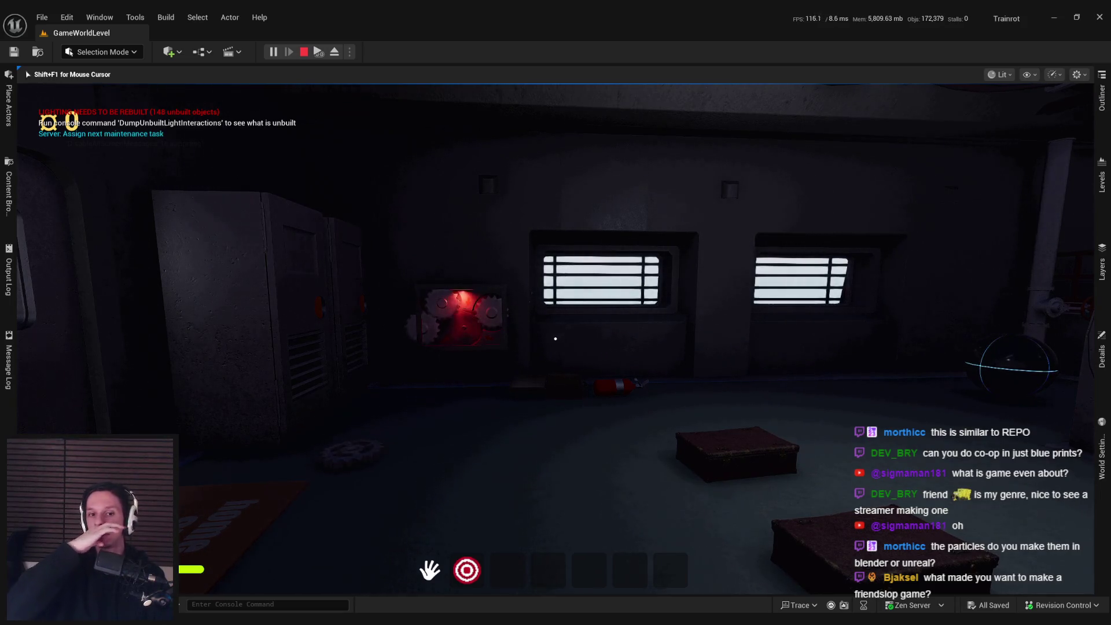
Step: Carry a grabbed case toward the red gear machine around the room, then stop playing
{"action": "key", "text": "w"}
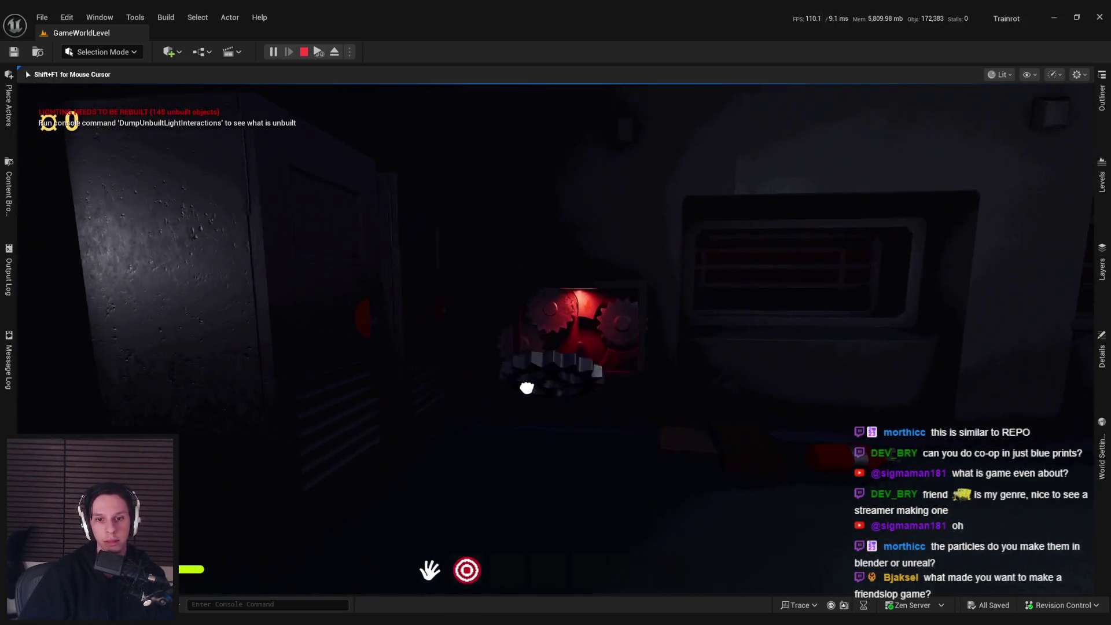
{"action": "mouse_move", "coordinate": [556, 338]}
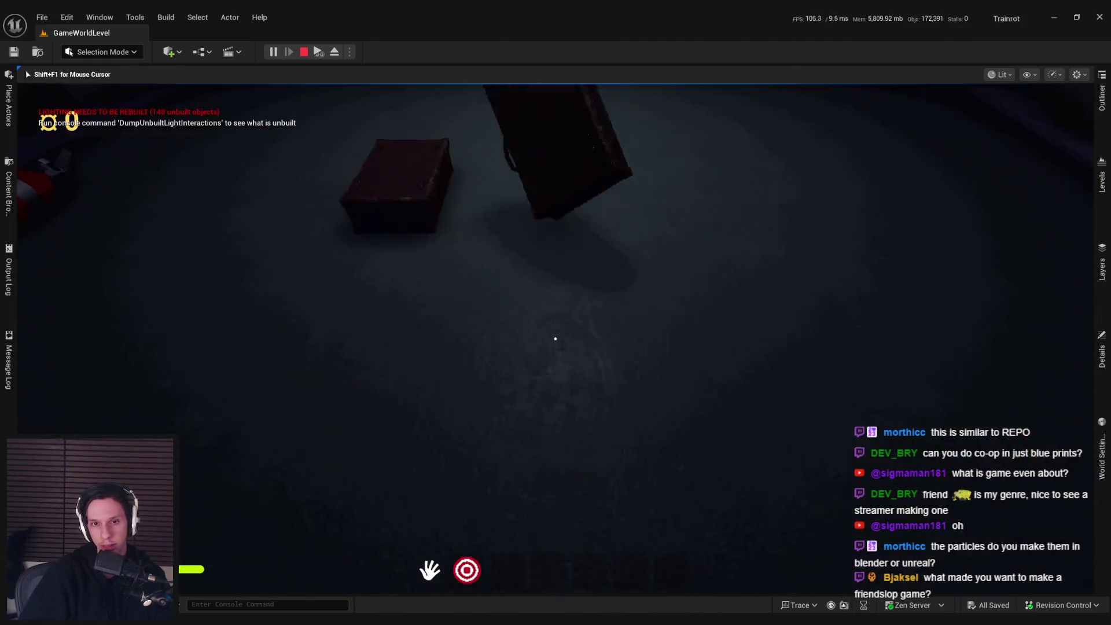
{"action": "left_click_drag", "start_coordinate": [555, 338], "coordinate": [556, 338]}
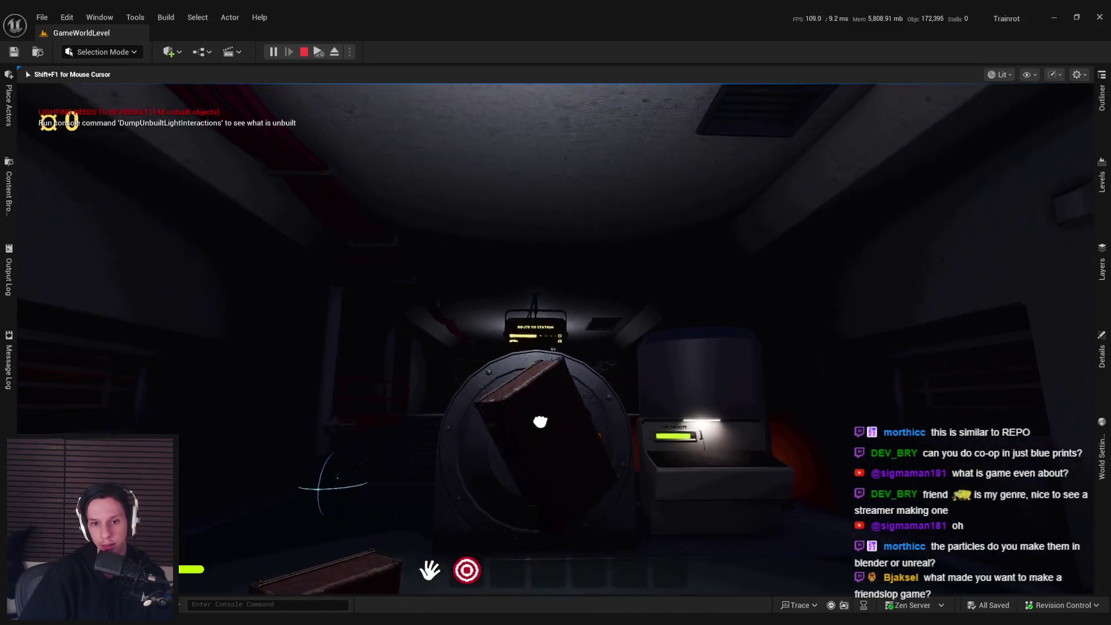
{"action": "mouse_move", "coordinate": [555, 338]}
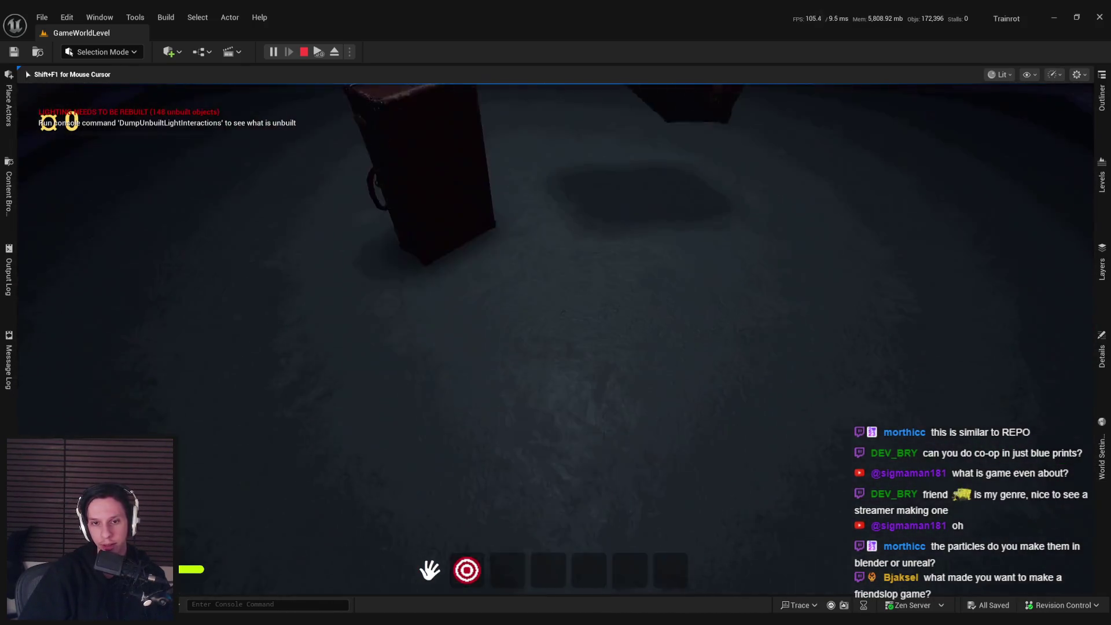
{"action": "left_click_drag", "start_coordinate": [555, 338], "coordinate": [555, 338]}
{"action": "key", "text": "Escape"}
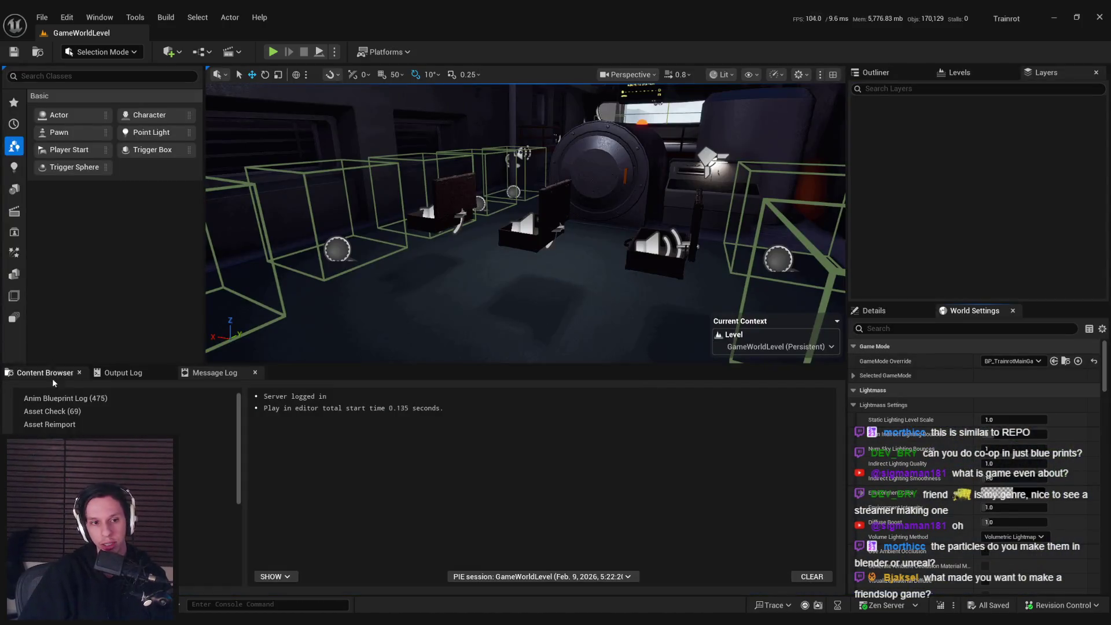
Step: Frame the bomb actor in the viewport and show its details
{"action": "left_click", "coordinate": [50, 374]}
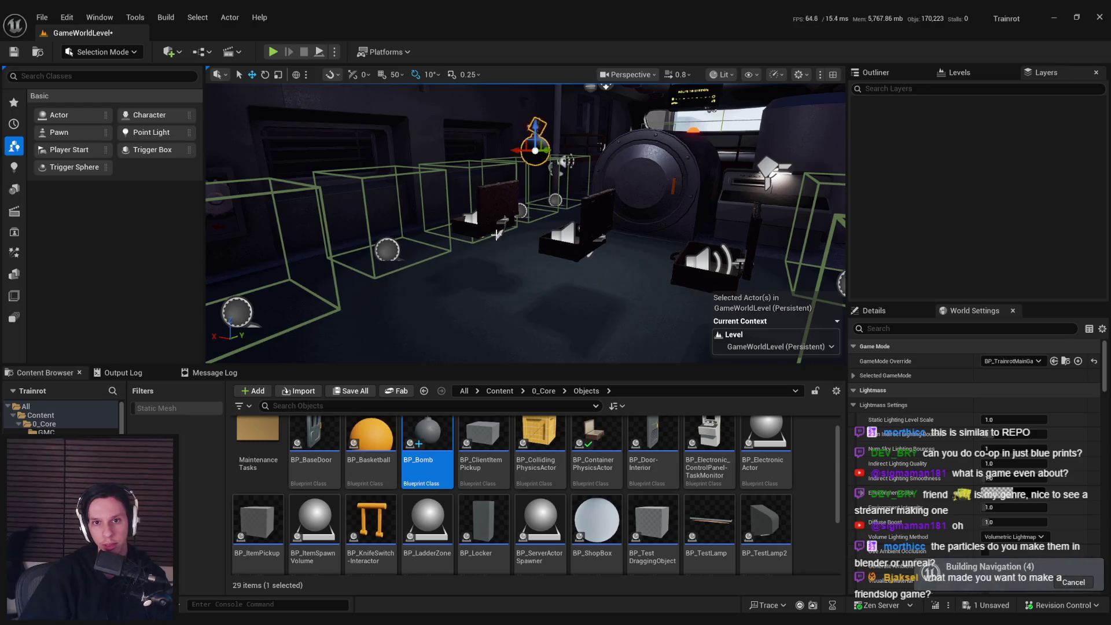
{"action": "key", "text": "f"}
{"action": "left_click", "coordinate": [883, 312]}
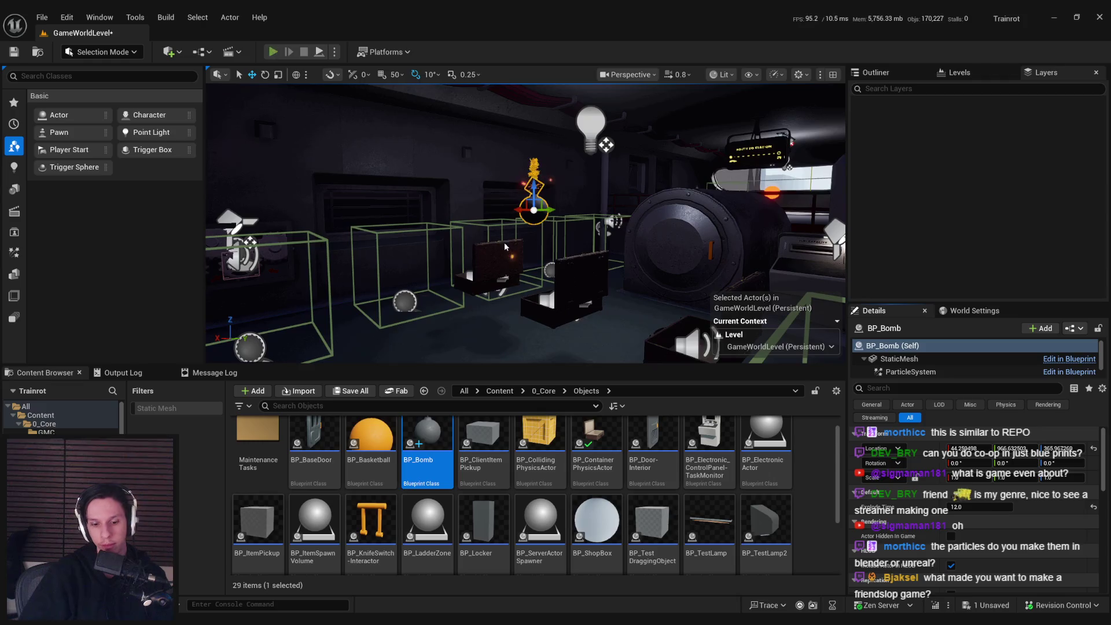
Step: Start playing and walk past the furnace to the Fuel Capacity panel and the red box
{"action": "key", "text": "alt+p"}
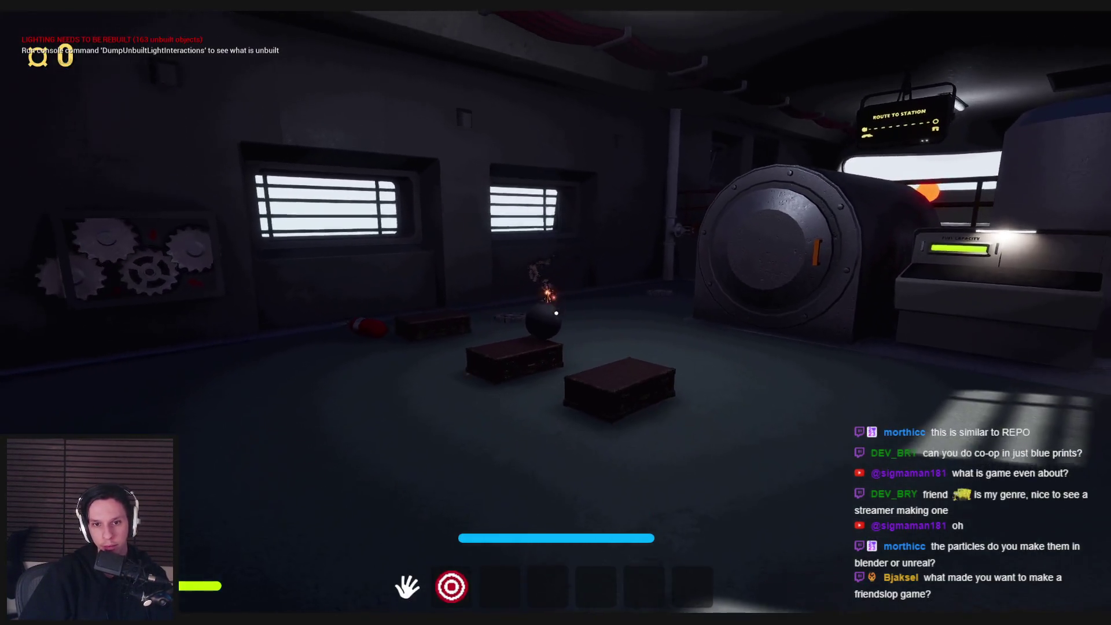
{"action": "key", "text": "w"}
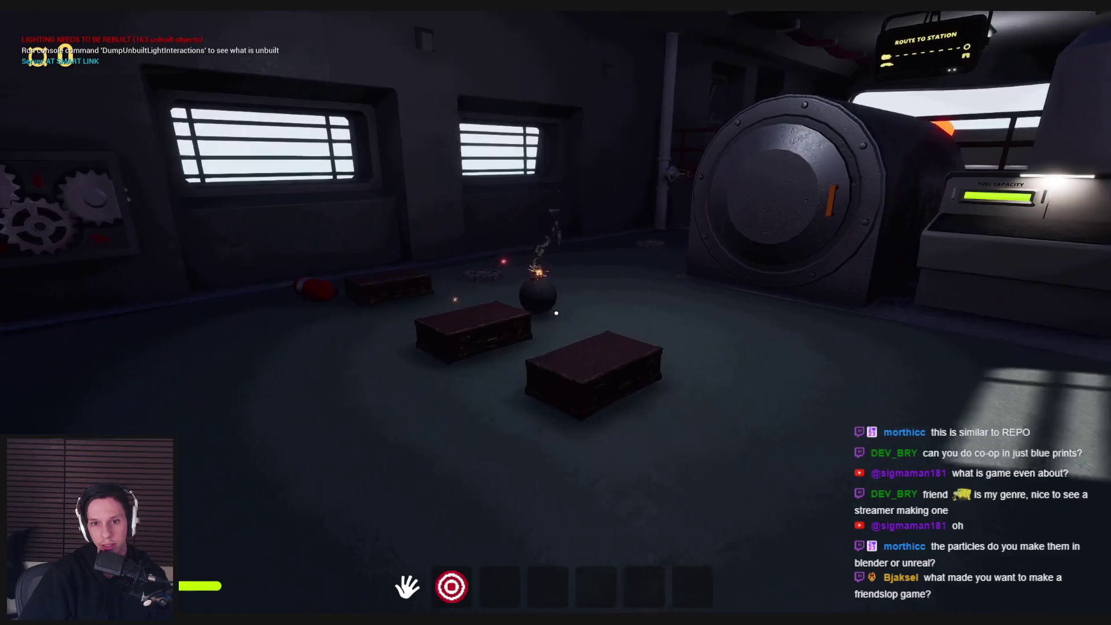
{"action": "key", "text": "s"}
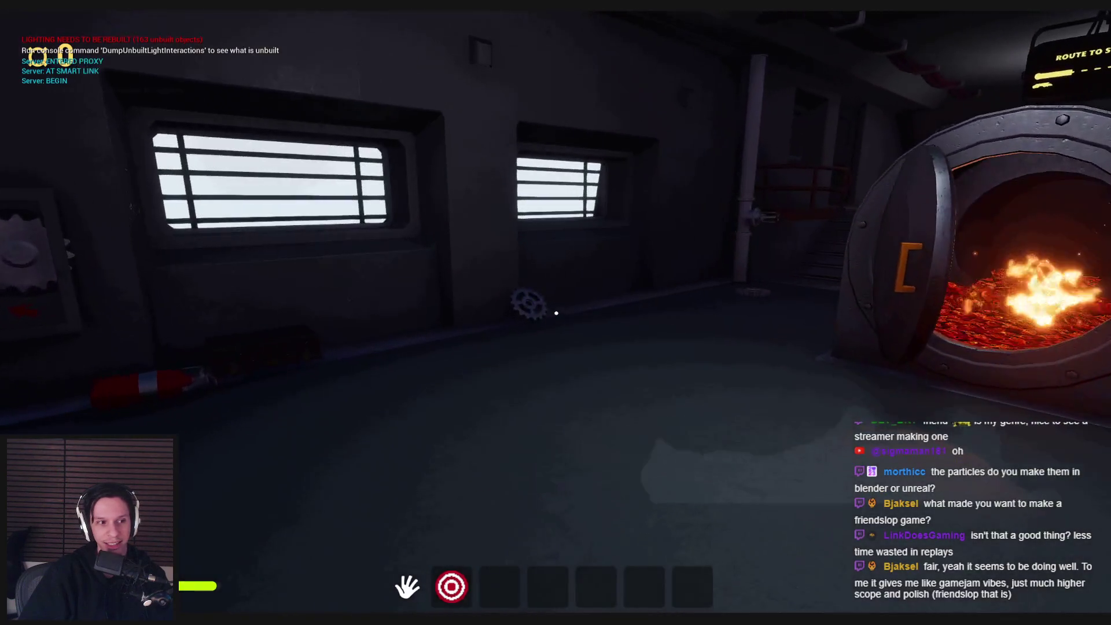
{"action": "key", "text": "w"}
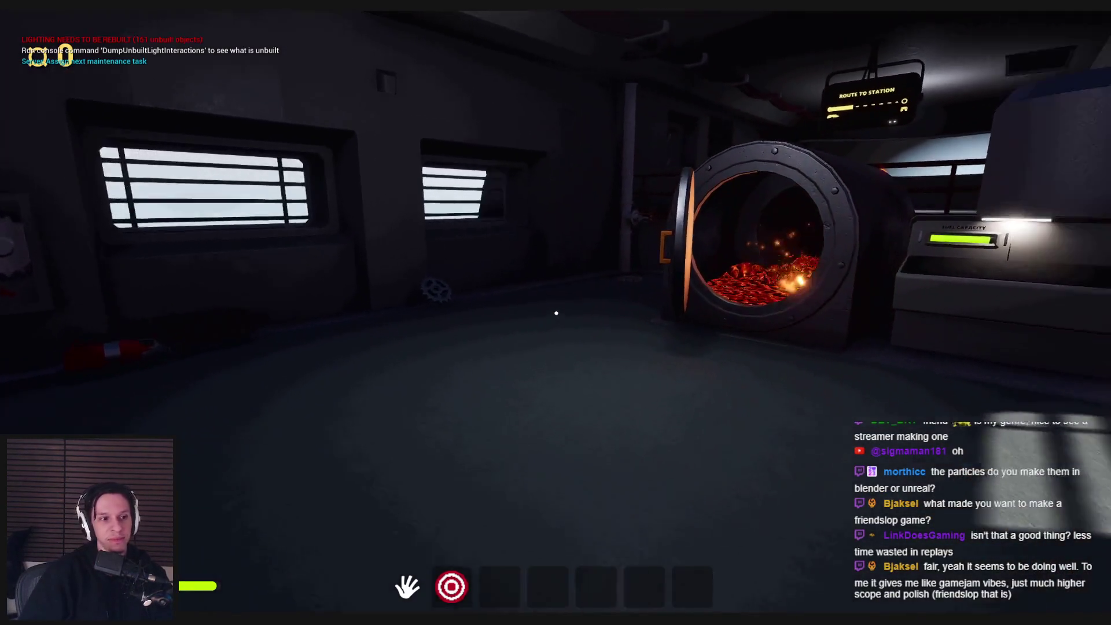
{"action": "key", "text": "w"}
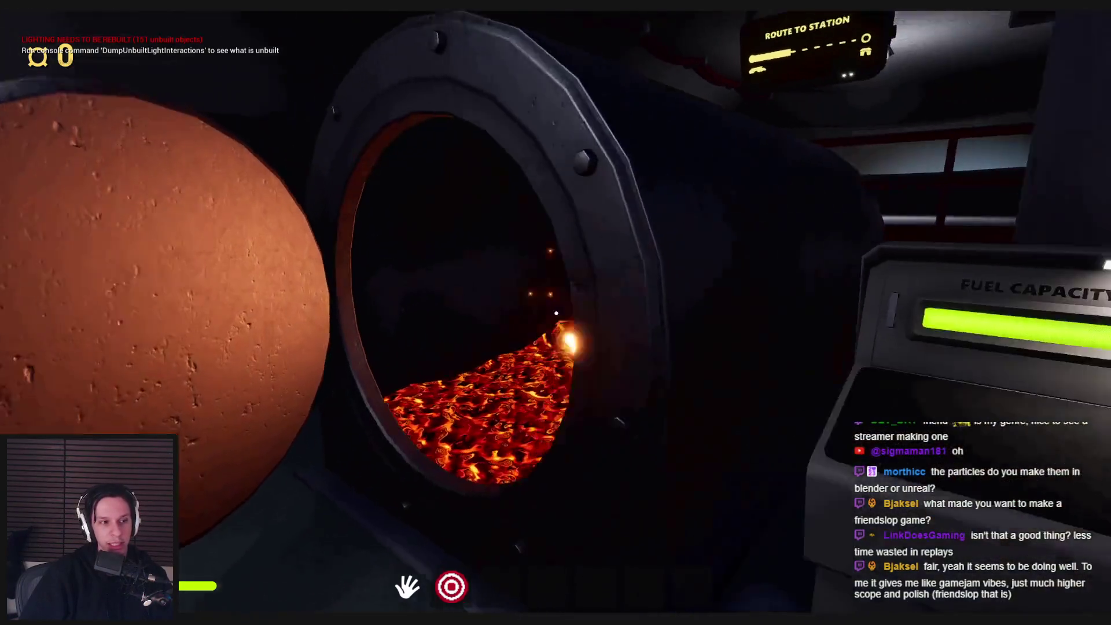
{"action": "key", "text": "w"}
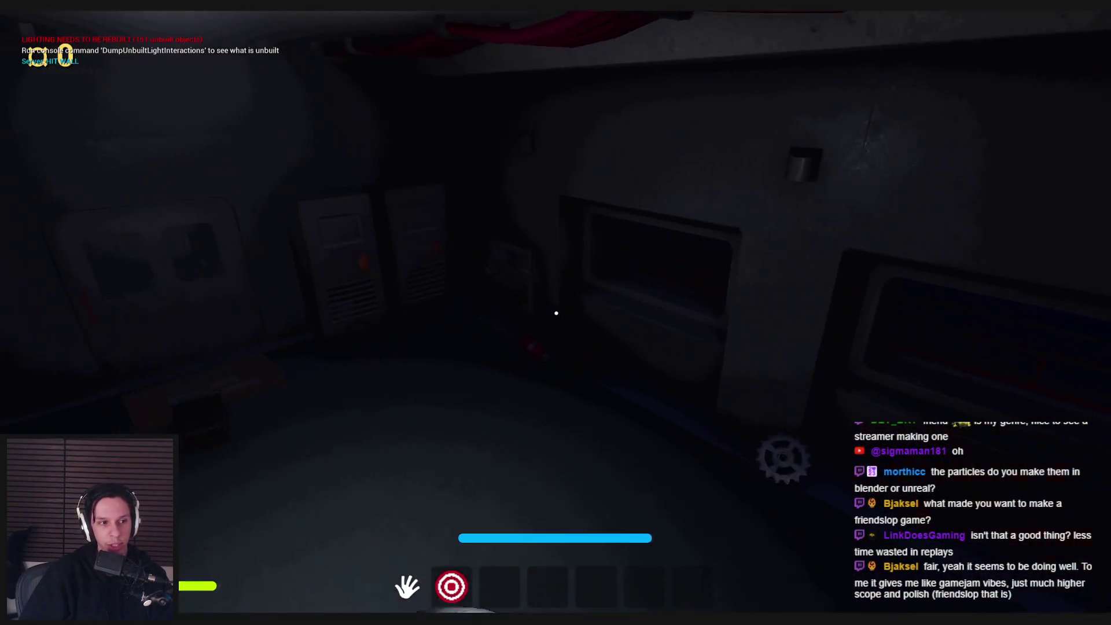
{"action": "key", "text": "w"}
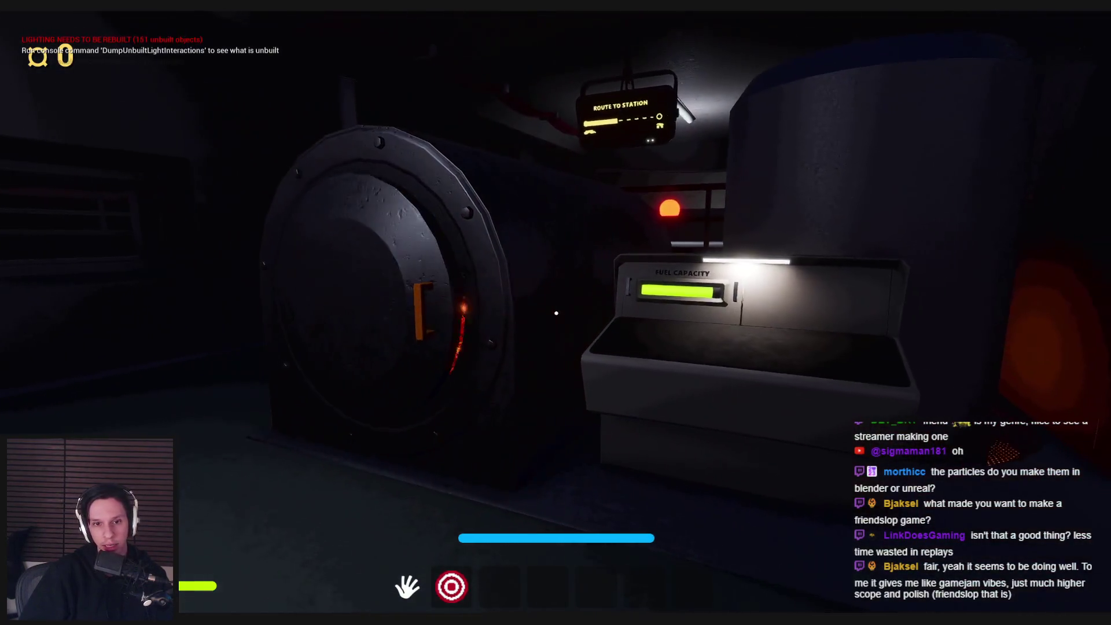
{"action": "key", "text": "w"}
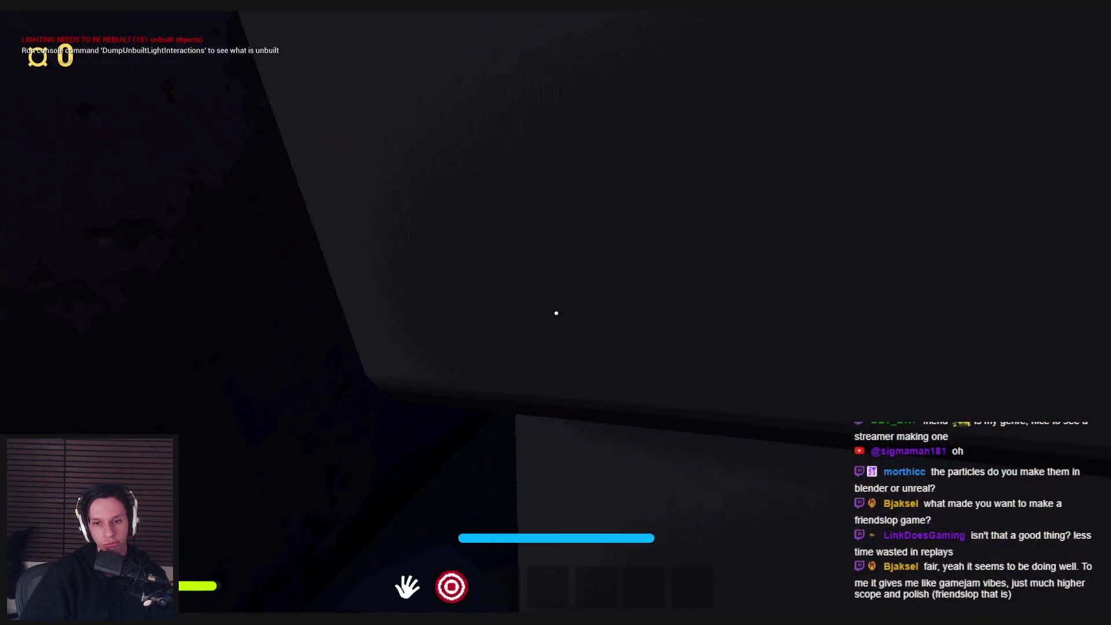
{"action": "key", "text": "w"}
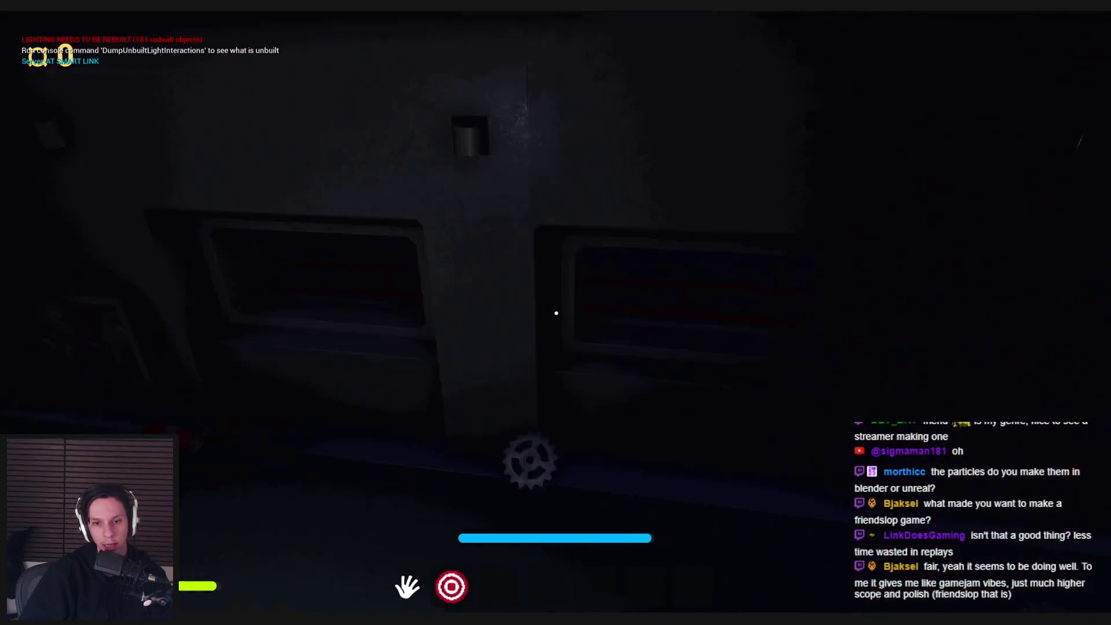
{"action": "key", "text": "w"}
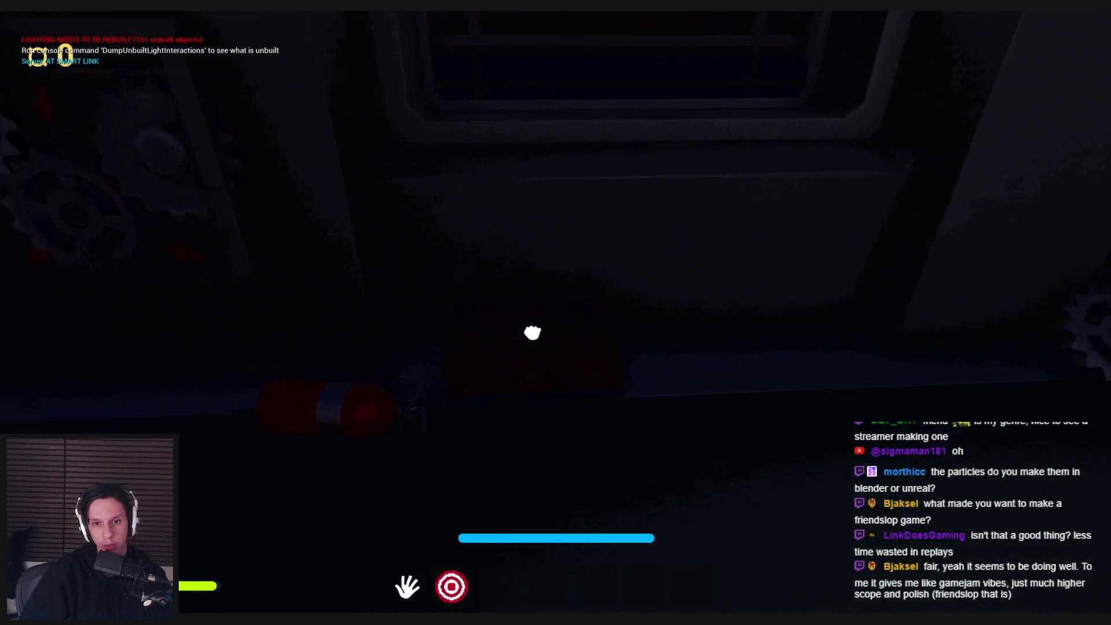
{"action": "key", "text": "w"}
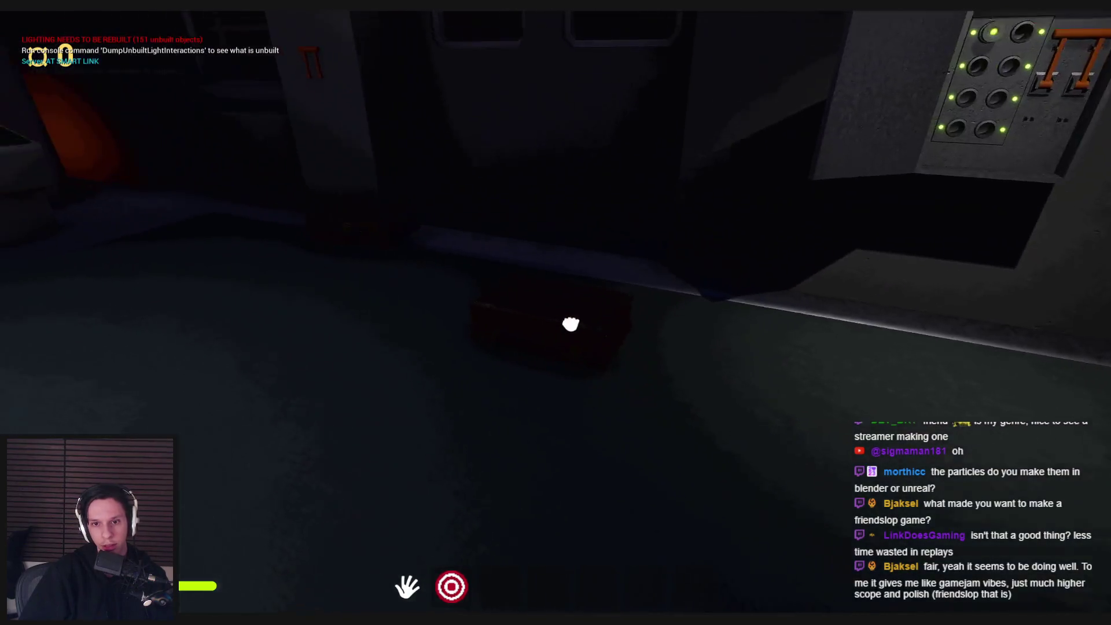
Step: Carry and toss the red briefcase, then press the bottom-left fuse button
{"action": "key", "text": "e"}
{"action": "key", "text": "w"}
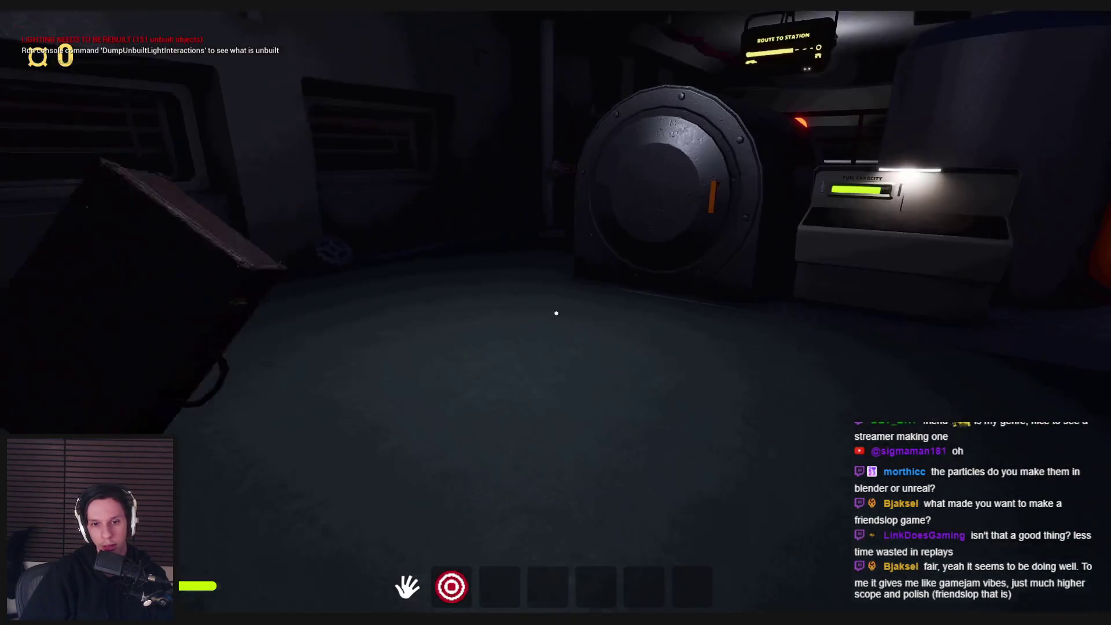
{"action": "key", "text": "e"}
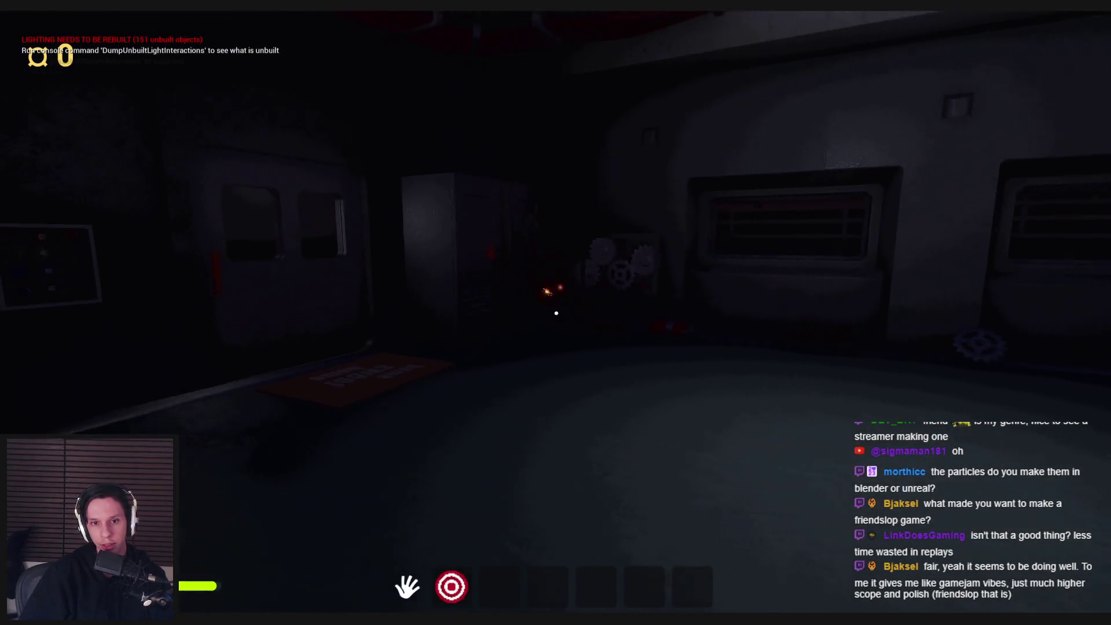
{"action": "key", "text": "w"}
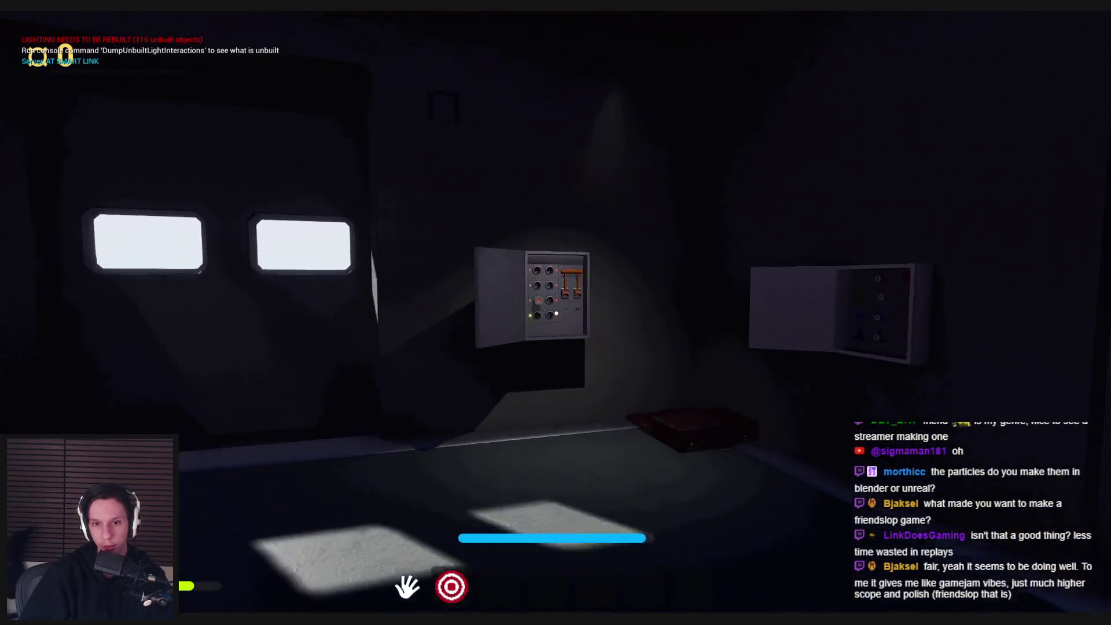
{"action": "key", "text": "w"}
{"action": "left_click", "coordinate": [553, 324]}
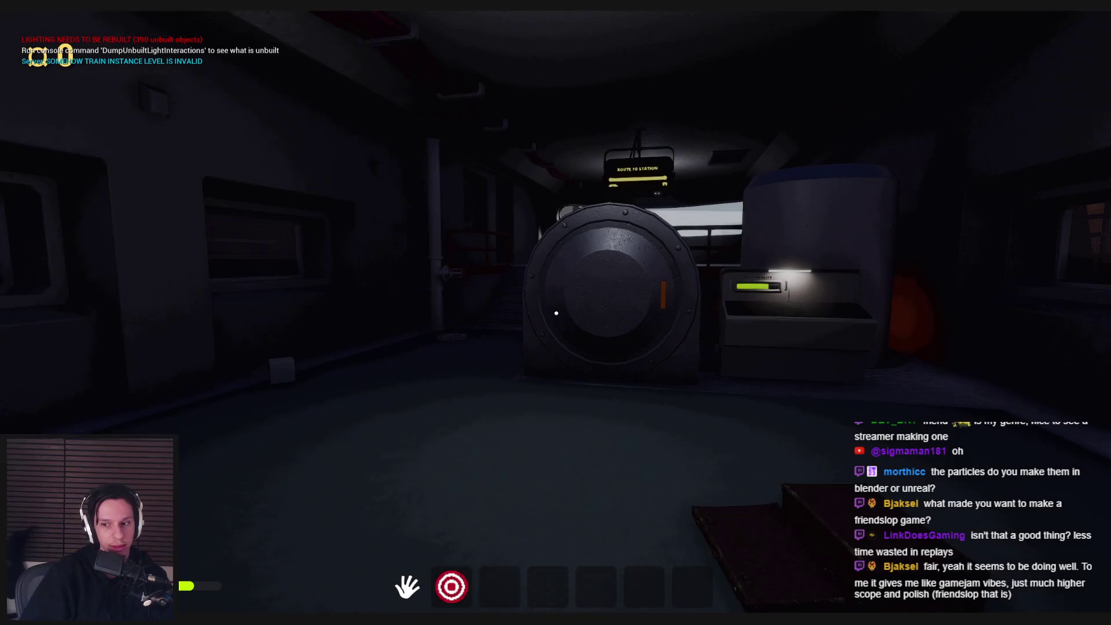
Step: Pick up and drop the red box twice near the stairs
{"action": "key", "text": "shift+w"}
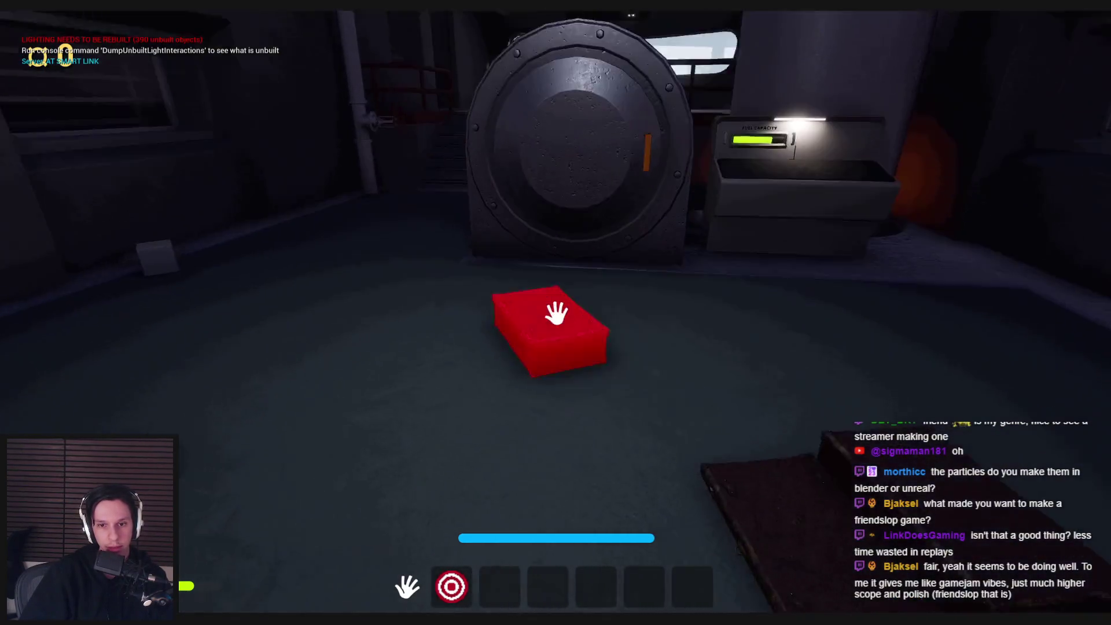
{"action": "left_click", "coordinate": [556, 313]}
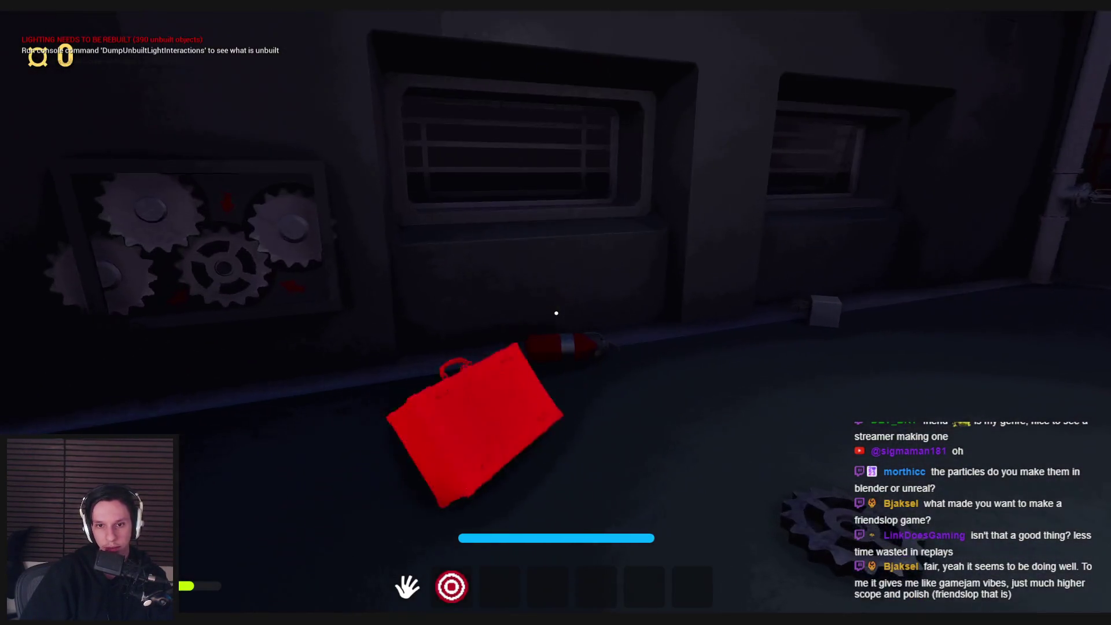
{"action": "left_click", "coordinate": [556, 313]}
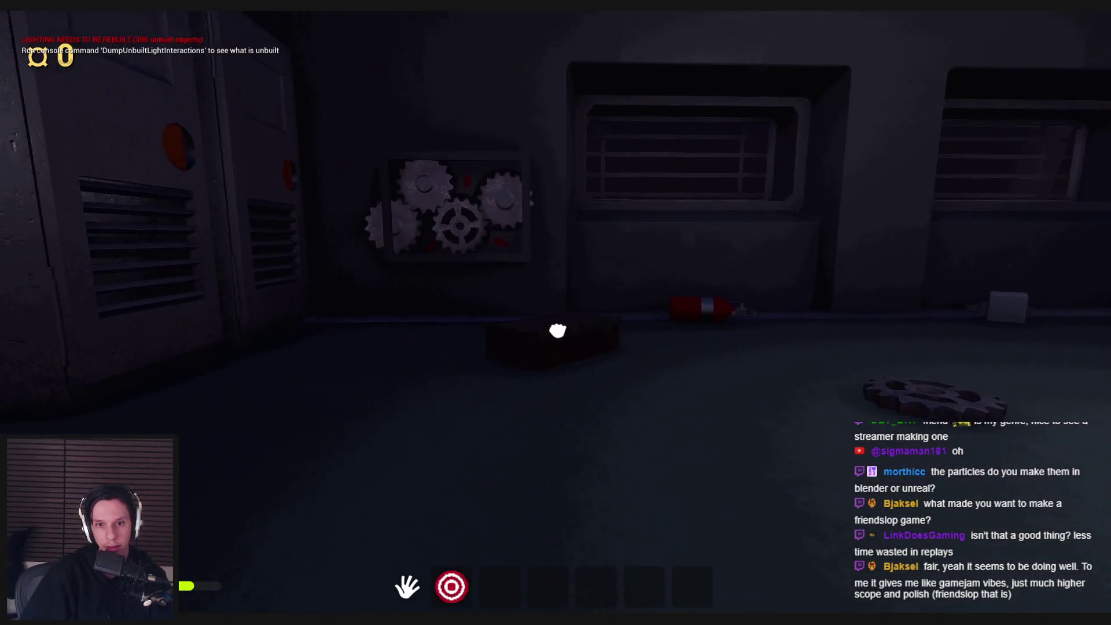
{"action": "left_click", "coordinate": [556, 313]}
{"action": "left_click", "coordinate": [556, 313]}
{"action": "key", "text": "w"}
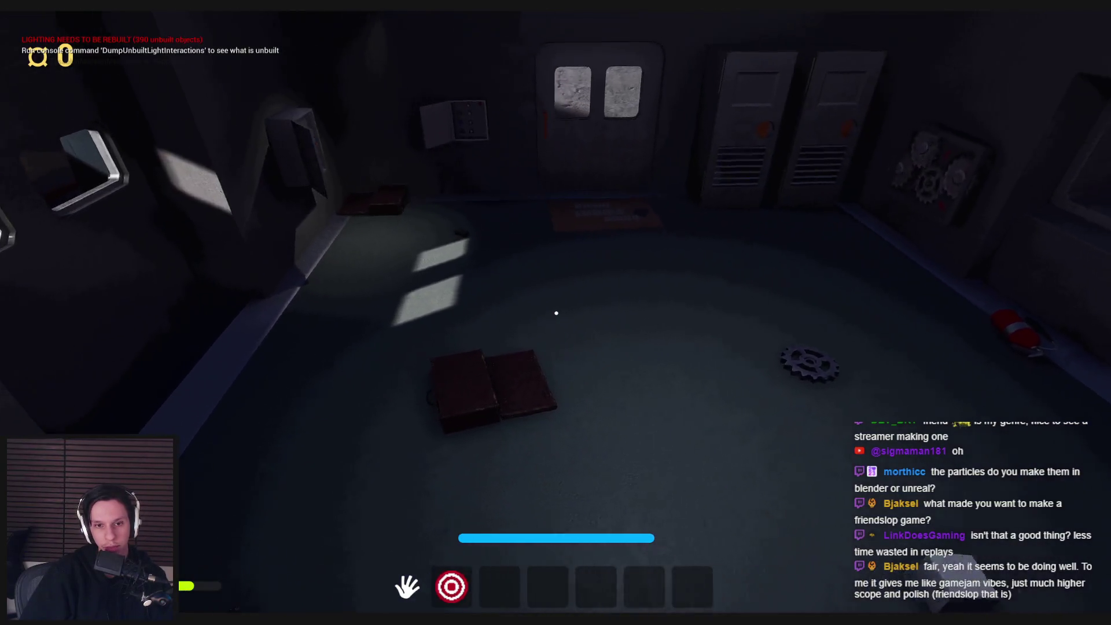
Step: Walk to the lockers, open the nearer locker door and step inside
{"action": "key", "text": "w"}
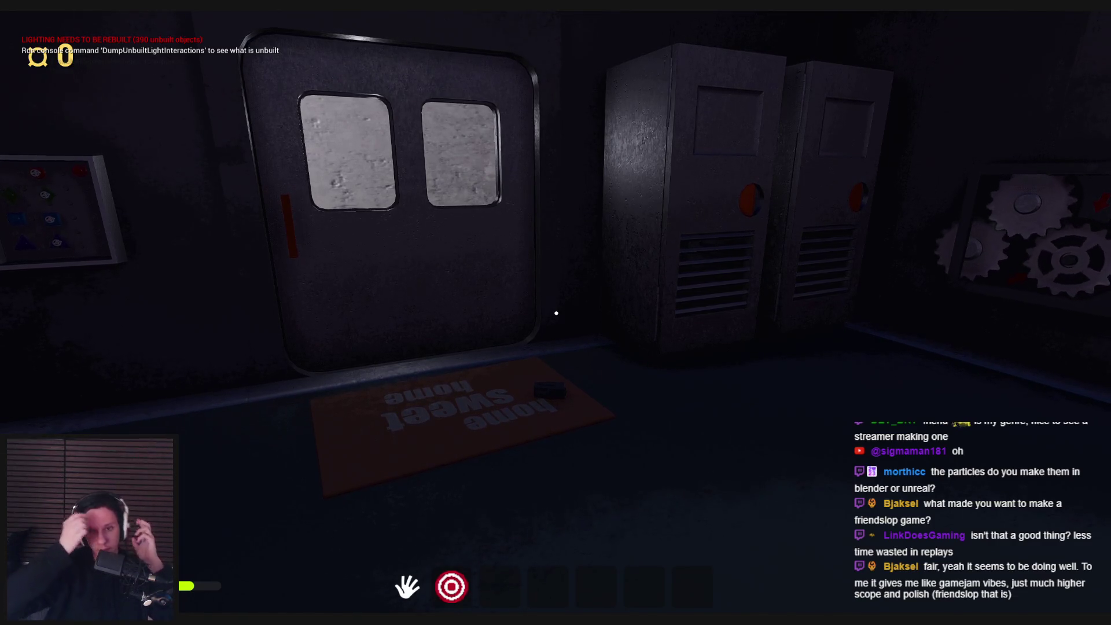
{"action": "key", "text": "w"}
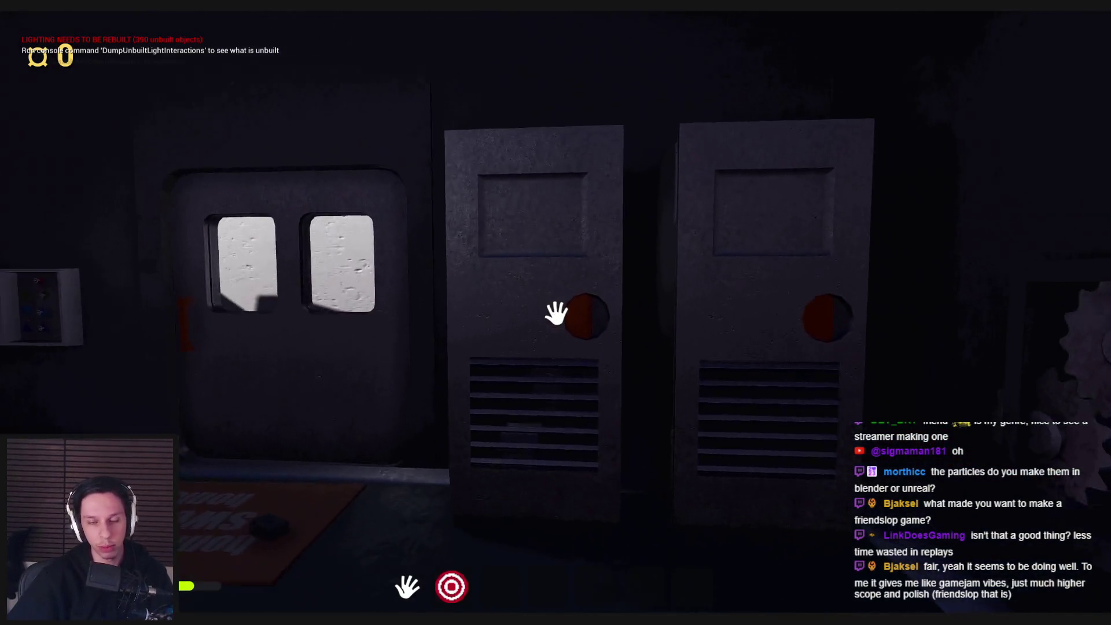
{"action": "left_click", "coordinate": [555, 313]}
{"action": "key", "text": "w"}
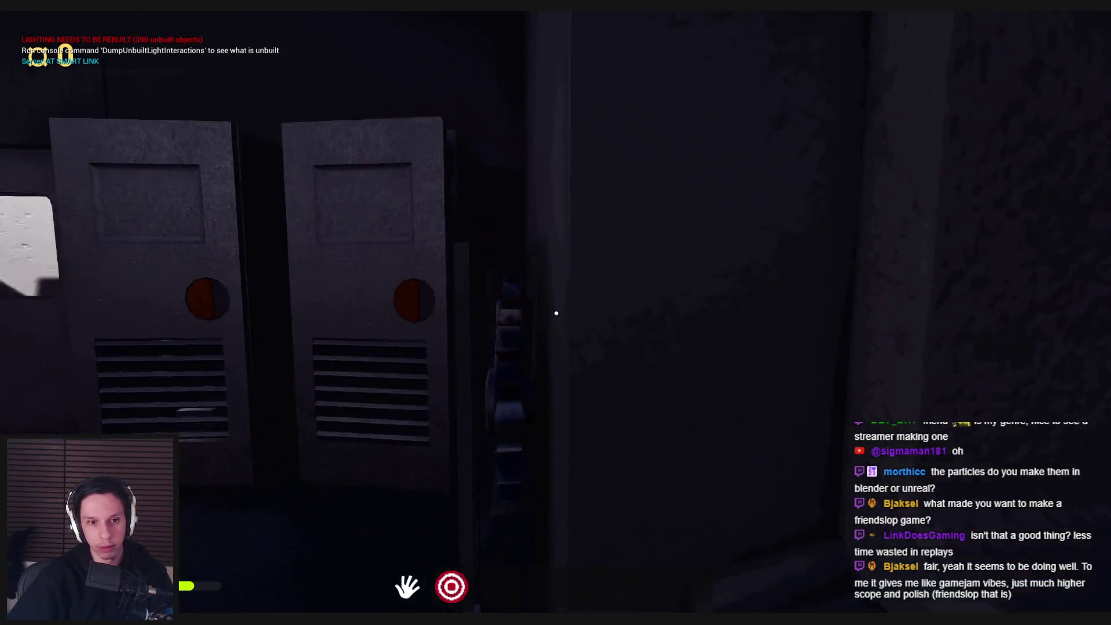
{"action": "key", "text": "w"}
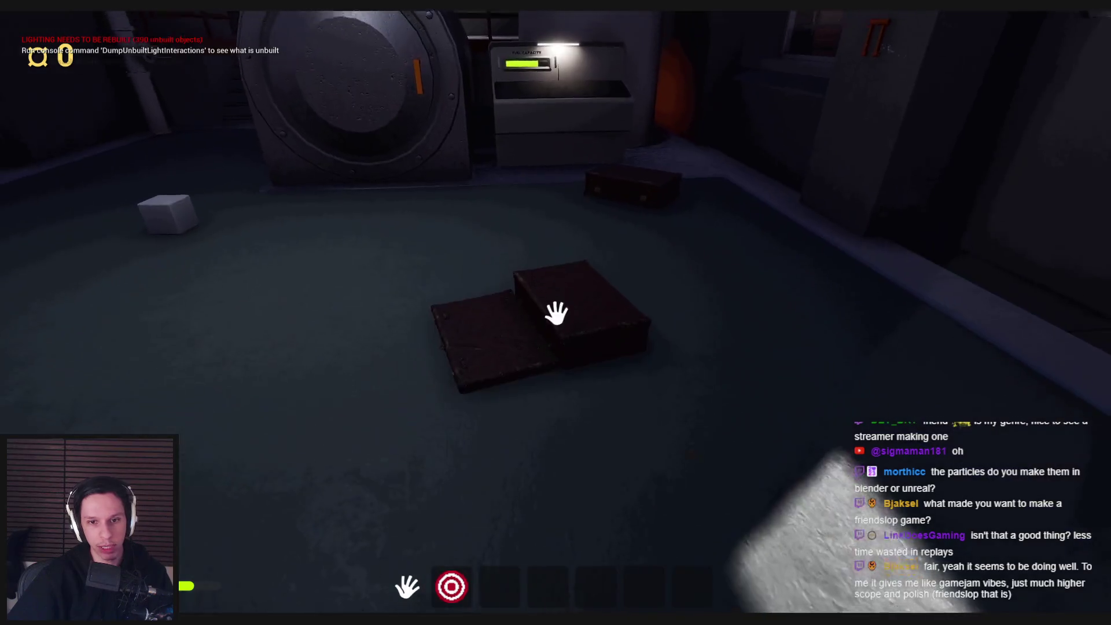
Step: Throw a box and drop the gear beside the generator, then stop playing
{"action": "left_click", "coordinate": [556, 312]}
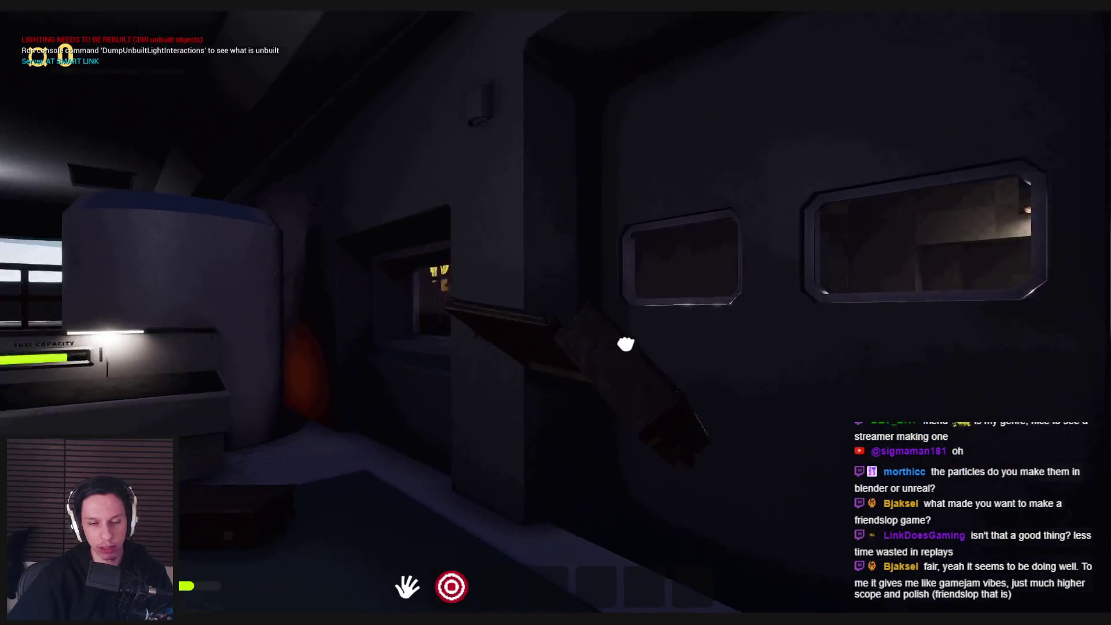
{"action": "left_click", "coordinate": [556, 313]}
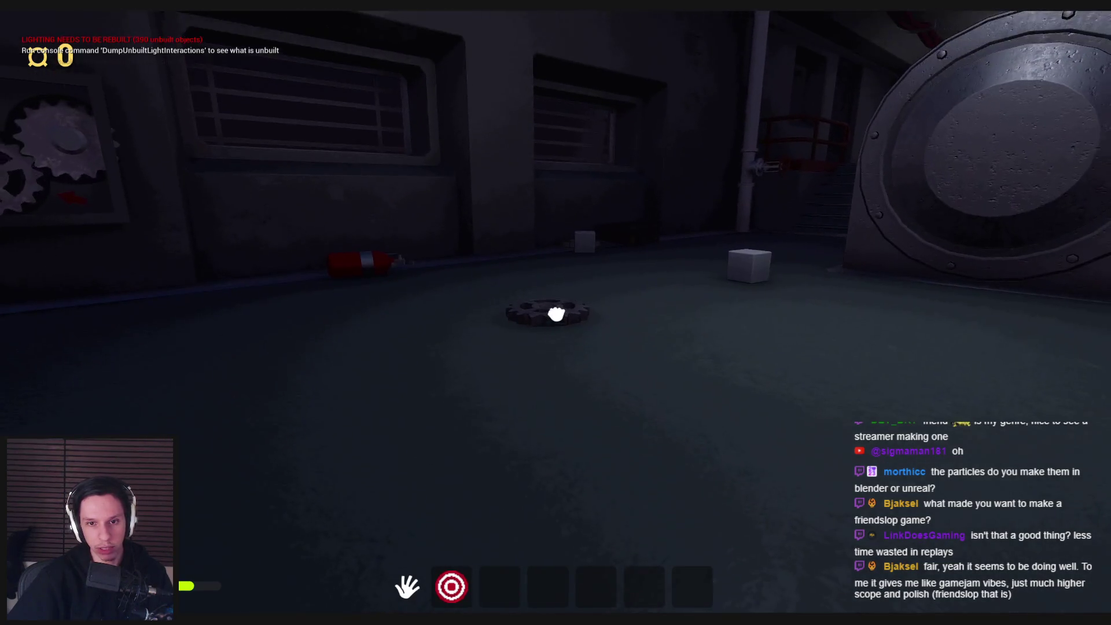
{"action": "left_click", "coordinate": [556, 312]}
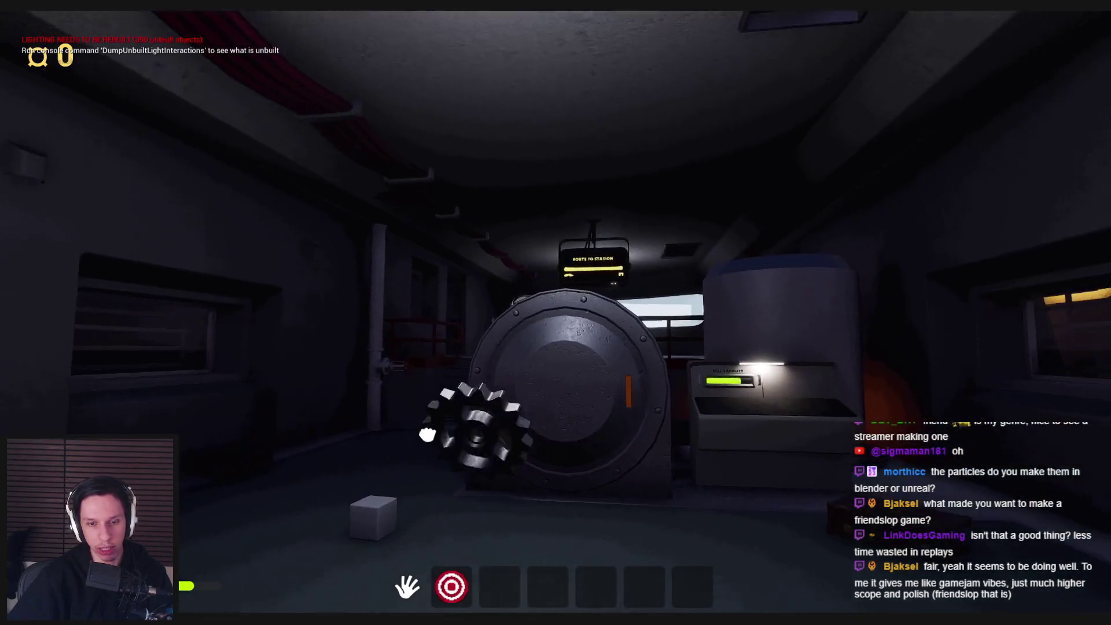
{"action": "left_click", "coordinate": [556, 313]}
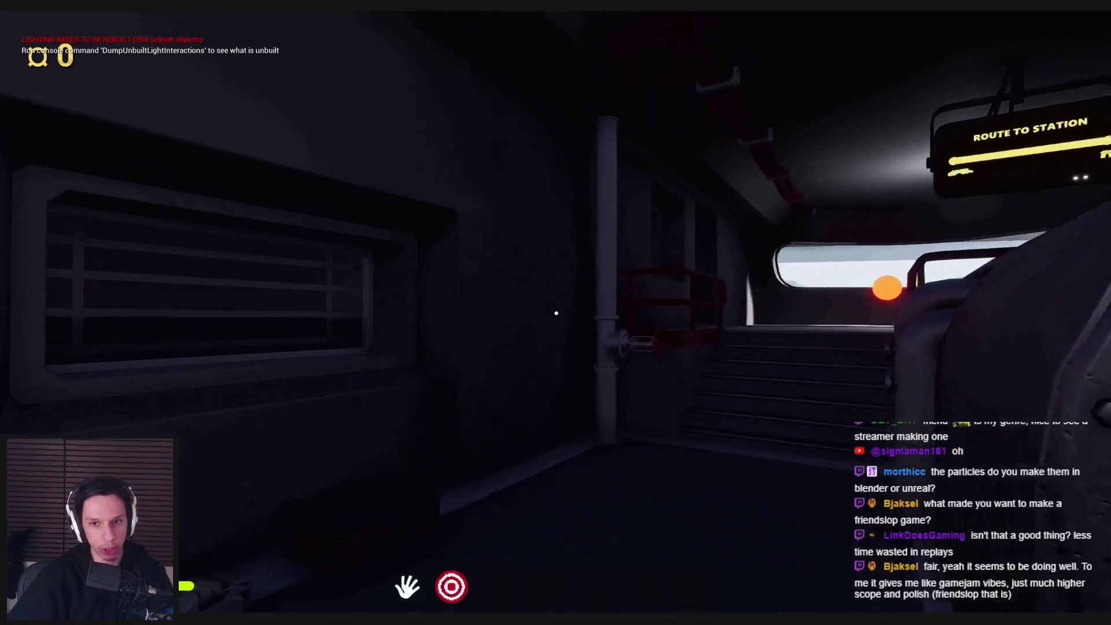
{"action": "key", "text": "w"}
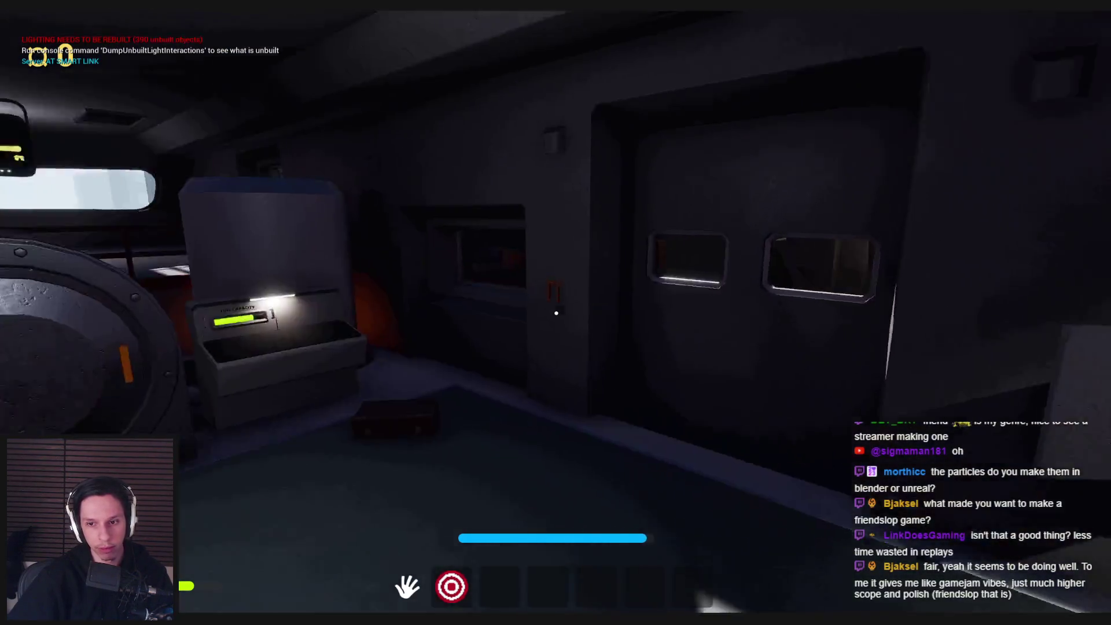
{"action": "key", "text": "Escape"}
Step: Play again with gizmos hidden to watch the bomb's fuse spark, then return to BP_Bomb
{"action": "key", "text": "g"}
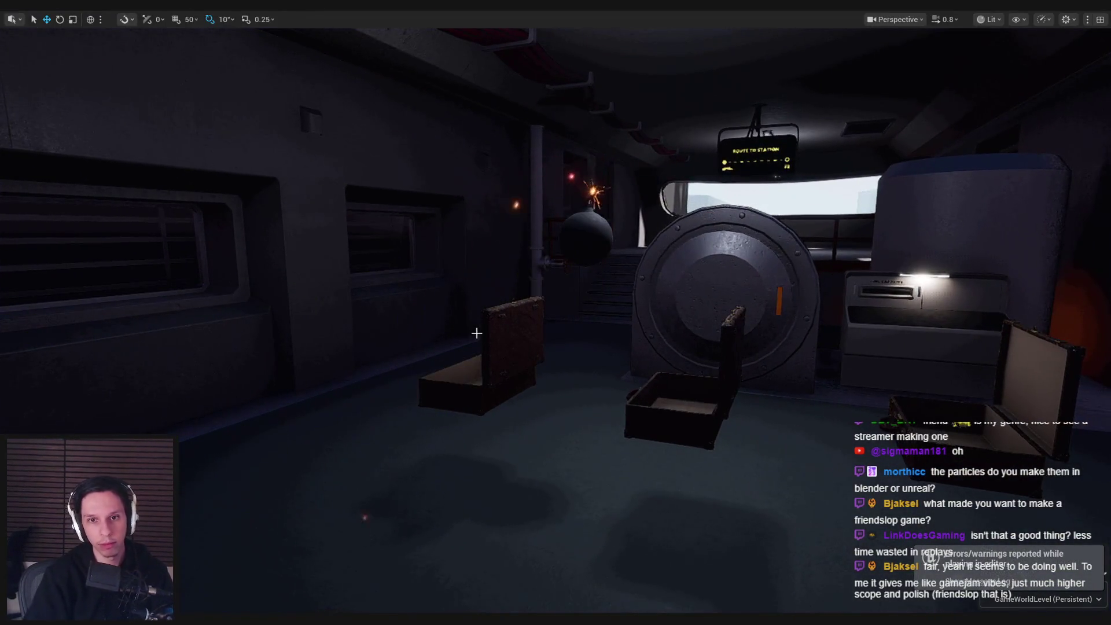
{"action": "key", "text": "alt+p"}
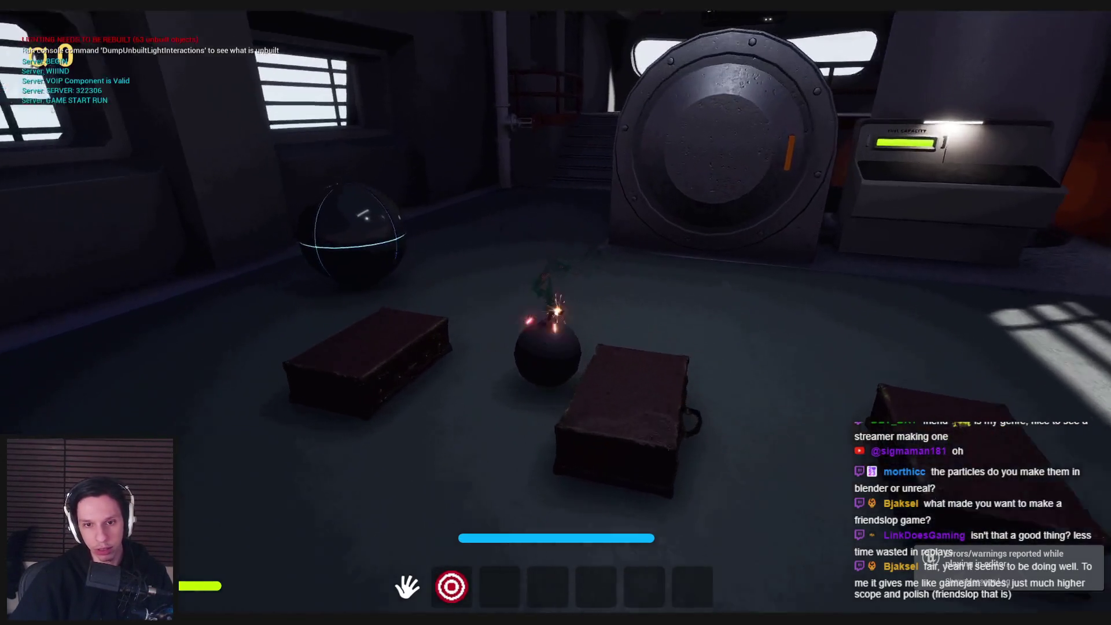
{"action": "left_click", "coordinate": [556, 313]}
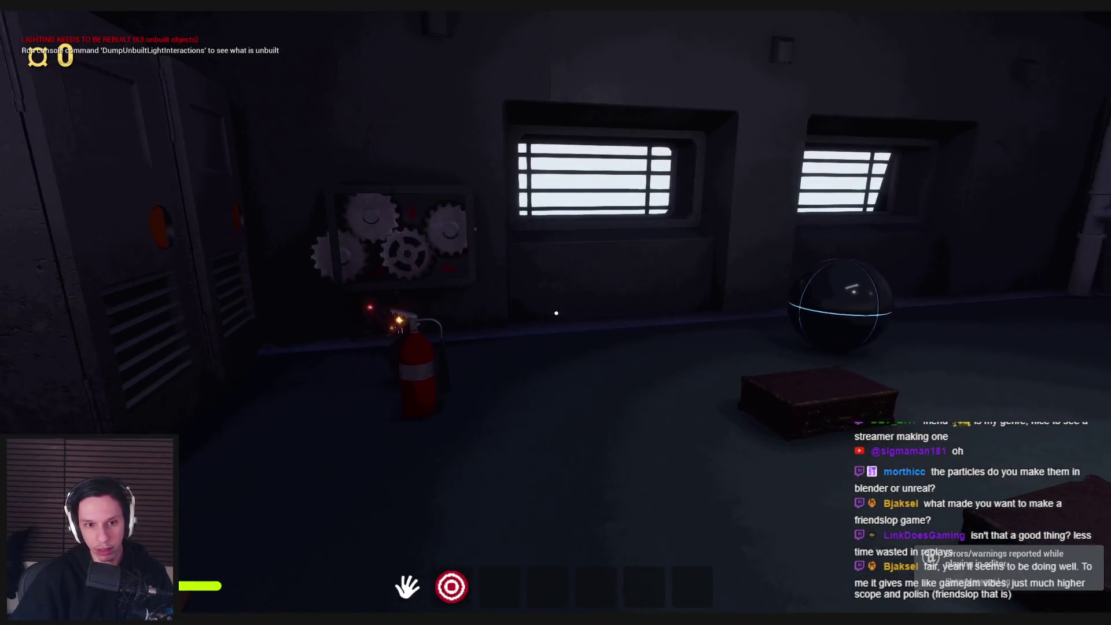
{"action": "key", "text": "s"}
{"action": "key", "text": "s"}
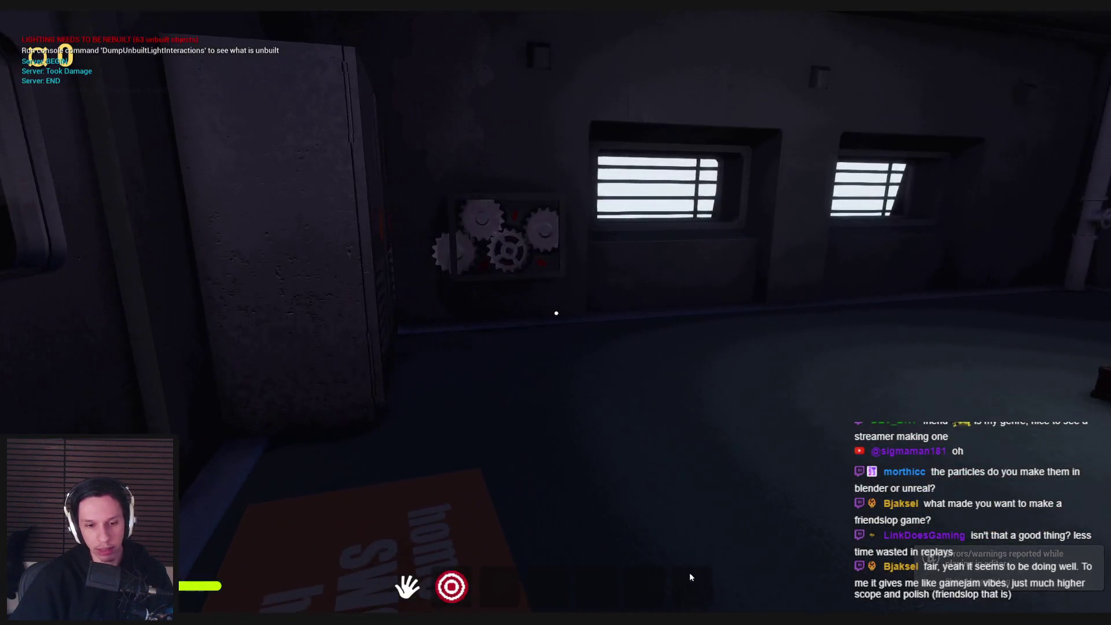
{"action": "key", "text": "Escape"}
{"action": "left_click", "coordinate": [405, 591]}
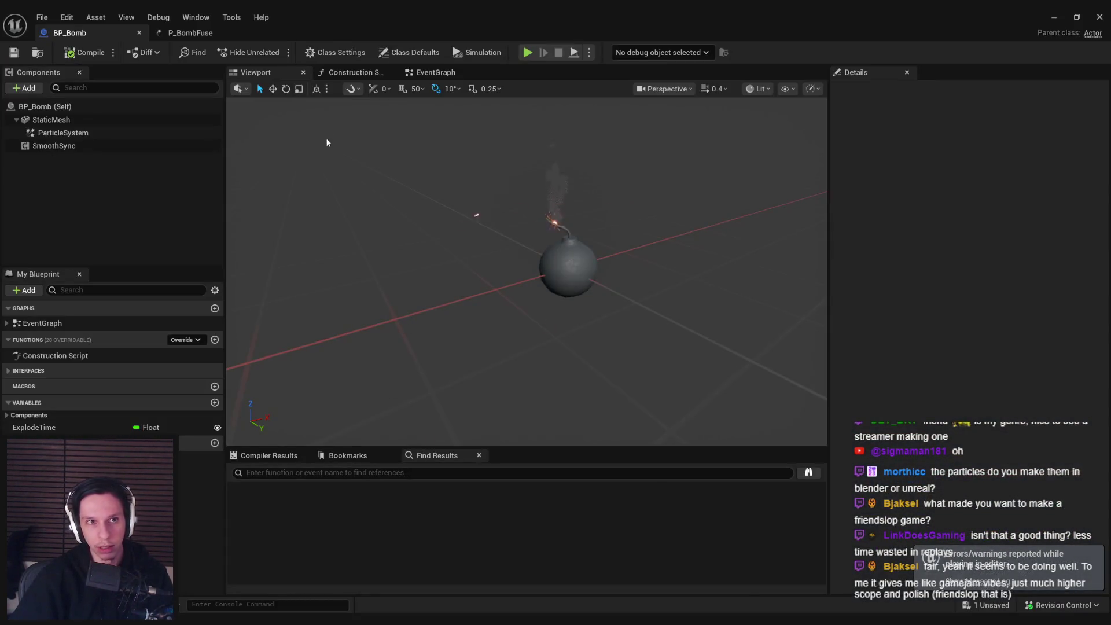
Step: Wire the ParticleSystem into the Set Visibility target and compile BP_Bomb
{"action": "left_click", "coordinate": [435, 72]}
{"action": "scroll", "coordinate": [652, 297], "scroll_direction": "down", "scroll_amount": 6}
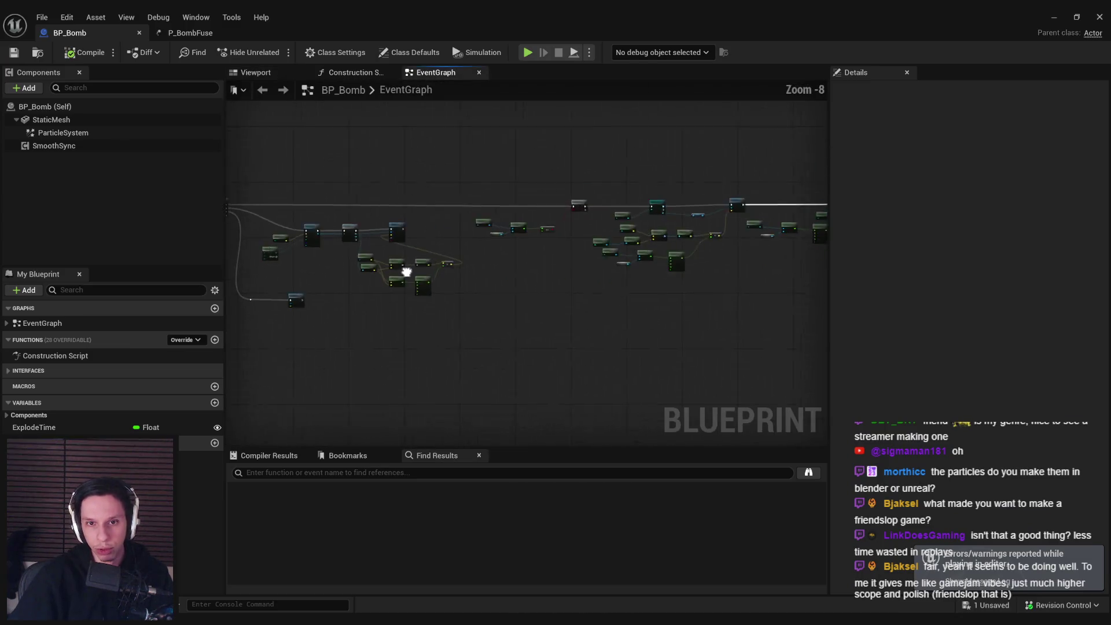
{"action": "scroll", "coordinate": [260, 329], "scroll_direction": "down", "scroll_amount": 3}
{"action": "scroll", "coordinate": [723, 234], "scroll_direction": "up", "scroll_amount": 9}
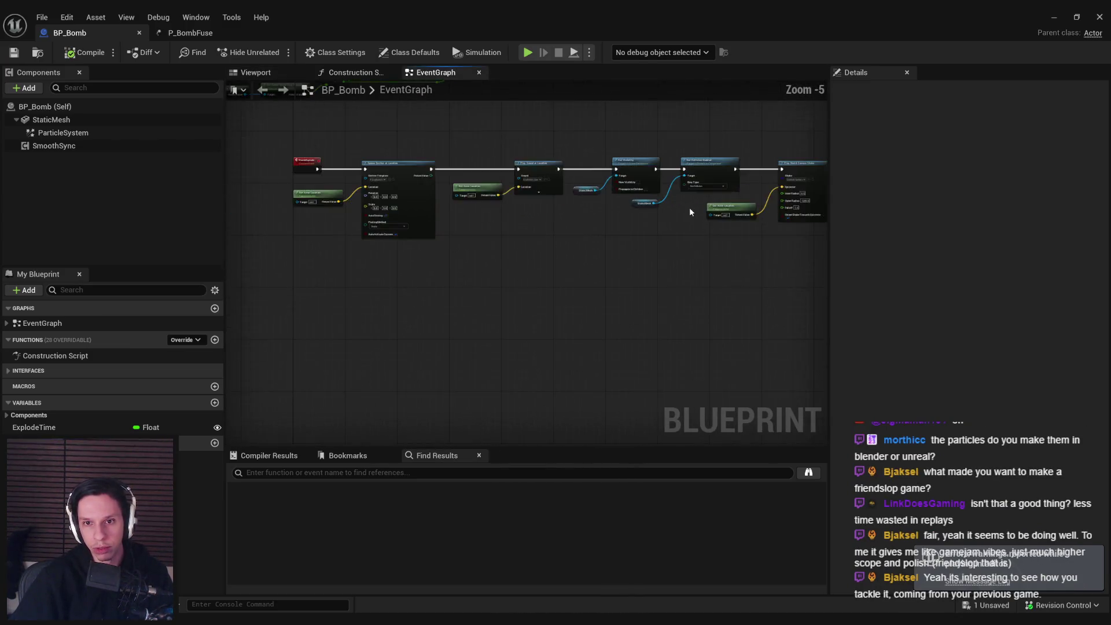
{"action": "scroll", "coordinate": [618, 216], "scroll_direction": "up", "scroll_amount": 2}
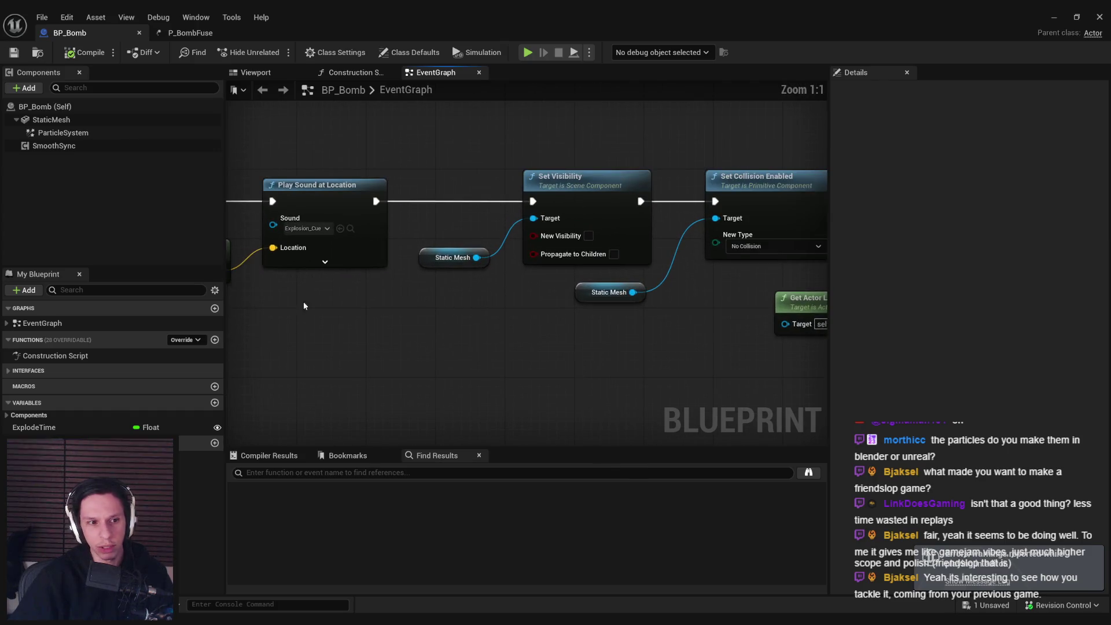
{"action": "mouse_move", "coordinate": [51, 132]}
{"action": "left_mouse_down"}
{"action": "mouse_move", "coordinate": [454, 293]}
{"action": "mouse_move", "coordinate": [541, 229]}
{"action": "mouse_move", "coordinate": [533, 218]}
{"action": "left_mouse_up"}
{"action": "left_click", "coordinate": [84, 52]}
Step: Select the Static Mesh and Particle System nodes, save BP_Bomb, and minimize its editor
{"action": "scroll", "coordinate": [383, 332], "scroll_direction": "down", "scroll_amount": 2}
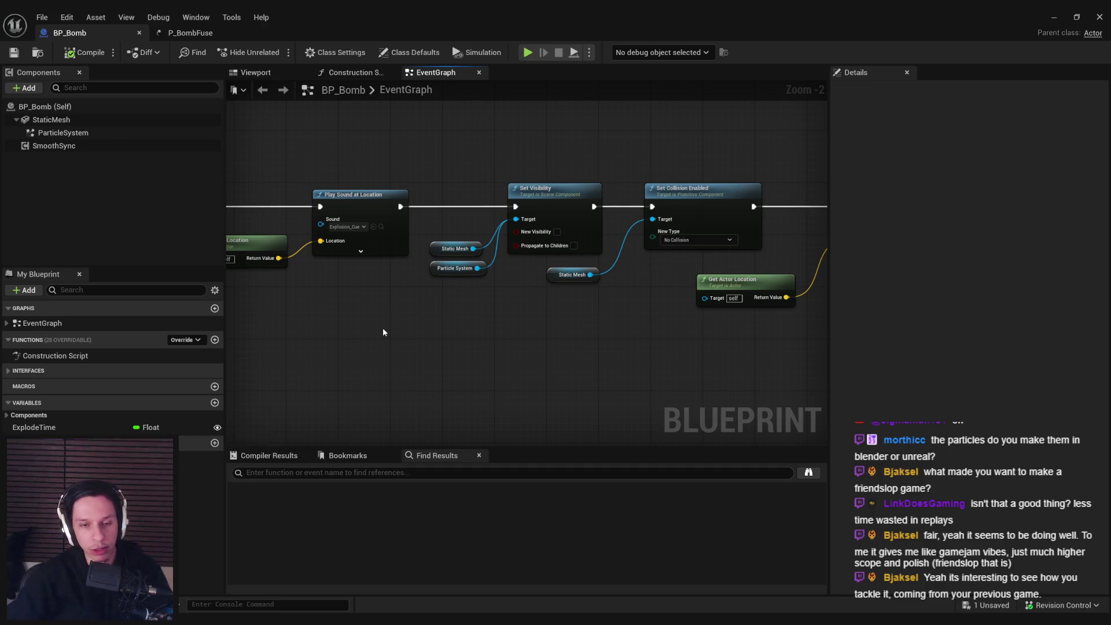
{"action": "mouse_move", "coordinate": [421, 234]}
{"action": "left_mouse_down"}
{"action": "mouse_move", "coordinate": [486, 295]}
{"action": "mouse_move", "coordinate": [443, 258]}
{"action": "left_mouse_up"}
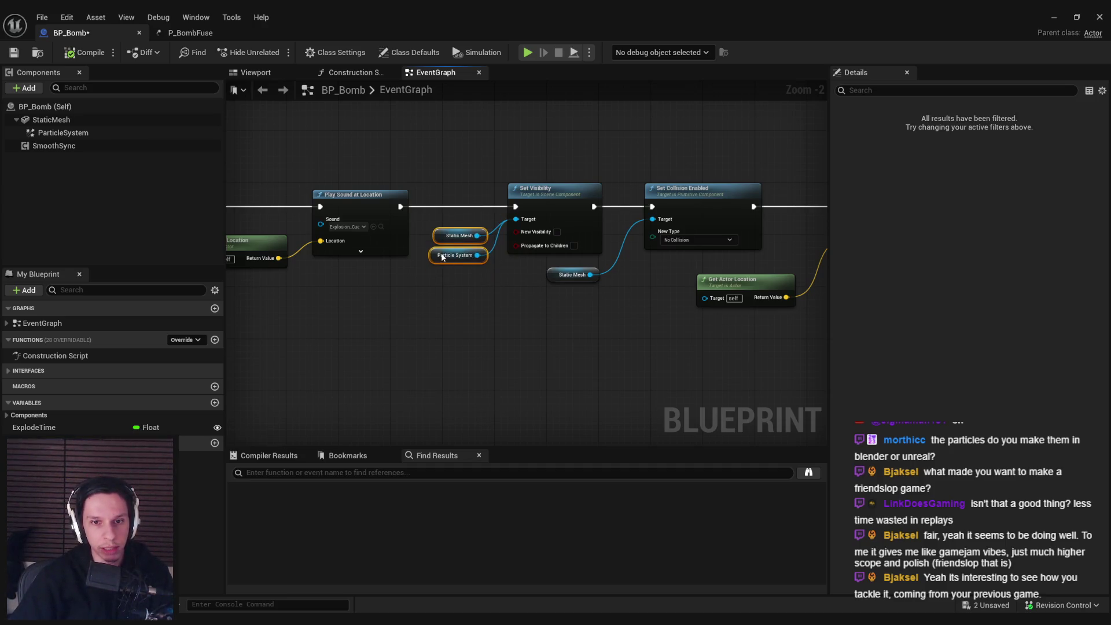
{"action": "key", "text": "ctrl+s"}
{"action": "scroll", "coordinate": [428, 304], "scroll_direction": "down", "scroll_amount": 2}
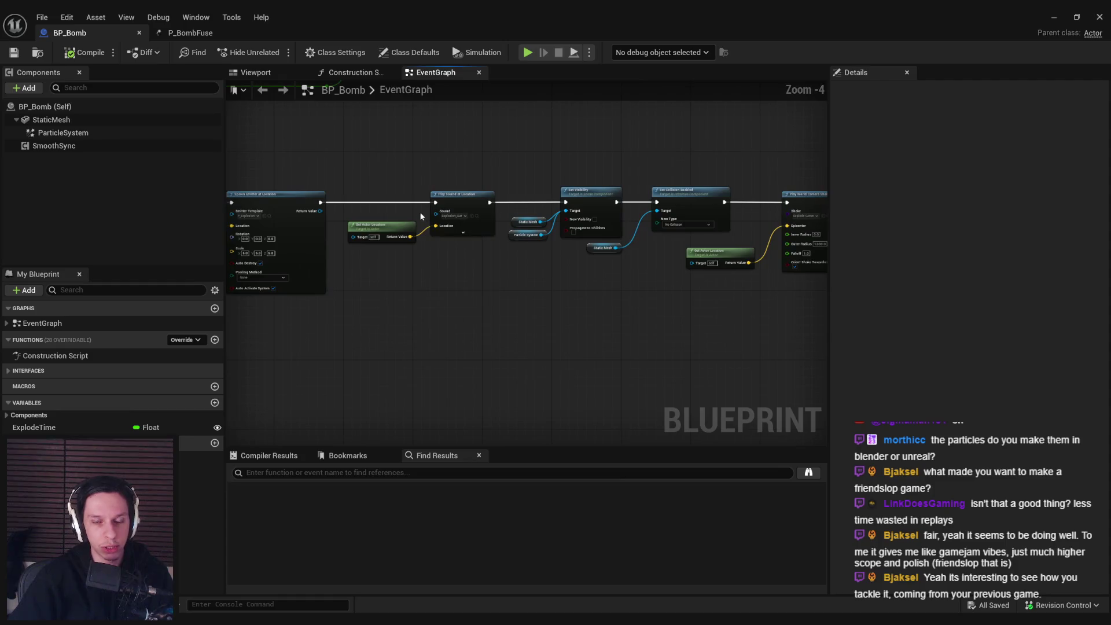
{"action": "scroll", "coordinate": [526, 234], "scroll_direction": "up", "scroll_amount": 2}
{"action": "scroll", "coordinate": [554, 290], "scroll_direction": "down", "scroll_amount": 1}
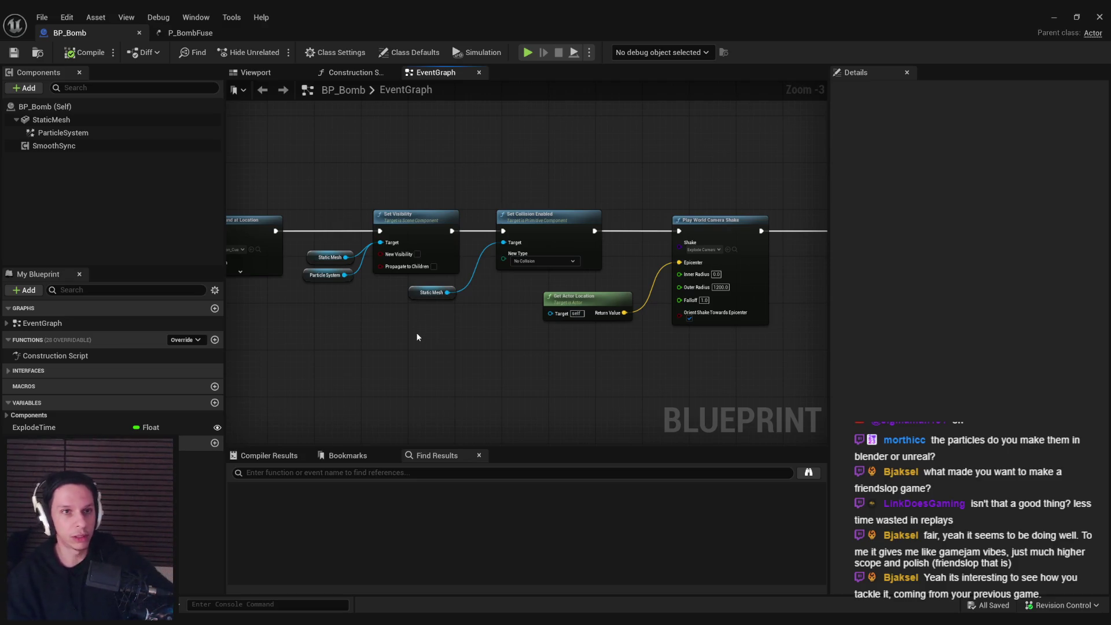
{"action": "mouse_move", "coordinate": [416, 336]}
{"action": "left_mouse_down"}
{"action": "mouse_move", "coordinate": [599, 318]}
{"action": "mouse_move", "coordinate": [723, 347]}
{"action": "left_mouse_up"}
{"action": "left_click", "coordinate": [1054, 17]}
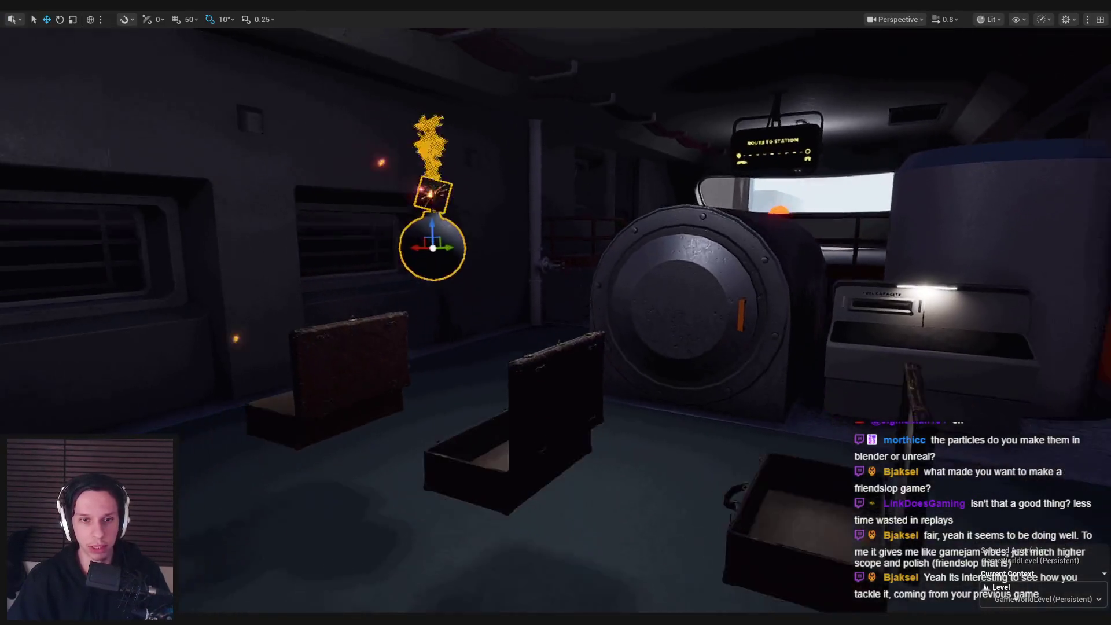
Step: Switch to game view, open BP_Bomb's Viewport, and select the fuse ParticleSystem component
{"action": "key", "text": "g"}
{"action": "mouse_move", "coordinate": [396, 619]}
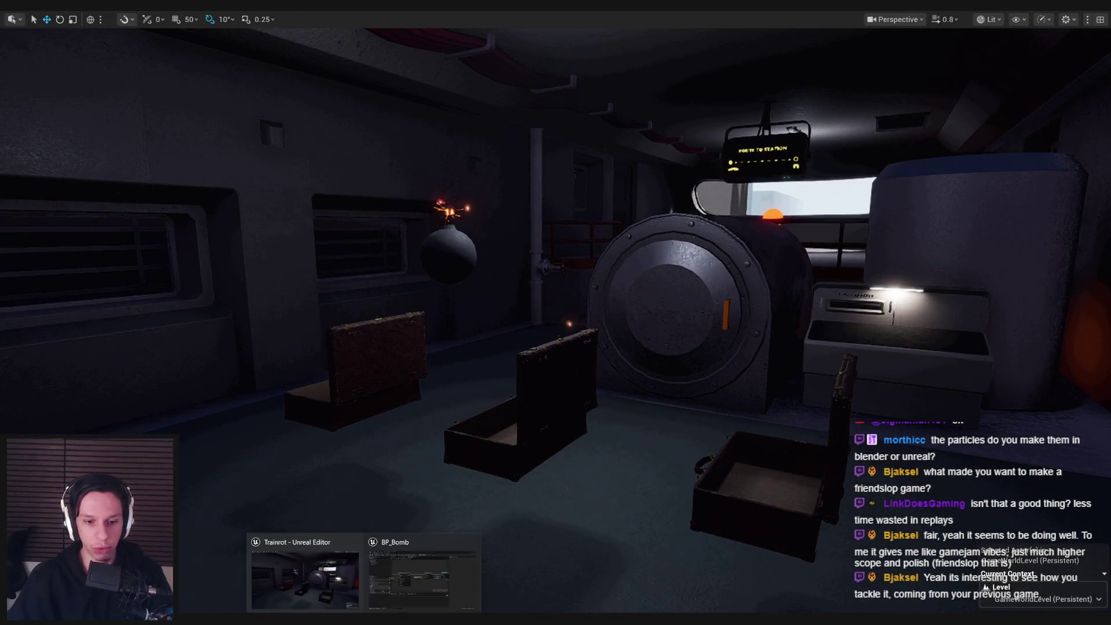
{"action": "left_click", "coordinate": [436, 581]}
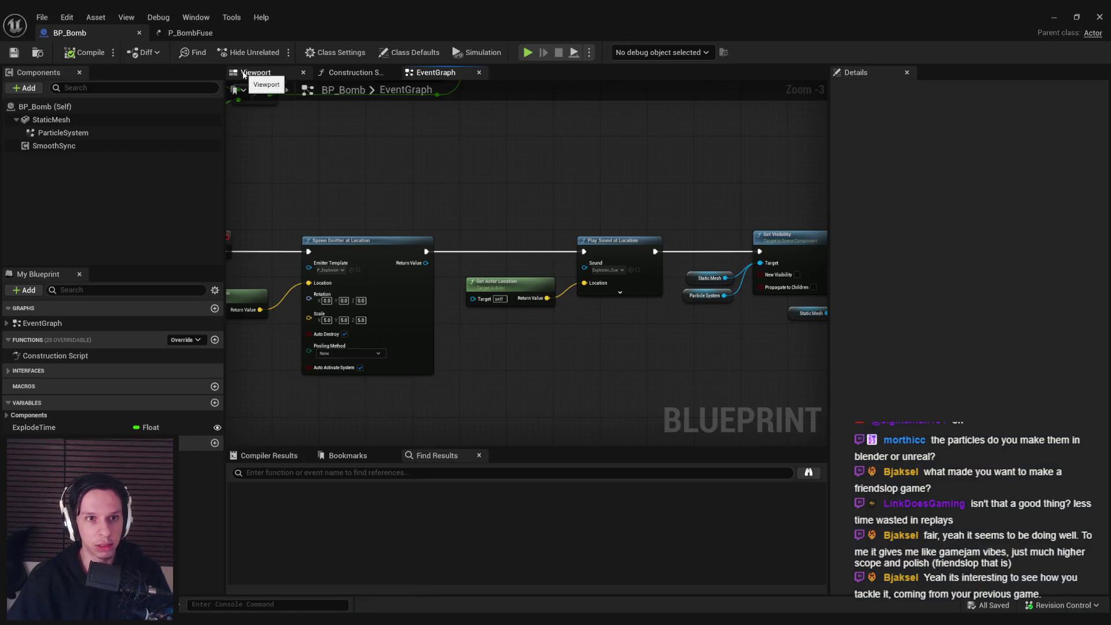
{"action": "left_click", "coordinate": [243, 74]}
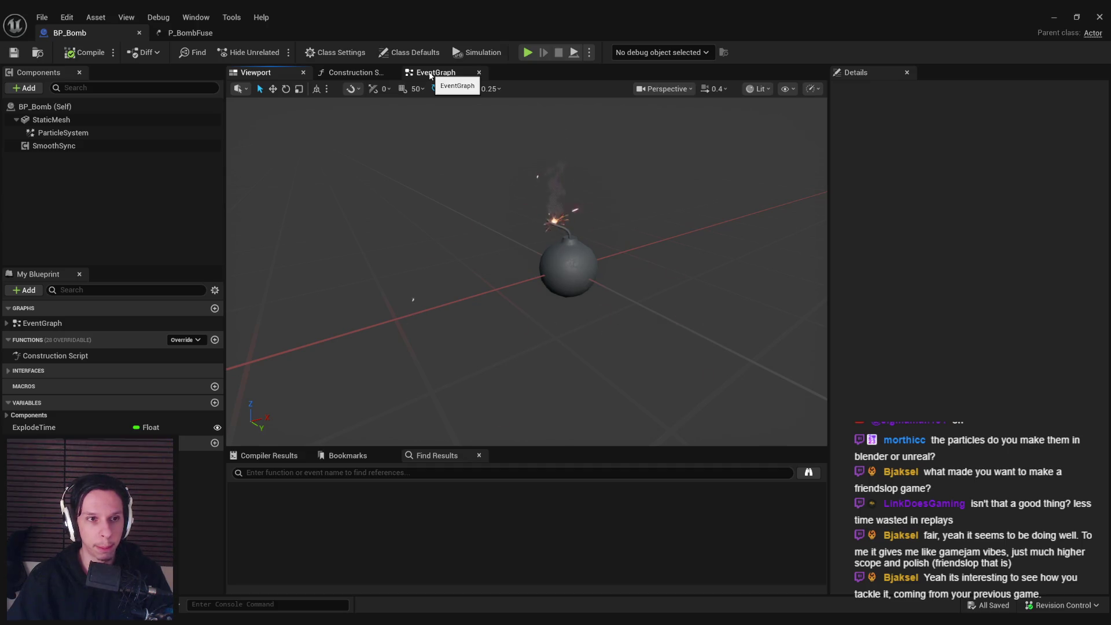
{"action": "mouse_move", "coordinate": [533, 225]}
{"action": "left_mouse_down"}
{"action": "mouse_move", "coordinate": [515, 196]}
{"action": "mouse_move", "coordinate": [533, 226]}
{"action": "left_mouse_up"}
{"action": "left_click", "coordinate": [63, 132]}
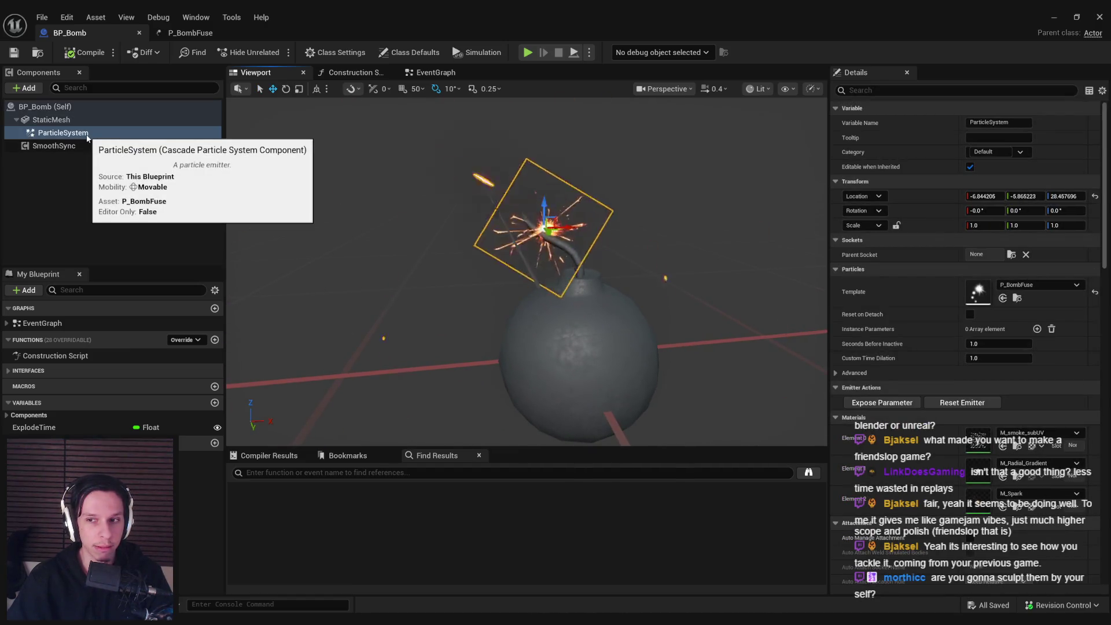
Step: Orbit around the bomb, select its StaticMesh and open S_Bomb-Item for editing
{"action": "mouse_move", "coordinate": [533, 226]}
{"action": "left_mouse_down"}
{"action": "mouse_move", "coordinate": [523, 214]}
{"action": "mouse_move", "coordinate": [517, 243]}
{"action": "mouse_move", "coordinate": [538, 238]}
{"action": "mouse_move", "coordinate": [527, 260]}
{"action": "mouse_move", "coordinate": [499, 247]}
{"action": "mouse_move", "coordinate": [504, 220]}
{"action": "left_mouse_up"}
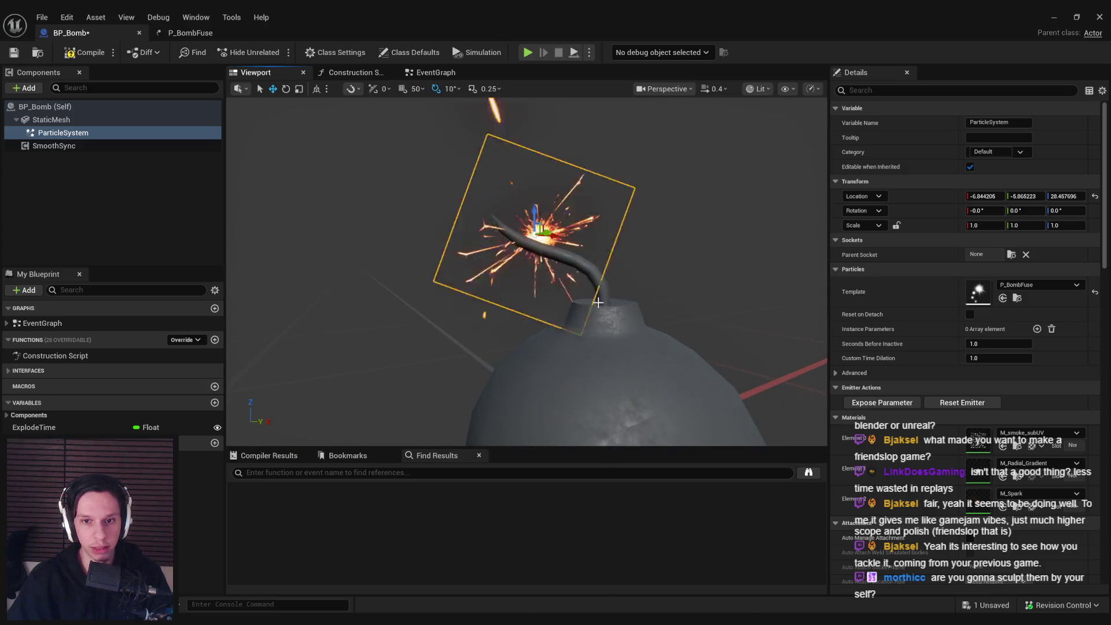
{"action": "left_click_drag", "start_coordinate": [644, 367], "coordinate": [600, 377]}
{"action": "left_click", "coordinate": [600, 377]}
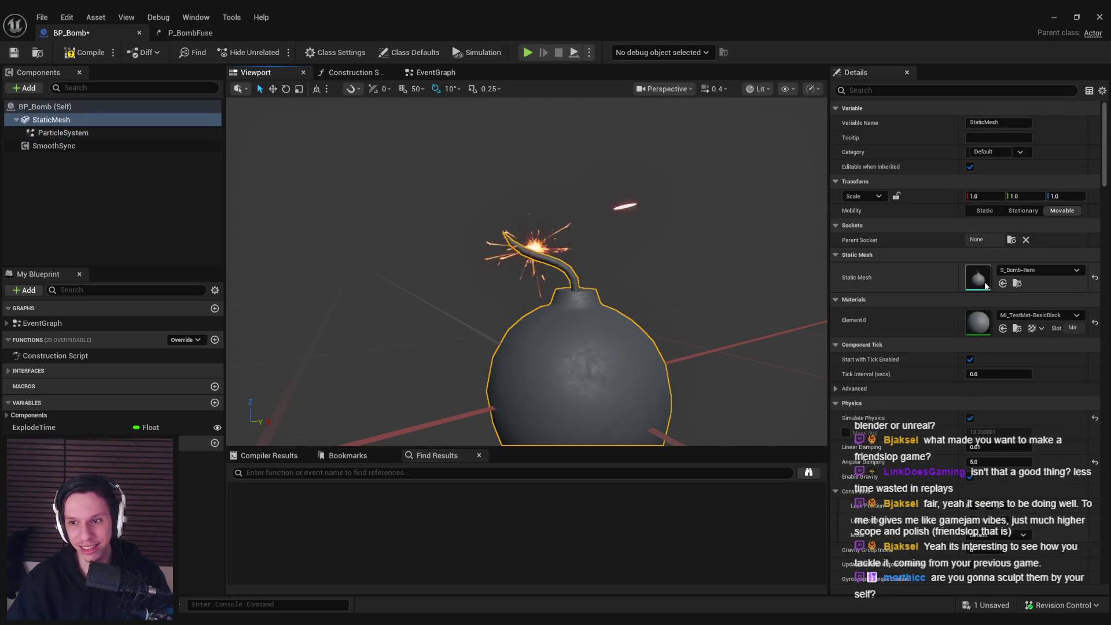
{"action": "double_click", "coordinate": [977, 277]}
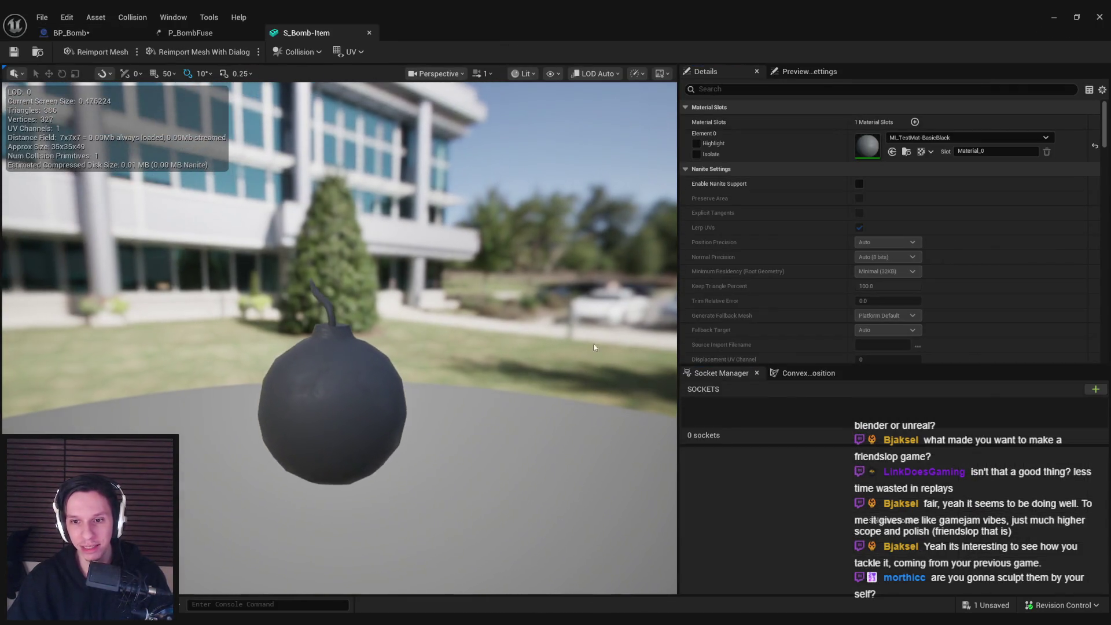
Step: Add a socket named Start and move it out to the fuse tip
{"action": "left_click", "coordinate": [1095, 389]}
{"action": "type", "text": "art"}
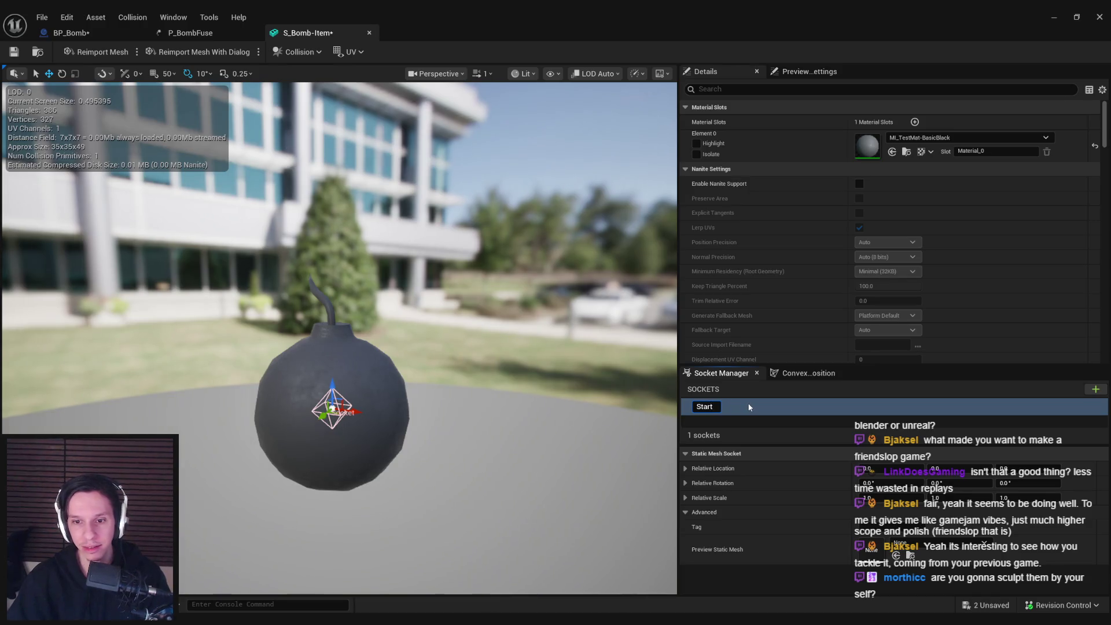
{"action": "key", "text": "Return"}
{"action": "mouse_move", "coordinate": [333, 429]}
{"action": "left_mouse_down"}
{"action": "mouse_move", "coordinate": [301, 290]}
{"action": "mouse_move", "coordinate": [327, 324]}
{"action": "left_mouse_up"}
{"action": "scroll", "coordinate": [301, 290], "scroll_direction": "down", "scroll_amount": 3}
{"action": "scroll", "coordinate": [356, 306], "scroll_direction": "up", "scroll_amount": 3}
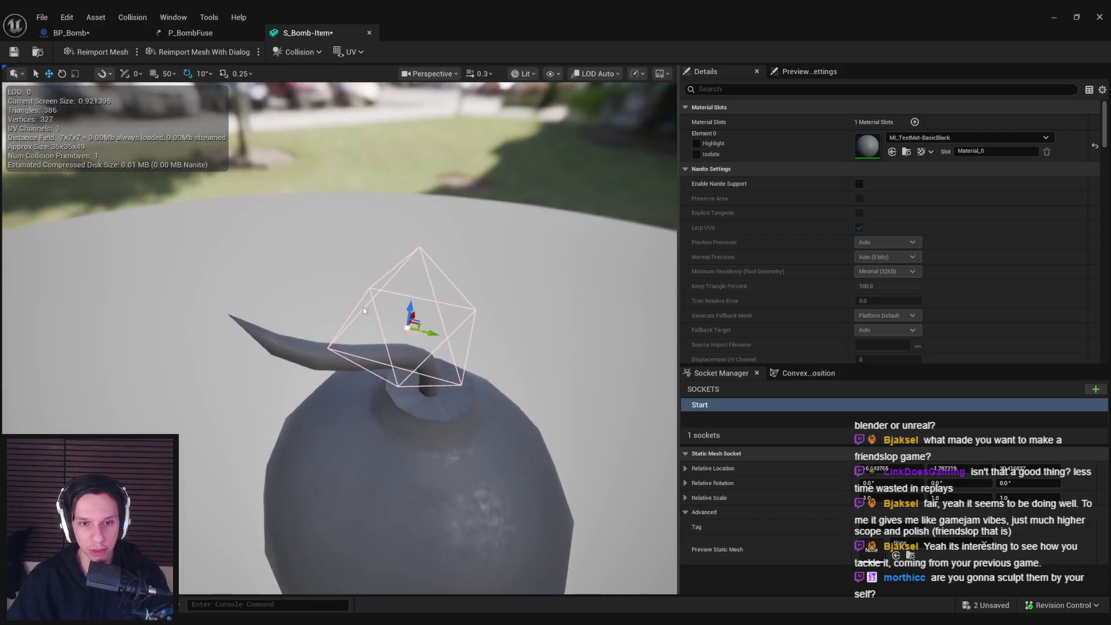
{"action": "mouse_move", "coordinate": [411, 327]}
{"action": "left_mouse_down"}
{"action": "mouse_move", "coordinate": [221, 315]}
{"action": "mouse_move", "coordinate": [289, 324]}
{"action": "mouse_move", "coordinate": [359, 301]}
{"action": "mouse_move", "coordinate": [437, 234]}
{"action": "mouse_move", "coordinate": [433, 196]}
{"action": "mouse_move", "coordinate": [428, 217]}
{"action": "mouse_move", "coordinate": [475, 210]}
{"action": "left_mouse_up"}
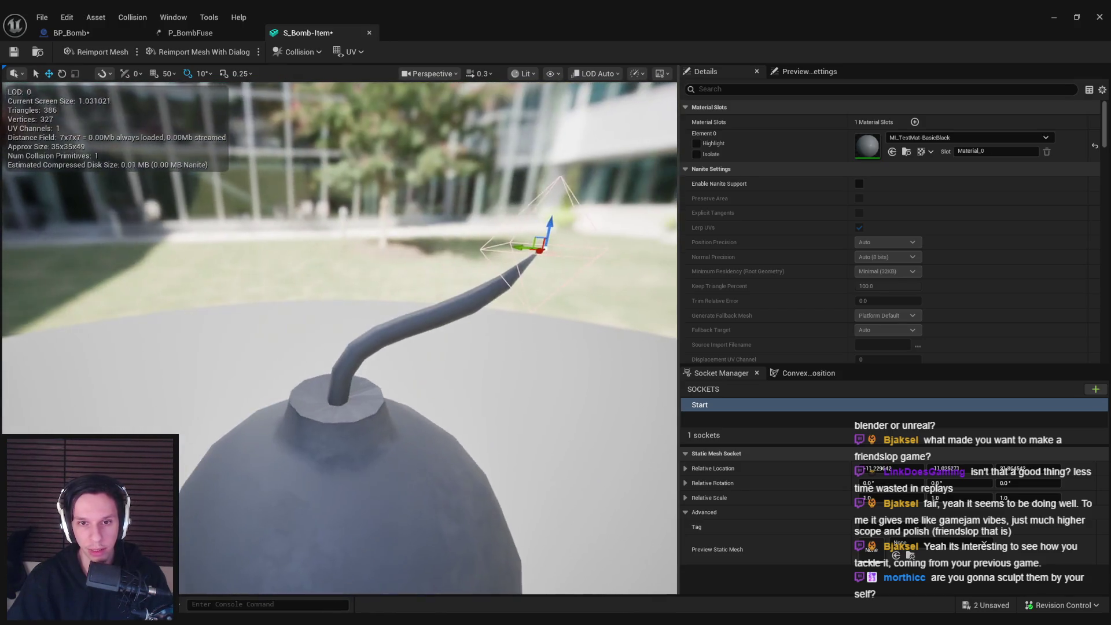
Step: Add an End socket at the fuse base, save all, and return to BP_Bomb
{"action": "left_click", "coordinate": [1095, 388]}
{"action": "type", "text": "End"}
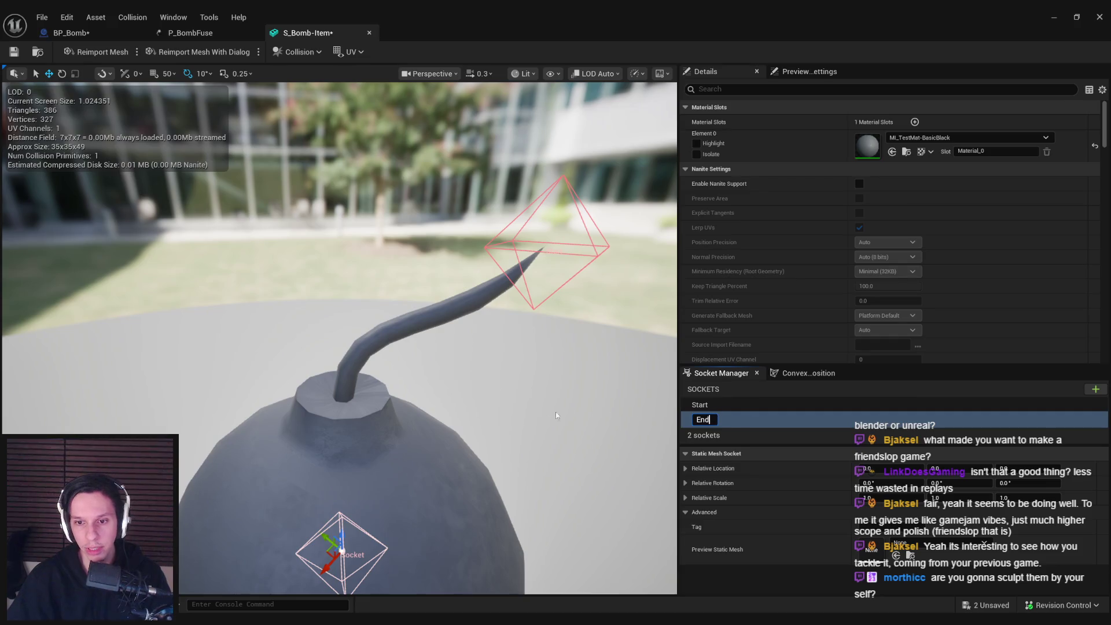
{"action": "key", "text": "Return"}
{"action": "left_click_drag", "start_coordinate": [568, 410], "coordinate": [543, 402]}
{"action": "mouse_move", "coordinate": [372, 472]}
{"action": "left_mouse_down"}
{"action": "mouse_move", "coordinate": [372, 336]}
{"action": "mouse_move", "coordinate": [371, 347]}
{"action": "left_mouse_up"}
{"action": "scroll", "coordinate": [433, 287], "scroll_direction": "up", "scroll_amount": 2}
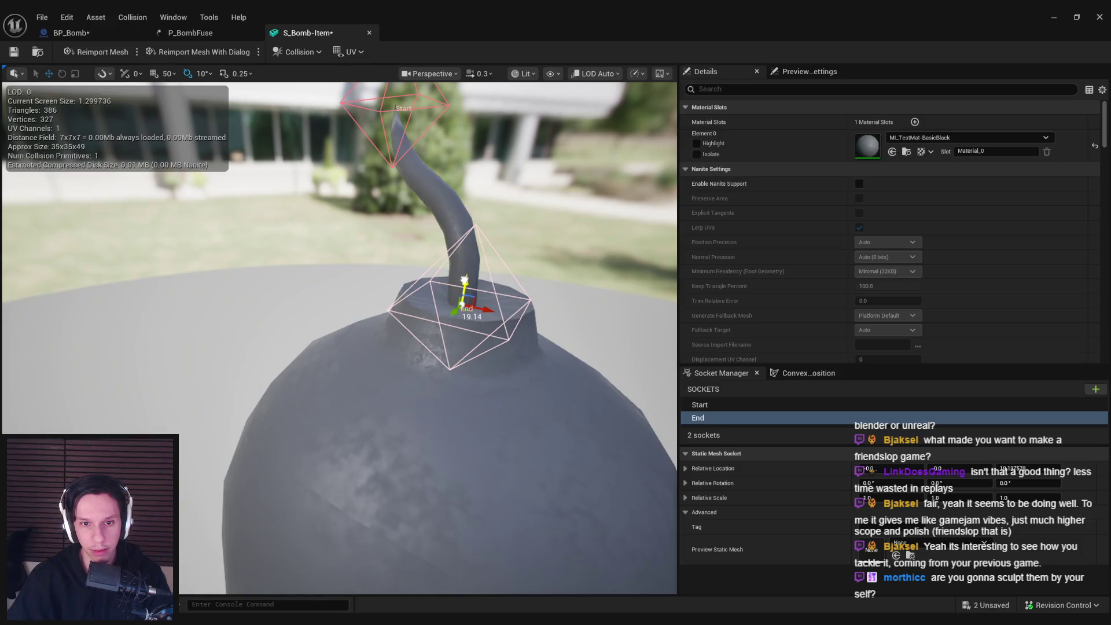
{"action": "scroll", "coordinate": [463, 287], "scroll_direction": "down", "scroll_amount": 5}
{"action": "key", "text": "ctrl+shift+s"}
{"action": "left_click", "coordinate": [96, 28]}
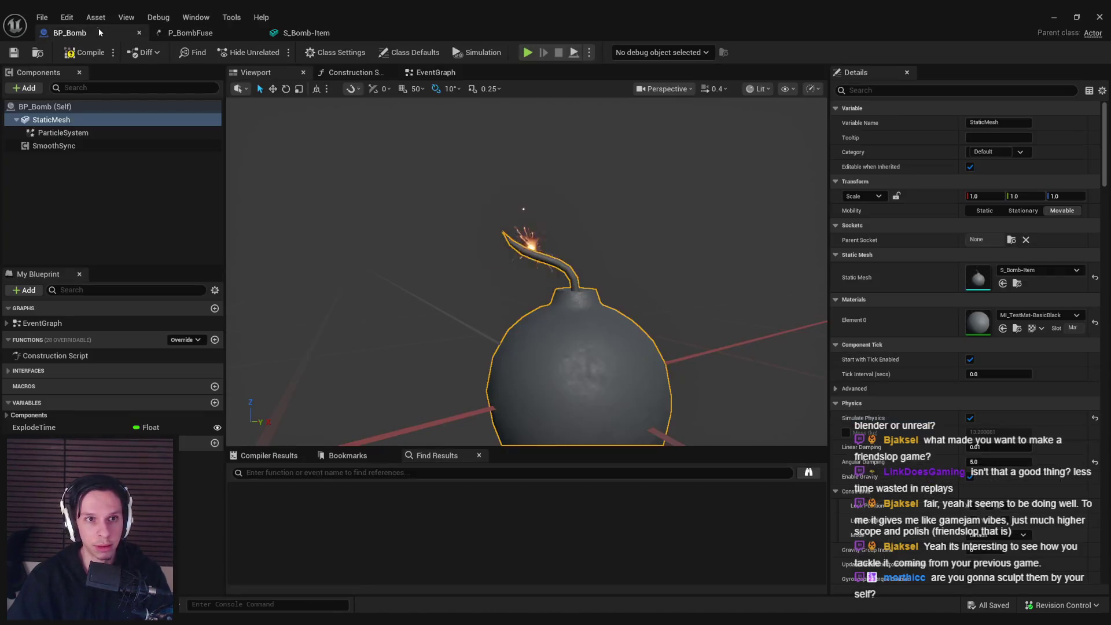
Step: Add an Event Tick node via the 'event tick' search and compile the Blueprint
{"action": "left_click", "coordinate": [435, 72]}
{"action": "scroll", "coordinate": [374, 268], "scroll_direction": "down", "scroll_amount": 4}
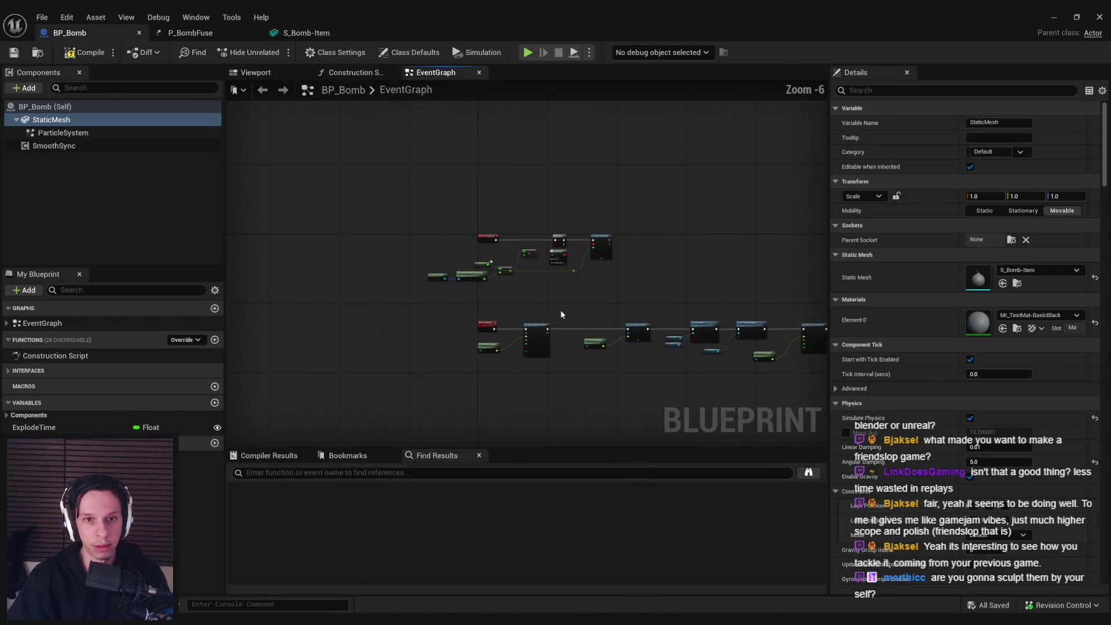
{"action": "scroll", "coordinate": [511, 321], "scroll_direction": "up", "scroll_amount": 4}
{"action": "scroll", "coordinate": [481, 230], "scroll_direction": "down", "scroll_amount": 1}
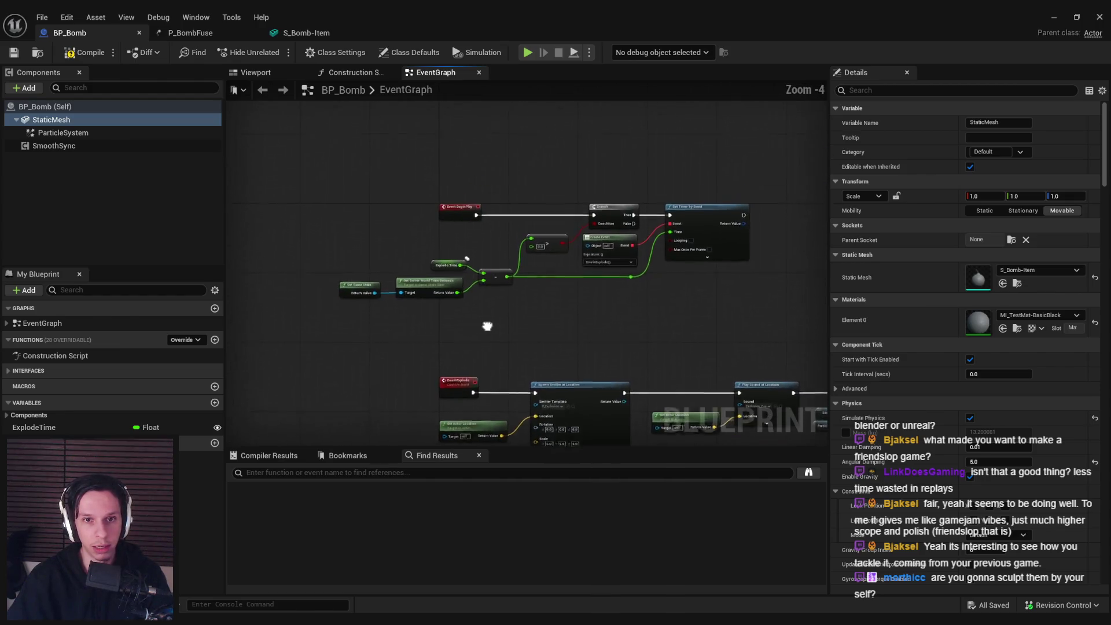
{"action": "right_click", "coordinate": [452, 154]}
{"action": "type", "text": "event tick"}
{"action": "key", "text": "Return"}
{"action": "left_click_drag", "start_coordinate": [421, 251], "coordinate": [413, 216]}
{"action": "left_click", "coordinate": [81, 51]}
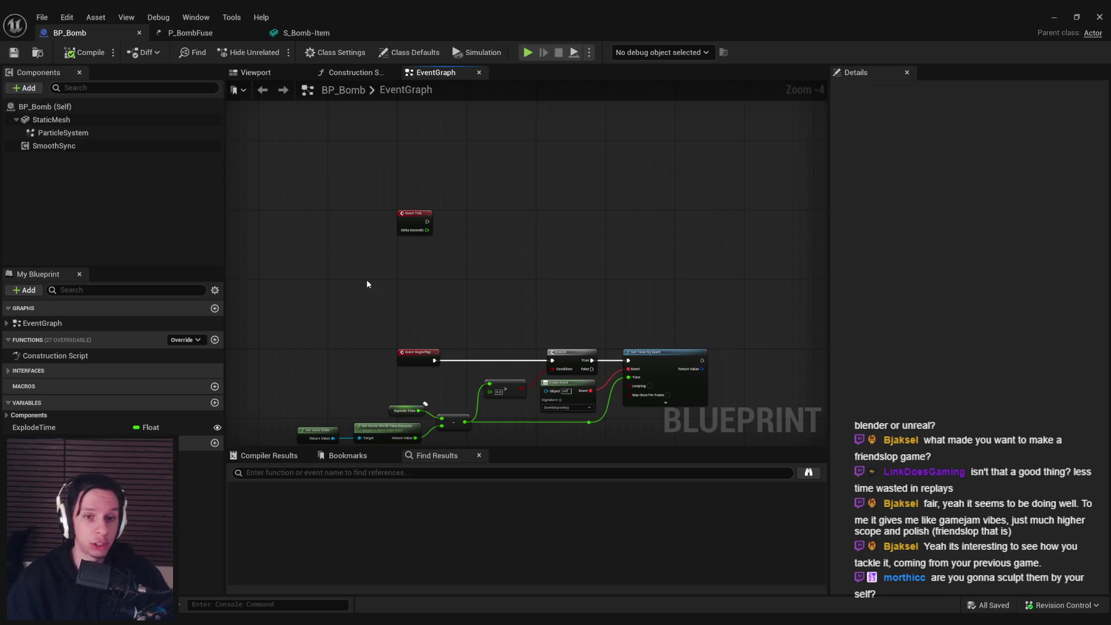
Step: Move the Event Tick node into place above Event BeginPlay
{"action": "scroll", "coordinate": [347, 279], "scroll_direction": "up", "scroll_amount": 2}
{"action": "scroll", "coordinate": [347, 280], "scroll_direction": "down", "scroll_amount": 2}
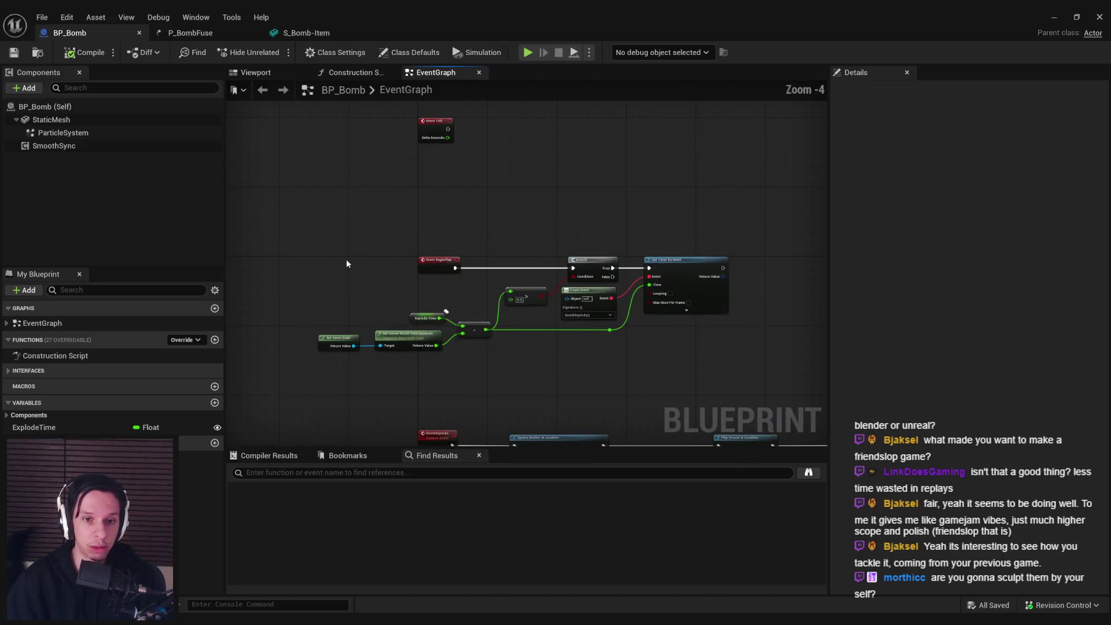
{"action": "scroll", "coordinate": [479, 324], "scroll_direction": "up", "scroll_amount": 1}
{"action": "scroll", "coordinate": [529, 377], "scroll_direction": "down", "scroll_amount": 2}
{"action": "scroll", "coordinate": [527, 374], "scroll_direction": "up", "scroll_amount": 2}
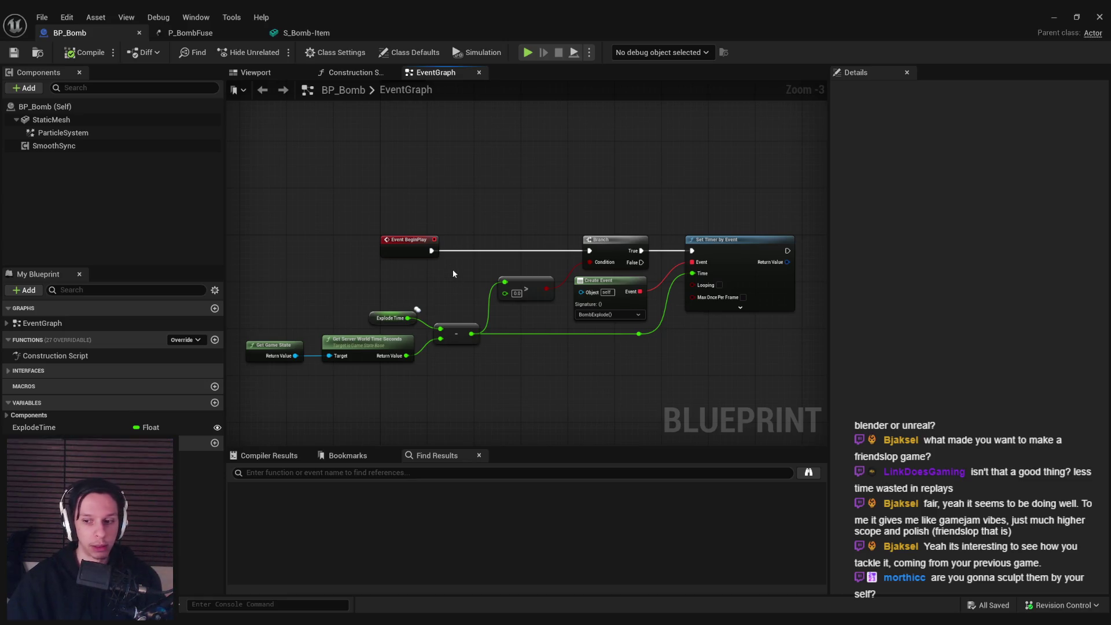
{"action": "scroll", "coordinate": [456, 274], "scroll_direction": "down", "scroll_amount": 1}
{"action": "scroll", "coordinate": [457, 274], "scroll_direction": "up", "scroll_amount": 2}
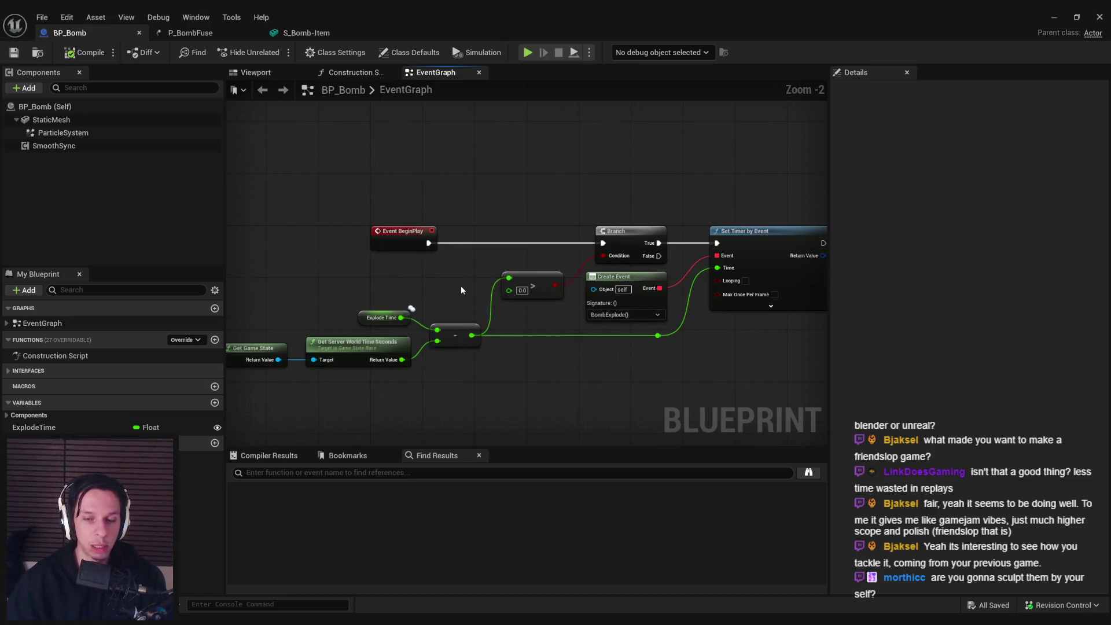
{"action": "scroll", "coordinate": [461, 289], "scroll_direction": "down", "scroll_amount": 3}
{"action": "scroll", "coordinate": [473, 288], "scroll_direction": "up", "scroll_amount": 2}
{"action": "scroll", "coordinate": [509, 298], "scroll_direction": "down", "scroll_amount": 1}
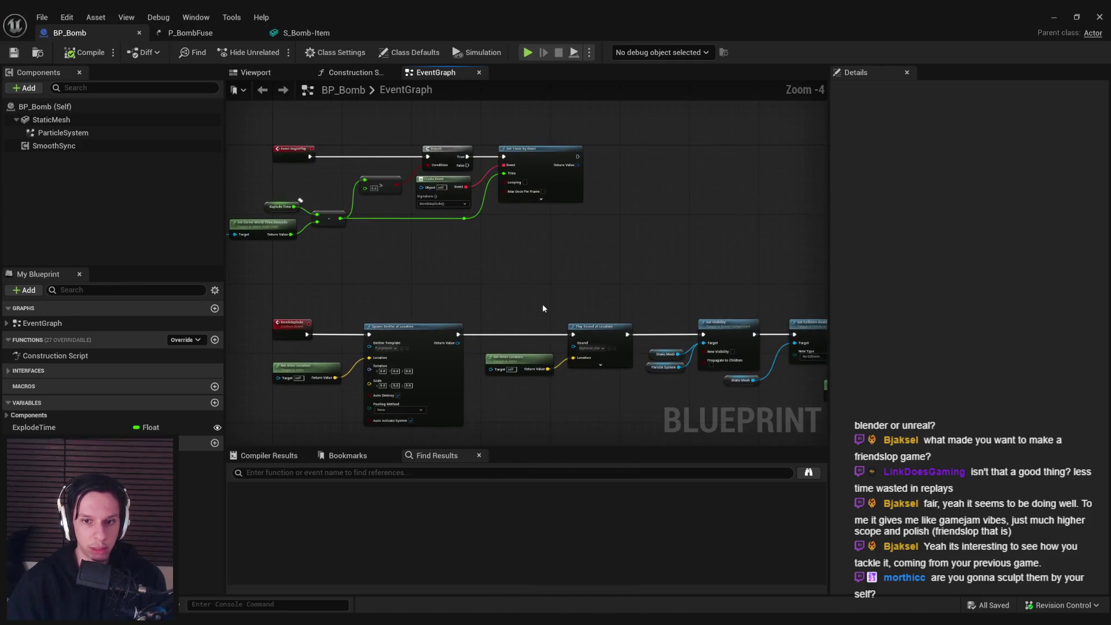
{"action": "scroll", "coordinate": [443, 265], "scroll_direction": "up", "scroll_amount": 2}
{"action": "scroll", "coordinate": [470, 267], "scroll_direction": "down", "scroll_amount": 2}
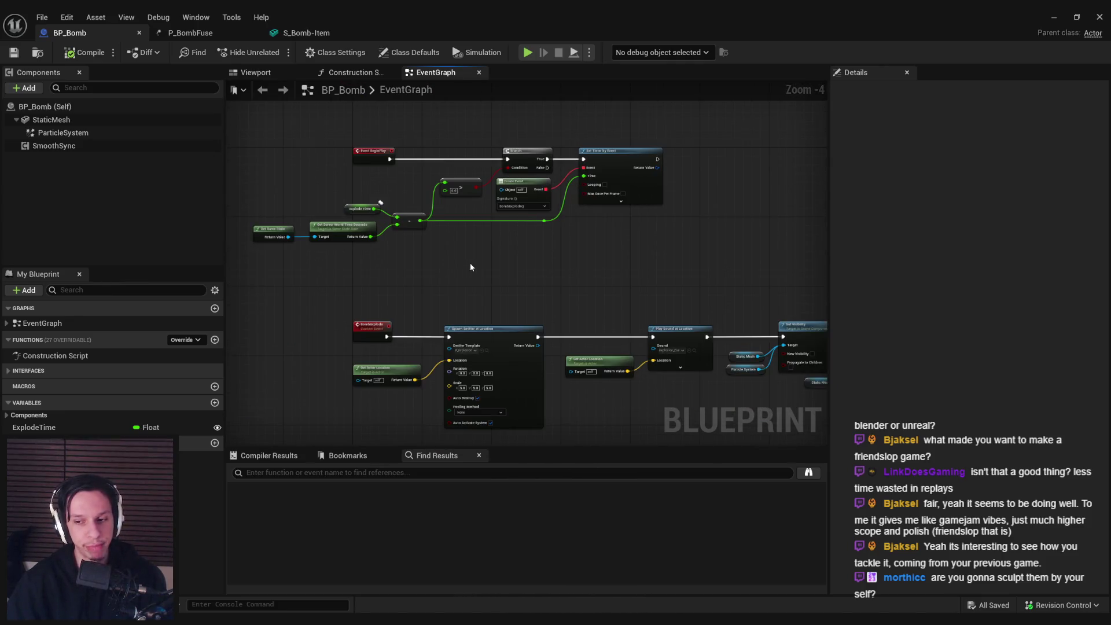
{"action": "scroll", "coordinate": [456, 257], "scroll_direction": "down", "scroll_amount": 1}
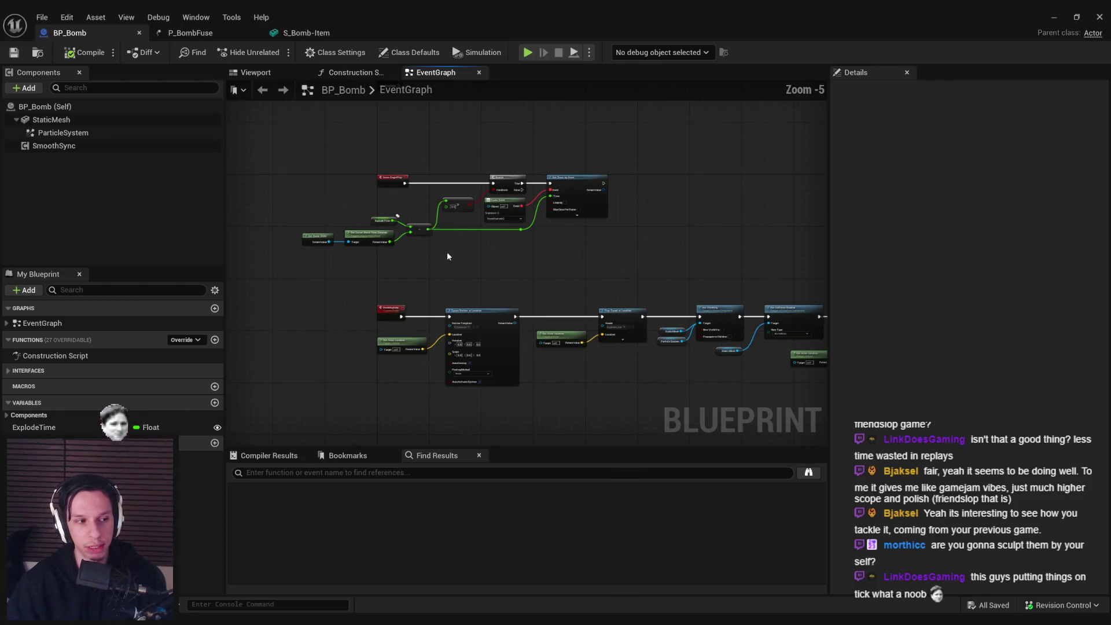
{"action": "scroll", "coordinate": [394, 194], "scroll_direction": "up", "scroll_amount": 2}
{"action": "left_click_drag", "start_coordinate": [393, 197], "coordinate": [387, 376]}
{"action": "scroll", "coordinate": [388, 376], "scroll_direction": "down", "scroll_amount": 1}
{"action": "scroll", "coordinate": [370, 235], "scroll_direction": "up", "scroll_amount": 2}
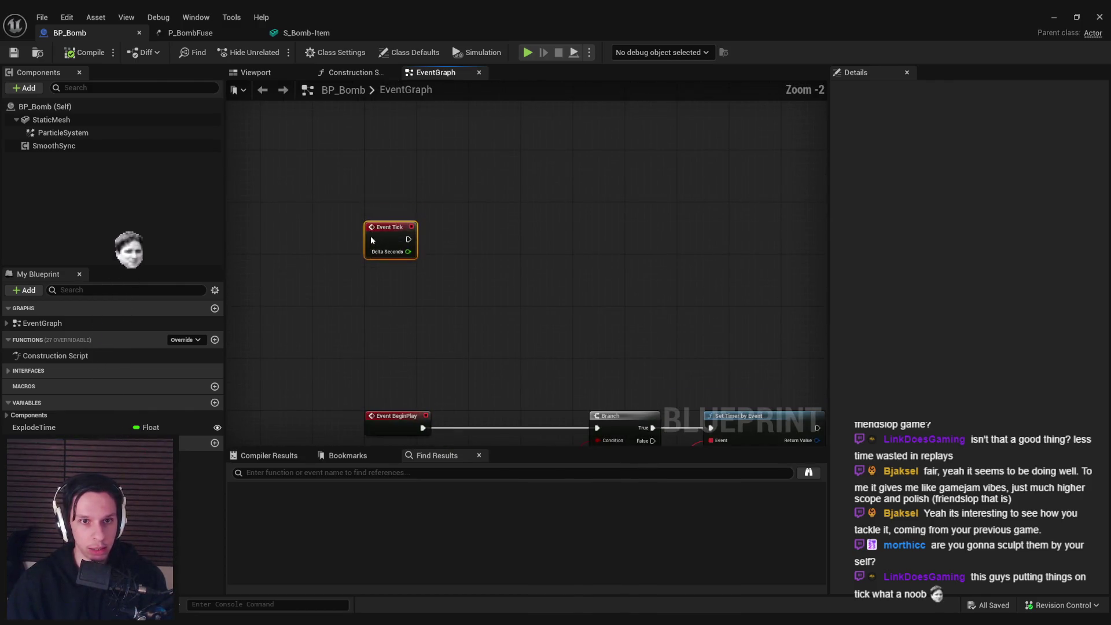
Step: Place Event Tick above Event BeginPlay and bring the BeginPlay timer chain into view
{"action": "left_click_drag", "start_coordinate": [371, 235], "coordinate": [370, 165]}
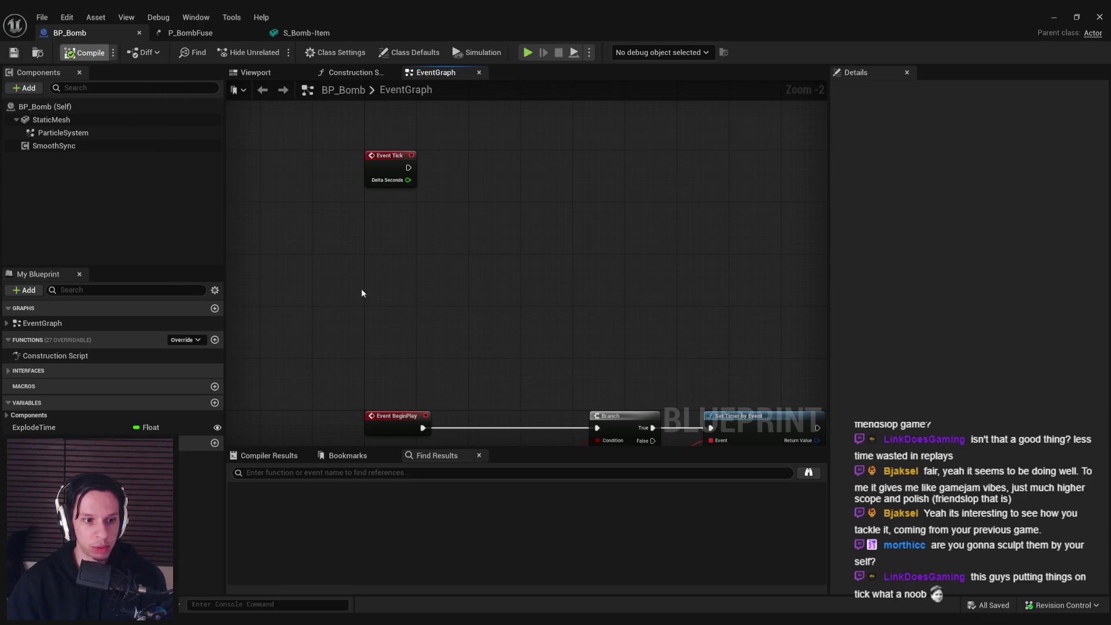
{"action": "left_click", "coordinate": [401, 234]}
{"action": "scroll", "coordinate": [401, 234], "scroll_direction": "down", "scroll_amount": 2}
{"action": "scroll", "coordinate": [402, 237], "scroll_direction": "up", "scroll_amount": 1}
{"action": "mouse_move", "coordinate": [426, 285]}
{"action": "left_mouse_down"}
{"action": "mouse_move", "coordinate": [416, 181]}
{"action": "mouse_move", "coordinate": [356, 255]}
{"action": "mouse_move", "coordinate": [373, 256]}
{"action": "left_mouse_up"}
Step: Copy the Get Game State, server time, Explode Time and subtract nodes and paste them under Event Tick
{"action": "left_click_drag", "start_coordinate": [318, 294], "coordinate": [523, 364]}
{"action": "left_click", "coordinate": [366, 268]}
{"action": "mouse_move", "coordinate": [282, 275]}
{"action": "left_mouse_down"}
{"action": "mouse_move", "coordinate": [349, 317]}
{"action": "mouse_move", "coordinate": [397, 311]}
{"action": "mouse_move", "coordinate": [518, 373]}
{"action": "left_mouse_up"}
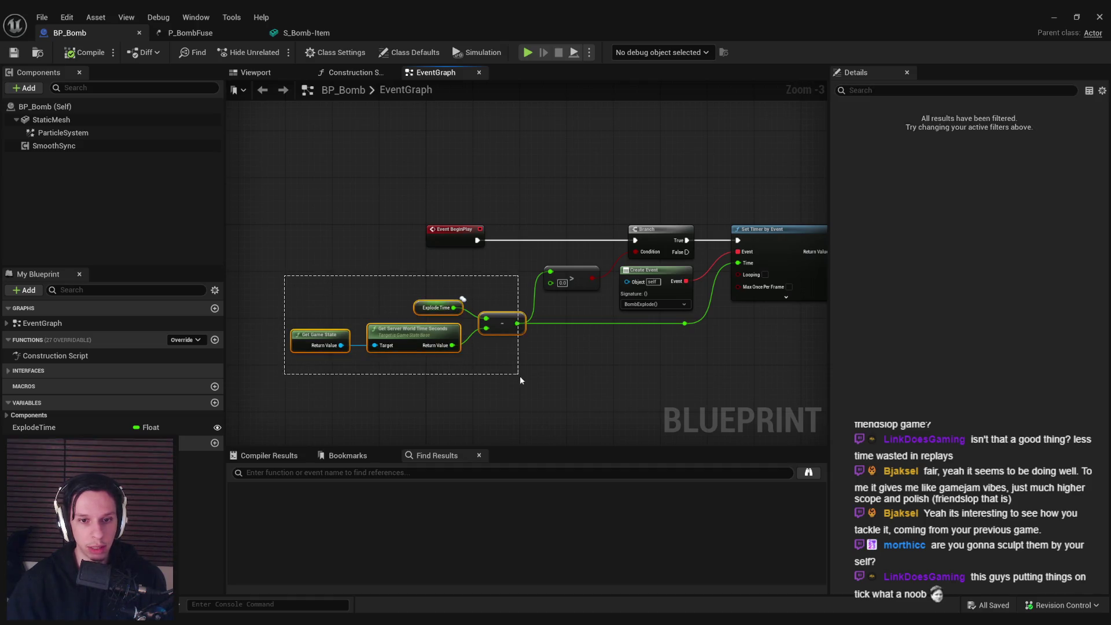
{"action": "left_click_drag", "start_coordinate": [317, 236], "coordinate": [318, 348]}
{"action": "key", "text": "ctrl+c"}
{"action": "key", "text": "ctrl+v"}
{"action": "left_click", "coordinate": [407, 299]}
Step: Straighten the pasted nodes' wires, compile, and move the copy up under Event Tick
{"action": "left_click", "coordinate": [406, 241]}
{"action": "left_click", "coordinate": [479, 303]}
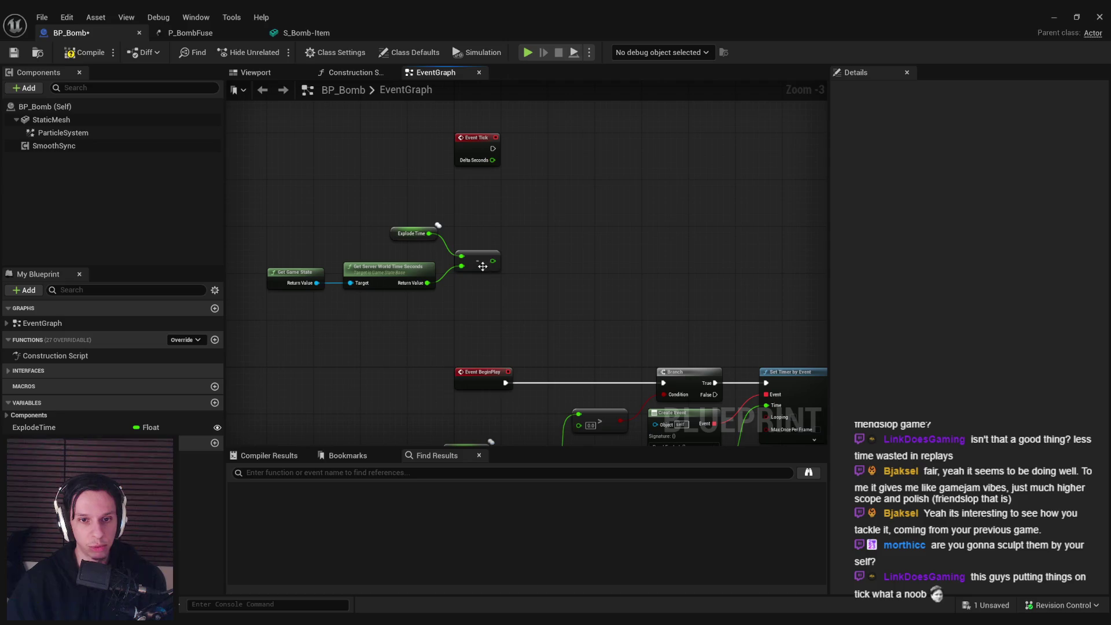
{"action": "mouse_move", "coordinate": [431, 324]}
{"action": "left_mouse_down"}
{"action": "mouse_move", "coordinate": [440, 303]}
{"action": "mouse_move", "coordinate": [269, 262]}
{"action": "left_mouse_up"}
{"action": "key", "text": "q"}
{"action": "left_click", "coordinate": [324, 231]}
{"action": "left_click", "coordinate": [102, 57]}
{"action": "mouse_move", "coordinate": [297, 226]}
{"action": "left_mouse_down"}
{"action": "mouse_move", "coordinate": [503, 283]}
{"action": "mouse_move", "coordinate": [477, 247]}
{"action": "left_mouse_up"}
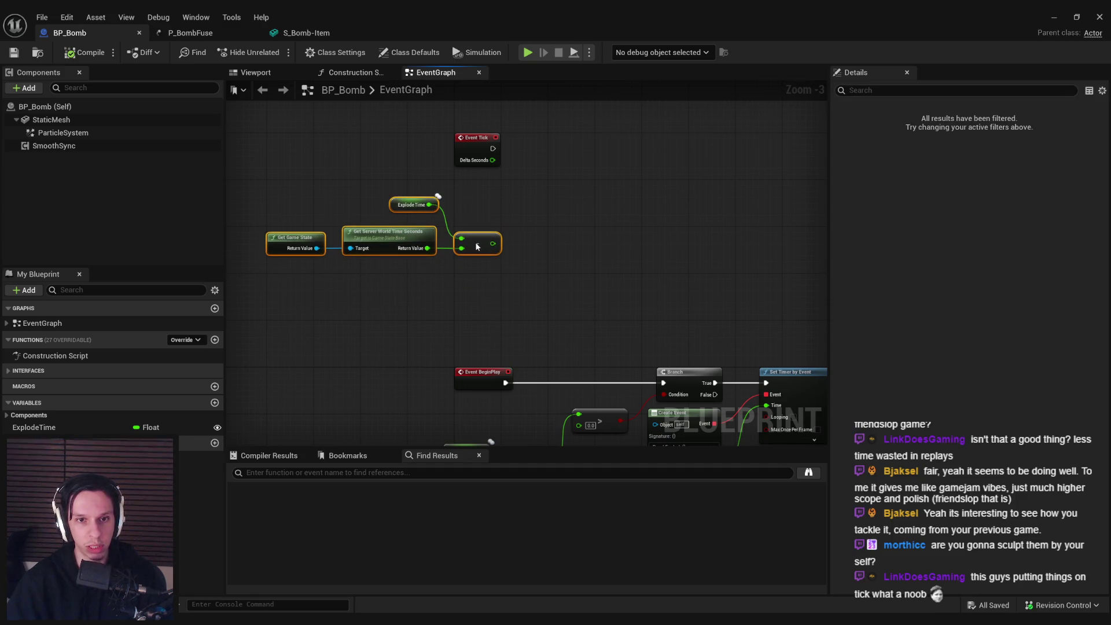
{"action": "left_click", "coordinate": [498, 212]}
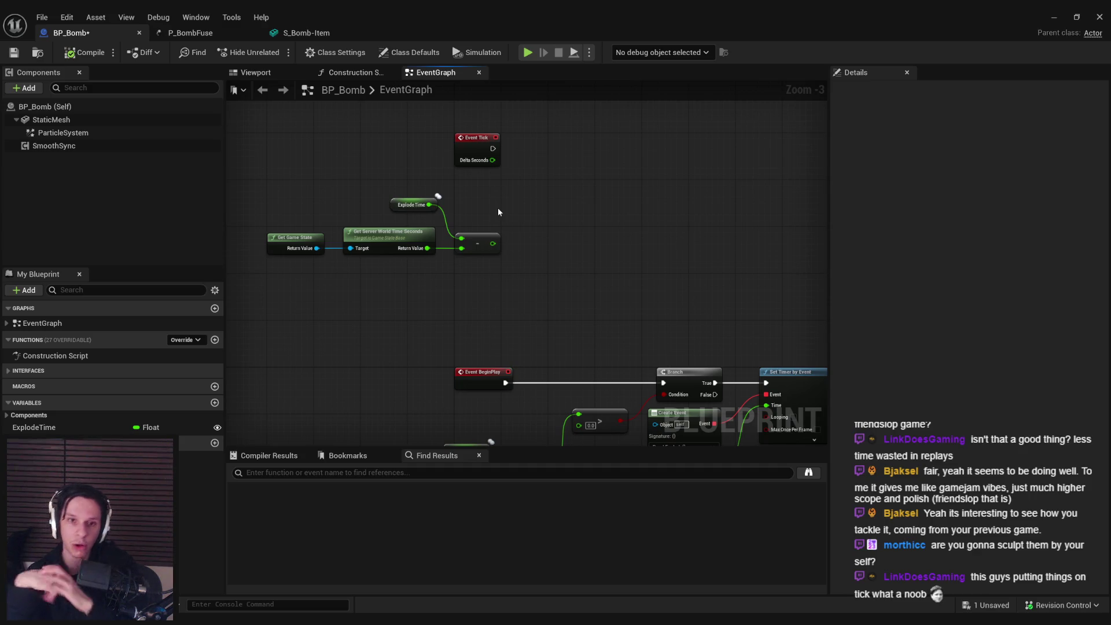
Step: Delete the copied subtract node, leaving Explode Time, Get Game State and server time
{"action": "left_click", "coordinate": [477, 248]}
{"action": "scroll", "coordinate": [431, 212], "scroll_direction": "up", "scroll_amount": 1}
{"action": "key", "text": "Delete"}
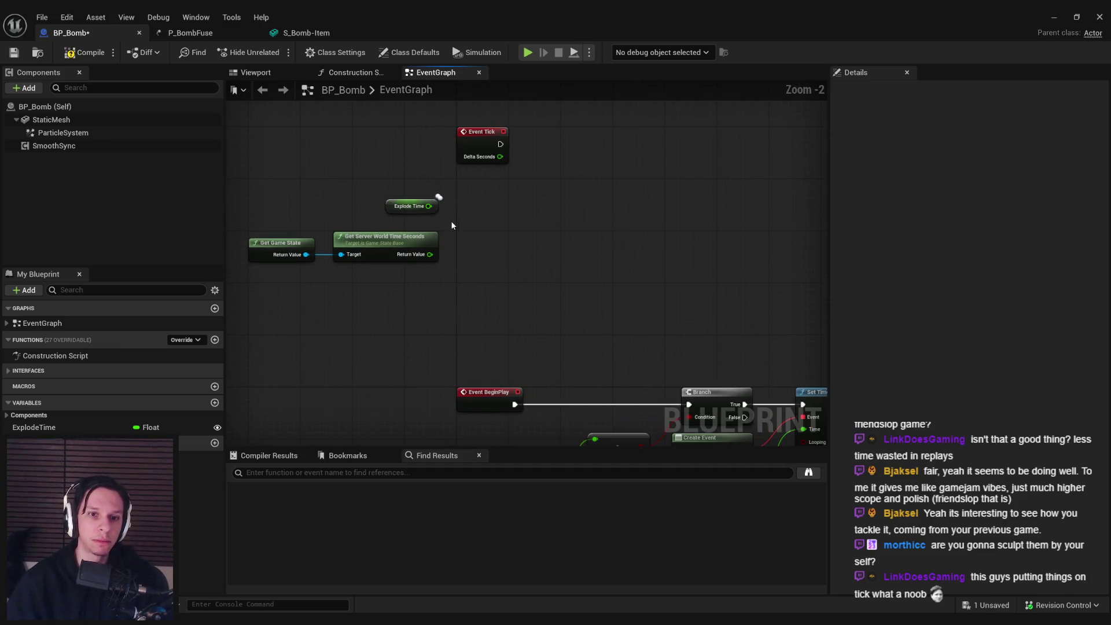
{"action": "scroll", "coordinate": [428, 208], "scroll_direction": "up", "scroll_amount": 2}
{"action": "key", "text": "super"}
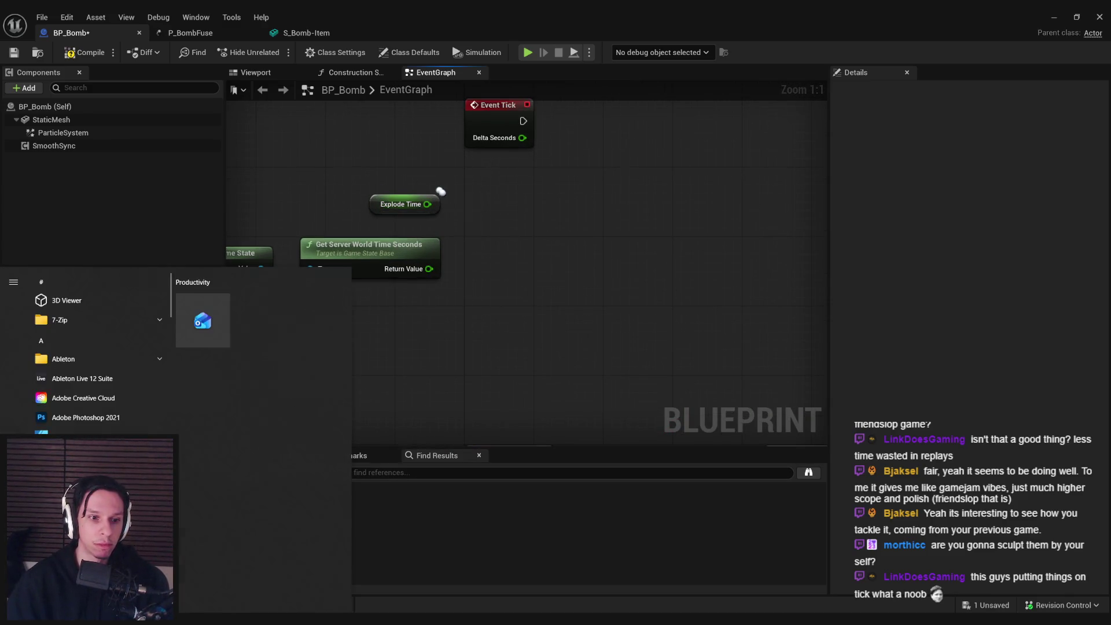
Step: Dismiss the calculator search, pull a wire from Explode Time, and compile and save BP_Bomb
{"action": "type", "text": "calc"}
{"action": "key", "text": "Return"}
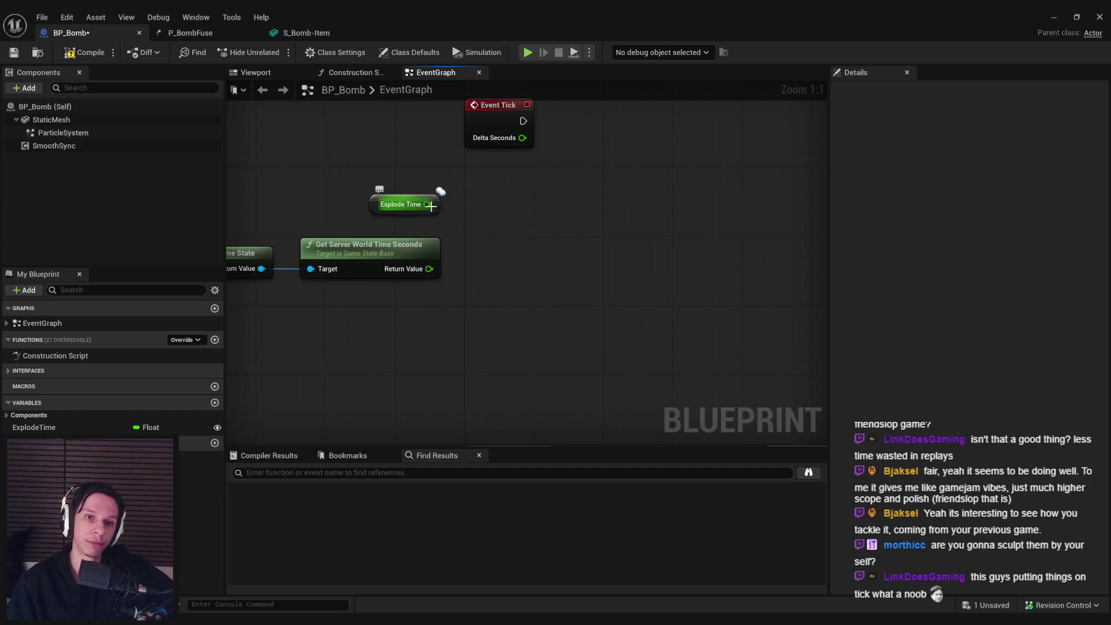
{"action": "mouse_move", "coordinate": [429, 204]}
{"action": "left_mouse_down"}
{"action": "mouse_move", "coordinate": [479, 209]}
{"action": "mouse_move", "coordinate": [439, 203]}
{"action": "left_mouse_up"}
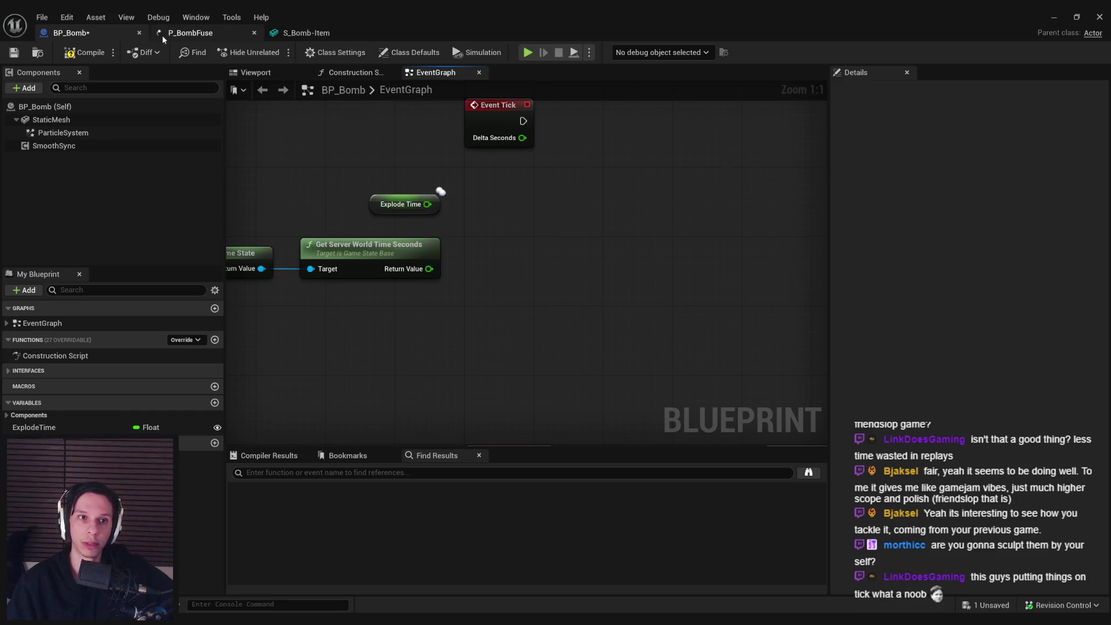
{"action": "key", "text": "ctrl+s"}
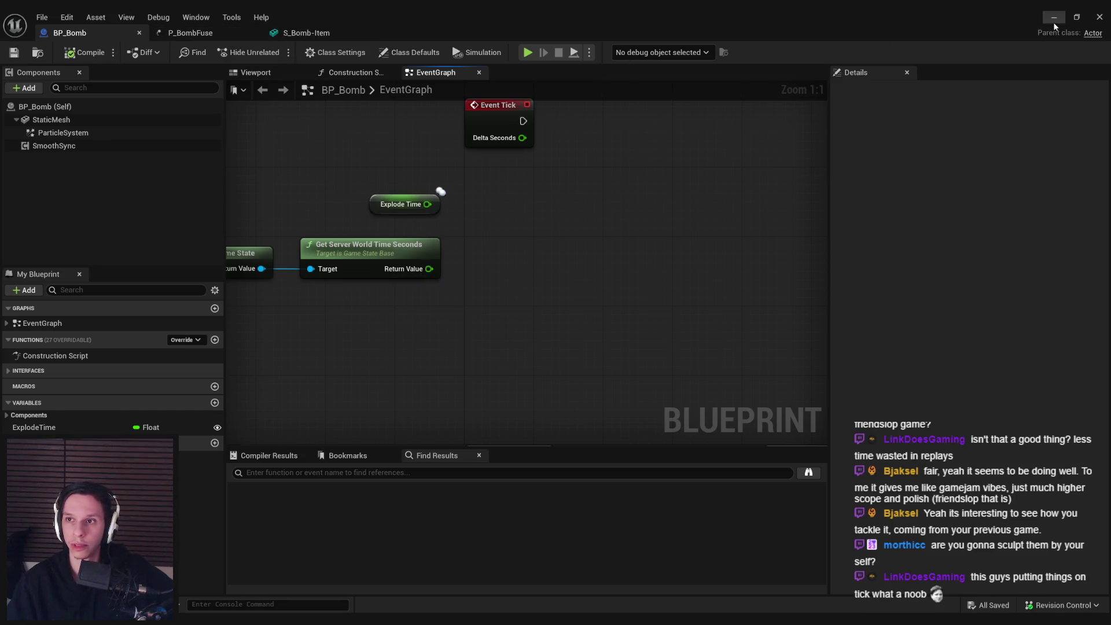
Step: Return to the level viewport and select the open container box
{"action": "left_click", "coordinate": [1053, 22]}
{"action": "key", "text": "alt+Tab"}
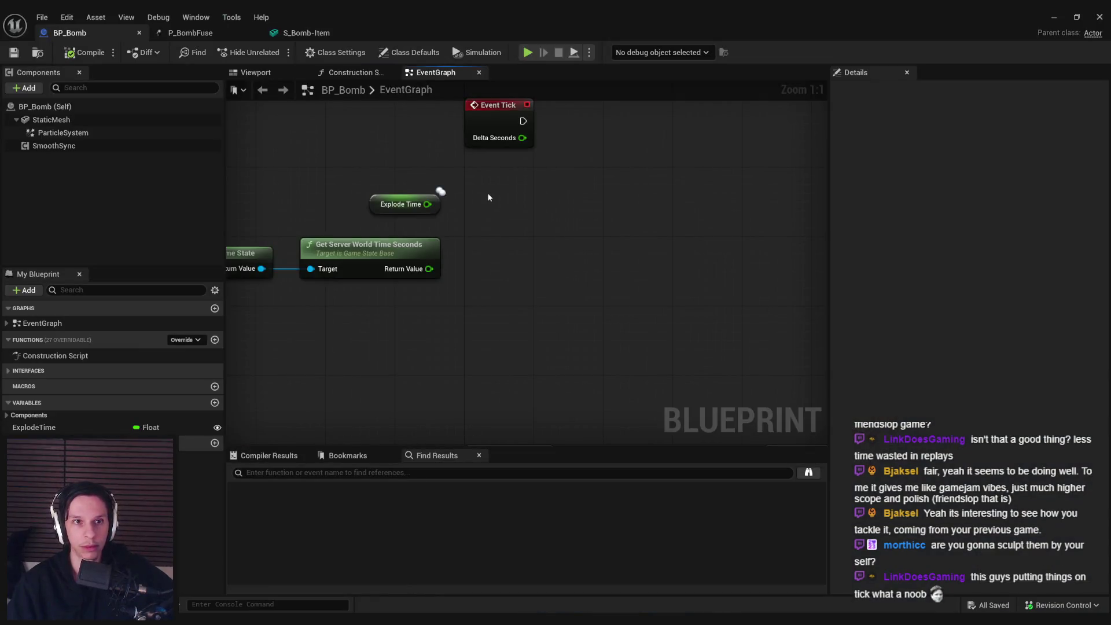
{"action": "left_click", "coordinate": [1052, 17]}
{"action": "left_click", "coordinate": [588, 303]}
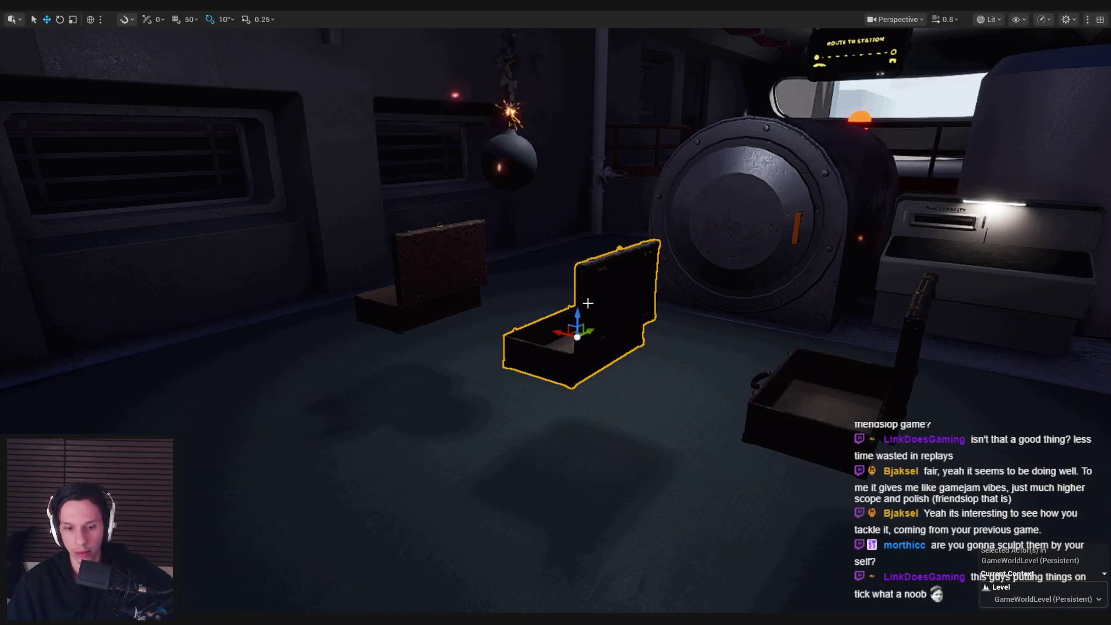
Step: Open the selected container box's Blueprint editor
{"action": "key", "text": "F11"}
{"action": "left_click", "coordinate": [1070, 328]}
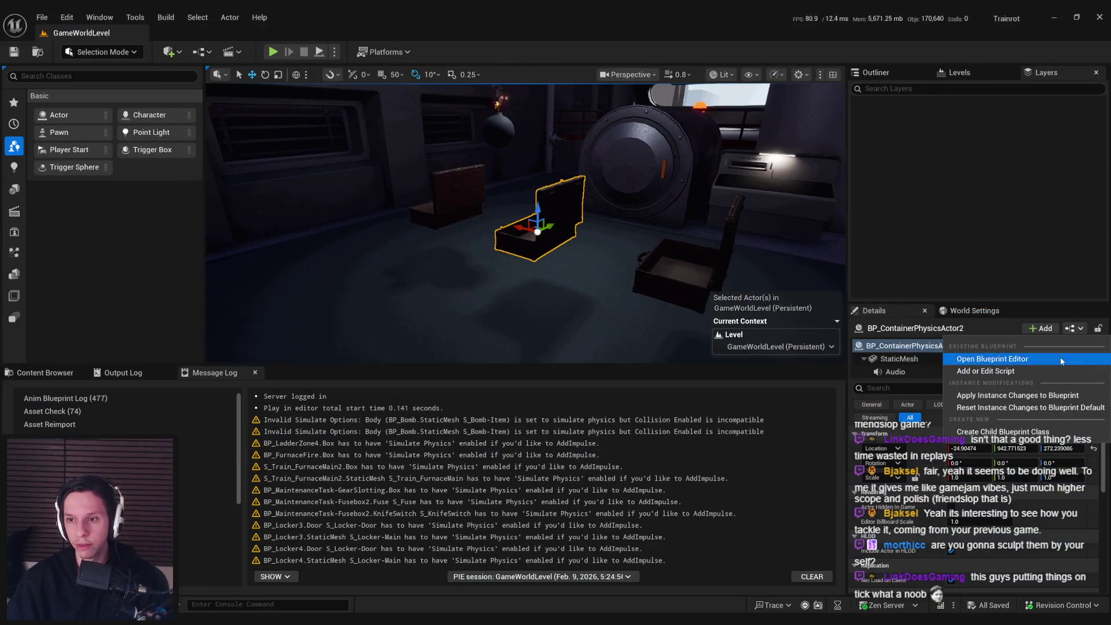
{"action": "left_click", "coordinate": [1061, 359]}
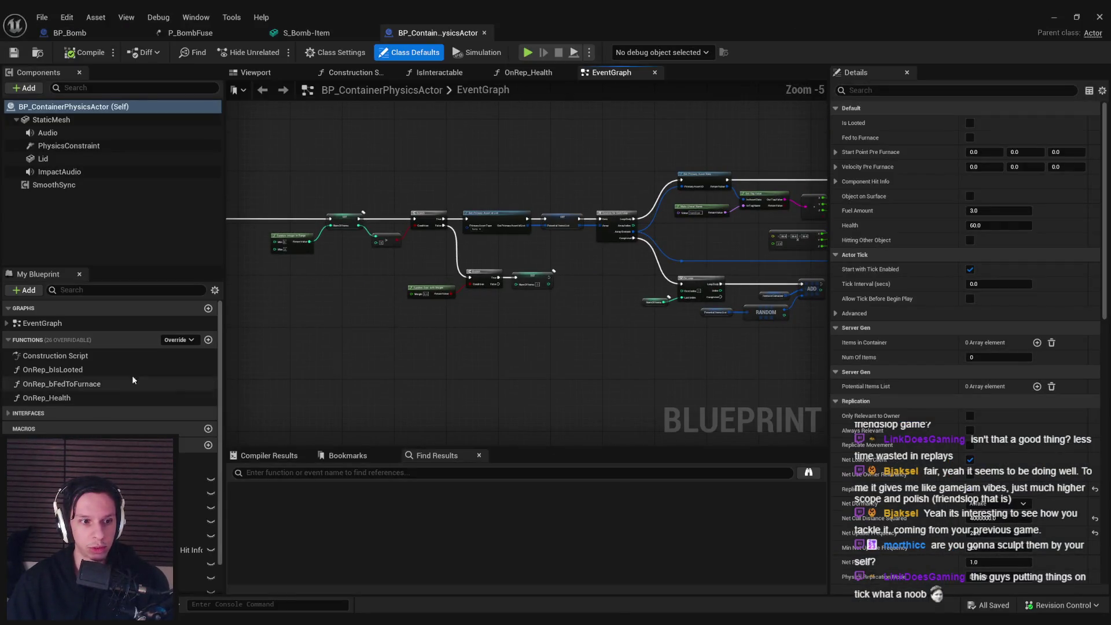
Step: Browse the container's constraint and Branch nodes, then close it and return to BP_Bomb
{"action": "scroll", "coordinate": [601, 273], "scroll_direction": "up", "scroll_amount": 2}
{"action": "scroll", "coordinate": [528, 252], "scroll_direction": "down", "scroll_amount": 1}
{"action": "mouse_move", "coordinate": [547, 335]}
{"action": "left_mouse_down"}
{"action": "mouse_move", "coordinate": [550, 288]}
{"action": "mouse_move", "coordinate": [523, 280]}
{"action": "left_mouse_up"}
{"action": "scroll", "coordinate": [522, 280], "scroll_direction": "up", "scroll_amount": 2}
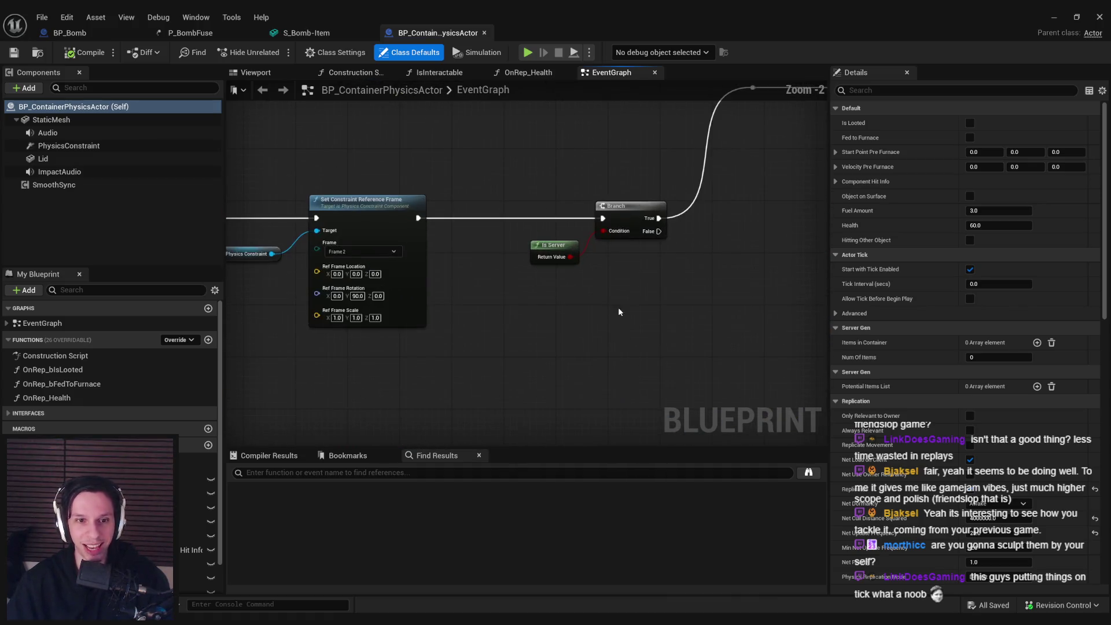
{"action": "scroll", "coordinate": [604, 307], "scroll_direction": "down", "scroll_amount": 6}
{"action": "mouse_move", "coordinate": [425, 278]}
{"action": "left_mouse_down"}
{"action": "mouse_move", "coordinate": [446, 258]}
{"action": "mouse_move", "coordinate": [550, 314]}
{"action": "mouse_move", "coordinate": [550, 255]}
{"action": "mouse_move", "coordinate": [571, 182]}
{"action": "left_mouse_up"}
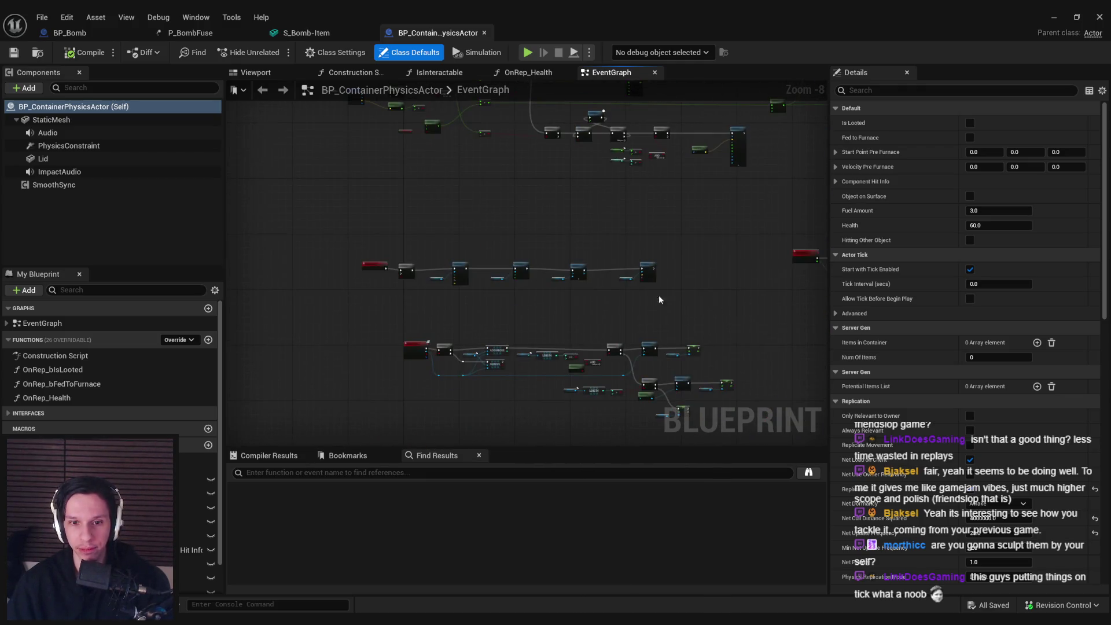
{"action": "scroll", "coordinate": [660, 300], "scroll_direction": "up", "scroll_amount": 5}
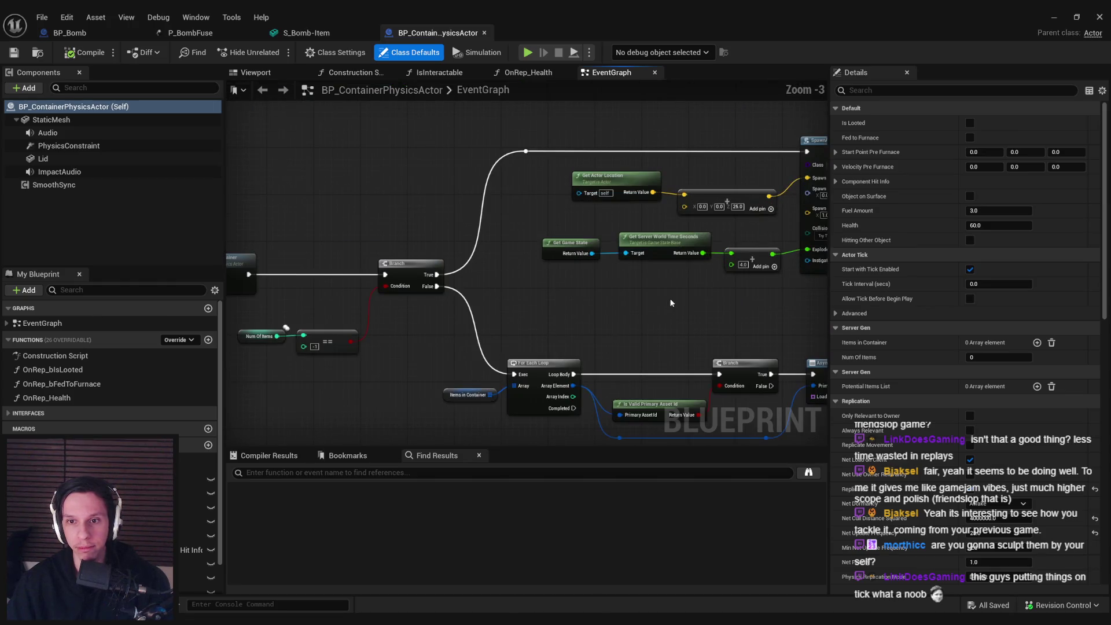
{"action": "left_click", "coordinate": [484, 33]}
{"action": "left_click", "coordinate": [97, 34]}
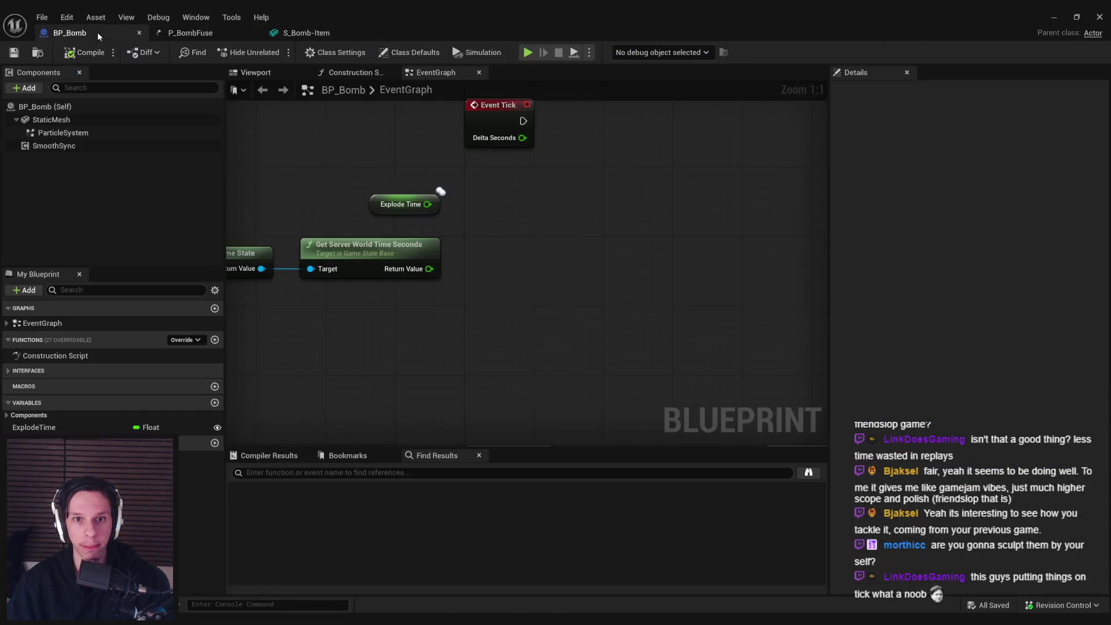
Step: Subtract 4 from Explode Time with a float − float node
{"action": "left_click_drag", "start_coordinate": [427, 204], "coordinate": [468, 206]}
{"action": "type", "text": "-"}
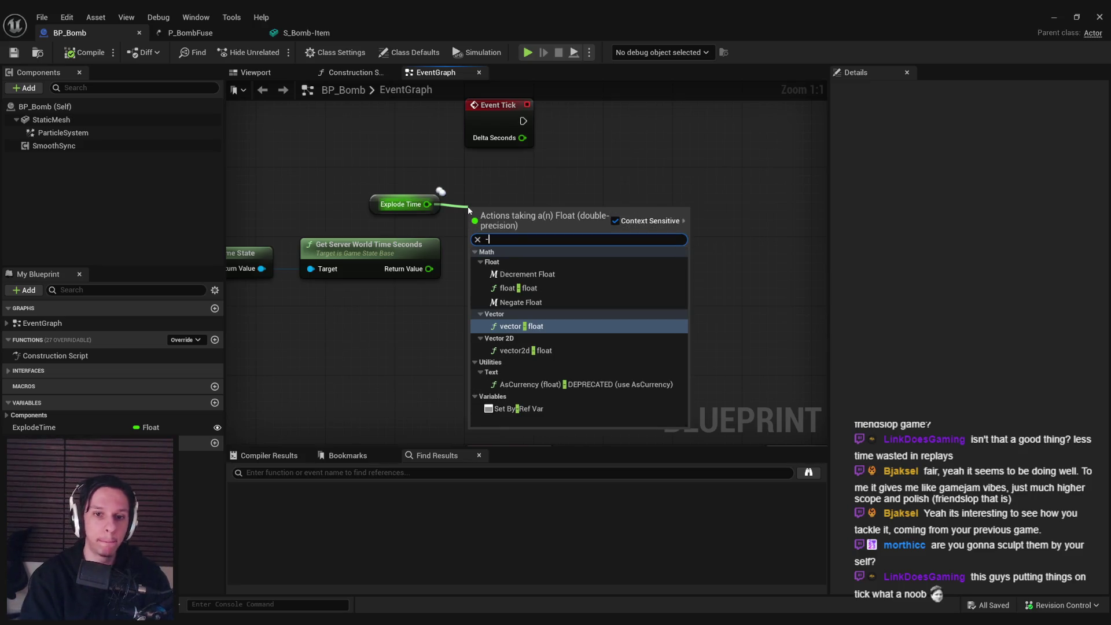
{"action": "key", "text": "Up"}
{"action": "key", "text": "Up"}
{"action": "key", "text": "Return"}
{"action": "type", "text": "4"}
{"action": "key", "text": "Return"}
{"action": "left_click_drag", "start_coordinate": [446, 207], "coordinate": [446, 182]}
Step: Move the Get Game State and server time nodes to the right
{"action": "scroll", "coordinate": [567, 198], "scroll_direction": "down", "scroll_amount": 1}
{"action": "scroll", "coordinate": [567, 198], "scroll_direction": "down", "scroll_amount": 1}
{"action": "left_click_drag", "start_coordinate": [592, 194], "coordinate": [399, 272]}
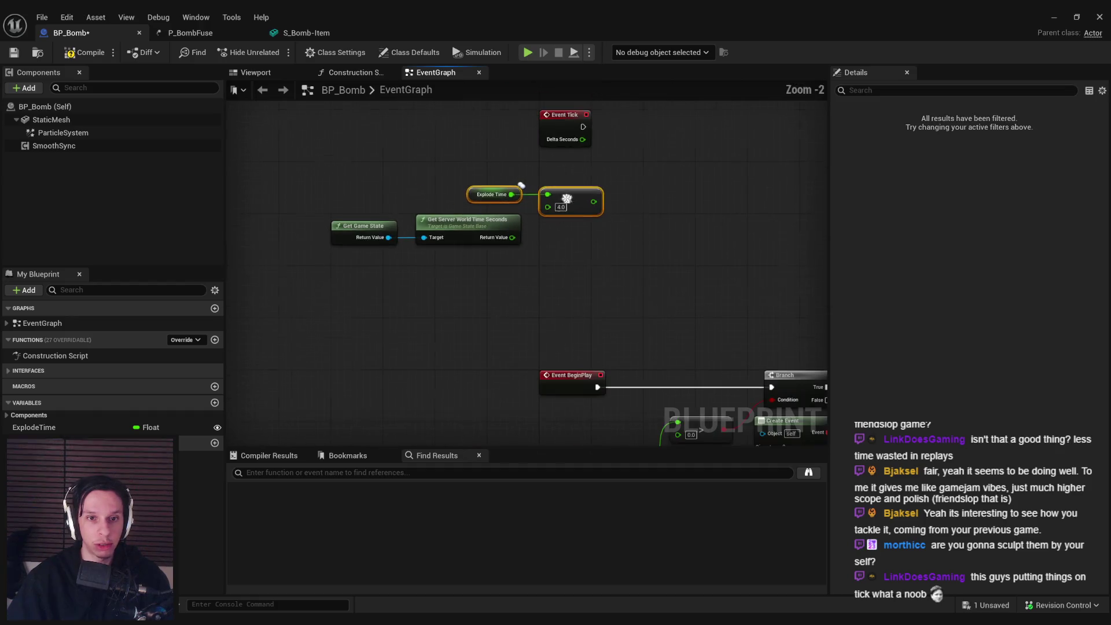
{"action": "left_click_drag", "start_coordinate": [474, 243], "coordinate": [554, 255]}
{"action": "left_click", "coordinate": [571, 249]}
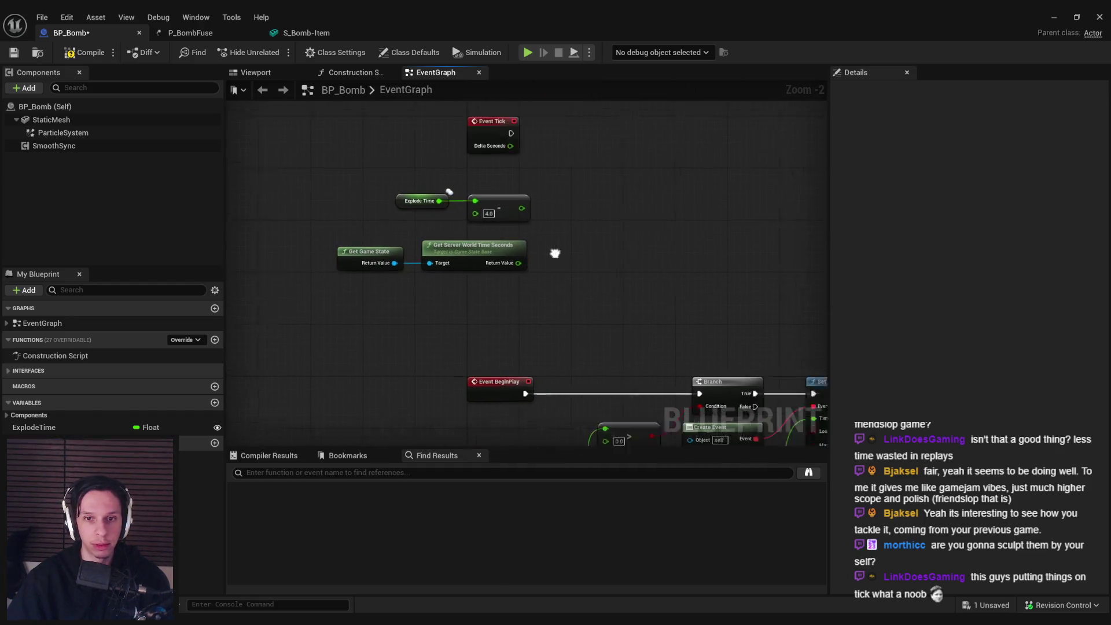
{"action": "scroll", "coordinate": [571, 250], "scroll_direction": "up", "scroll_amount": 2}
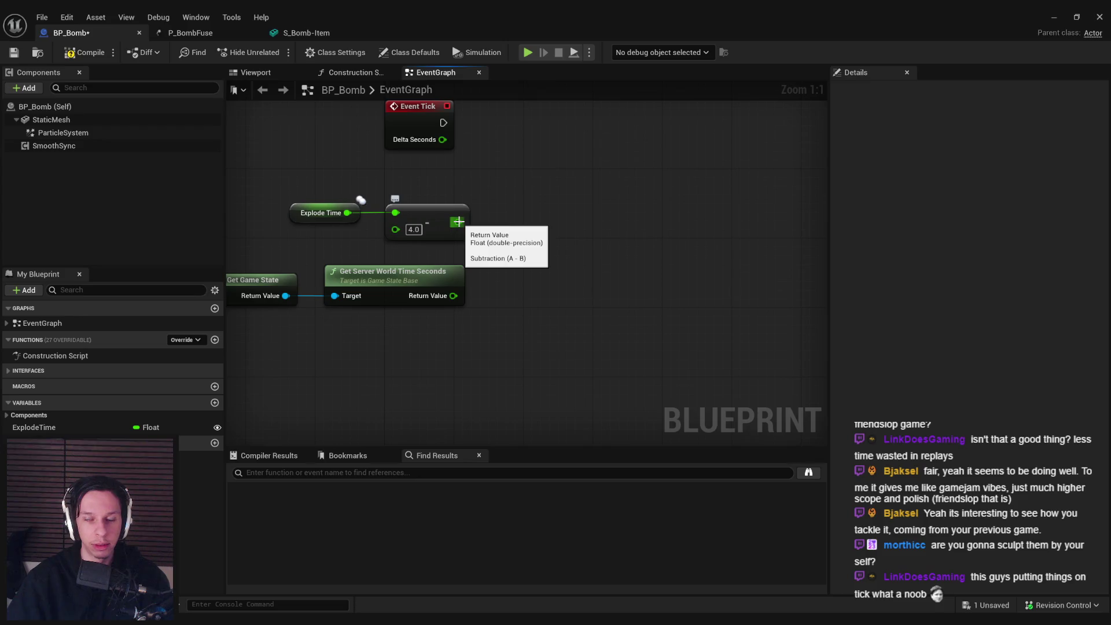
Step: Add a Map Range Clamped node fed by server time, with Explode Time − 4 as In Range A
{"action": "right_click", "coordinate": [537, 224]}
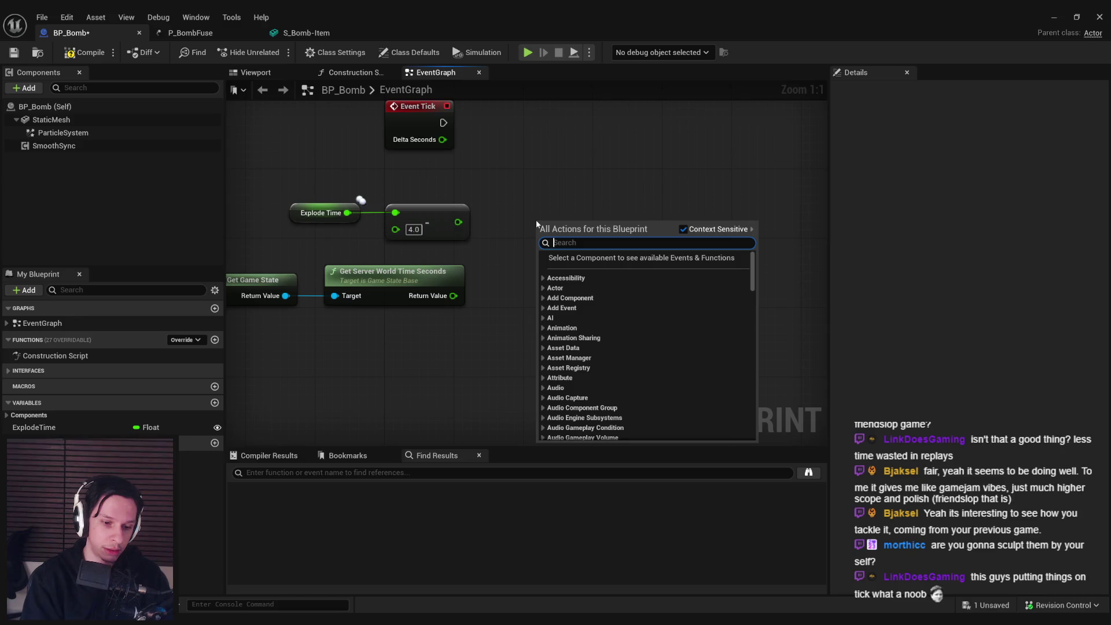
{"action": "type", "text": "map range"}
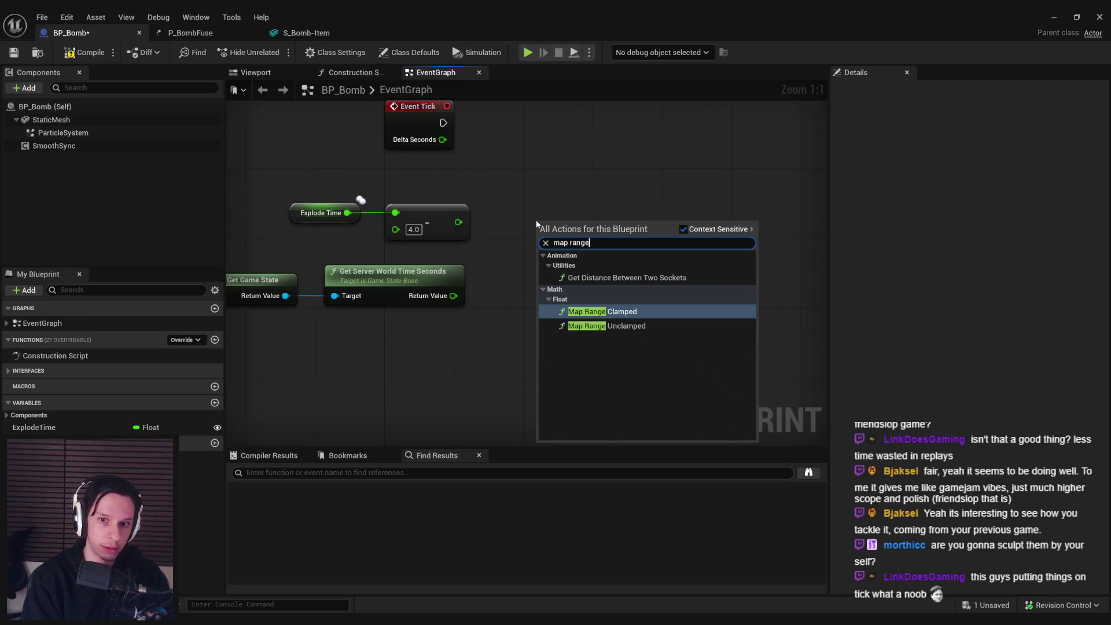
{"action": "key", "text": "Return"}
{"action": "left_click_drag", "start_coordinate": [453, 296], "coordinate": [542, 244]}
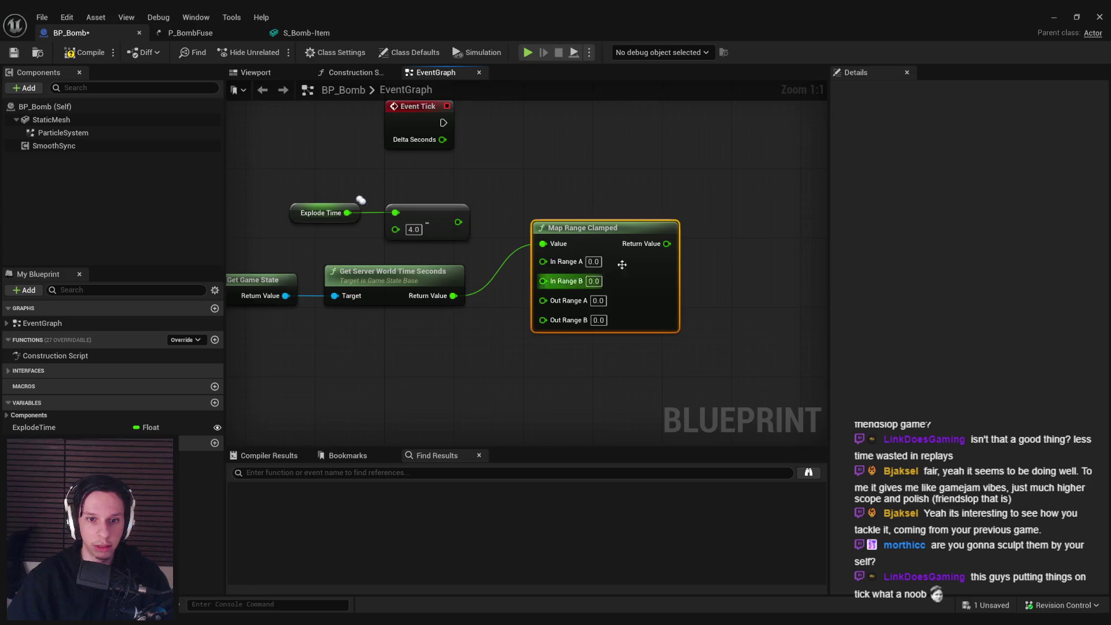
{"action": "mouse_move", "coordinate": [589, 280]}
{"action": "left_mouse_down"}
{"action": "mouse_move", "coordinate": [496, 314]}
{"action": "mouse_move", "coordinate": [541, 320]}
{"action": "mouse_move", "coordinate": [478, 217]}
{"action": "left_mouse_up"}
{"action": "left_click_drag", "start_coordinate": [367, 207], "coordinate": [537, 325]}
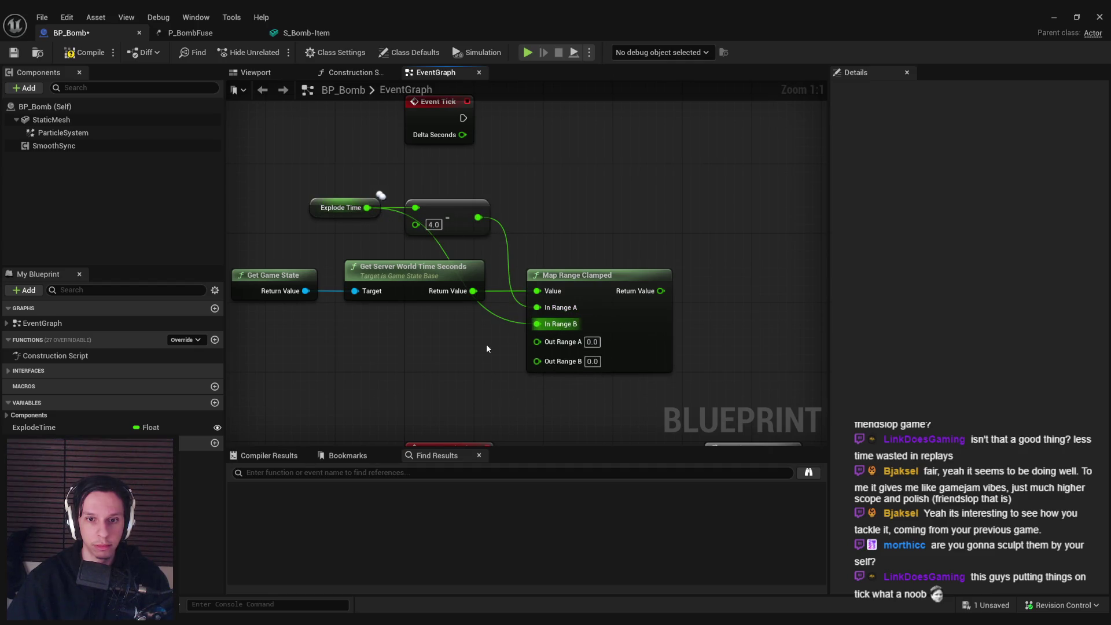
Step: Set the Map Range Out Range A to 1 and Out Range B to 0
{"action": "left_click", "coordinate": [591, 361]}
{"action": "type", "text": "1"}
{"action": "key", "text": "Return"}
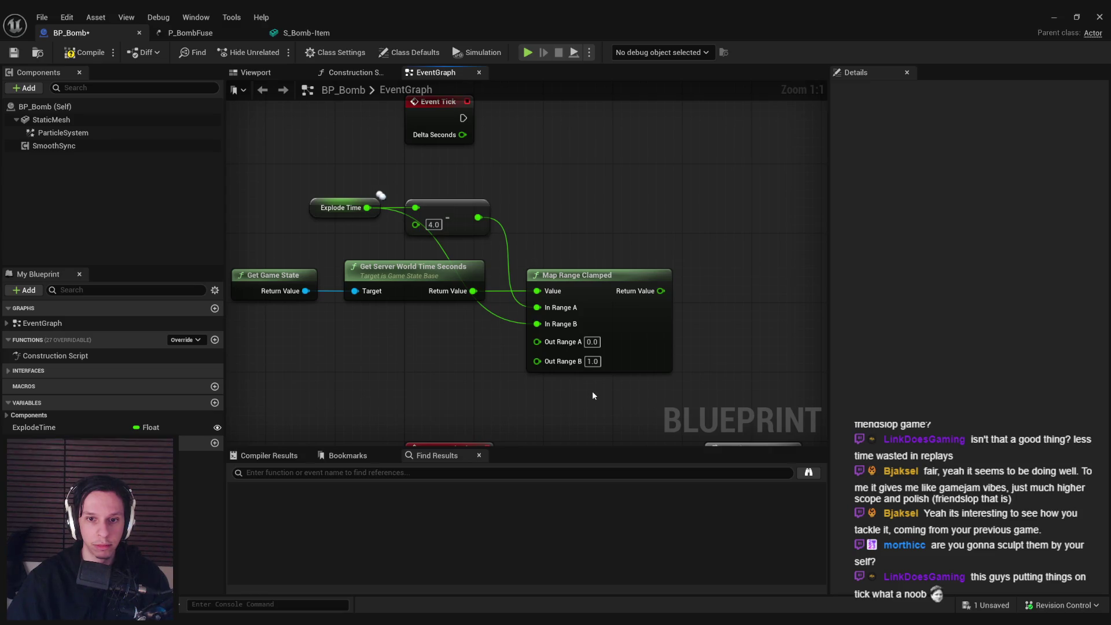
{"action": "left_click", "coordinate": [591, 341]}
{"action": "type", "text": "1"}
{"action": "key", "text": "Tab"}
{"action": "type", "text": "0"}
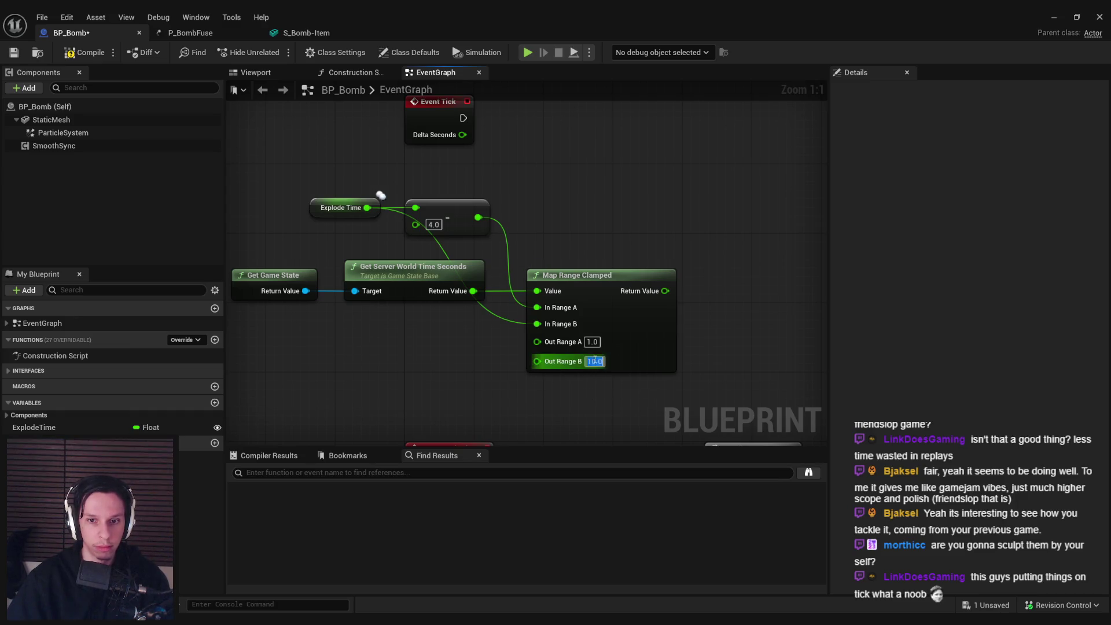
{"action": "key", "text": "Return"}
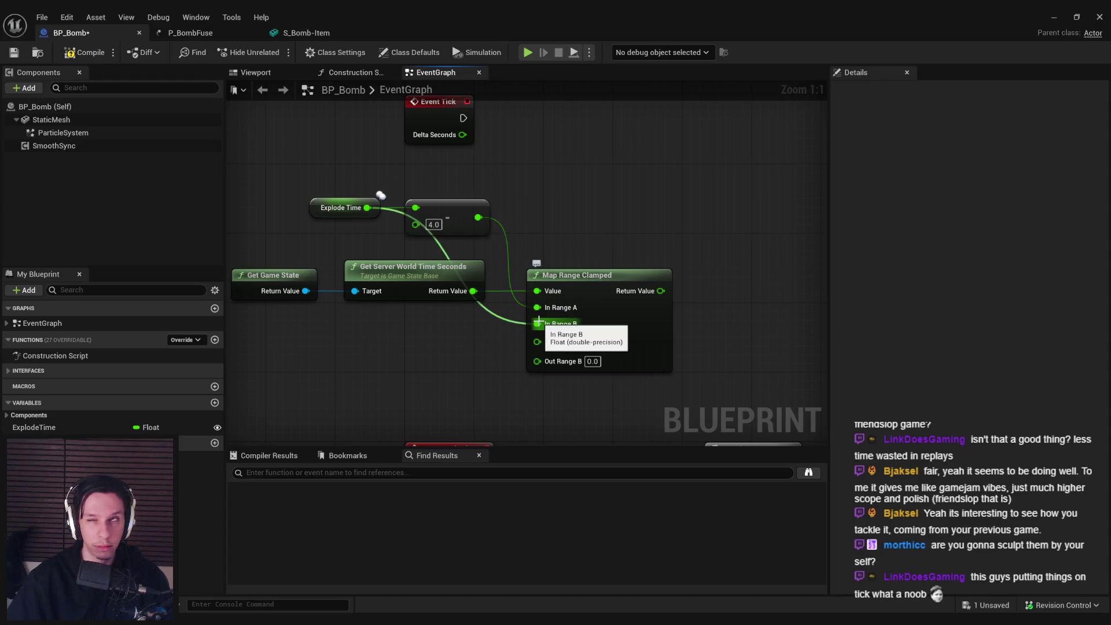
Step: Reroute the Explode Time wire and tidy the fuse progress nodes below Event Tick
{"action": "mouse_move", "coordinate": [334, 274]}
{"action": "left_mouse_down"}
{"action": "mouse_move", "coordinate": [399, 277]}
{"action": "mouse_move", "coordinate": [636, 370]}
{"action": "mouse_move", "coordinate": [632, 266]}
{"action": "mouse_move", "coordinate": [643, 278]}
{"action": "mouse_move", "coordinate": [350, 299]}
{"action": "mouse_move", "coordinate": [350, 316]}
{"action": "left_mouse_up"}
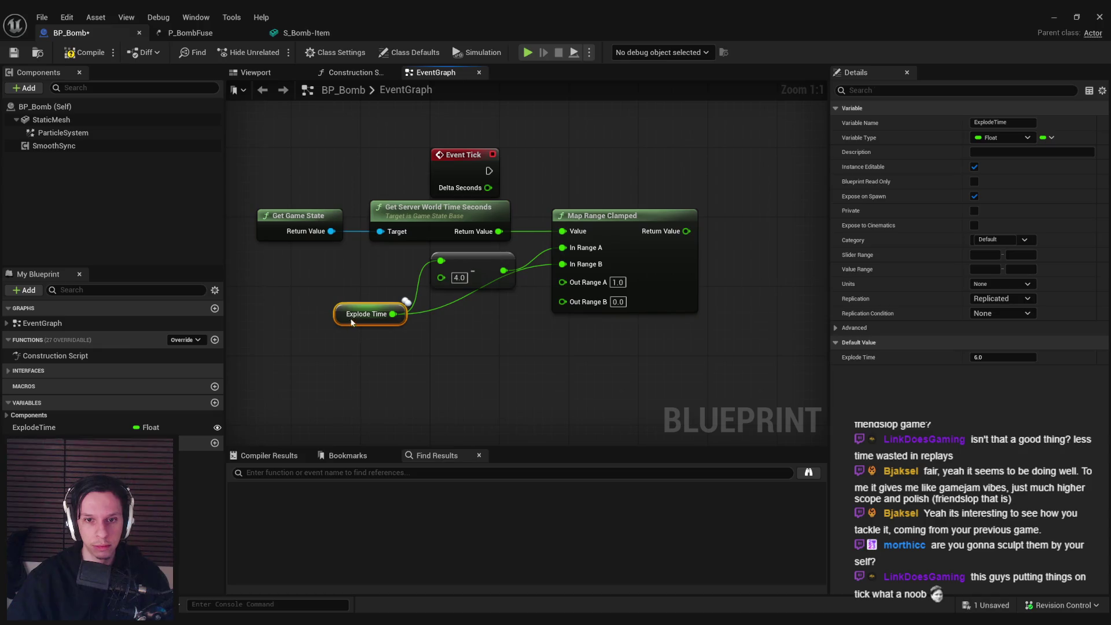
{"action": "double_click", "coordinate": [453, 303]}
{"action": "left_click_drag", "start_coordinate": [450, 301], "coordinate": [502, 317]}
{"action": "left_click_drag", "start_coordinate": [671, 362], "coordinate": [300, 203]}
{"action": "mouse_move", "coordinate": [665, 272]}
{"action": "left_mouse_down"}
{"action": "mouse_move", "coordinate": [550, 296]}
{"action": "mouse_move", "coordinate": [465, 298]}
{"action": "left_mouse_up"}
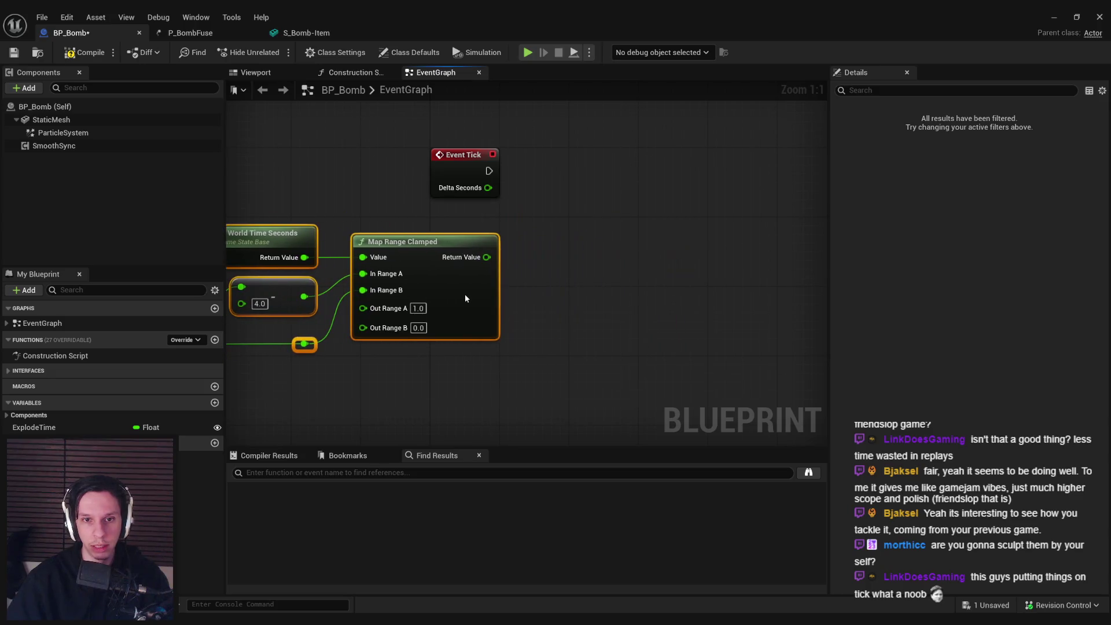
{"action": "left_click", "coordinate": [628, 382]}
{"action": "scroll", "coordinate": [627, 382], "scroll_direction": "down", "scroll_amount": 3}
{"action": "left_click", "coordinate": [110, 135]}
Step: Add a ParticleSystem reference with a Set World Location node driven by Event Tick
{"action": "left_click_drag", "start_coordinate": [110, 135], "coordinate": [617, 269]}
{"action": "type", "text": "set"}
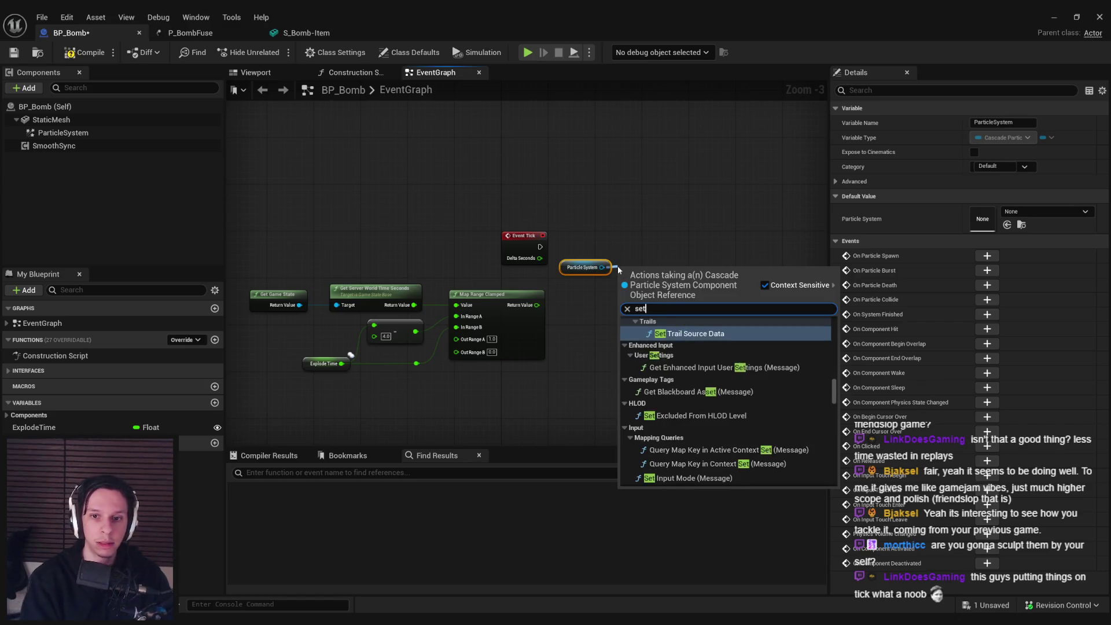
{"action": "type", "text": " location"}
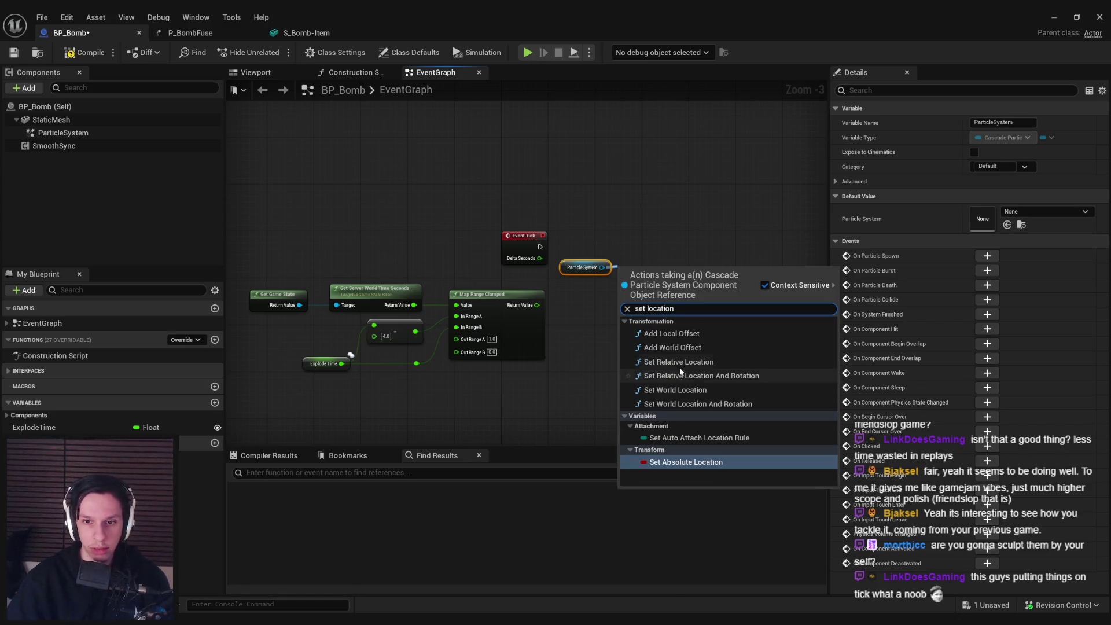
{"action": "left_click", "coordinate": [675, 390]}
{"action": "left_click_drag", "start_coordinate": [655, 264], "coordinate": [661, 249]}
{"action": "left_click_drag", "start_coordinate": [505, 255], "coordinate": [608, 263]}
{"action": "left_click_drag", "start_coordinate": [665, 254], "coordinate": [699, 250]}
{"action": "left_click_drag", "start_coordinate": [547, 277], "coordinate": [600, 277]}
{"action": "left_click", "coordinate": [595, 285]}
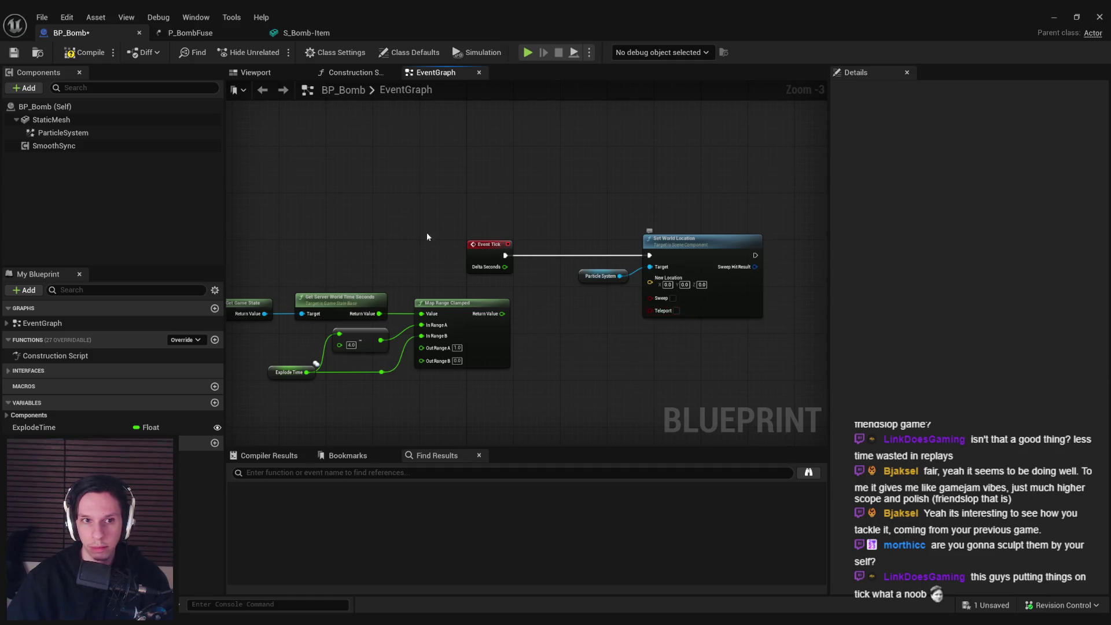
Step: Inspect the ParticleSystem component's properties in the Details panel
{"action": "left_click", "coordinate": [63, 133]}
{"action": "scroll", "coordinate": [983, 281], "scroll_direction": "down", "scroll_amount": 5}
{"action": "scroll", "coordinate": [982, 284], "scroll_direction": "down", "scroll_amount": 6}
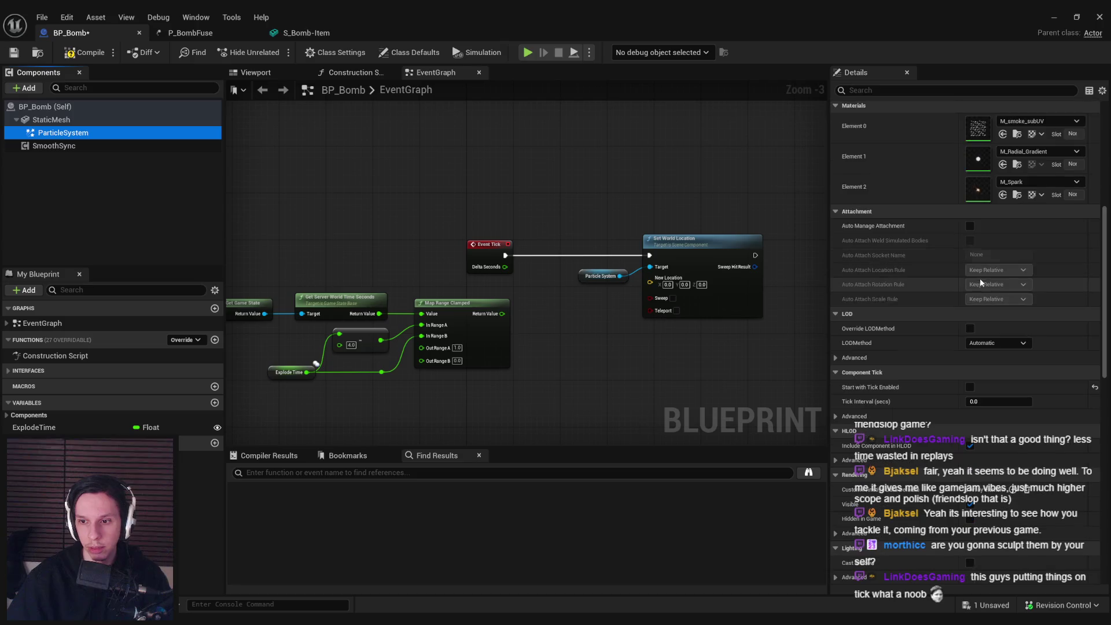
{"action": "scroll", "coordinate": [952, 362], "scroll_direction": "down", "scroll_amount": 4}
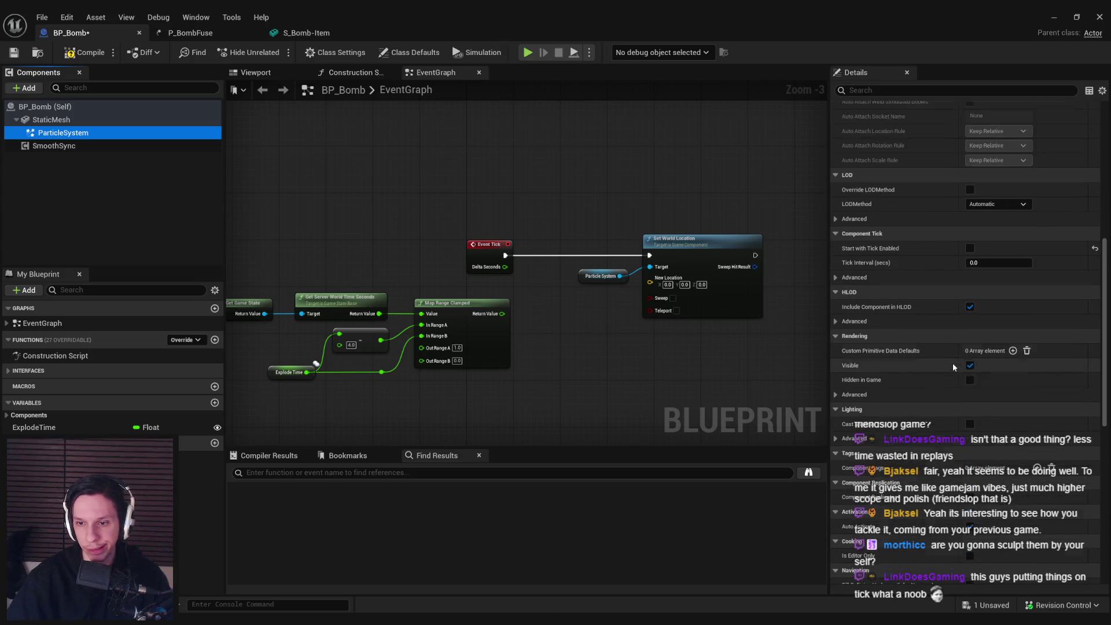
{"action": "left_click_drag", "start_coordinate": [1104, 357], "coordinate": [1086, 193]}
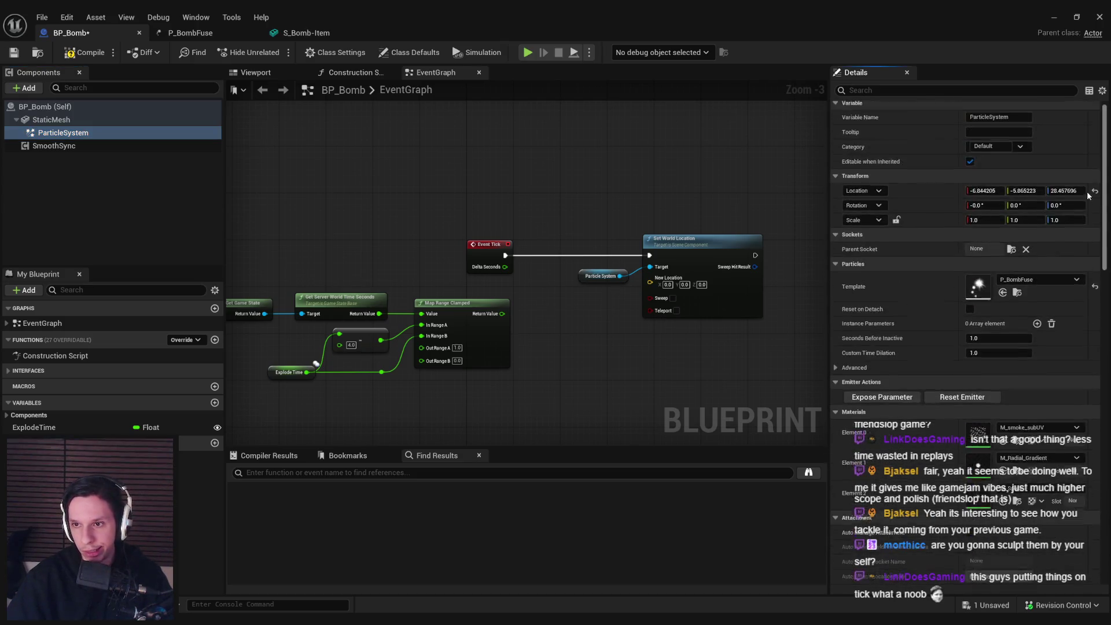
{"action": "scroll", "coordinate": [545, 315], "scroll_direction": "up", "scroll_amount": 2}
{"action": "scroll", "coordinate": [545, 317], "scroll_direction": "down", "scroll_amount": 2}
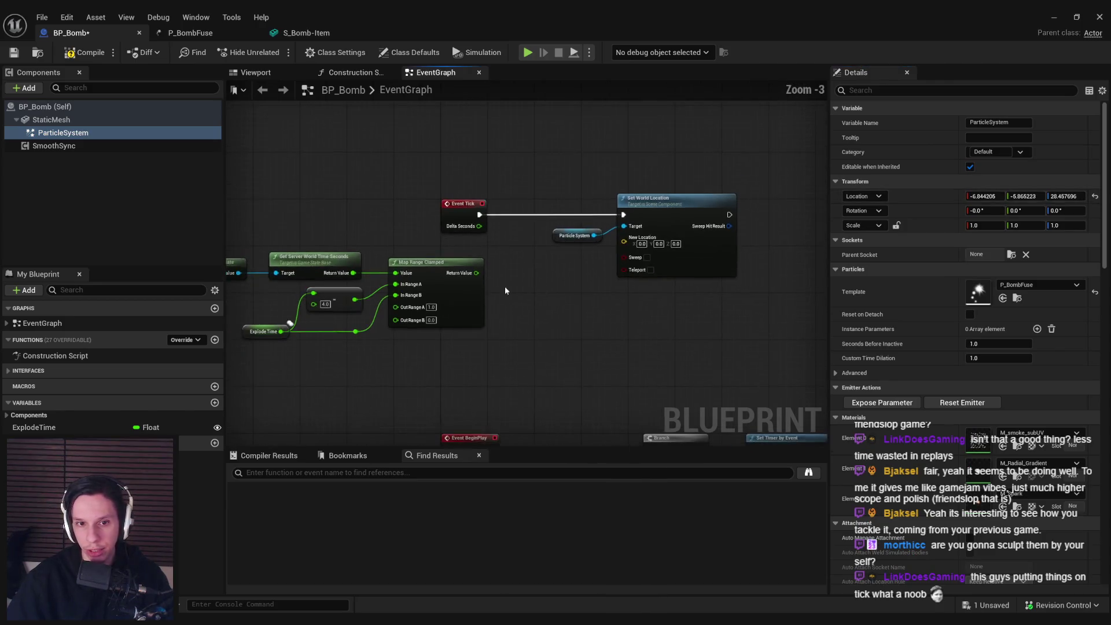
Step: Shift the Particle System and Set World Location pair further right of Event Tick
{"action": "left_click_drag", "start_coordinate": [255, 364], "coordinate": [498, 260]}
{"action": "left_click", "coordinate": [491, 312]}
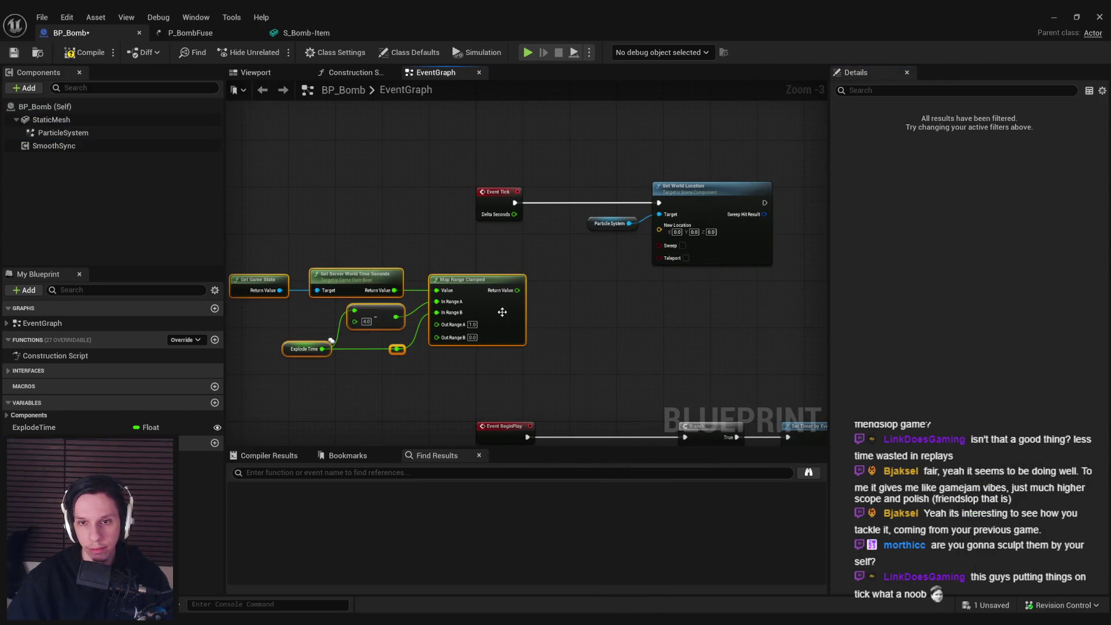
{"action": "mouse_move", "coordinate": [584, 172]}
{"action": "left_mouse_down"}
{"action": "mouse_move", "coordinate": [656, 261]}
{"action": "mouse_move", "coordinate": [772, 261]}
{"action": "left_mouse_up"}
{"action": "left_click", "coordinate": [559, 269]}
{"action": "mouse_move", "coordinate": [75, 119]}
{"action": "left_mouse_down"}
{"action": "mouse_move", "coordinate": [469, 269]}
{"action": "mouse_move", "coordinate": [528, 270]}
{"action": "left_mouse_up"}
Step: Add a Get Socket Location node on the Static Mesh reading the Start socket
{"action": "type", "text": "get socket"}
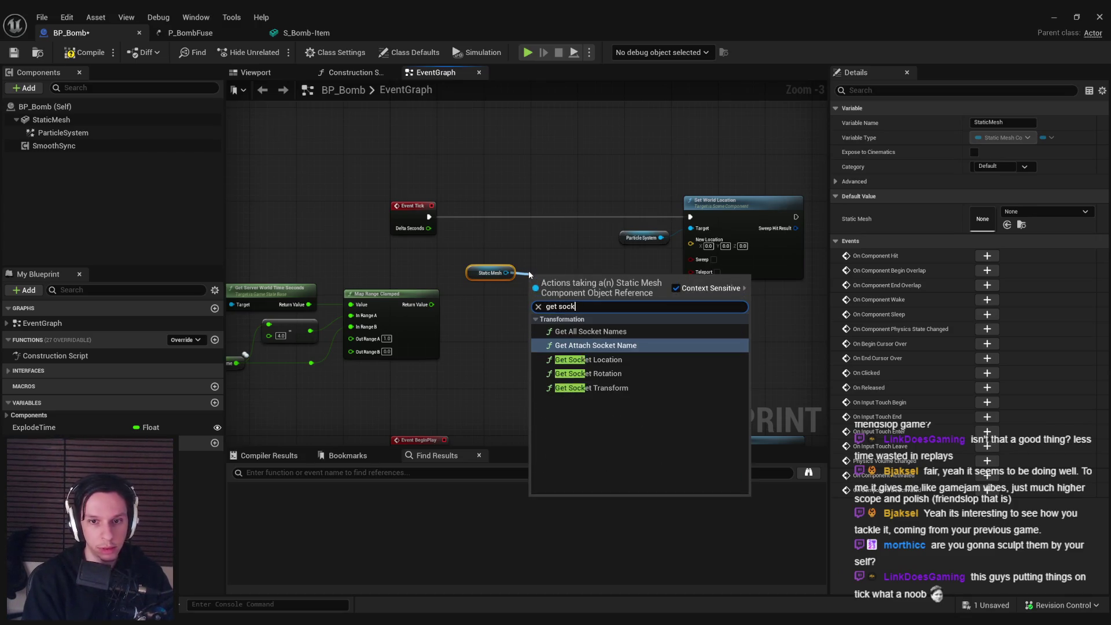
{"action": "key", "text": "Return"}
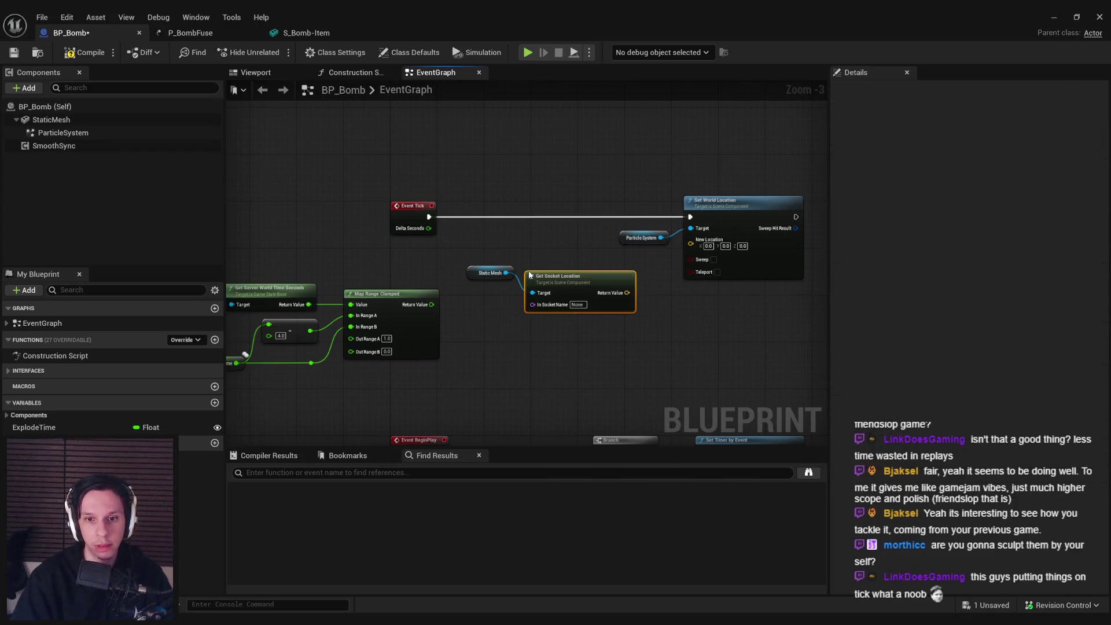
{"action": "scroll", "coordinate": [509, 260], "scroll_direction": "up", "scroll_amount": 2}
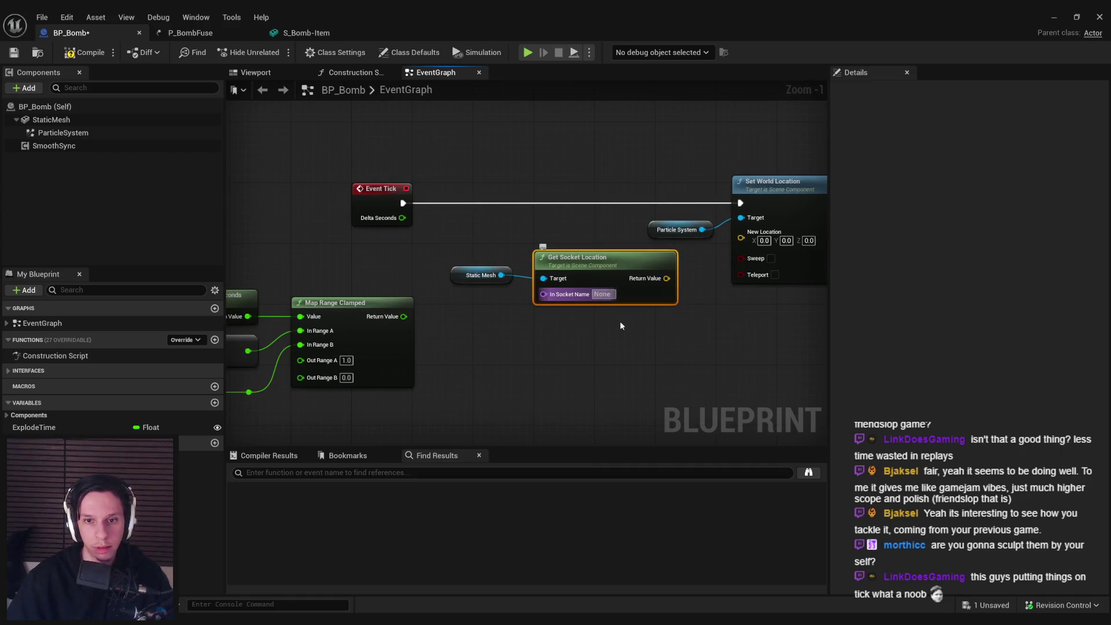
{"action": "type", "text": "s"}
{"action": "key", "text": "ctrl+s"}
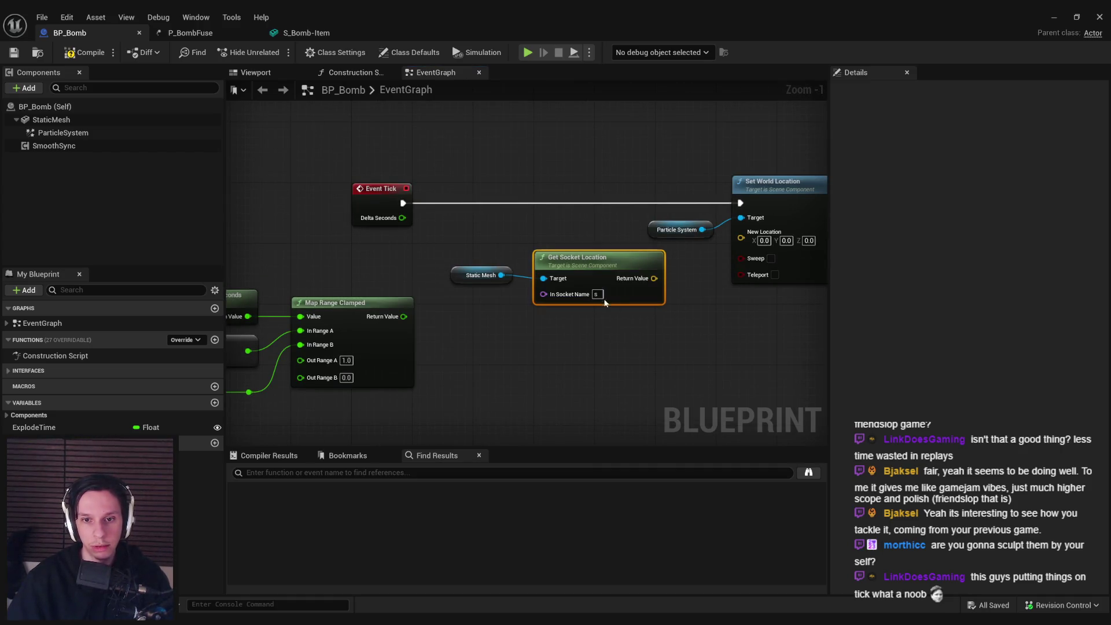
{"action": "type", "text": "tart"}
{"action": "left_click", "coordinate": [620, 332]}
{"action": "left_click", "coordinate": [554, 258]}
Step: Duplicate it as a second Static Mesh socket node reading End
{"action": "key", "text": "ctrl+d"}
{"action": "left_click_drag", "start_coordinate": [543, 341], "coordinate": [501, 275]}
{"action": "left_click", "coordinate": [600, 359]}
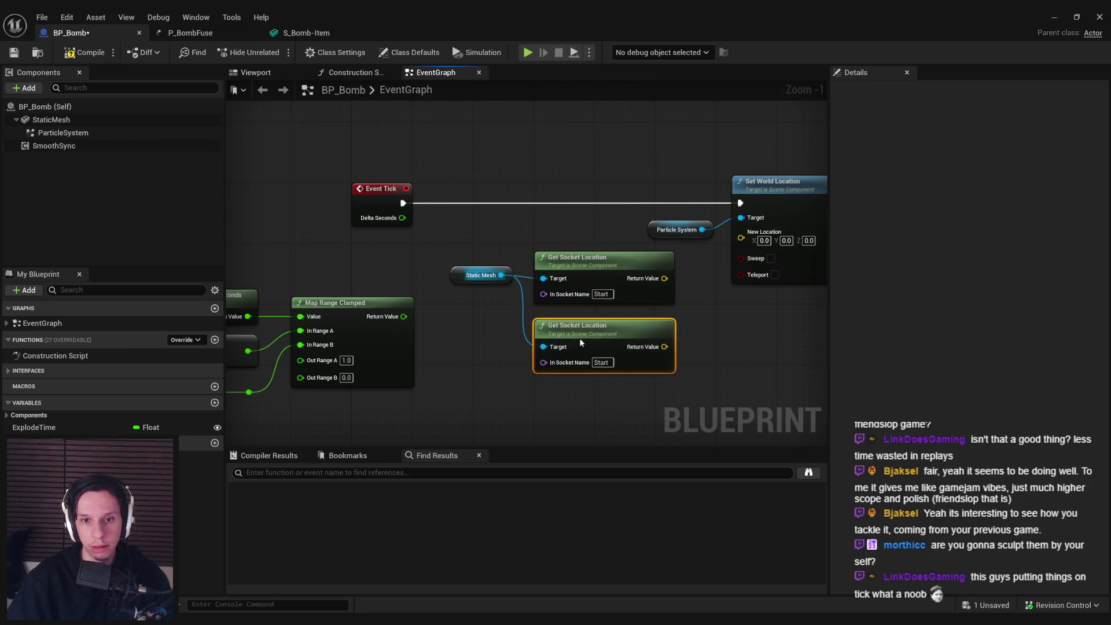
{"action": "type", "text": "End"}
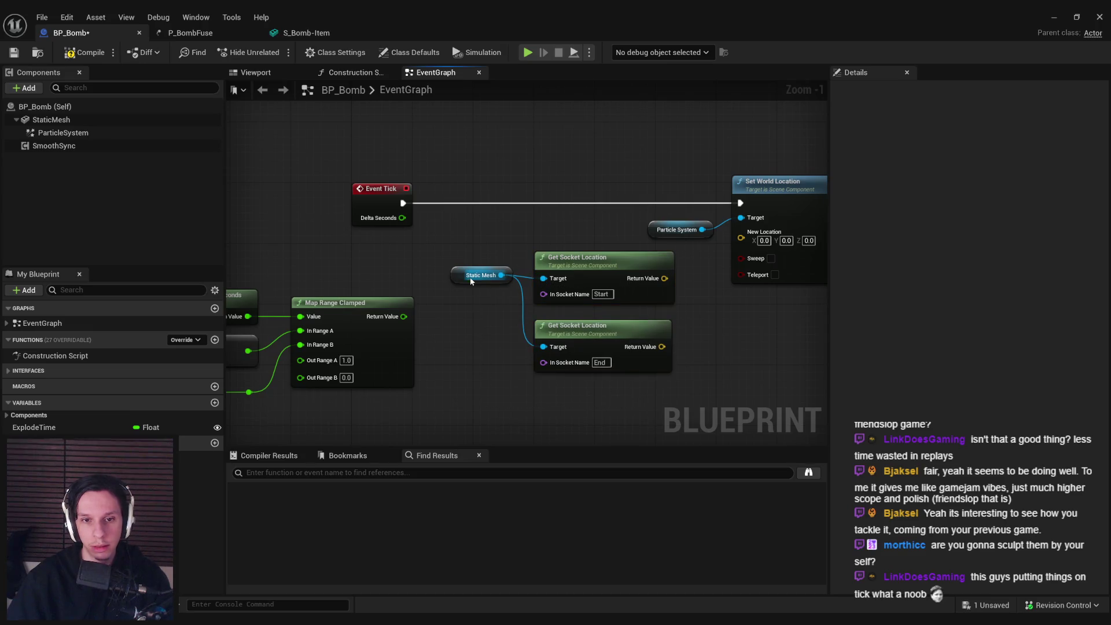
{"action": "left_click_drag", "start_coordinate": [470, 279], "coordinate": [471, 309]}
{"action": "left_click", "coordinate": [527, 291]}
Step: Rearrange the Event Tick, socket and Static Mesh nodes, then compile and save
{"action": "scroll", "coordinate": [464, 248], "scroll_direction": "down", "scroll_amount": 2}
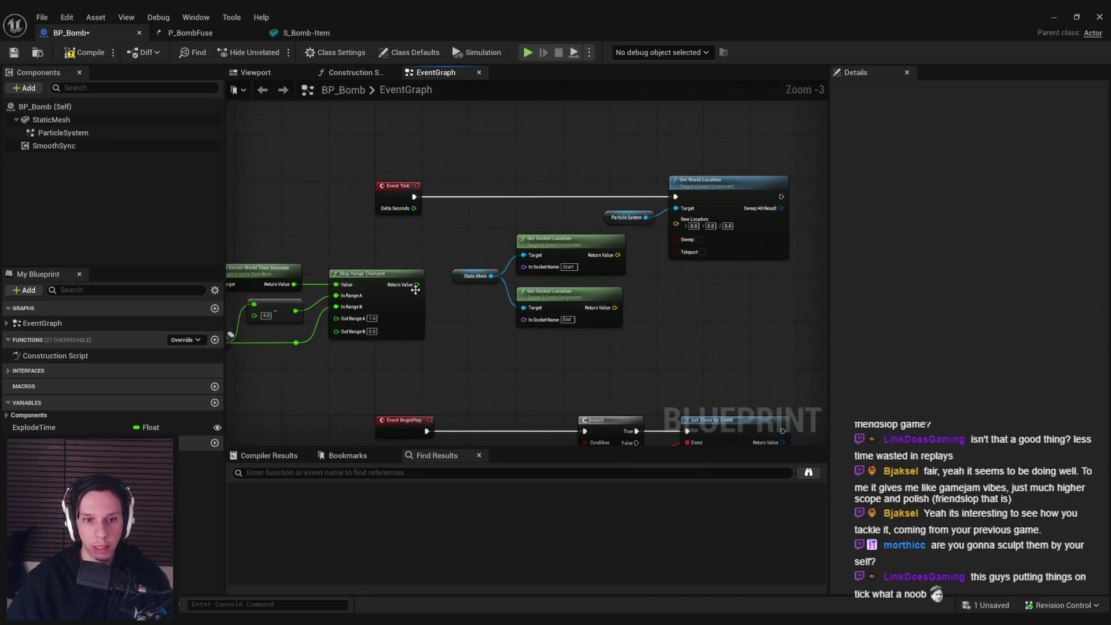
{"action": "scroll", "coordinate": [428, 281], "scroll_direction": "down", "scroll_amount": 1}
{"action": "scroll", "coordinate": [530, 245], "scroll_direction": "down", "scroll_amount": 1}
{"action": "mouse_move", "coordinate": [432, 209]}
{"action": "left_mouse_down"}
{"action": "mouse_move", "coordinate": [536, 238]}
{"action": "mouse_move", "coordinate": [650, 244]}
{"action": "left_mouse_up"}
{"action": "mouse_move", "coordinate": [607, 311]}
{"action": "left_mouse_down"}
{"action": "mouse_move", "coordinate": [560, 262]}
{"action": "mouse_move", "coordinate": [563, 227]}
{"action": "left_mouse_up"}
{"action": "scroll", "coordinate": [560, 263], "scroll_direction": "up", "scroll_amount": 3}
{"action": "left_click_drag", "start_coordinate": [390, 217], "coordinate": [608, 324]}
{"action": "mouse_move", "coordinate": [556, 281]}
{"action": "left_mouse_down"}
{"action": "mouse_move", "coordinate": [446, 282]}
{"action": "mouse_move", "coordinate": [459, 288]}
{"action": "left_mouse_up"}
{"action": "left_click", "coordinate": [501, 340]}
{"action": "left_click", "coordinate": [84, 52]}
{"action": "left_click", "coordinate": [14, 52]}
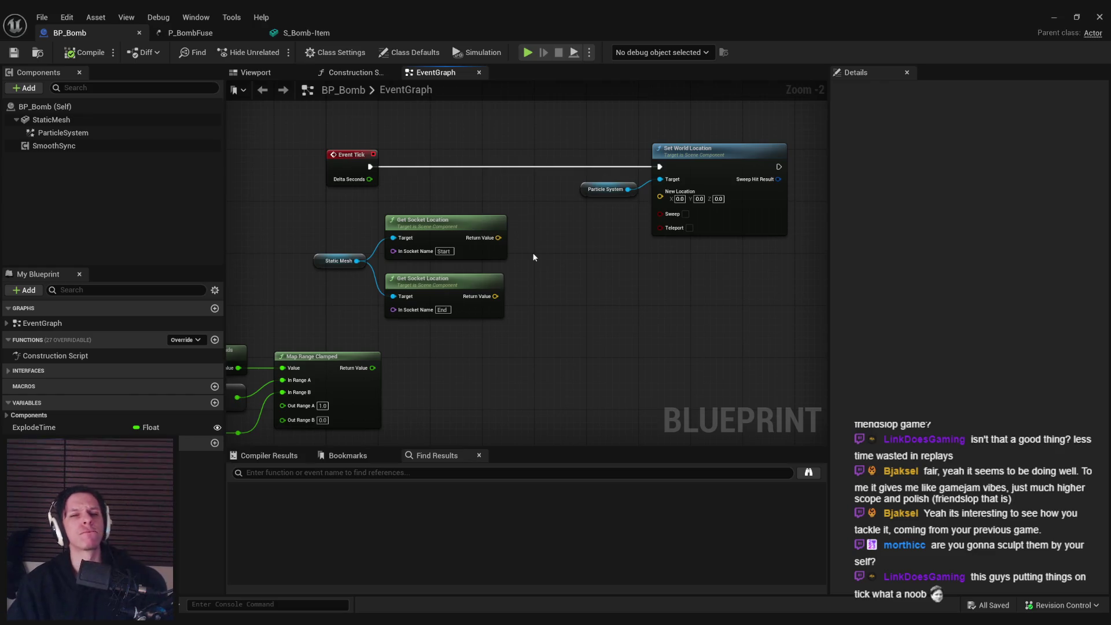
Step: Shift the central node group right, then check P_BombFuse and the S_Bomb-Item mesh sockets
{"action": "scroll", "coordinate": [532, 253], "scroll_direction": "down", "scroll_amount": 1}
{"action": "left_click_drag", "start_coordinate": [332, 230], "coordinate": [568, 312]}
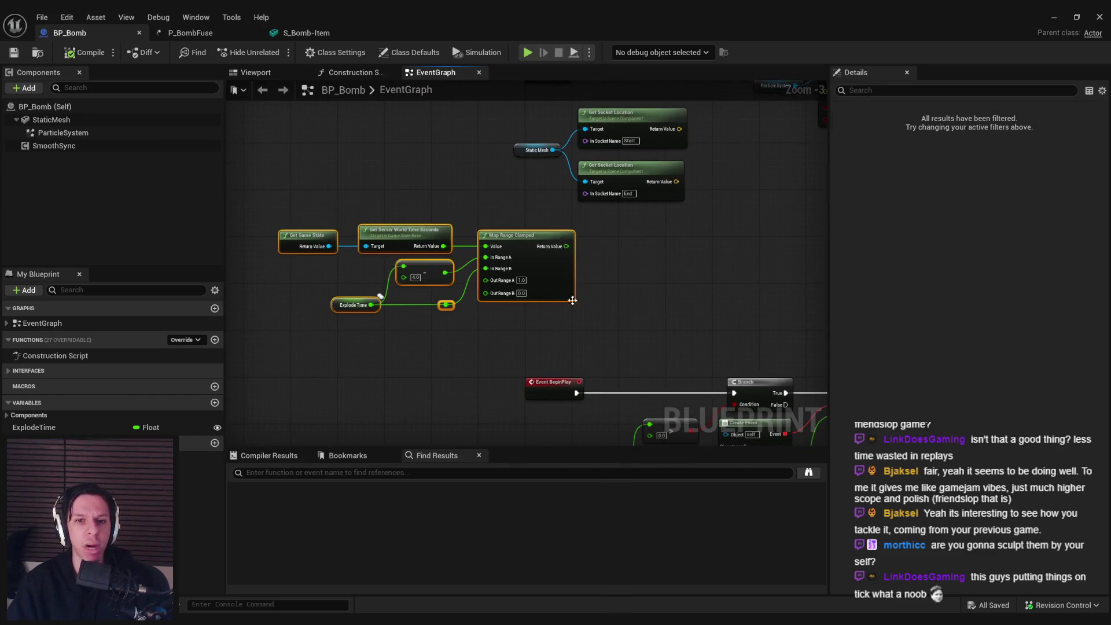
{"action": "left_click_drag", "start_coordinate": [480, 304], "coordinate": [533, 287]}
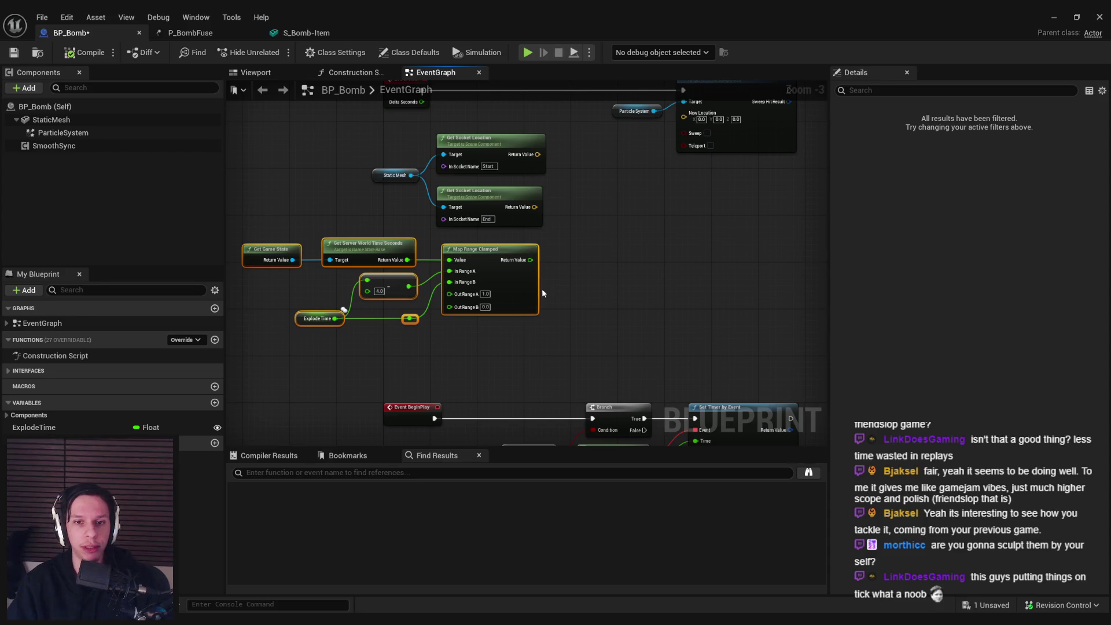
{"action": "left_click", "coordinate": [561, 307]}
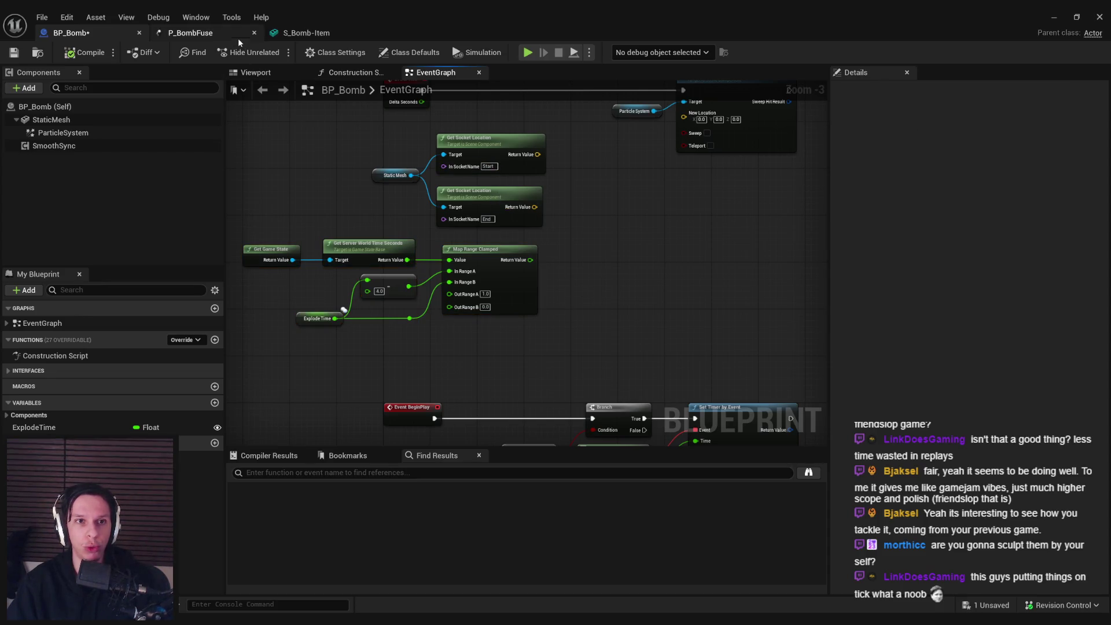
{"action": "left_click", "coordinate": [221, 33]}
{"action": "left_click", "coordinate": [296, 34]}
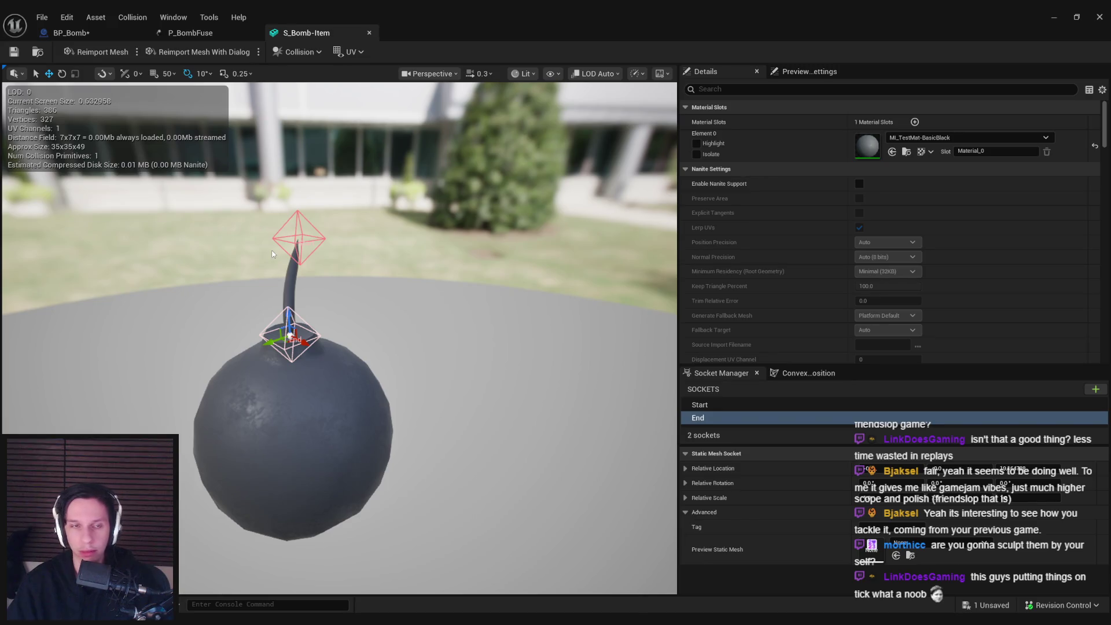
{"action": "left_click", "coordinate": [112, 33]}
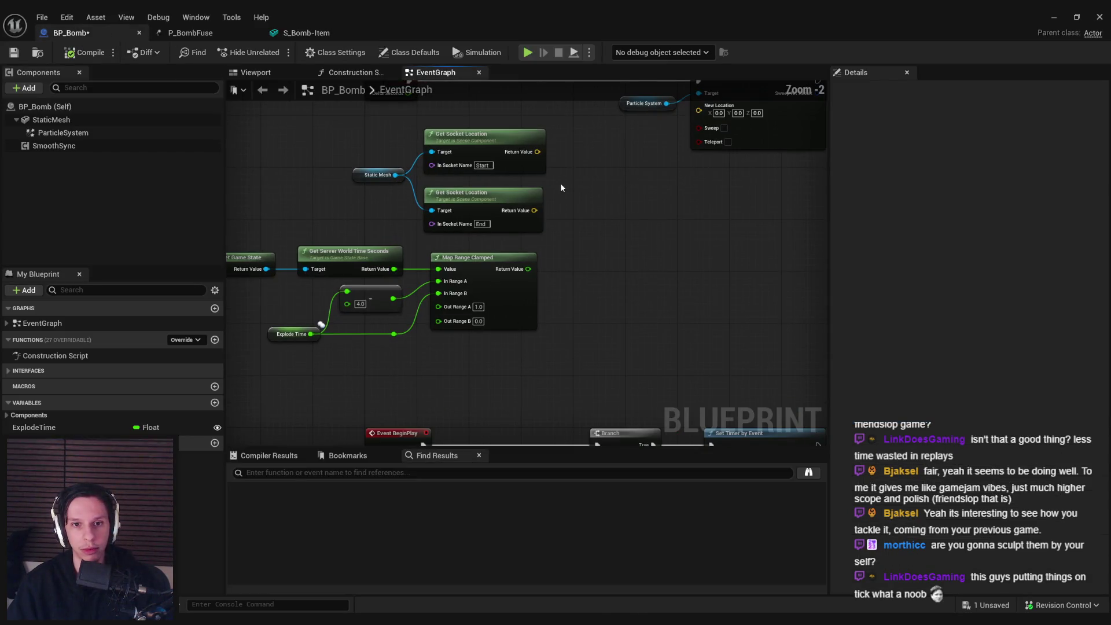
Step: Add a Lerp (Vector) node fed by the Start socket location
{"action": "scroll", "coordinate": [560, 183], "scroll_direction": "up", "scroll_amount": 1}
{"action": "left_click_drag", "start_coordinate": [528, 175], "coordinate": [571, 202]}
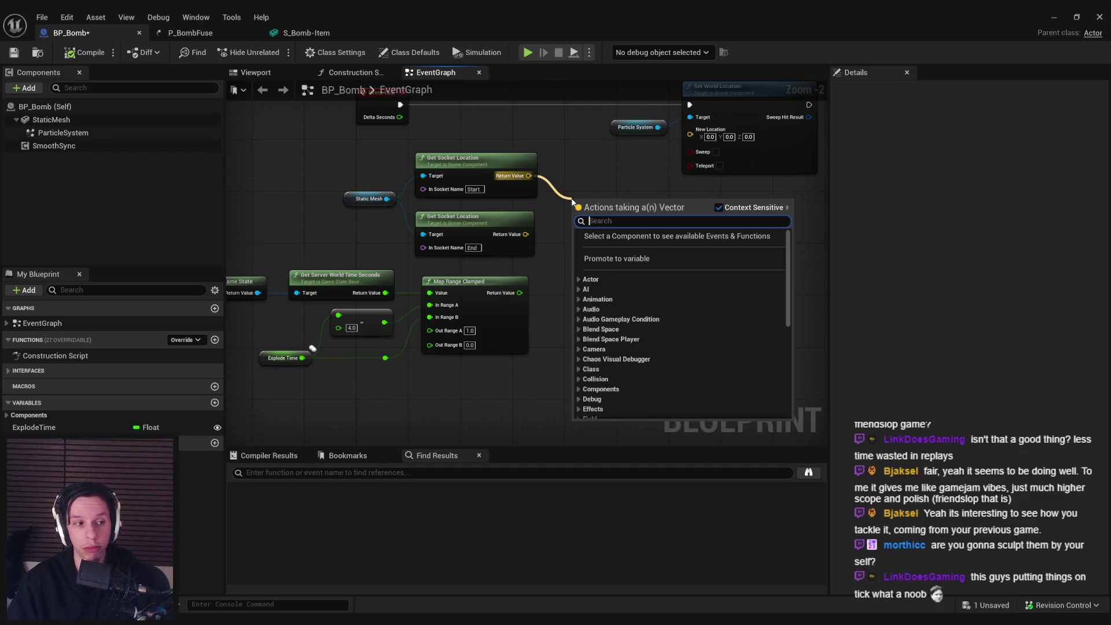
{"action": "type", "text": "map"}
{"action": "key", "text": "BackSpace"}
{"action": "key", "text": "BackSpace"}
{"action": "key", "text": "BackSpace"}
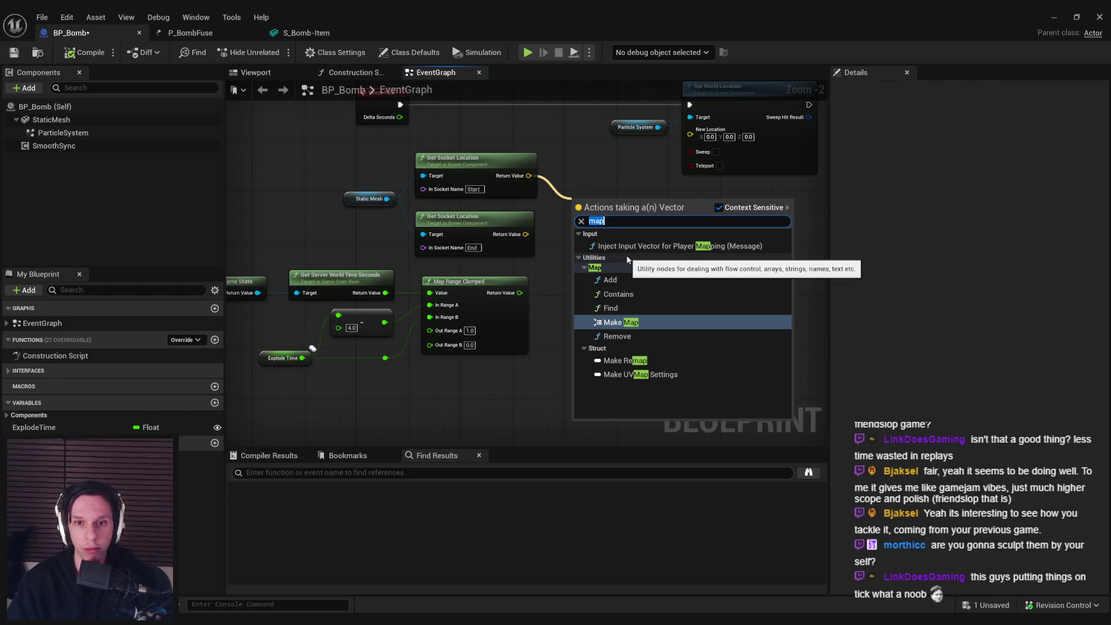
{"action": "type", "text": "lerp"}
{"action": "left_click", "coordinate": [628, 258]}
{"action": "scroll", "coordinate": [633, 232], "scroll_direction": "up", "scroll_amount": 1}
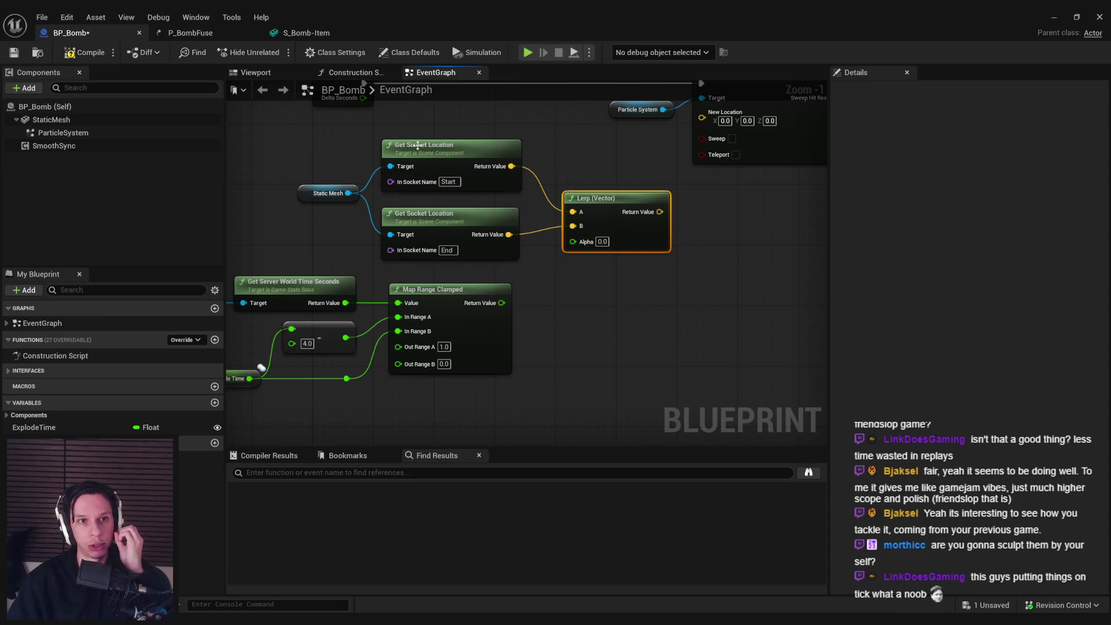
Step: Wire Map Range into the Lerp Alpha and the Lerp result into New Location, then save BP_Bomb
{"action": "left_click", "coordinate": [307, 33]}
{"action": "left_click", "coordinate": [76, 33]}
{"action": "type", "text": "1"}
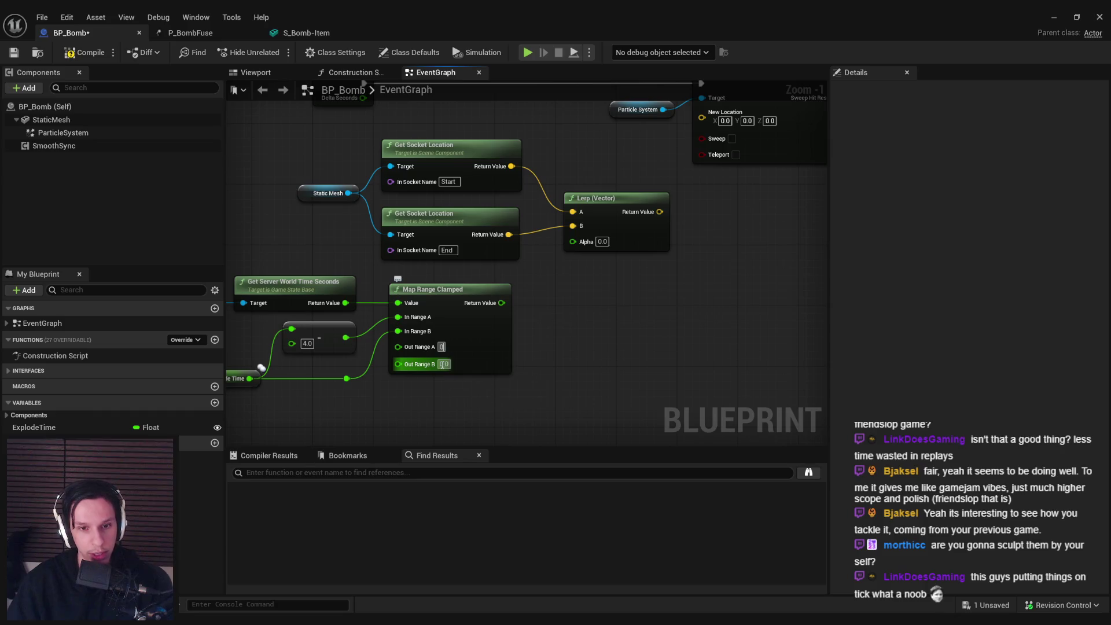
{"action": "left_click_drag", "start_coordinate": [501, 302], "coordinate": [572, 241]}
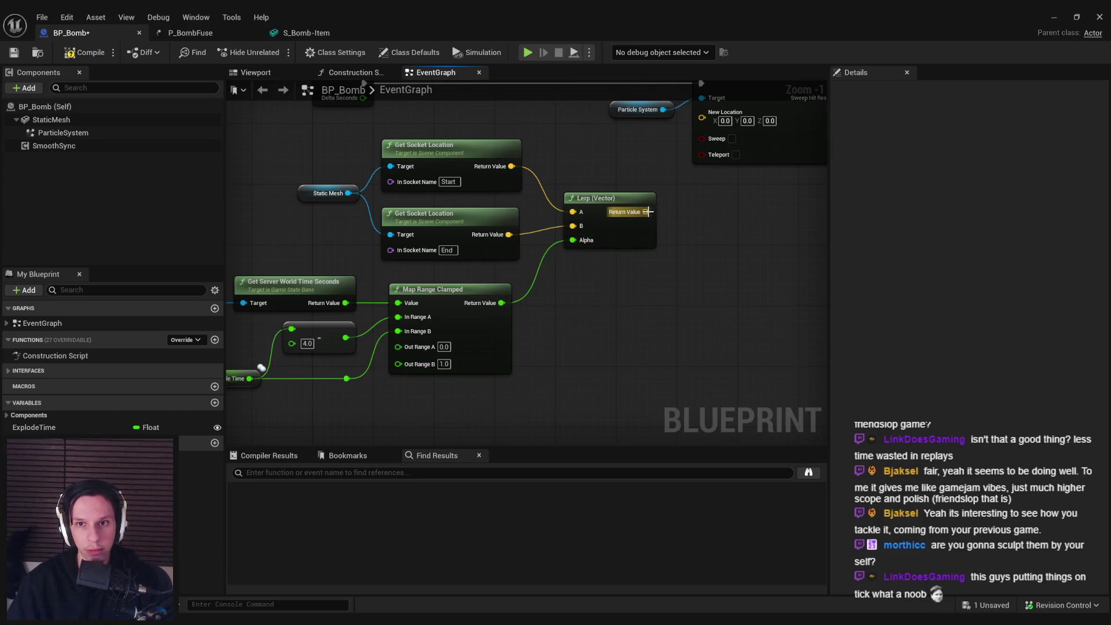
{"action": "left_click_drag", "start_coordinate": [659, 212], "coordinate": [701, 117]}
{"action": "scroll", "coordinate": [636, 272], "scroll_direction": "down", "scroll_amount": 2}
{"action": "left_click", "coordinate": [81, 50]}
{"action": "key", "text": "alt+Tab"}
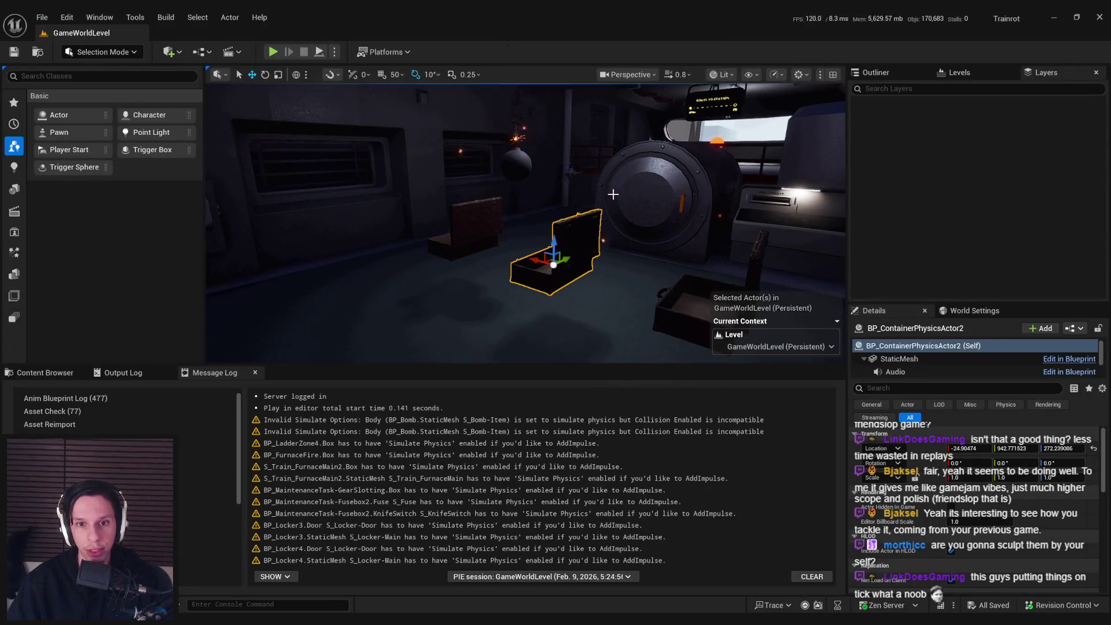
Step: Run a first play session walking toward the lit bomb, then stop it
{"action": "left_click", "coordinate": [275, 53]}
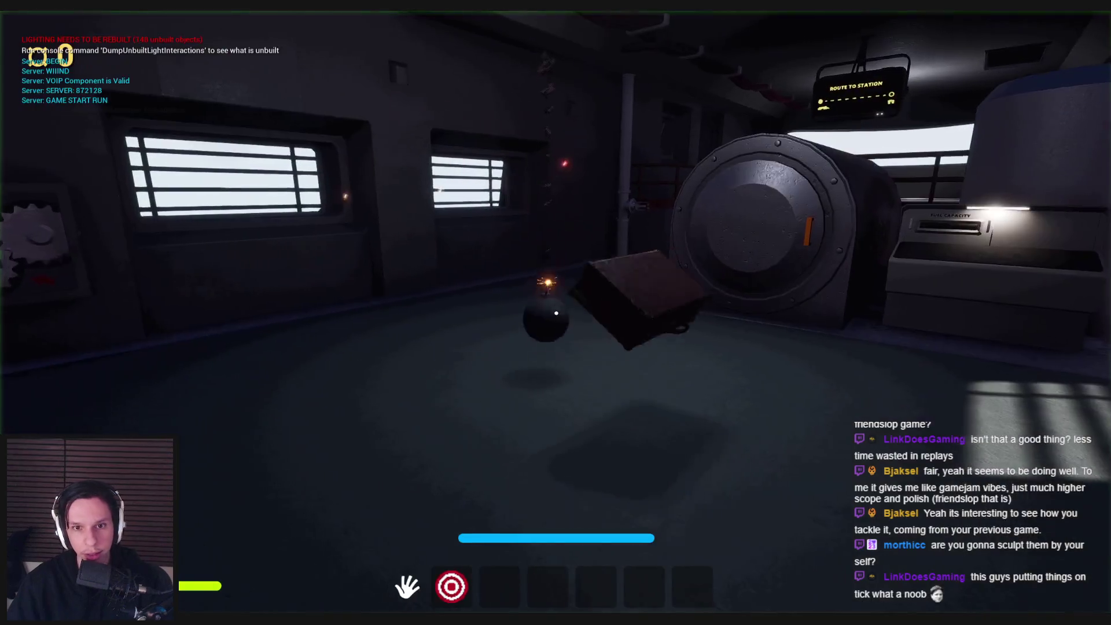
{"action": "key", "text": "w"}
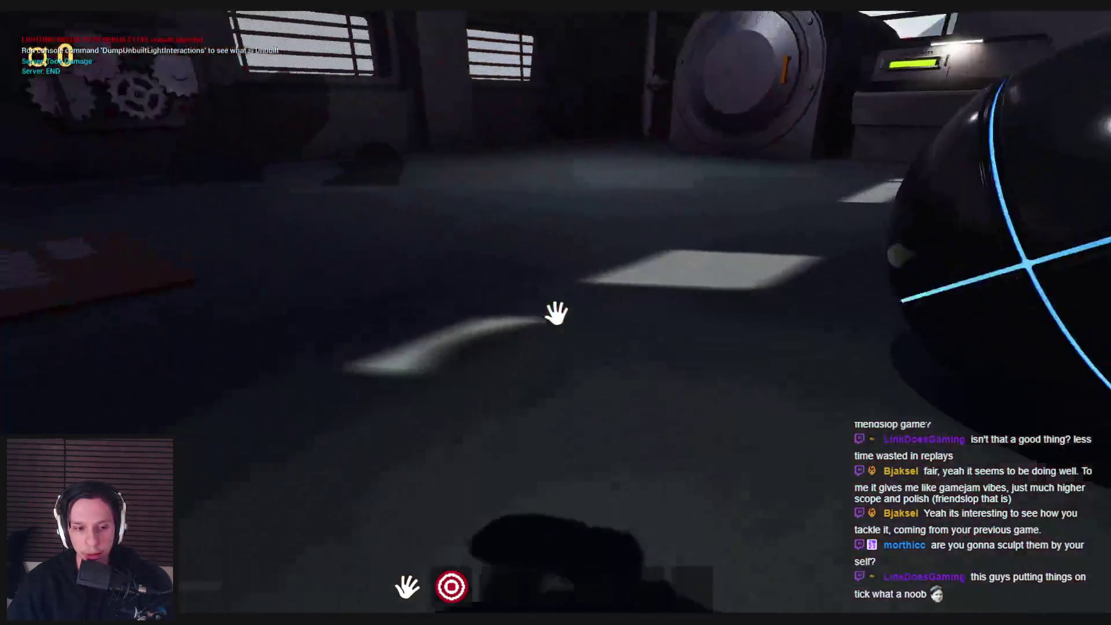
{"action": "key", "text": "Escape"}
{"action": "mouse_move", "coordinate": [363, 619]}
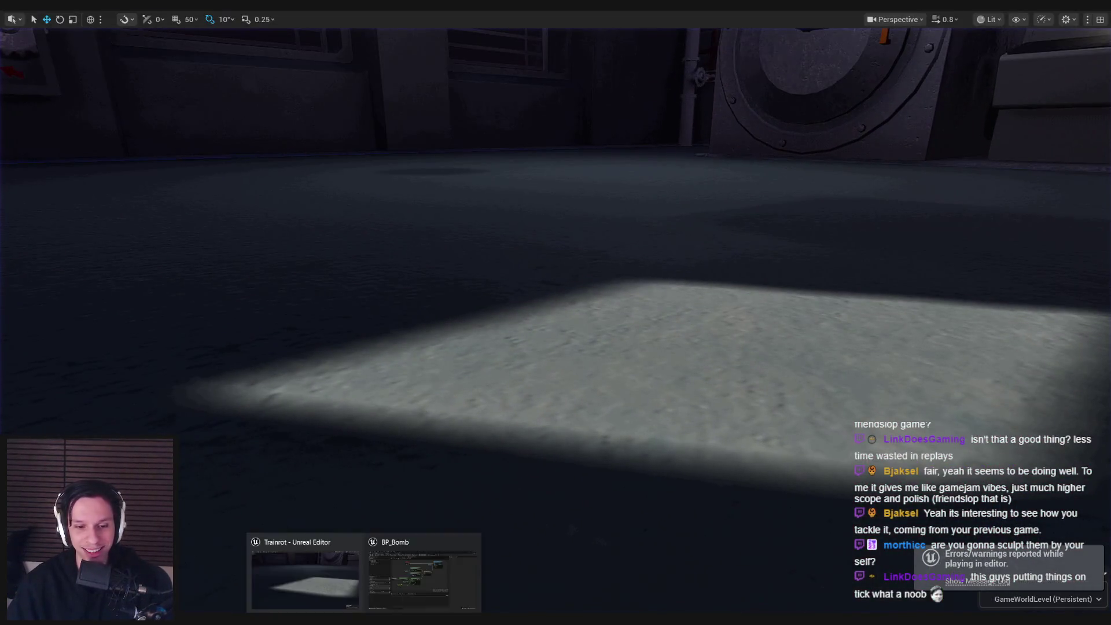
{"action": "key", "text": "alt+Tab"}
{"action": "key", "text": "alt+Tab"}
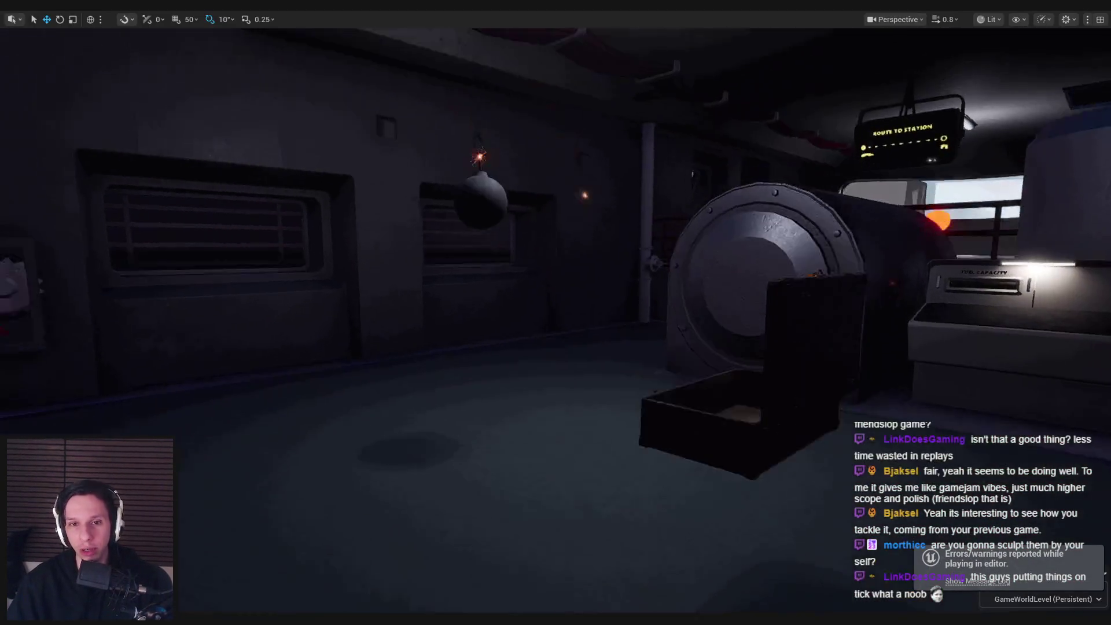
{"action": "key", "text": "F11"}
Step: Playtest again, pick up the bomb, let it explode, then return to the BP_Bomb blueprint
{"action": "left_click", "coordinate": [480, 167]}
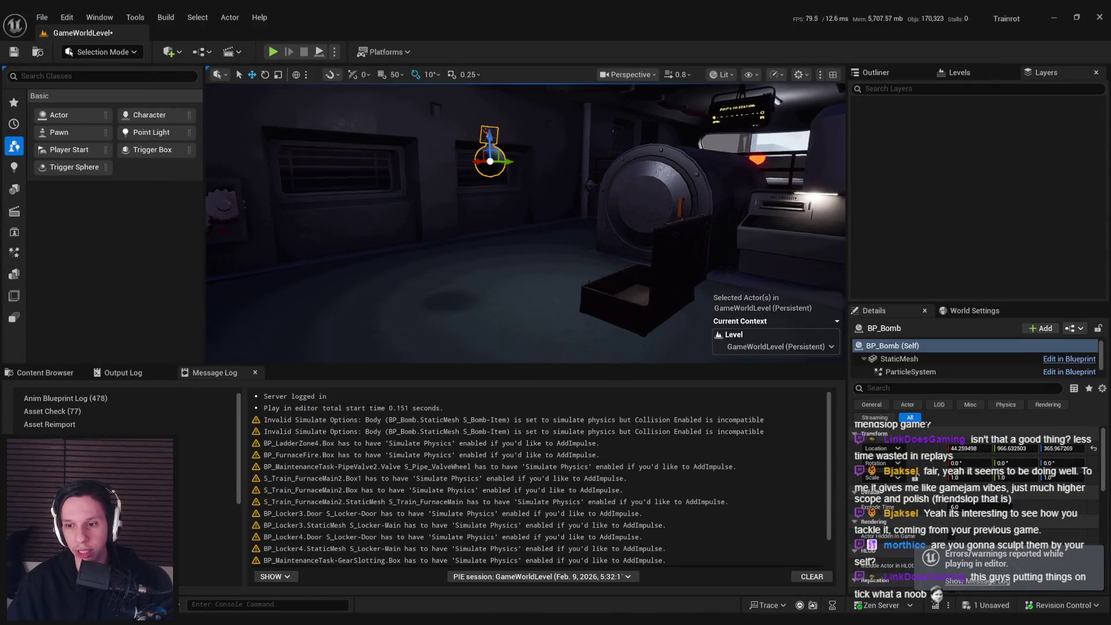
{"action": "left_click", "coordinate": [273, 52]}
{"action": "key", "text": "F11"}
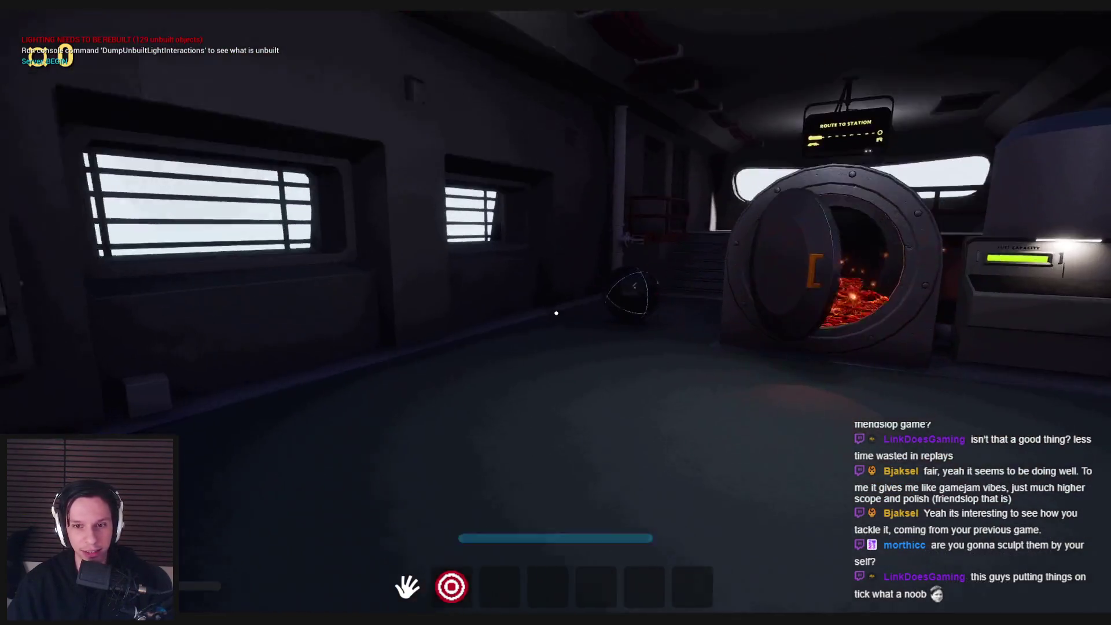
{"action": "left_click", "coordinate": [556, 313]}
{"action": "key", "text": "s"}
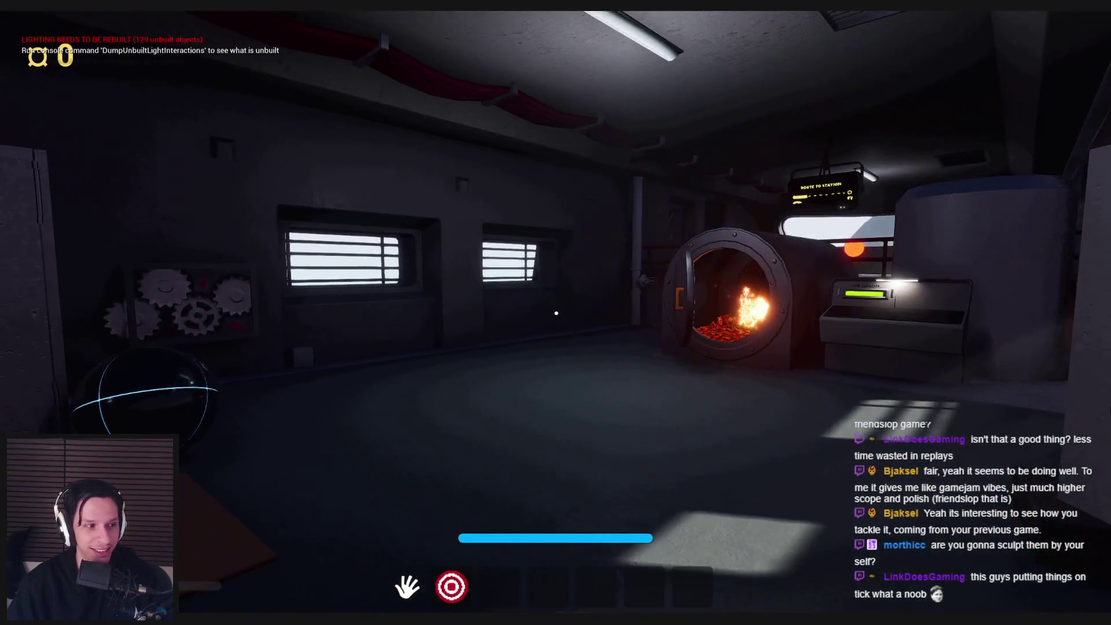
{"action": "key", "text": "Escape"}
{"action": "left_click", "coordinate": [412, 599]}
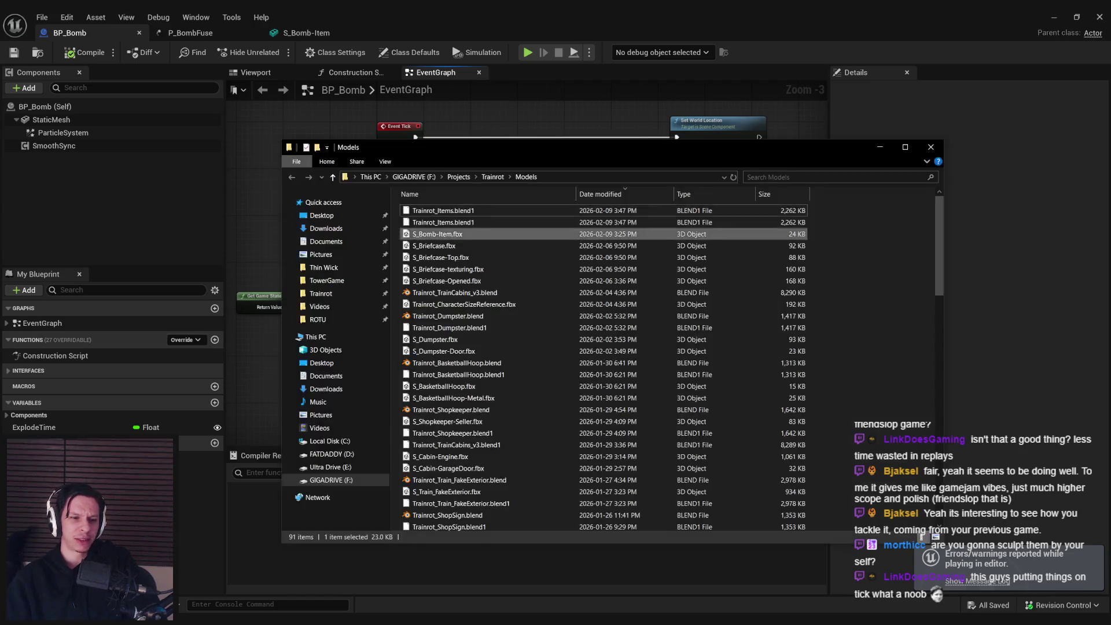
Step: Move File Explorer aside and skim through the Shots Cannon Fuse_BOOM_ONE.wav fuse sound in Media Player
{"action": "left_click_drag", "start_coordinate": [520, 142], "coordinate": [6, 206]}
{"action": "left_click", "coordinate": [337, 357]}
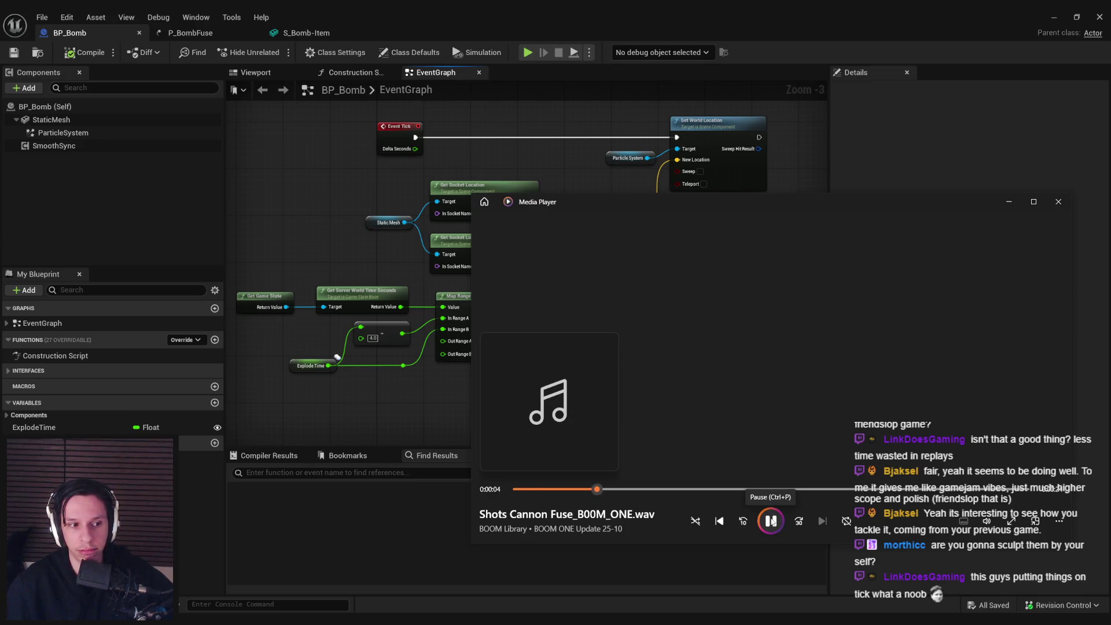
{"action": "left_click", "coordinate": [791, 489]}
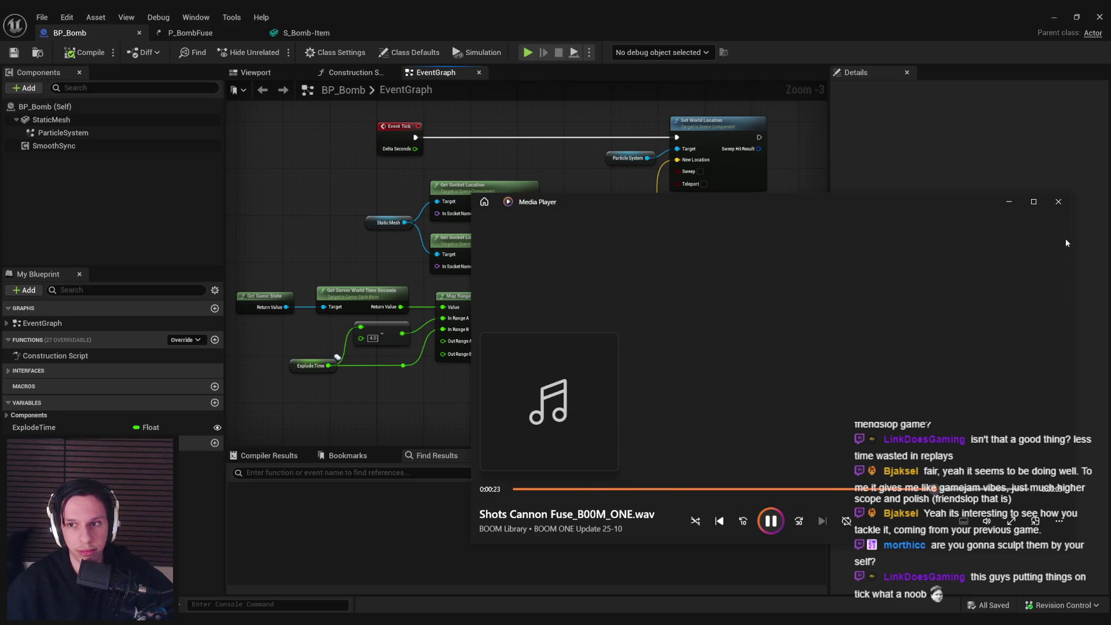
{"action": "left_click", "coordinate": [1058, 202]}
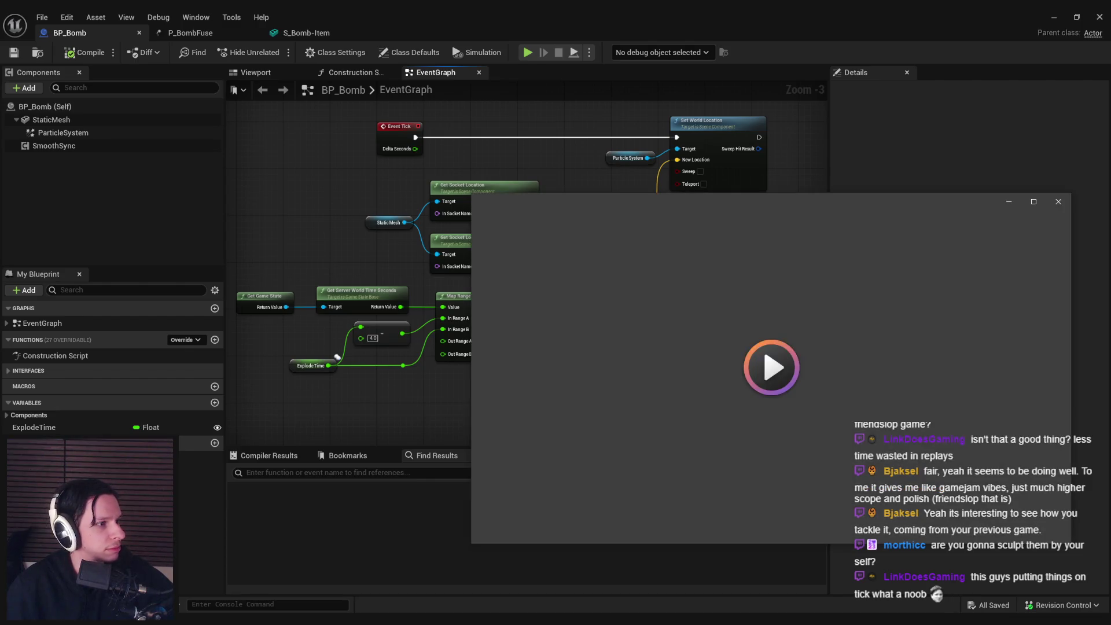